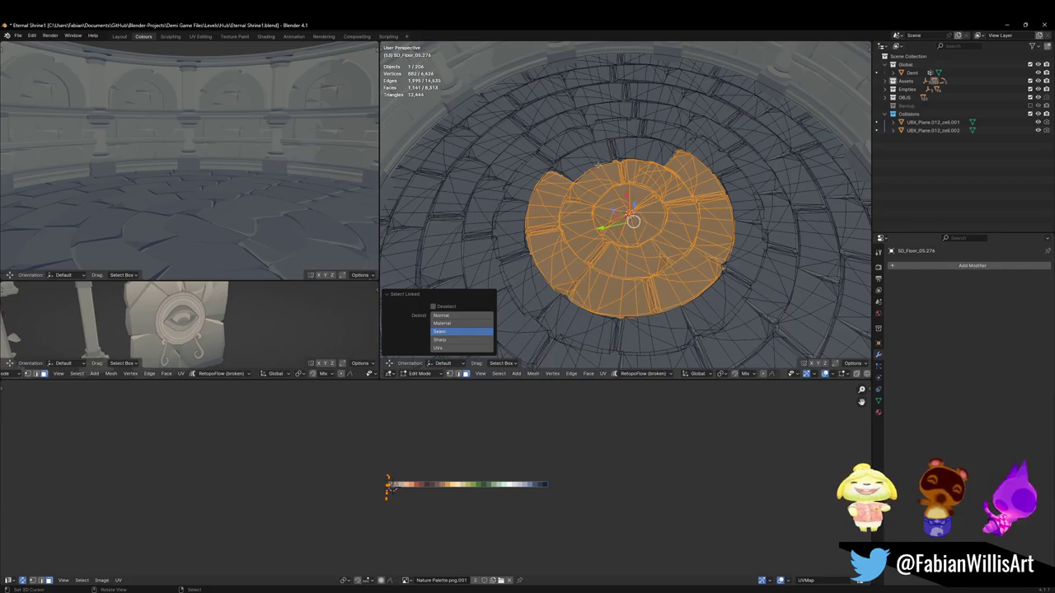
Step: Hide the selected central floor disc and orbit down to look into the round hole
key("h")
mouse_move(247, 206)
middle_mouse_down()
mouse_move(275, 260)
mouse_move(175, 159)
mouse_move(183, 183)
middle_mouse_up()
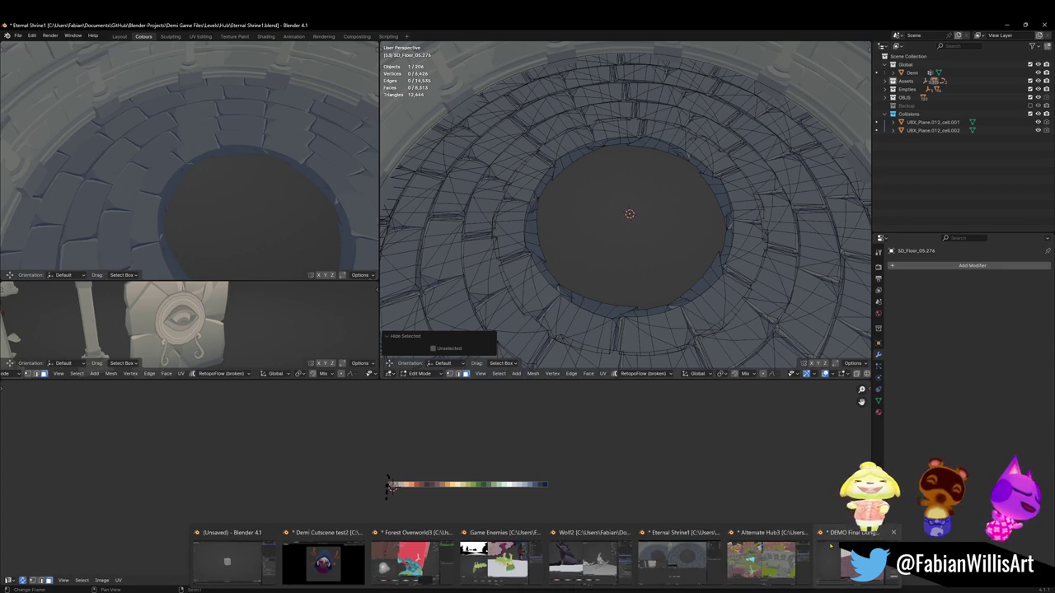
Step: Switch from the taskbar thumbnails to the Alternate Hub3 Blender window
left_click(762, 556)
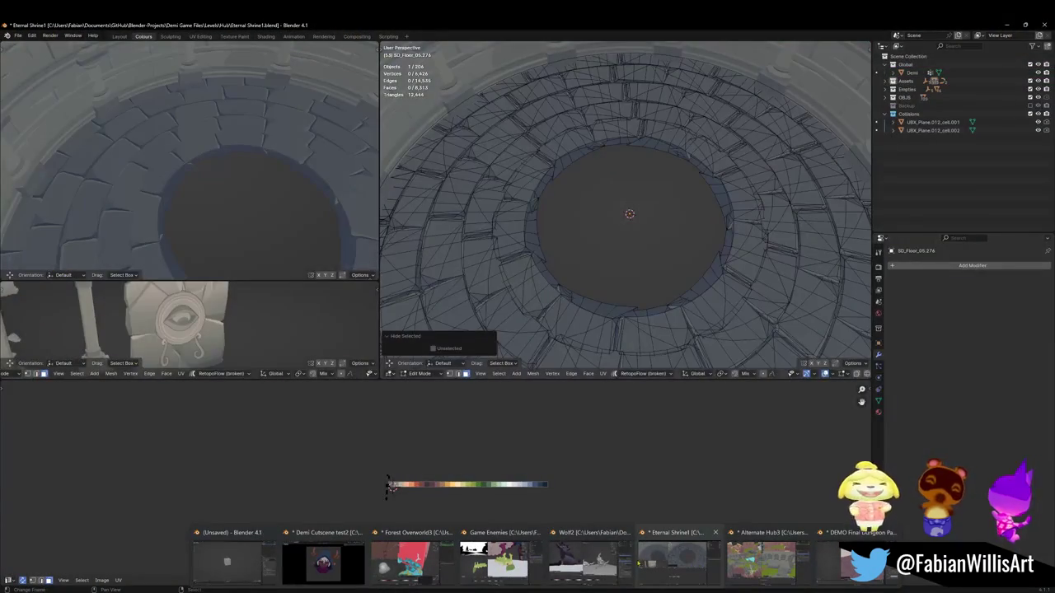
left_click(585, 559)
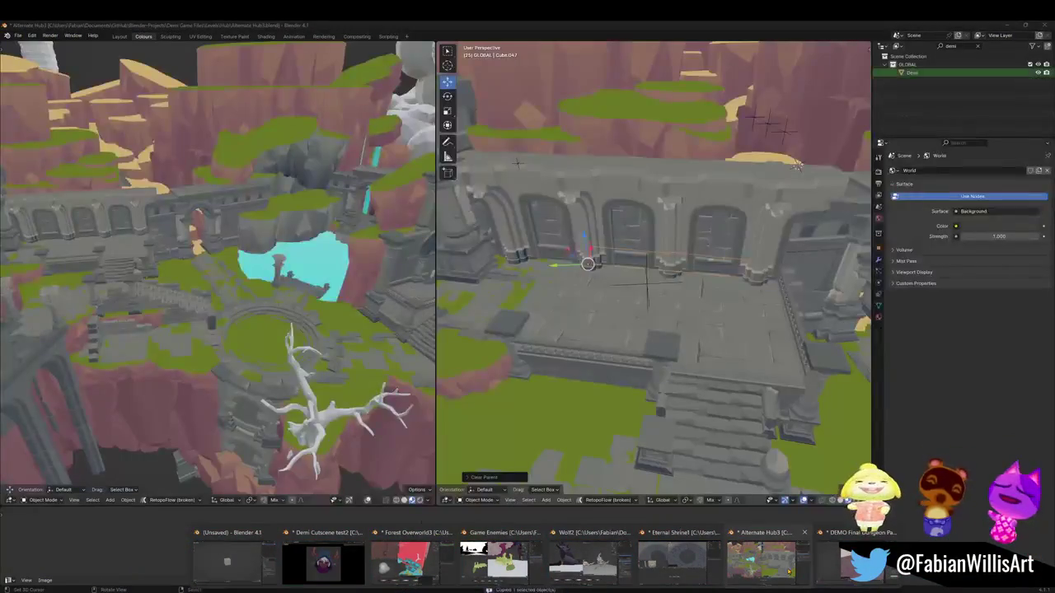
left_click(763, 557)
Step: Orbit and zoom the right viewport to face the arched stone wall building
mouse_move(627, 330)
middle_mouse_down()
mouse_move(659, 357)
mouse_move(703, 366)
mouse_move(652, 404)
mouse_move(604, 371)
middle_mouse_up()
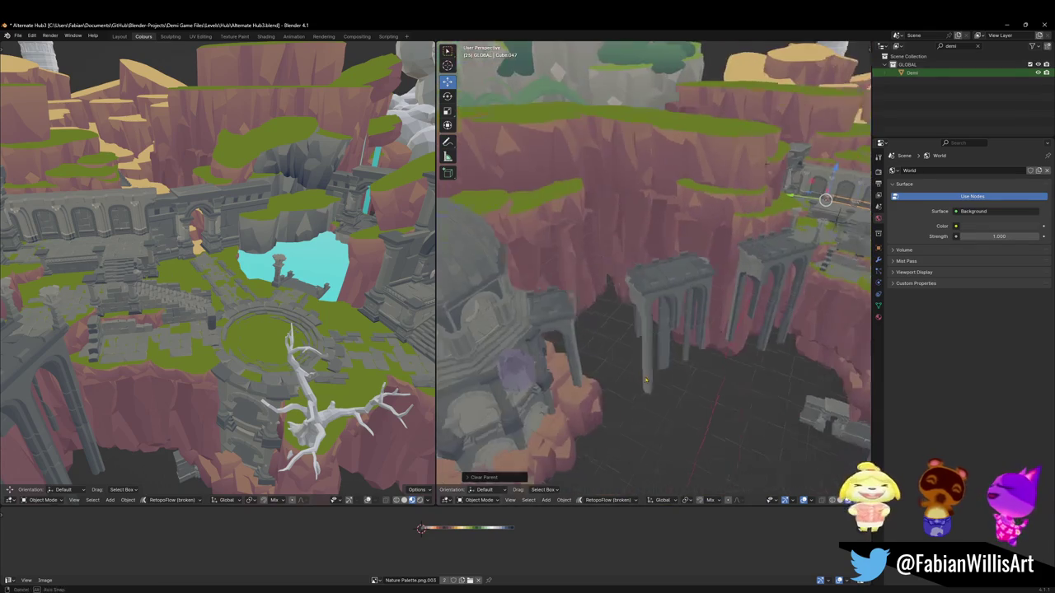
mouse_move(754, 338)
middle_mouse_down()
mouse_move(718, 345)
mouse_move(684, 299)
mouse_move(627, 291)
middle_mouse_up()
scroll(783, 423, "up", 5)
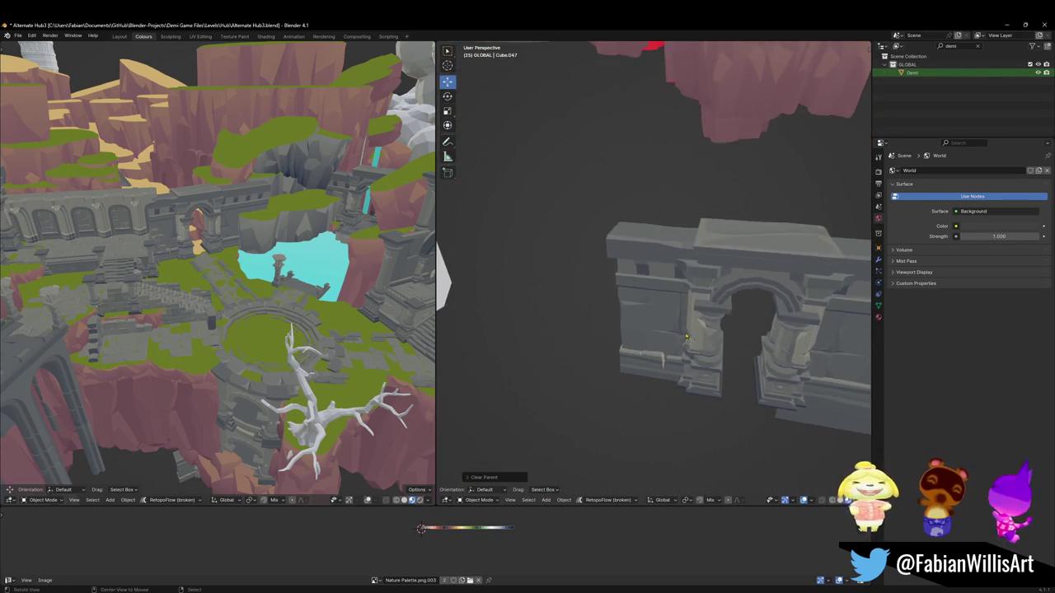
scroll(652, 313, "up", 2)
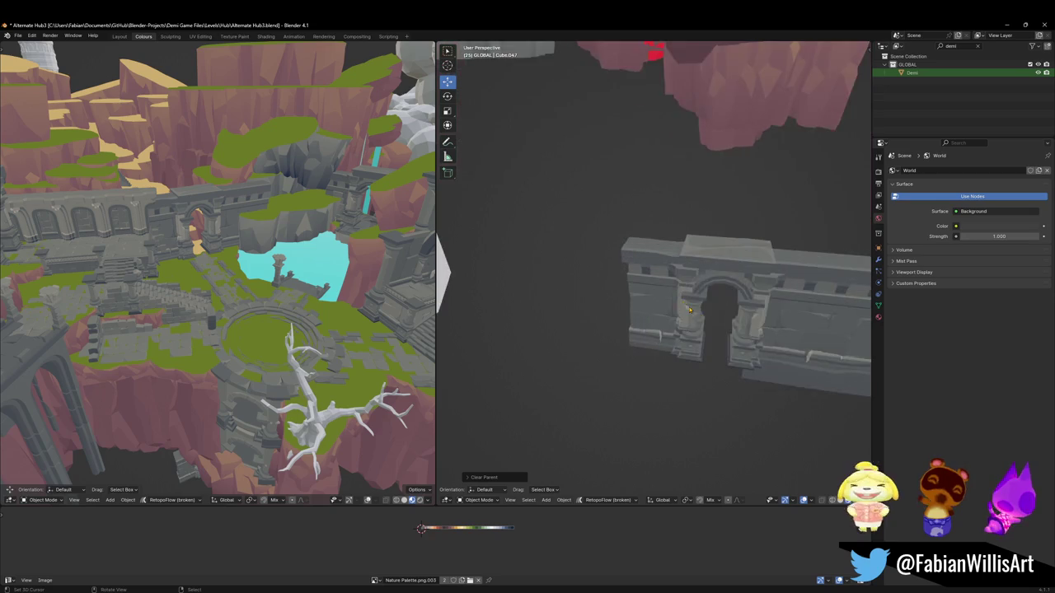
scroll(709, 346, "up", 2)
scroll(767, 391, "up", 2)
middle_click_drag(767, 389, 637, 319)
Step: Edit the arch wall mesh and select the linked pillar pedestal and column shaft
left_click(642, 310)
key("Tab")
scroll(695, 365, "up", 3)
key("a")
key("alt+a")
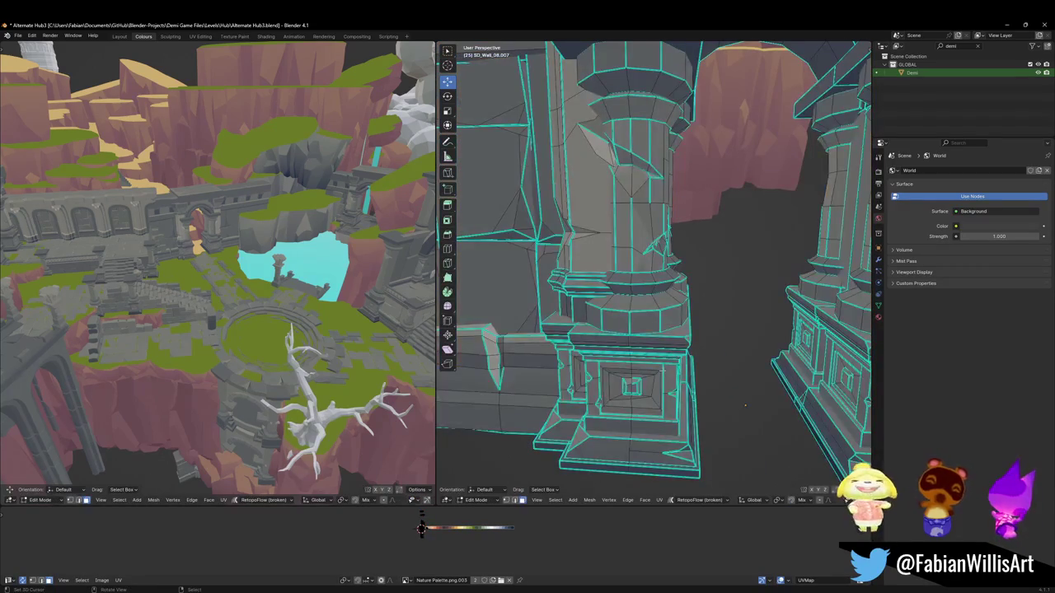
key("l")
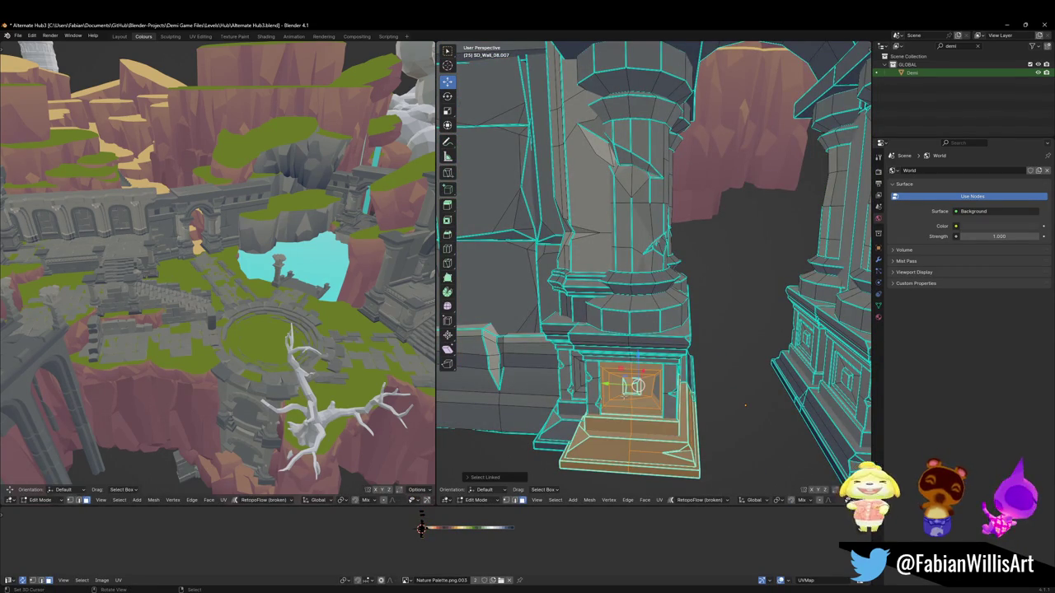
middle_click_drag(745, 404, 869, 313)
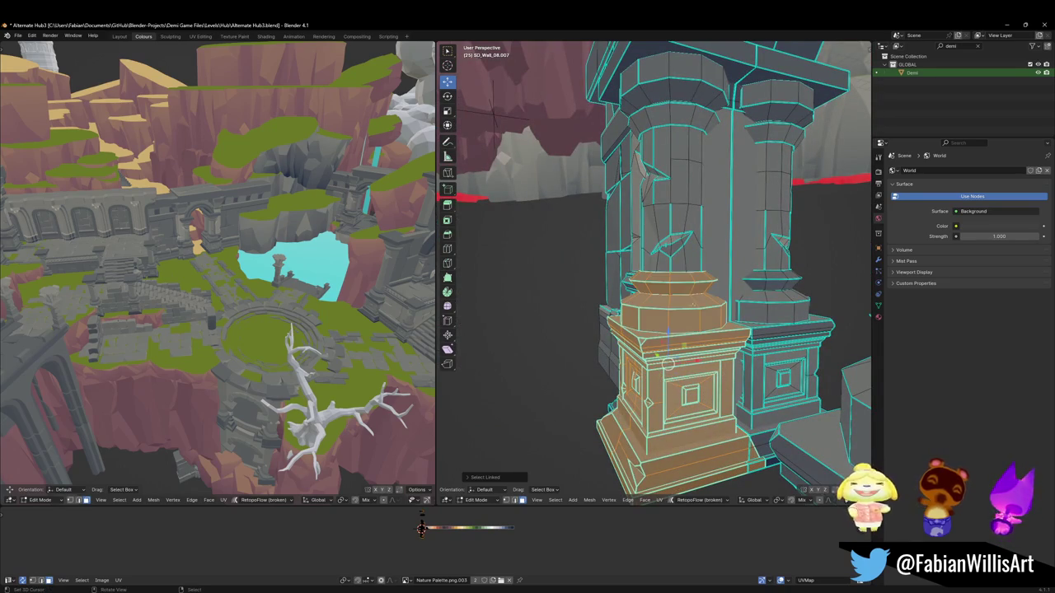
key("l")
Step: Hide the pillar geometry and fly through the pedestal recess with Walk navigation
mouse_move(660, 330)
middle_mouse_down()
mouse_move(783, 313)
mouse_move(684, 321)
middle_mouse_up()
key("h")
key("shift+grave")
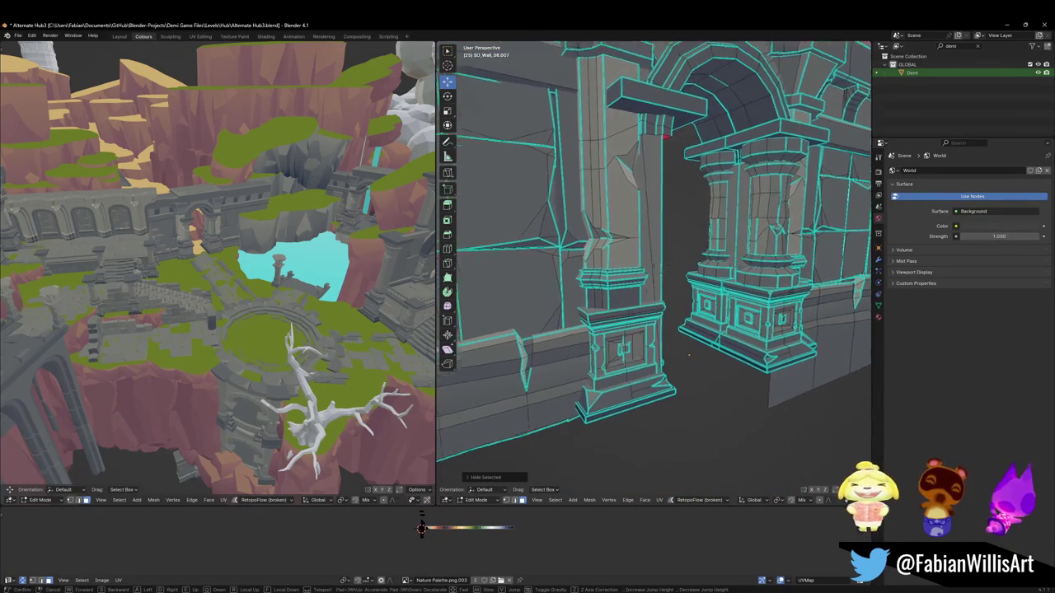
key("w")
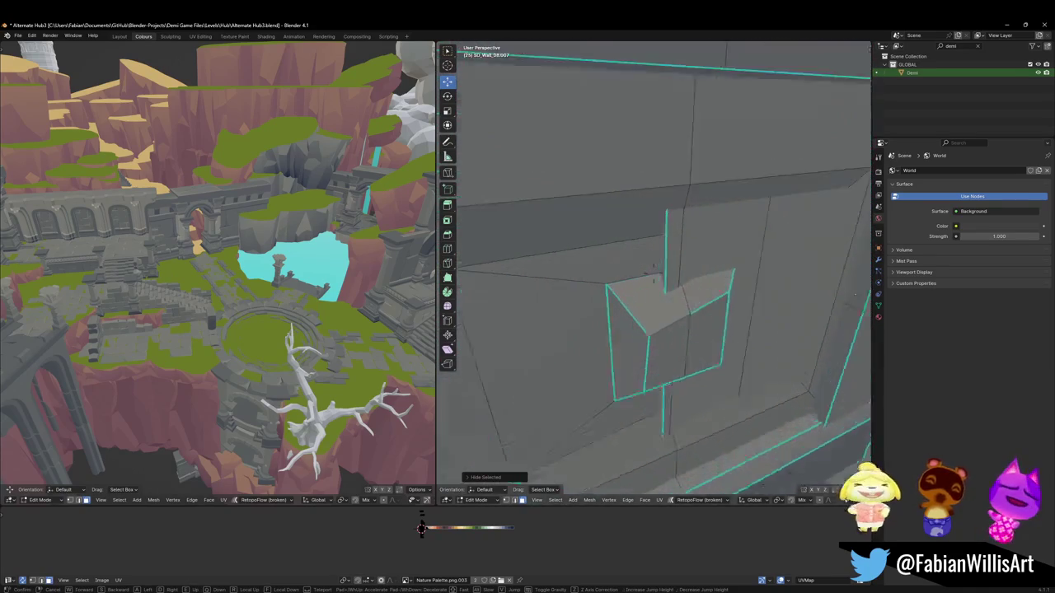
key("s")
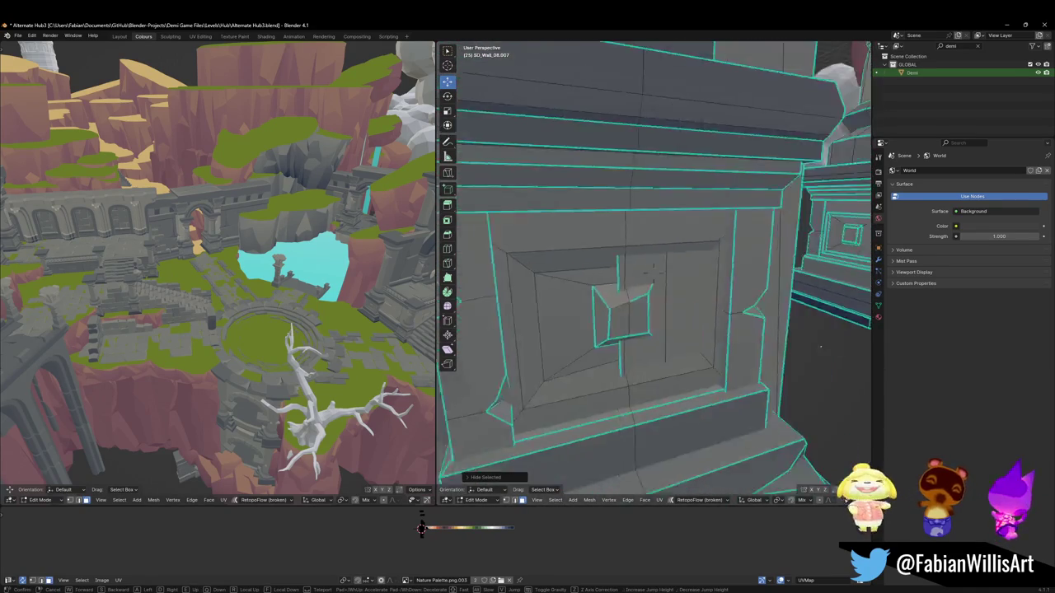
key("w")
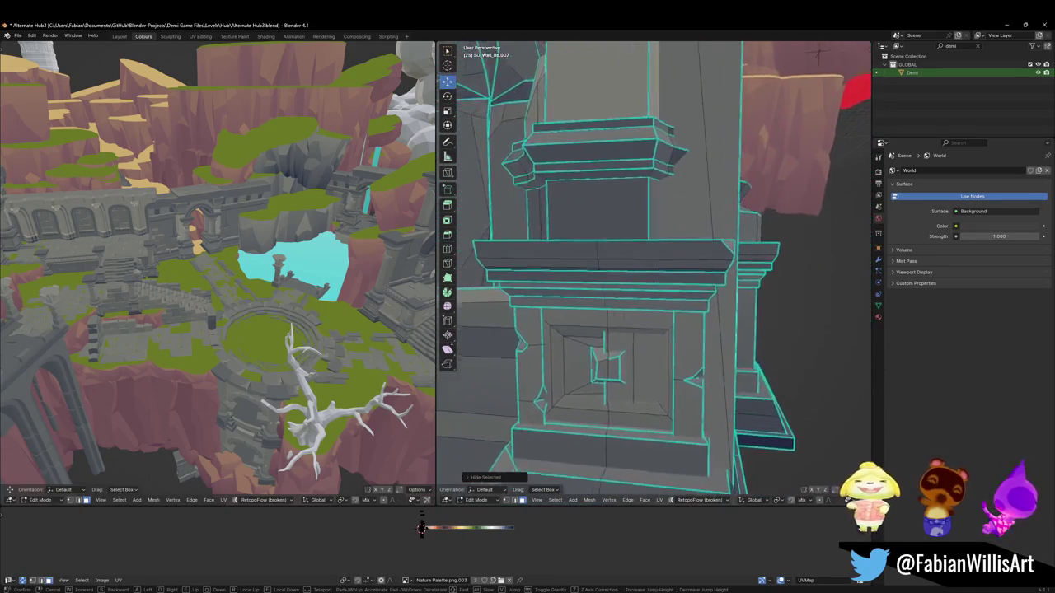
key("w")
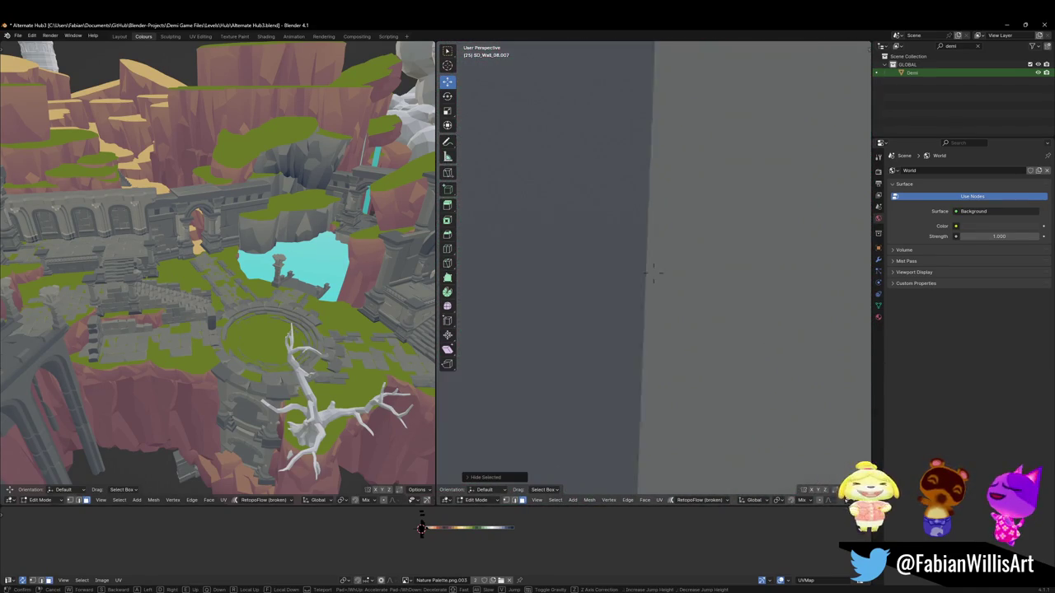
key("w")
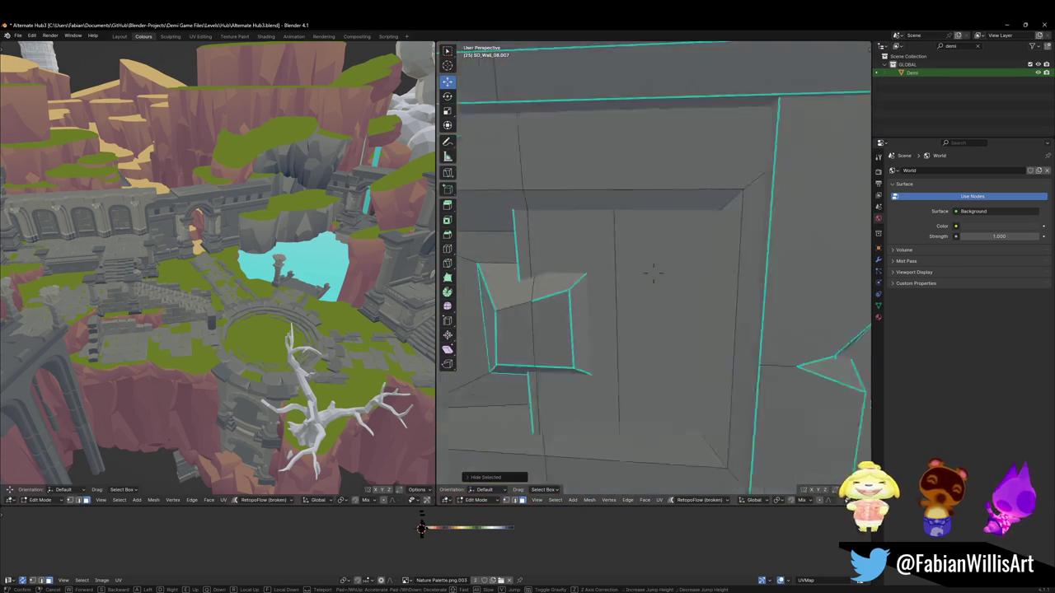
key("s")
left_click(676, 239)
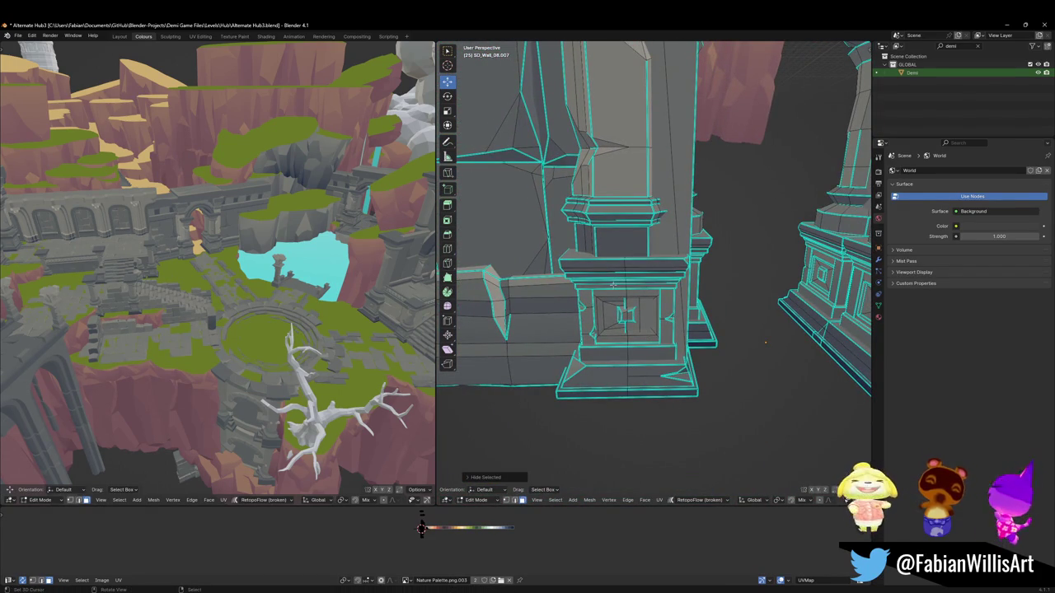
Step: Reveal the hidden geometry and separate the selected pillar into SD_Wall_08.014
key("alt+h")
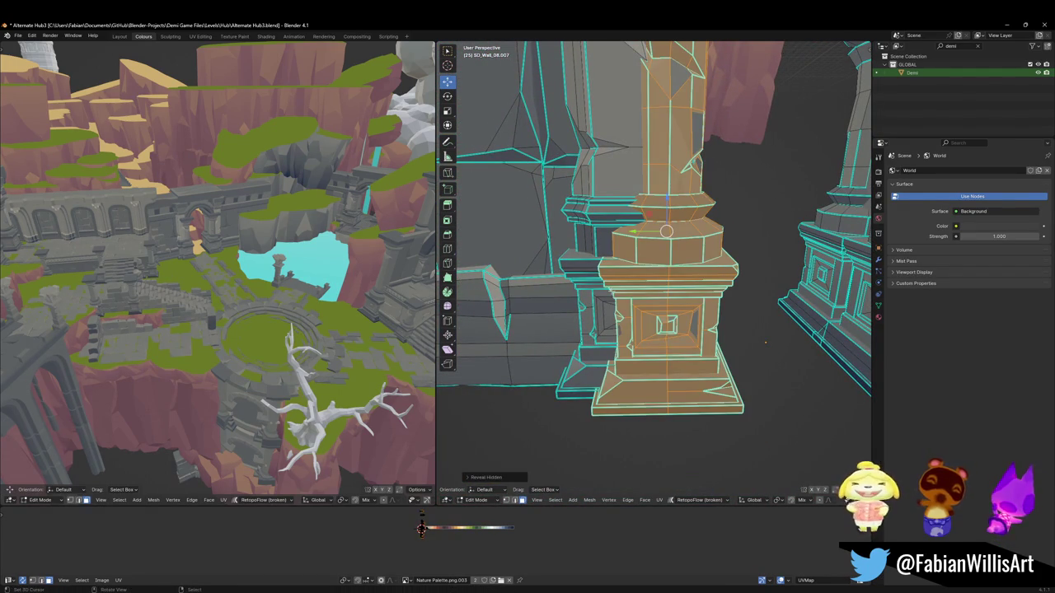
left_click(574, 291)
key("Tab")
scroll(660, 247, "down", 5)
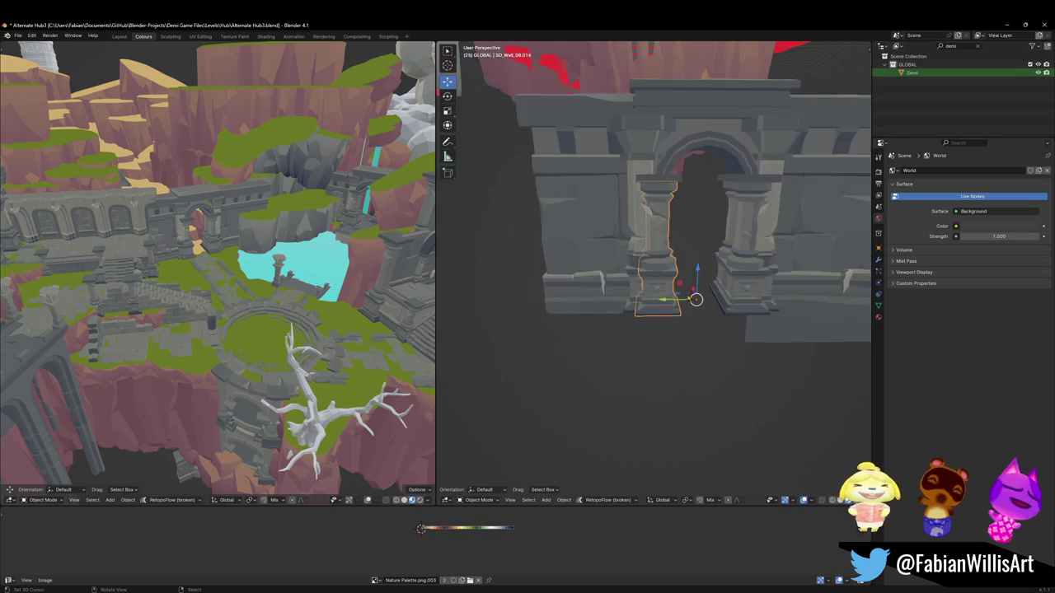
Step: Enter Edit Mode on the main arch wall and isolate it in local view
scroll(652, 277, "up", 3)
key("Tab")
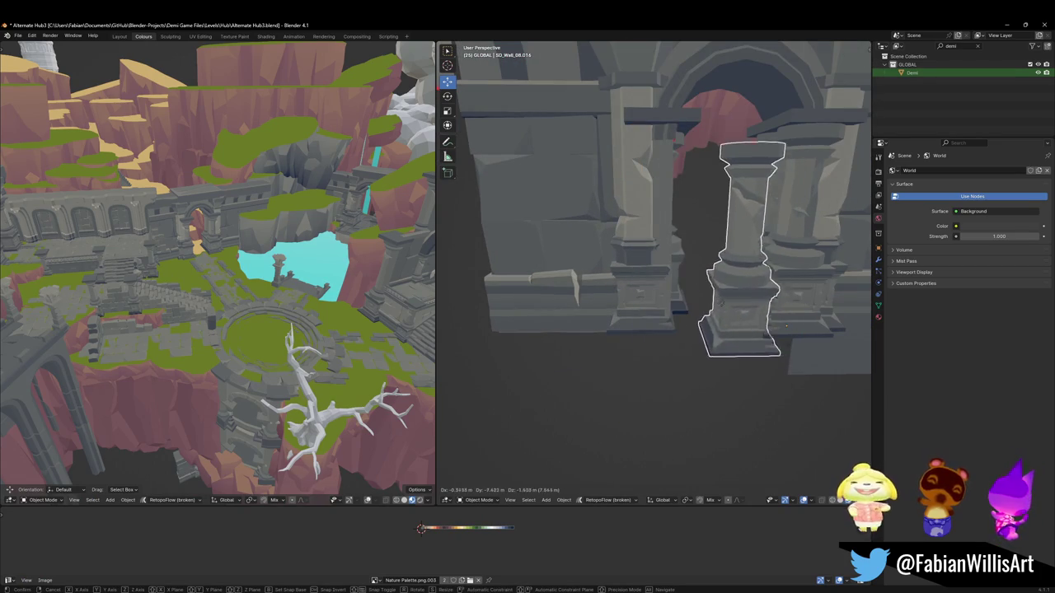
key("Tab")
scroll(651, 277, "up", 4)
left_click(585, 305)
key("Tab")
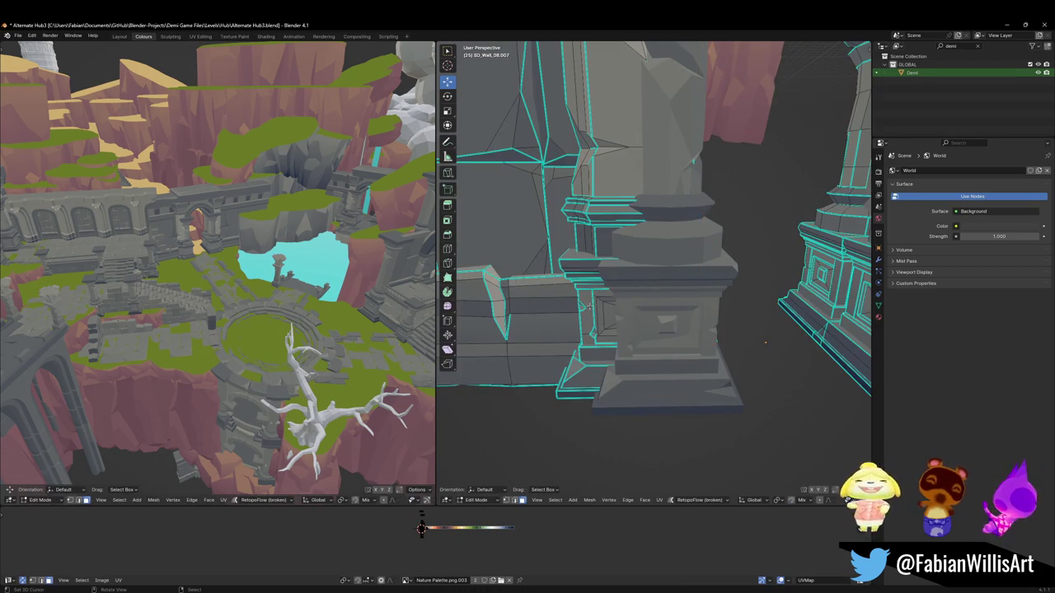
key("KP_Divide")
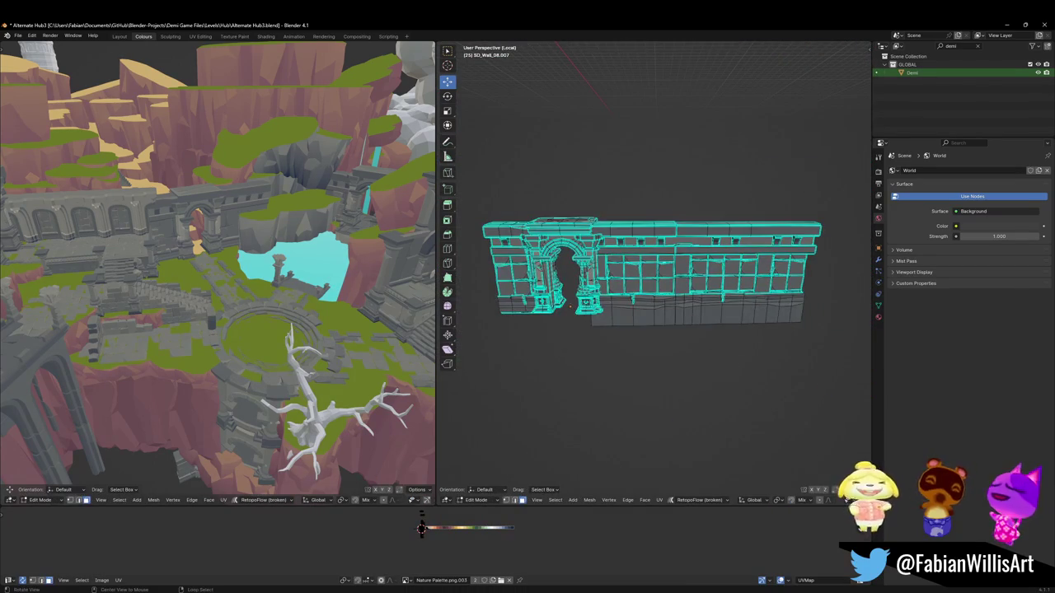
scroll(587, 305, "up", 2)
scroll(587, 305, "up", 2)
scroll(587, 305, "up", 2)
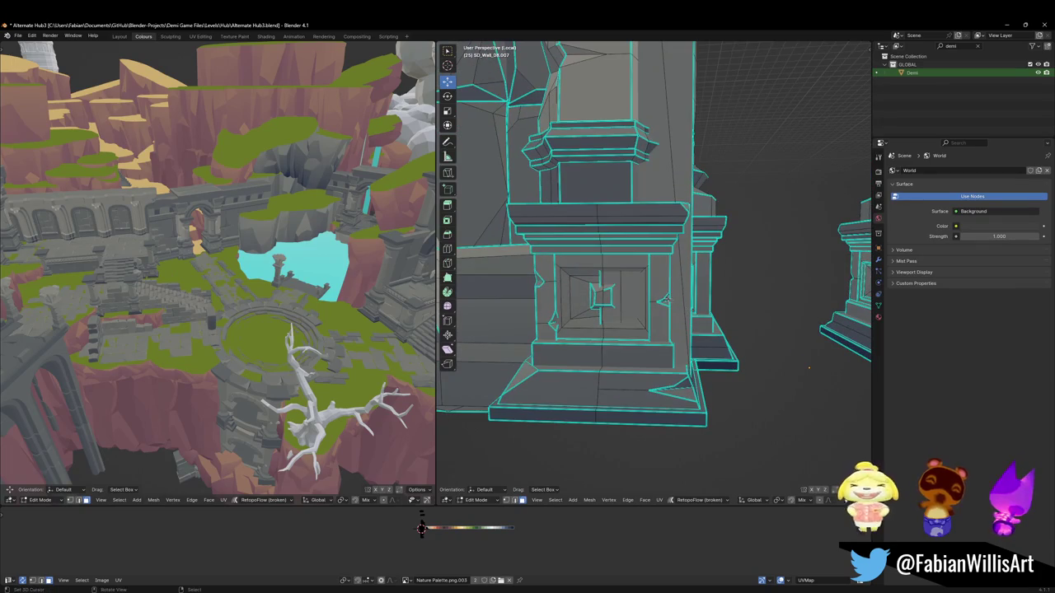
Step: Hide the recess panel faces and separate the linked inner piece of the pillar base
left_click(651, 292)
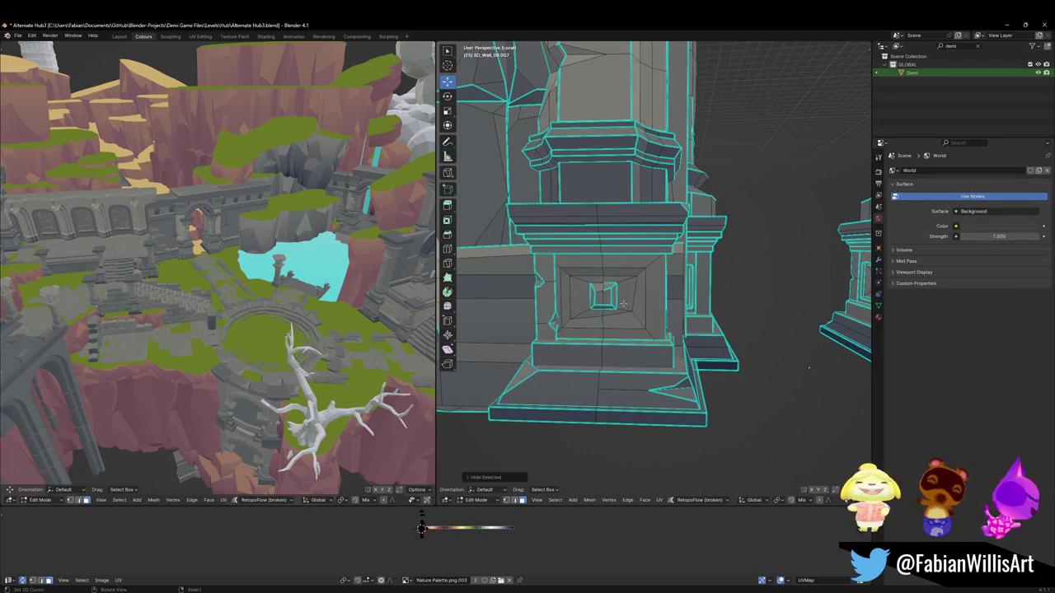
key("h")
left_click(642, 279)
key("h")
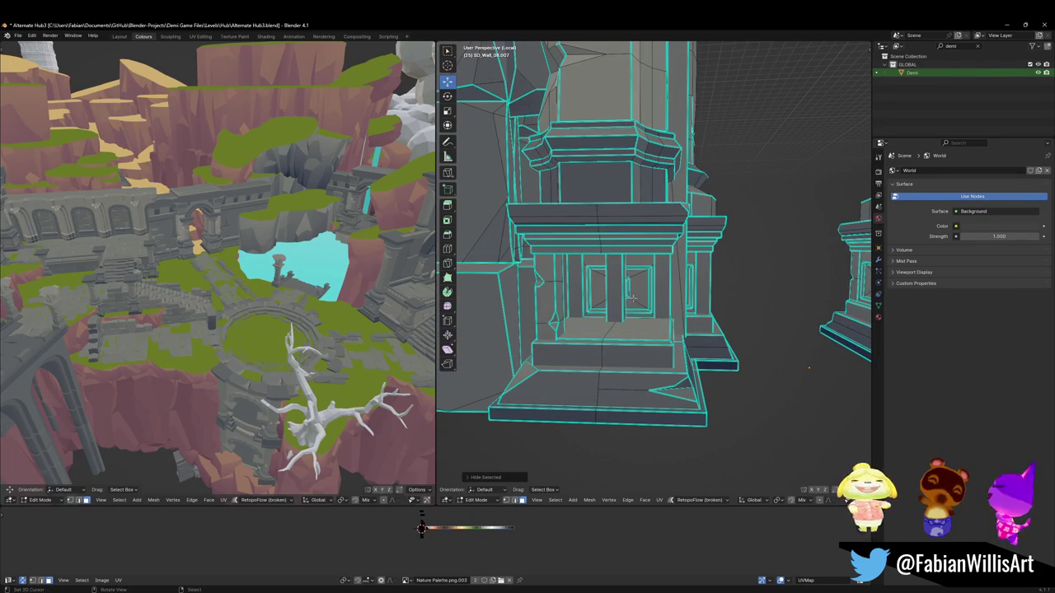
key("l")
middle_click_drag(627, 305, 648, 310)
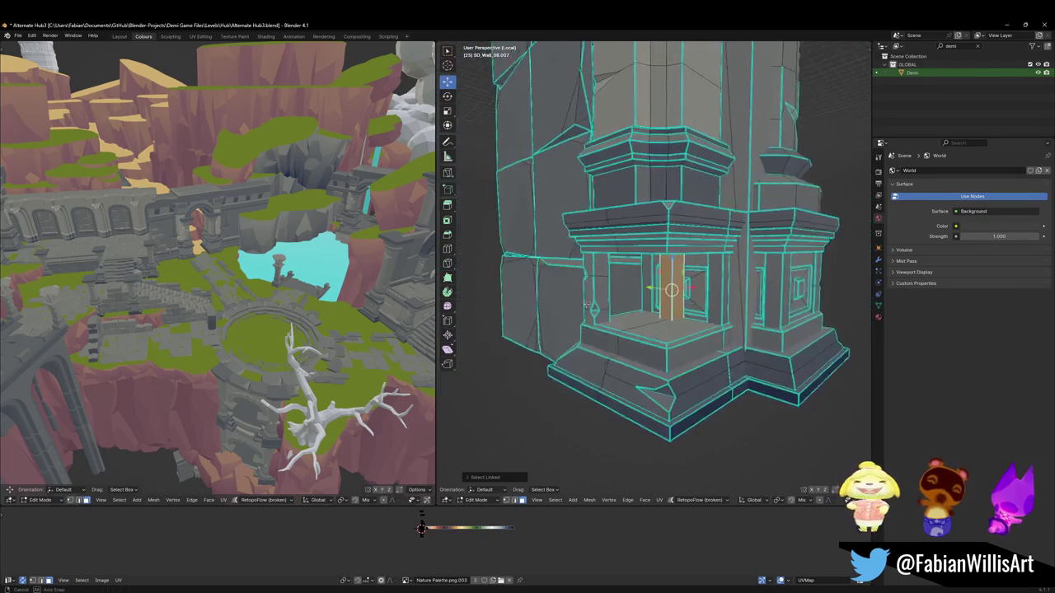
key("p")
left_click(648, 310)
key("Tab")
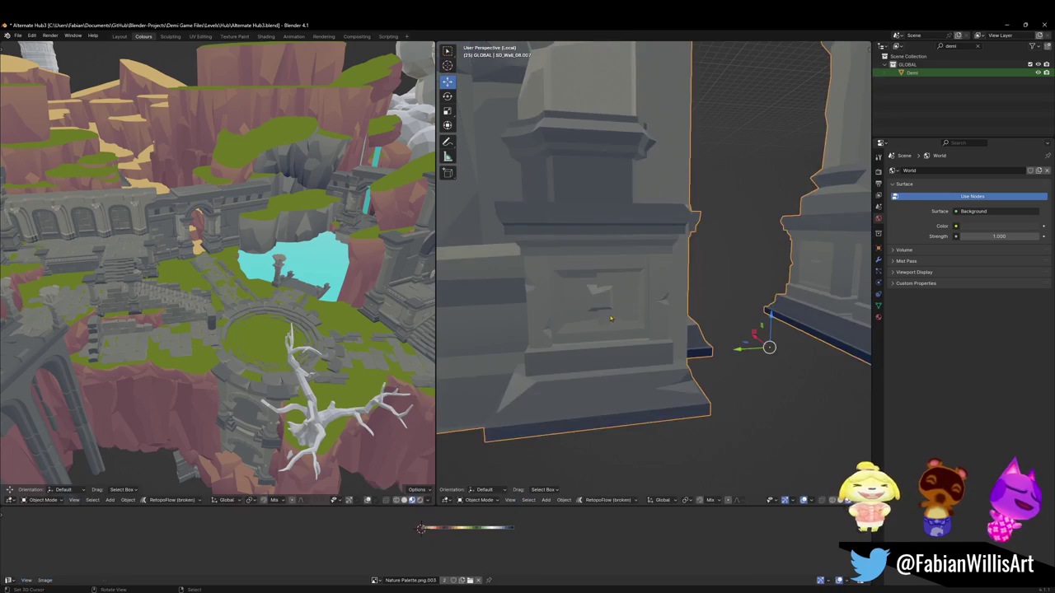
Step: Exit local view and clear the parent of pillar SD_Wall_08.014
left_click(602, 302)
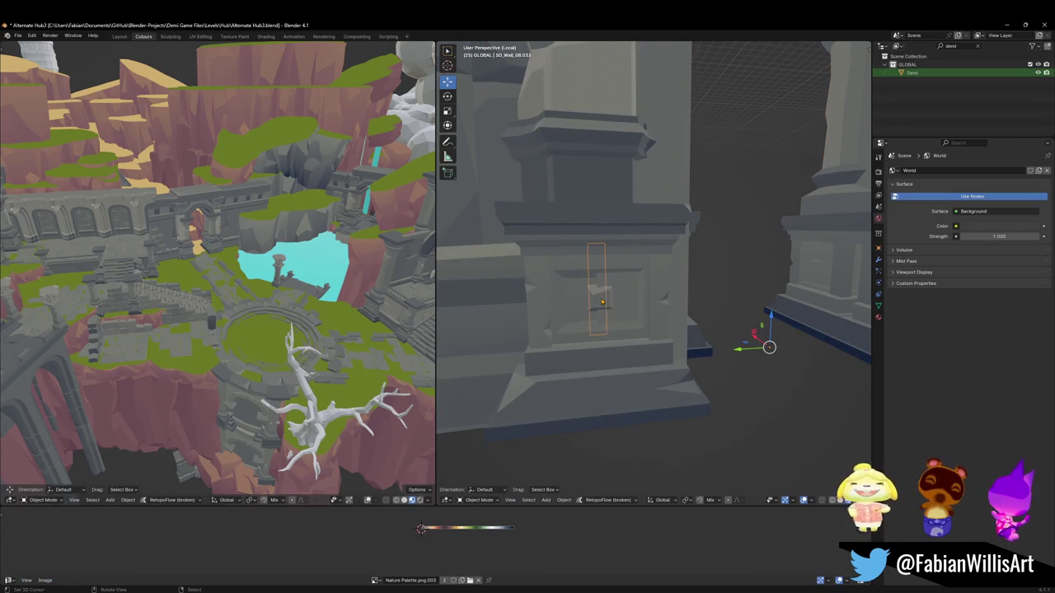
key("KP_Divide")
left_click(683, 336)
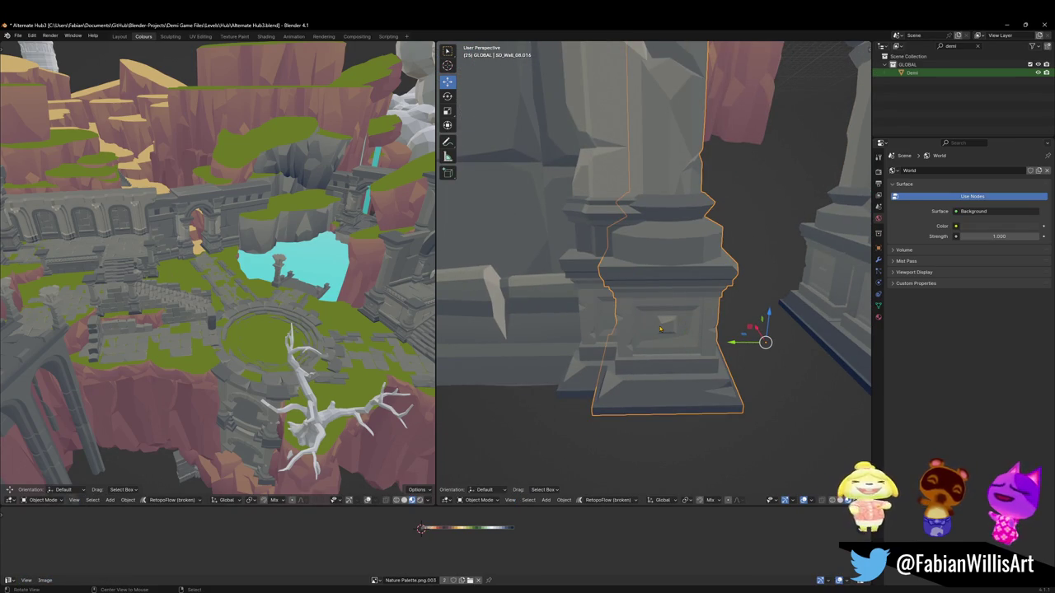
key("alt+p")
left_click(659, 326)
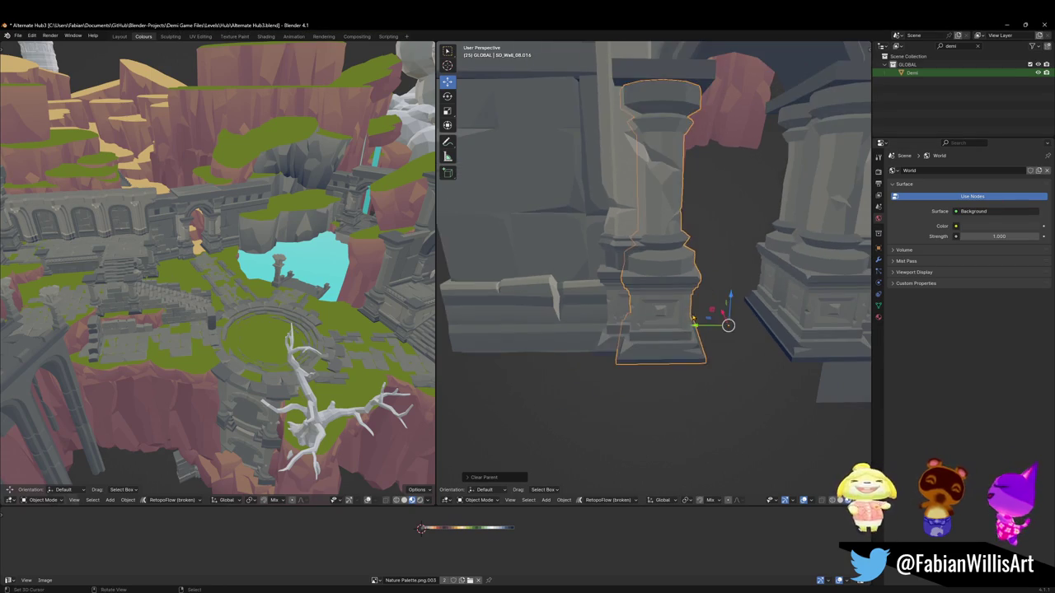
Step: Copy SD_Wall_08.014 and minimize the window to bring Eternal Shrine1 forward
key("ctrl+c")
left_click(680, 313)
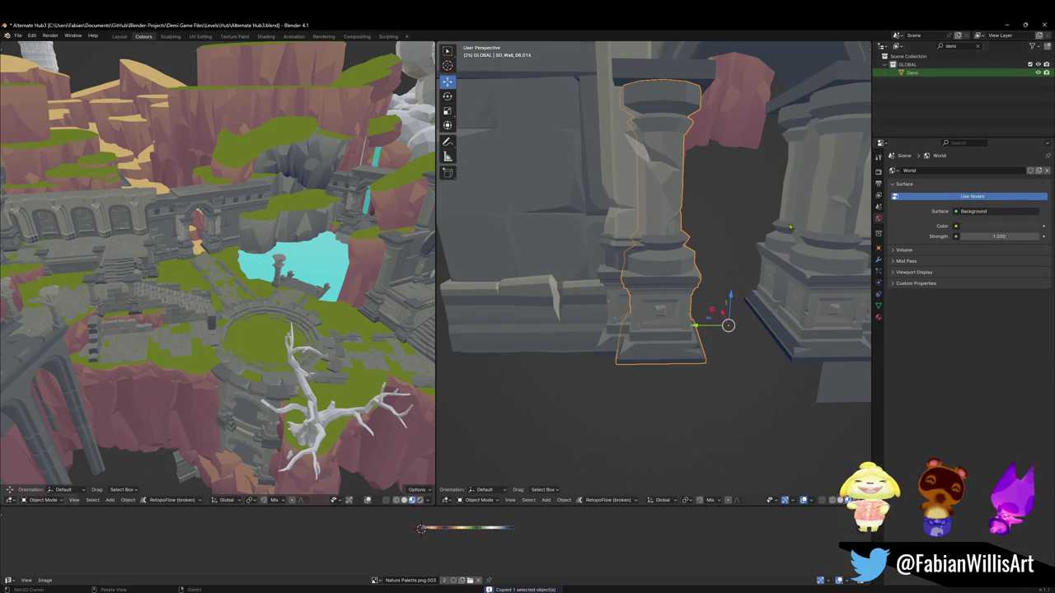
left_click(1006, 25)
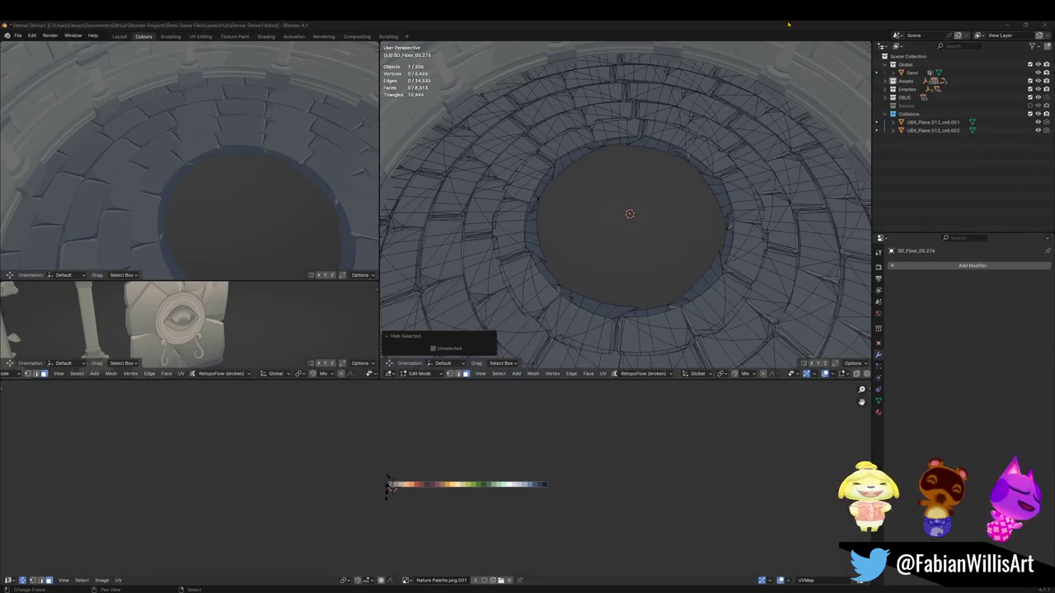
Step: Leave Edit Mode in the shrine and paste the copied pillar with Ctrl+V
scroll(643, 215, "down", 3)
mouse_move(643, 206)
middle_mouse_down()
mouse_move(661, 216)
mouse_move(652, 218)
middle_mouse_up()
key("Tab")
scroll(643, 222, "down", 3)
scroll(637, 224, "up", 3)
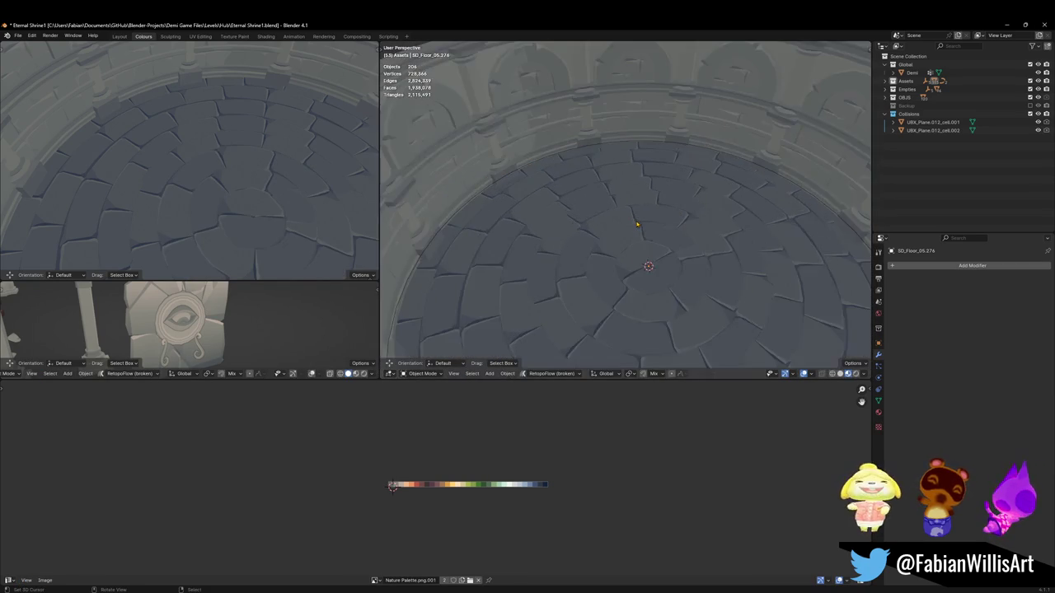
scroll(637, 223, "up", 1)
key("ctrl+v")
middle_click_drag(655, 298, 577, 247)
Step: Select the pasted pillar and inspect it isolated in local view
left_click(571, 248)
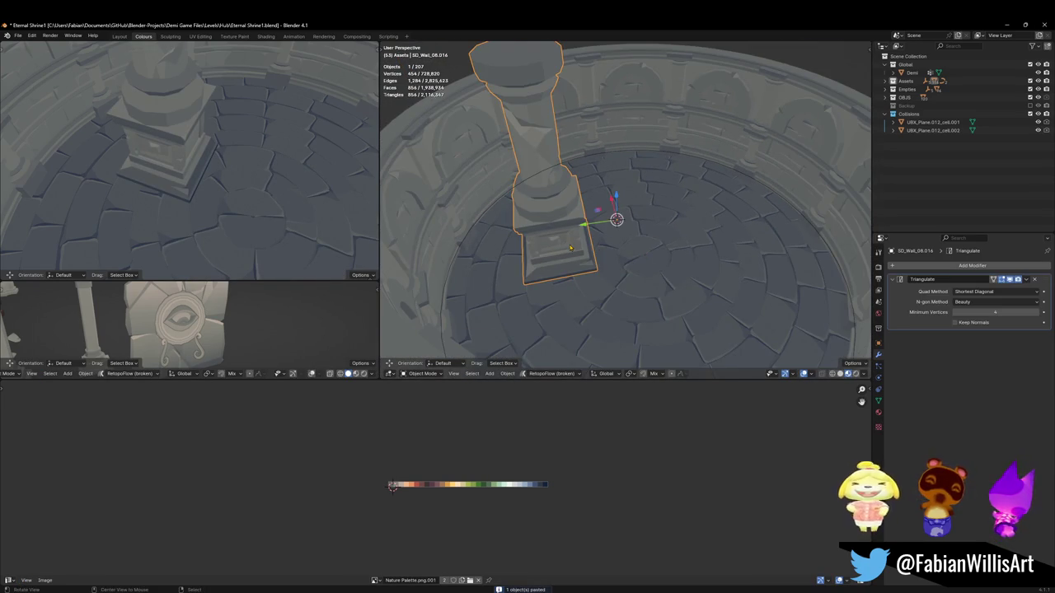
right_click(570, 247)
mouse_move(610, 247)
middle_mouse_down()
mouse_move(646, 277)
mouse_move(627, 247)
middle_mouse_up()
key("Tab")
key("KP_Divide")
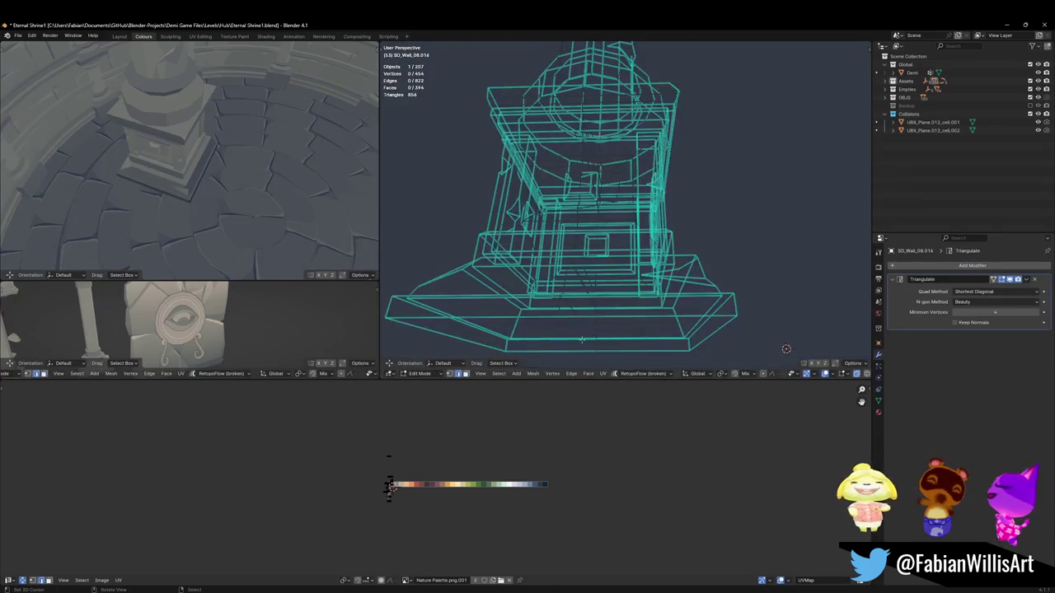
key("Tab")
key("KP_Divide")
Step: Set the pillar's origin to the 3D cursor and snap it to the floor-centre cursor
right_click(621, 240)
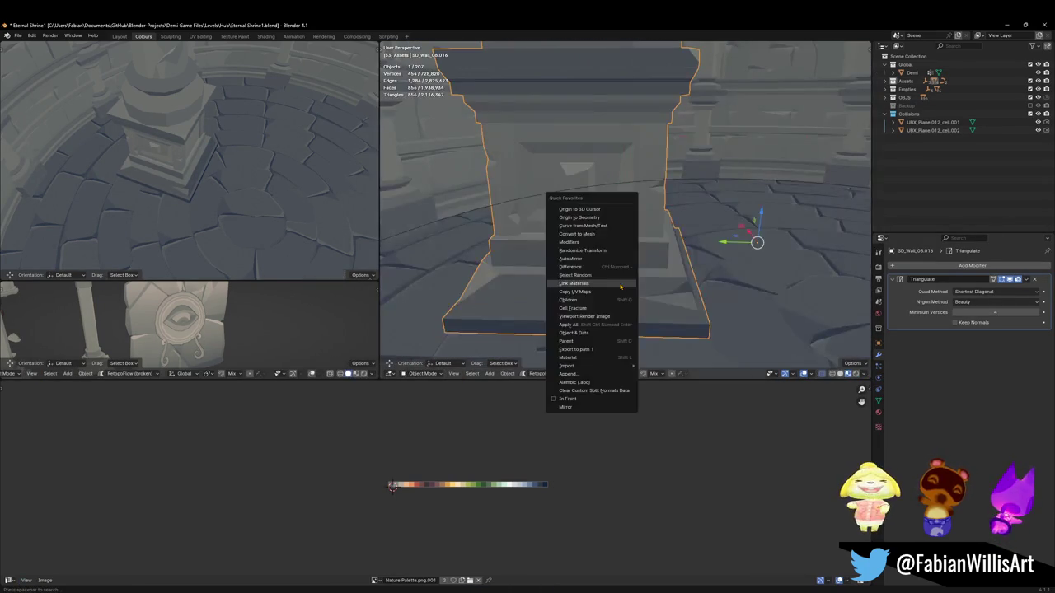
left_click(606, 210)
scroll(630, 243, "down", 2)
mouse_move(630, 243)
middle_mouse_down()
mouse_move(666, 275)
mouse_move(688, 239)
middle_mouse_up()
key("shift+s")
left_click(701, 246)
scroll(674, 254, "down", 3)
right_click(674, 255)
left_click(602, 235)
key("shift+s")
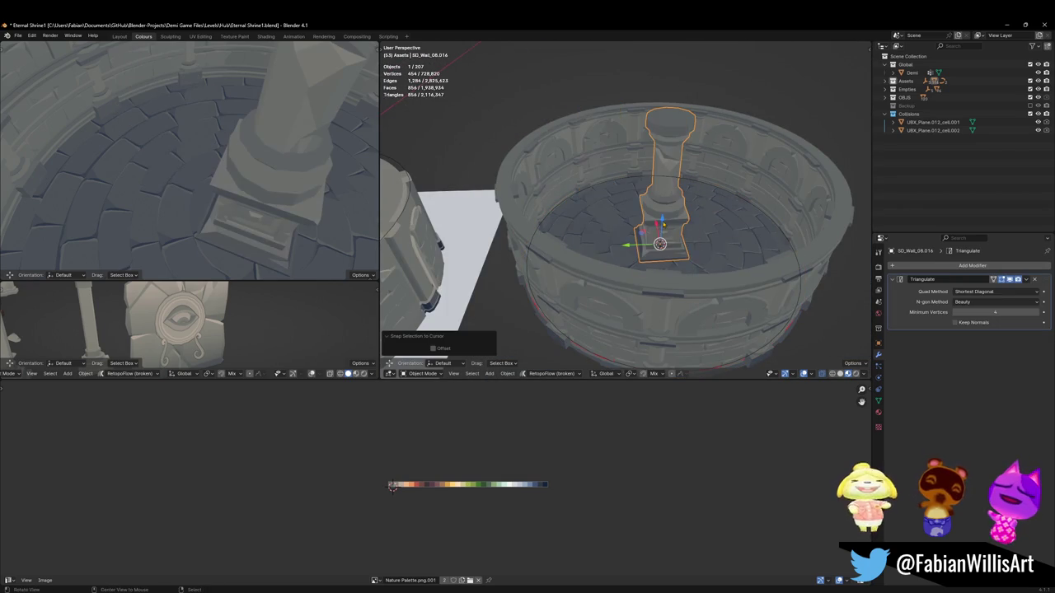
Step: Clear the pillar's rotation, frame it in view, and save Eternal Shrine1.blend
key("alt+r")
key("KP_Decimal")
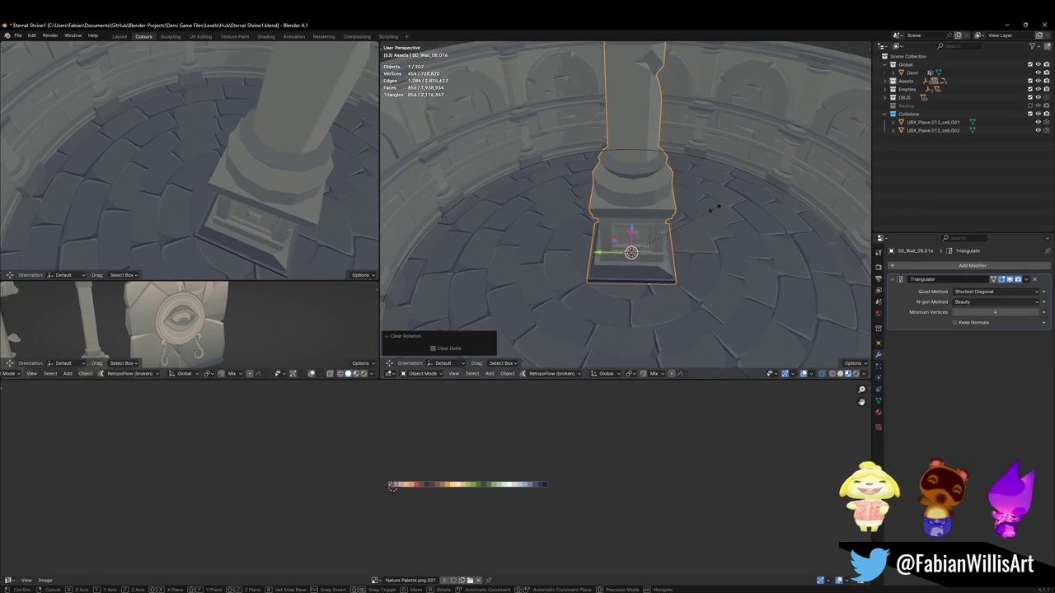
mouse_move(670, 250)
middle_mouse_down()
mouse_move(390, 234)
mouse_move(663, 232)
middle_mouse_up()
scroll(663, 231, "down", 5)
scroll(663, 232, "up", 5)
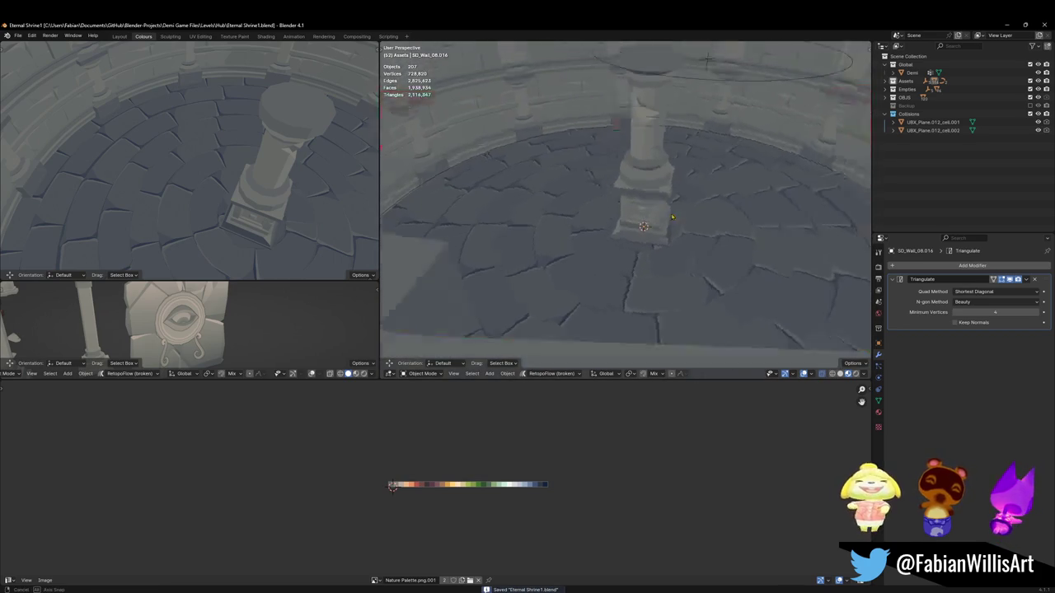
scroll(647, 239, "down", 4)
key("ctrl+s")
Step: Scale the pillar down to 0.679
middle_click_drag(647, 239, 697, 205)
scroll(658, 238, "up", 3)
left_click(676, 215)
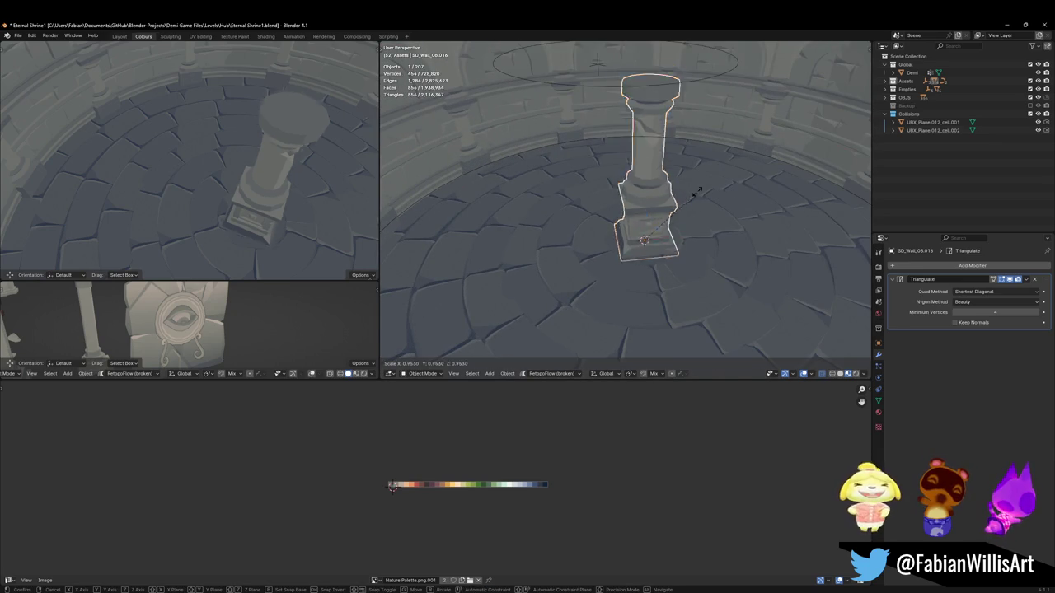
key("s")
left_click(666, 224)
scroll(666, 224, "up", 3)
mouse_move(666, 225)
middle_mouse_down()
mouse_move(709, 193)
mouse_move(646, 285)
middle_mouse_up()
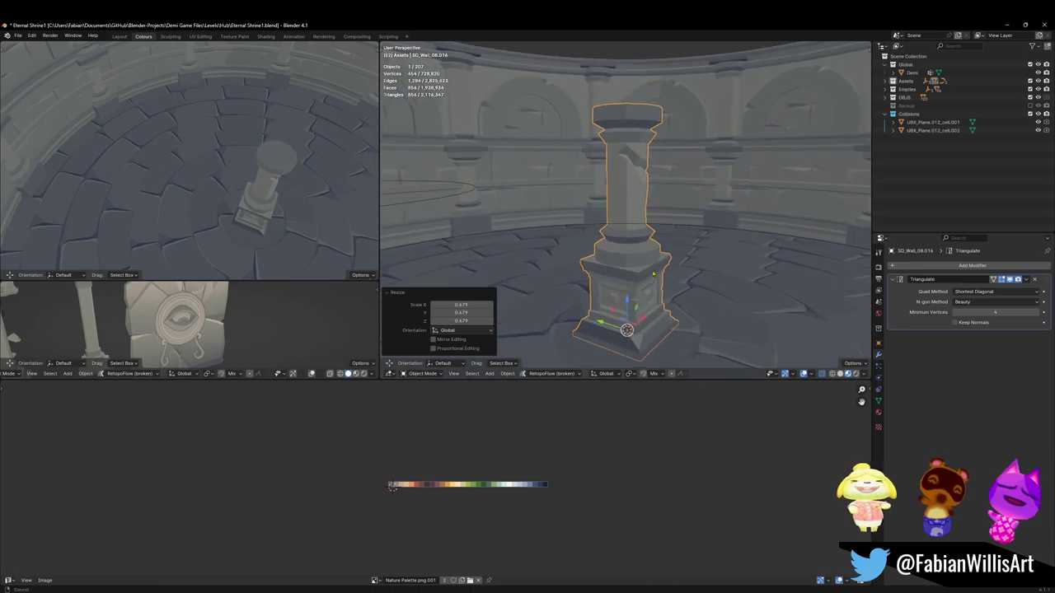
Step: Move the pillar flat along the floor toward the back, excluding Z, and save the file
key("g")
key("shift+z")
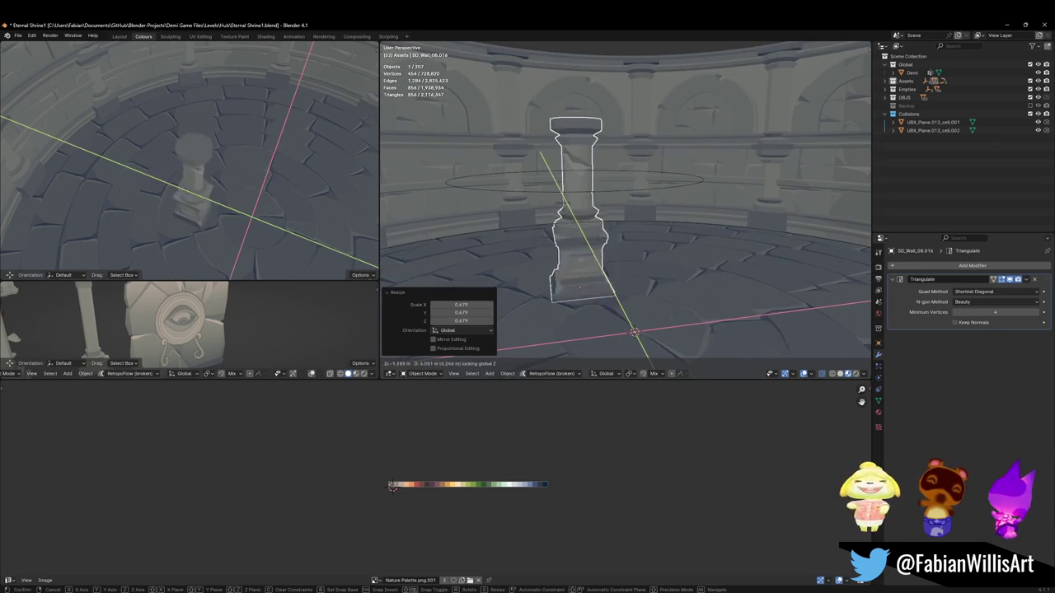
left_click(592, 226)
key("alt+a")
middle_click_drag(592, 227, 621, 210)
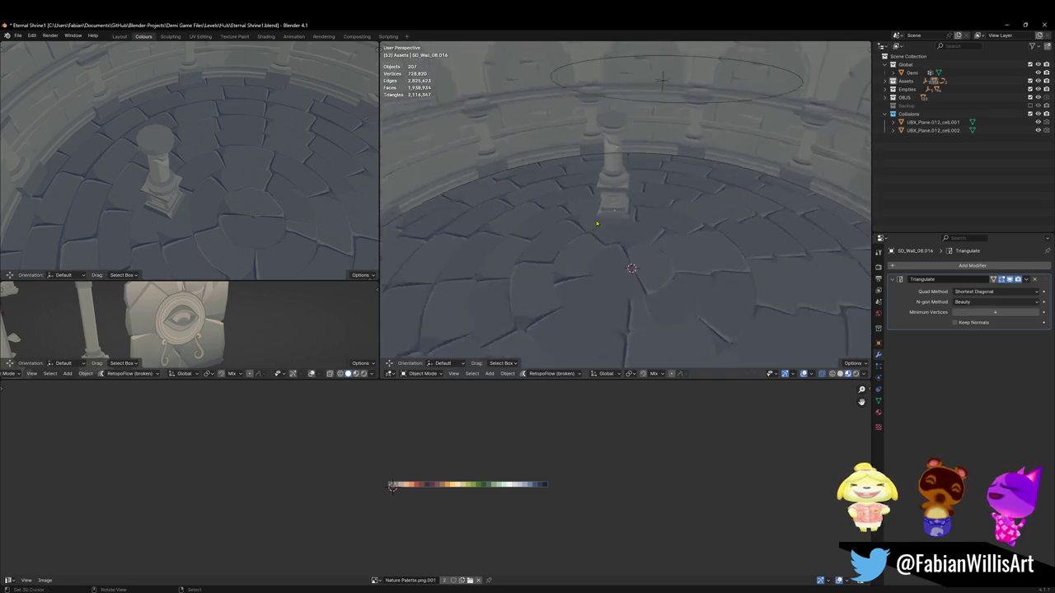
scroll(621, 211, "down", 5)
key("ctrl+s")
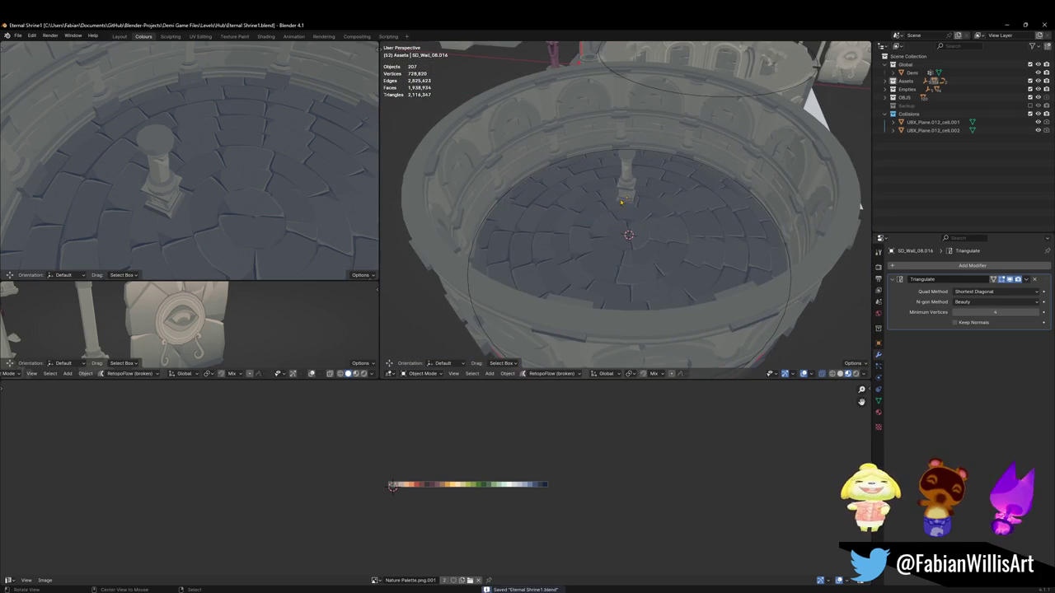
scroll(659, 198, "up", 2)
mouse_move(626, 194)
middle_mouse_down()
mouse_move(659, 198)
mouse_move(619, 212)
middle_mouse_up()
scroll(657, 203, "up", 3)
scroll(619, 211, "down", 3)
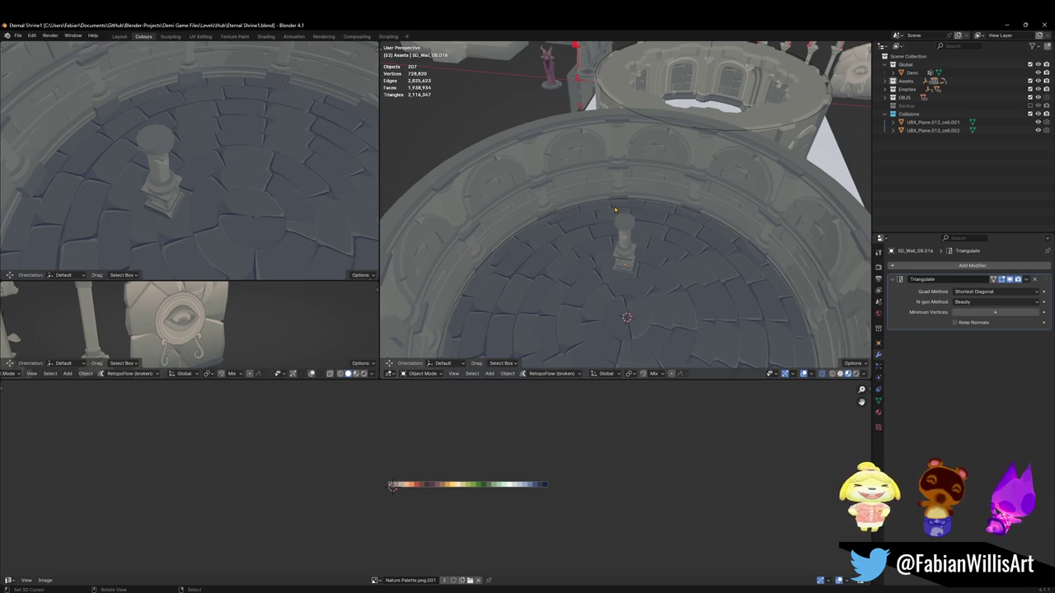
scroll(614, 209, "down", 3)
scroll(614, 209, "down", 3)
middle_click_drag(614, 209, 691, 161)
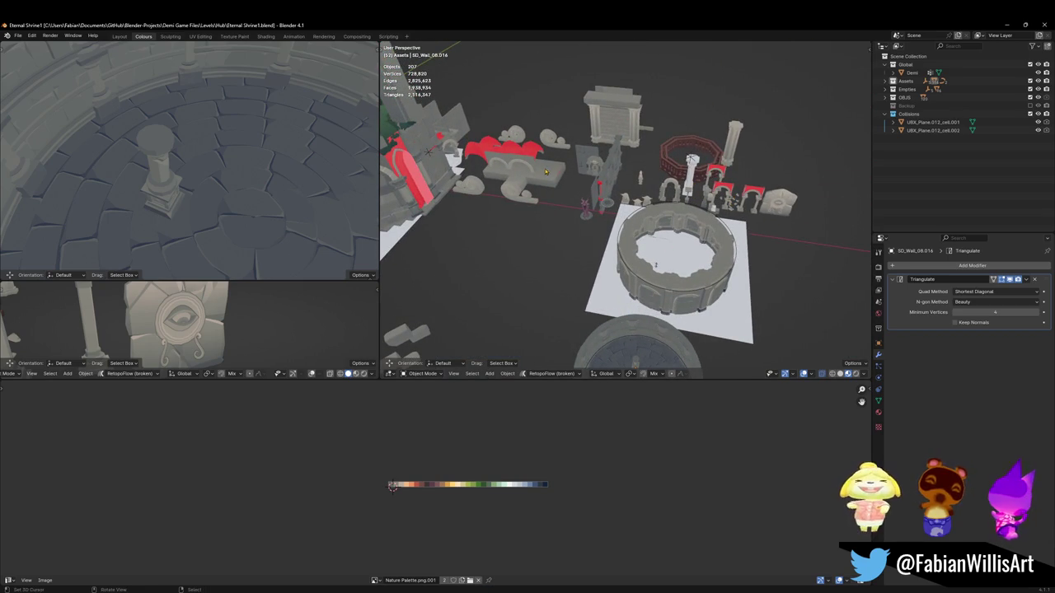
mouse_move(485, 192)
middle_mouse_down()
mouse_move(591, 179)
mouse_move(561, 162)
middle_mouse_up()
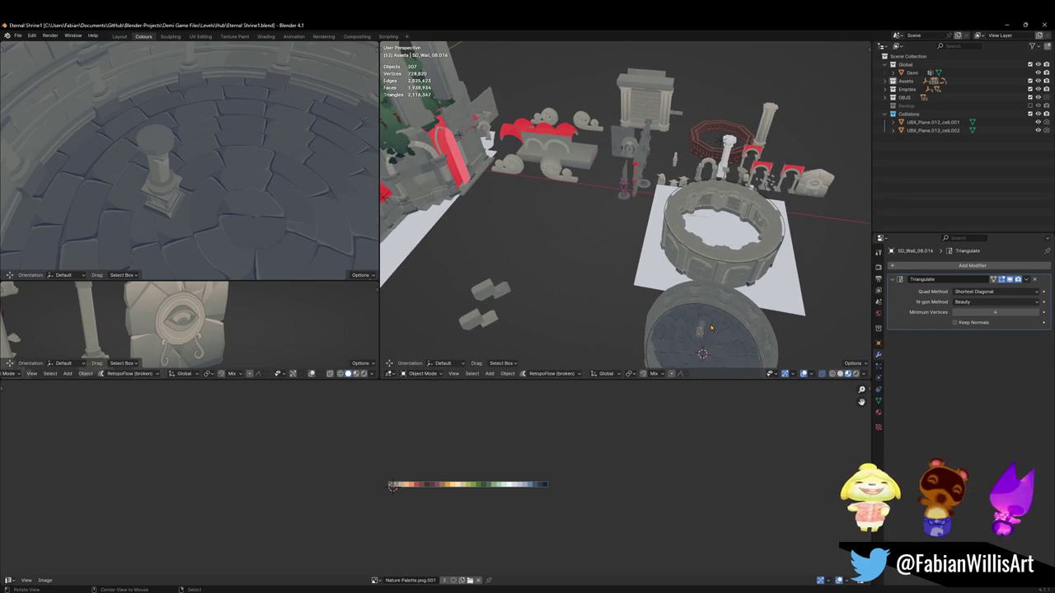
scroll(691, 260, "up", 5)
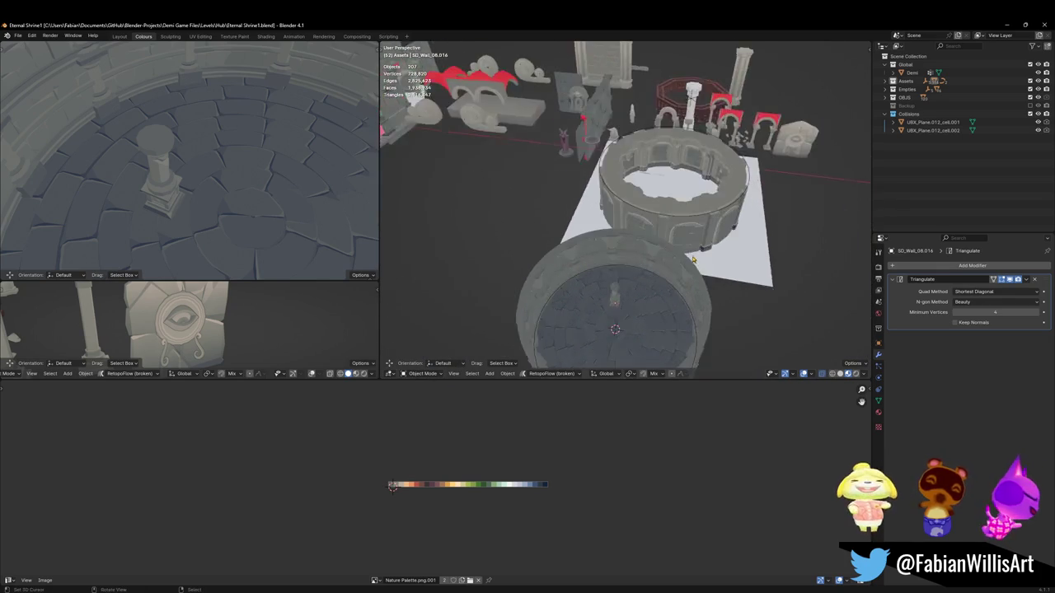
mouse_move(691, 259)
middle_mouse_down()
mouse_move(725, 229)
mouse_move(707, 236)
middle_mouse_up()
scroll(701, 239, "up", 4)
scroll(692, 244, "up", 4)
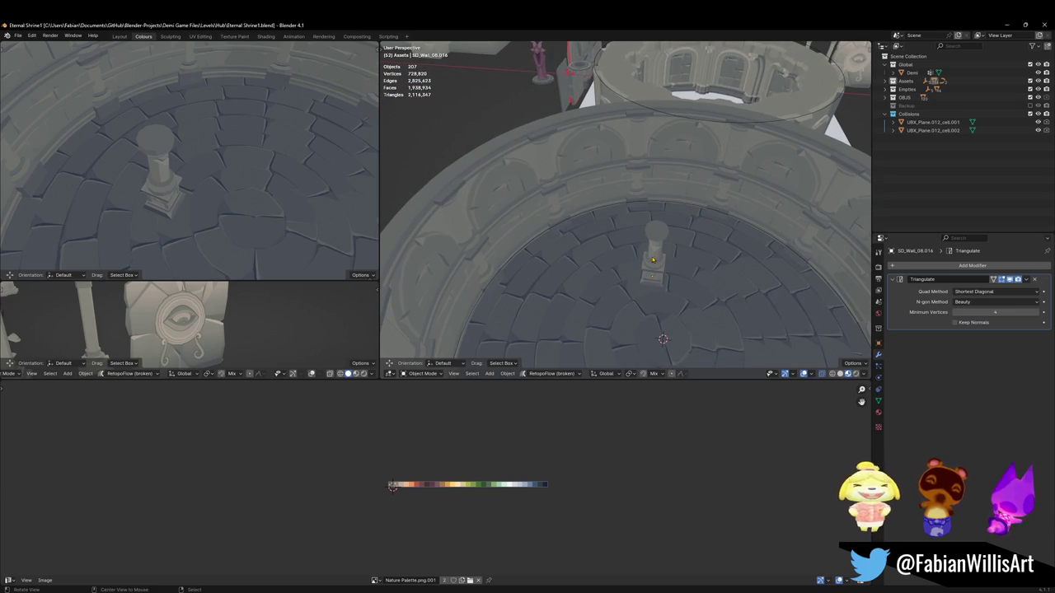
scroll(646, 220, "up", 4)
middle_click_drag(646, 220, 628, 246)
scroll(633, 243, "down", 5)
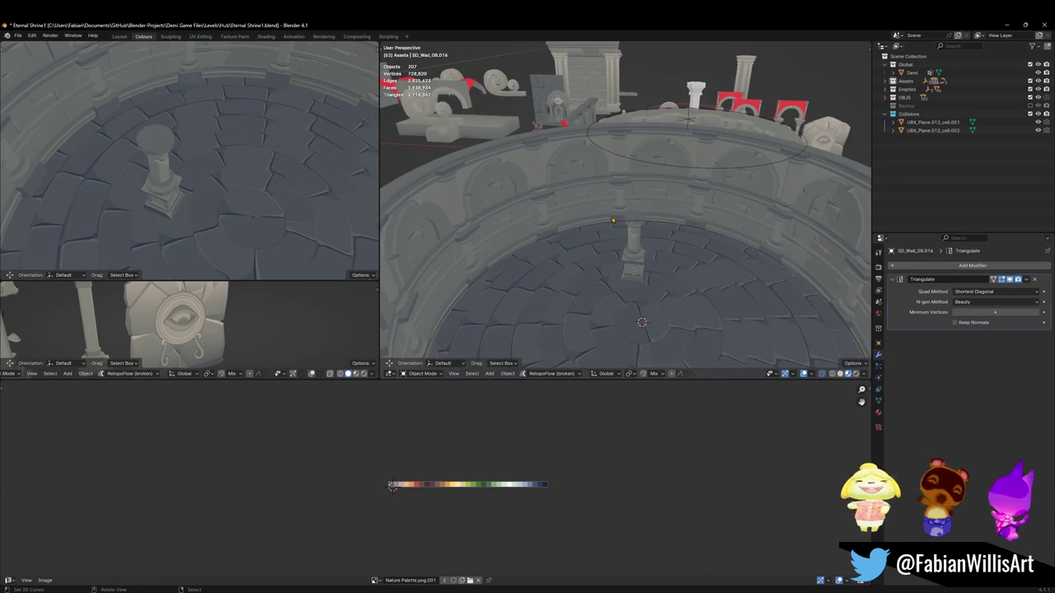
left_click(612, 221)
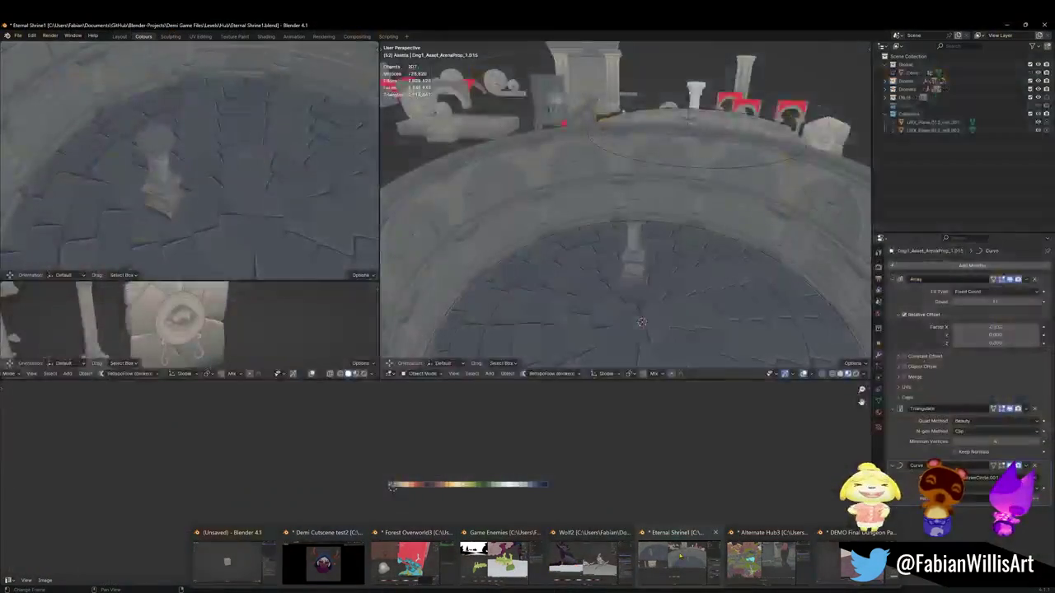
left_click(759, 558)
Step: In the platform mesh, select the linked stone ring around the tower's rock
scroll(705, 293, "down", 3)
scroll(702, 284, "down", 3)
scroll(699, 268, "down", 3)
scroll(694, 250, "down", 2)
scroll(650, 263, "up", 3)
scroll(626, 285, "up", 3)
scroll(633, 282, "up", 5)
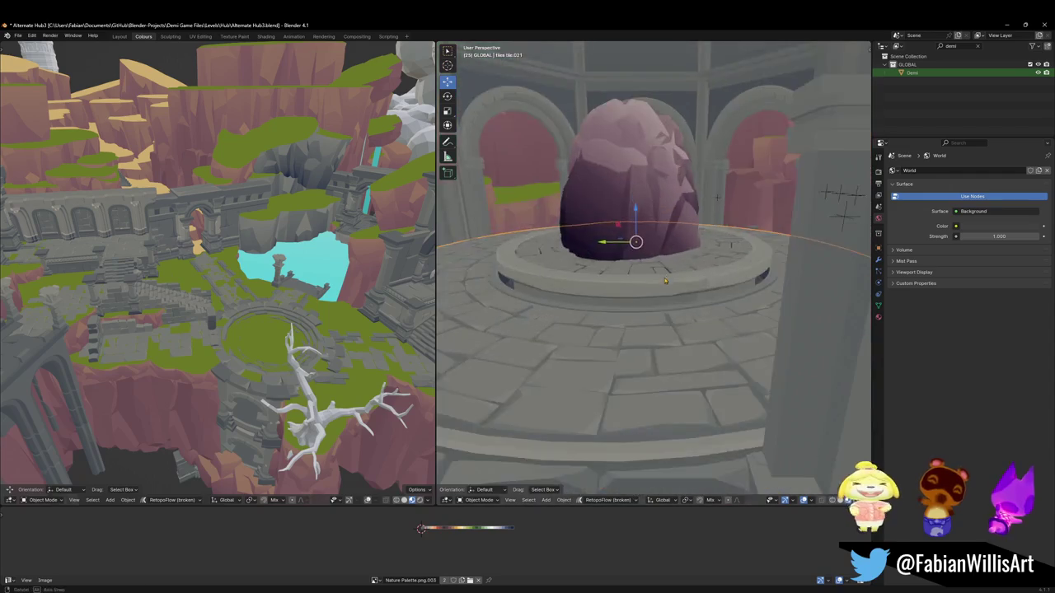
middle_click_drag(633, 282, 640, 299)
scroll(653, 277, "up", 2)
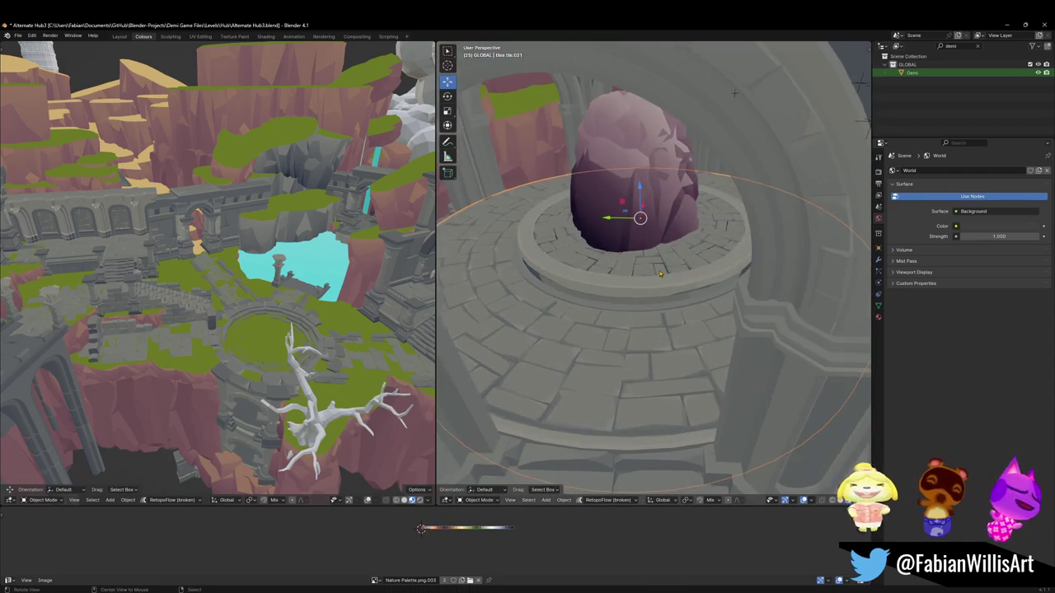
scroll(653, 276, "up", 2)
middle_click_drag(654, 276, 613, 286)
key("Tab")
key("alt+a")
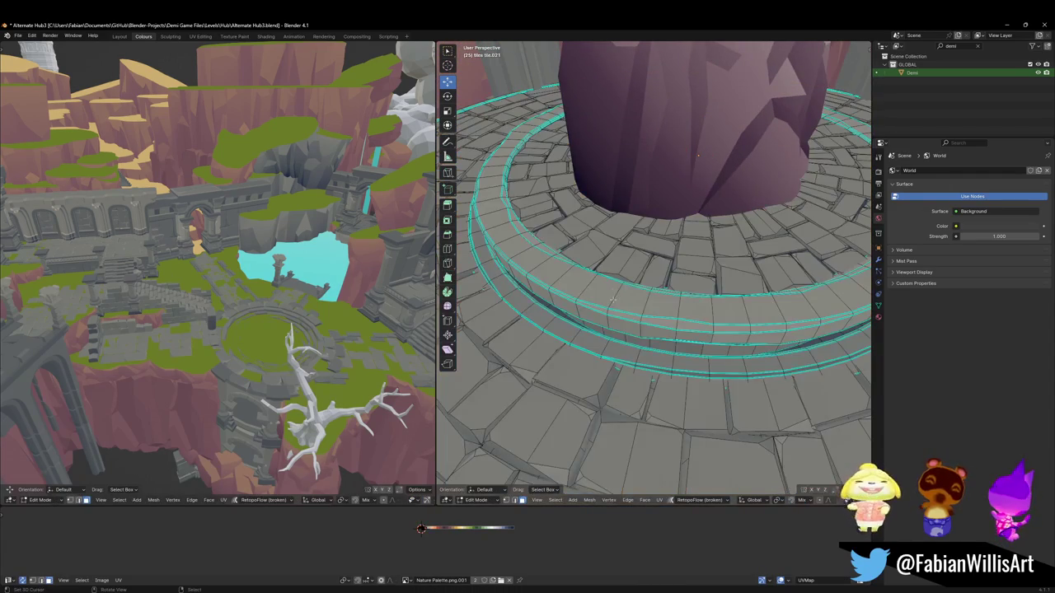
key("l")
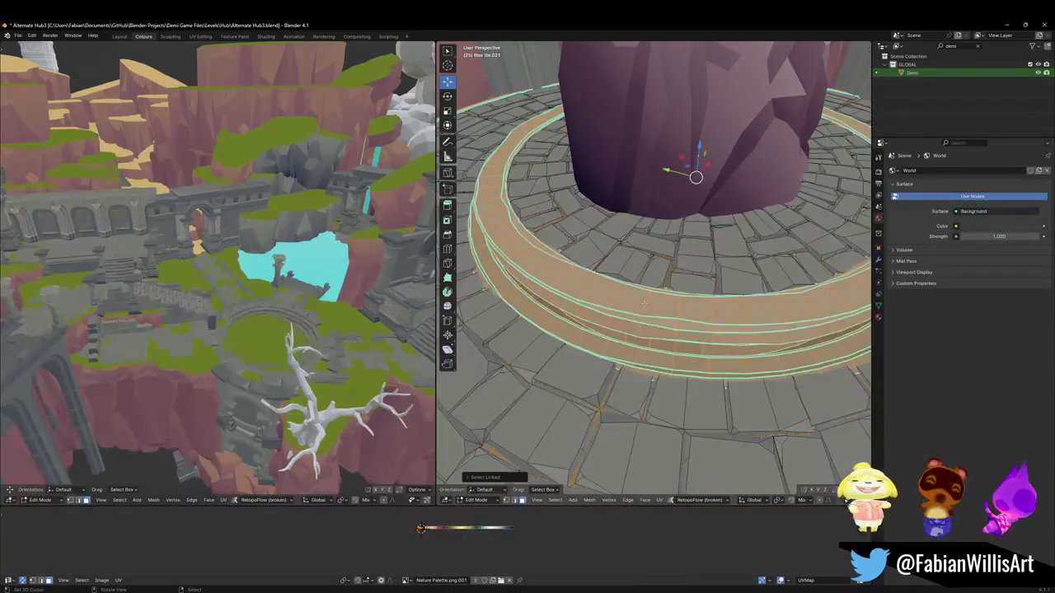
key("ctrl+z")
key("l")
Step: Move the selected stone ring to a new position
scroll(624, 312, "down", 5)
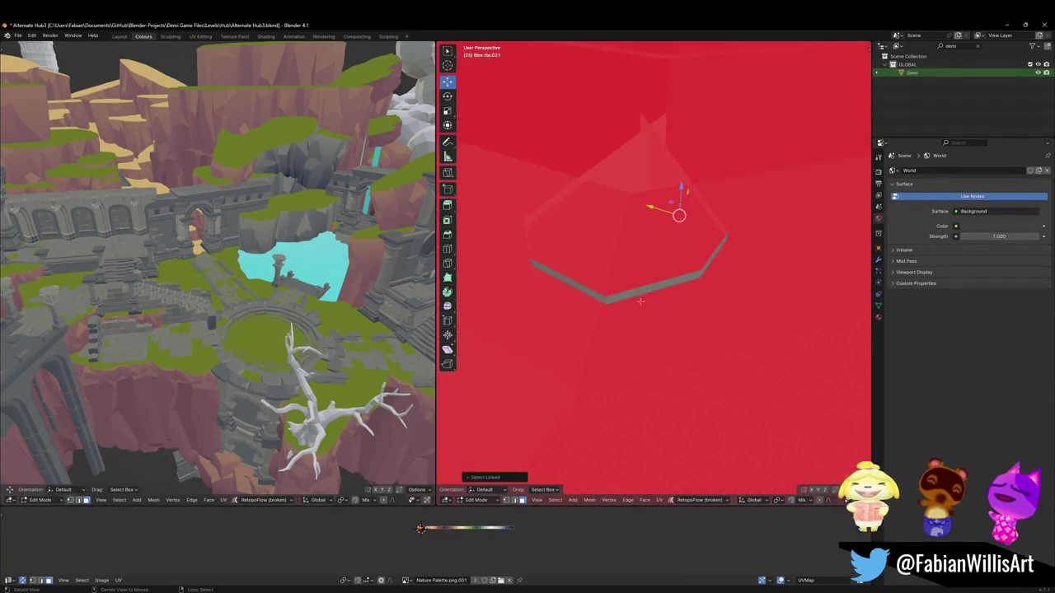
scroll(638, 248, "down", 4)
scroll(653, 169, "down", 3)
key("g")
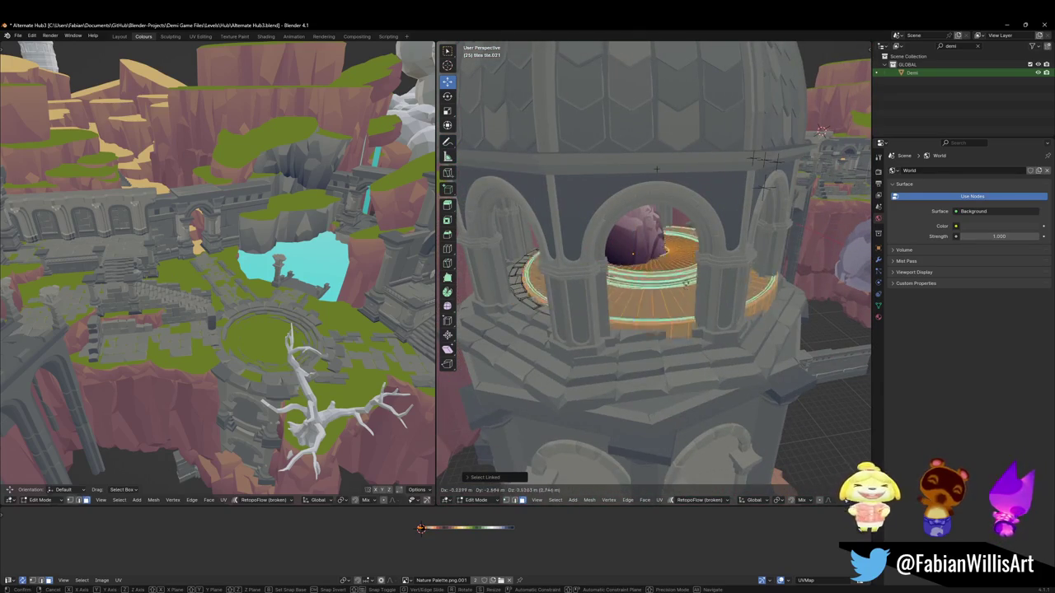
left_click(656, 169)
Step: Isolate the platform in local view and inspect the ring up close
scroll(656, 169, "up", 3)
scroll(656, 165, "up", 3)
scroll(659, 159, "up", 2)
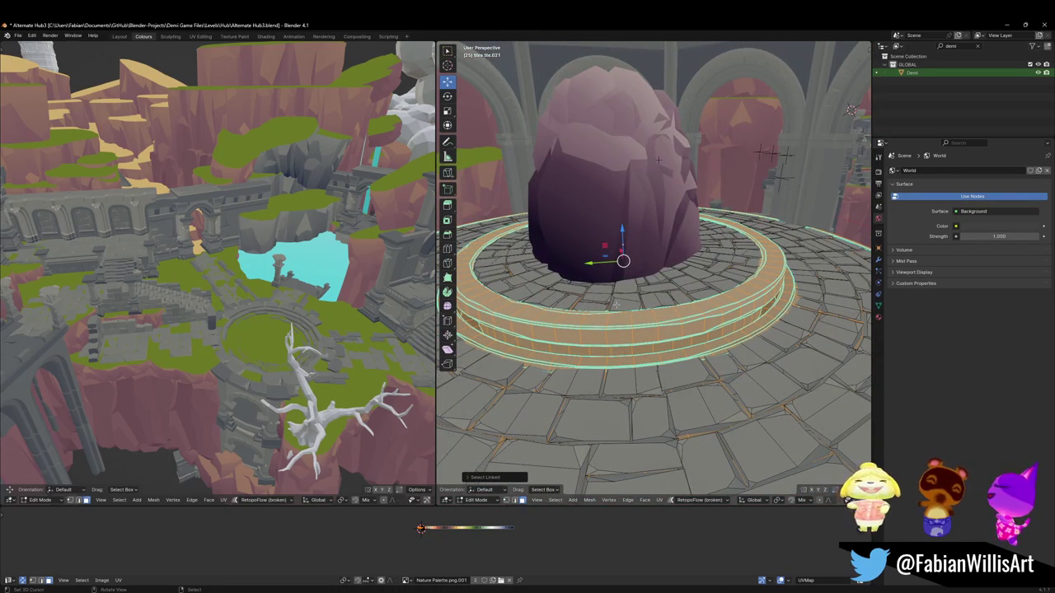
key("KP_Divide")
scroll(829, 123, "up", 5)
middle_click_drag(829, 123, 668, 299)
key("Tab")
scroll(670, 305, "down", 5)
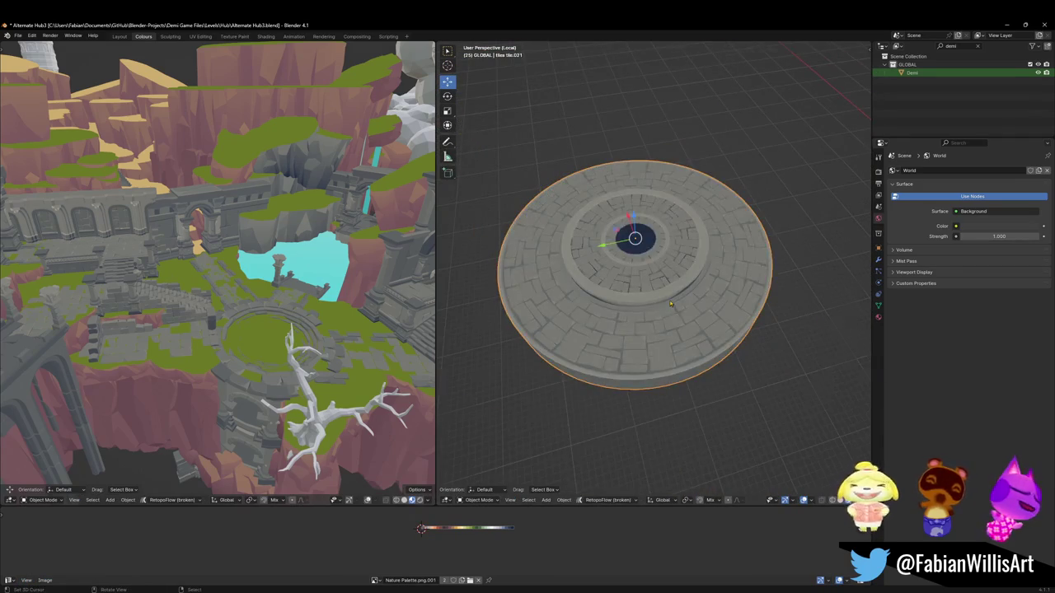
scroll(670, 305, "up", 3)
Step: Delete a selected part of the stone disc mesh in Edit Mode
key("Tab")
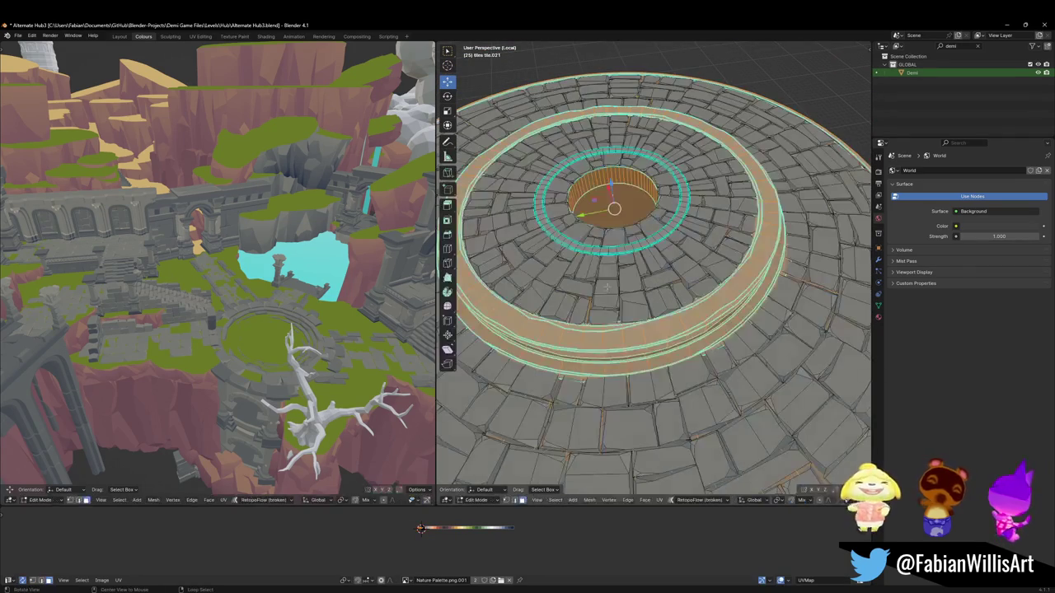
scroll(627, 296, "up", 1)
scroll(651, 289, "up", 2)
scroll(674, 280, "up", 2)
scroll(674, 280, "down", 3)
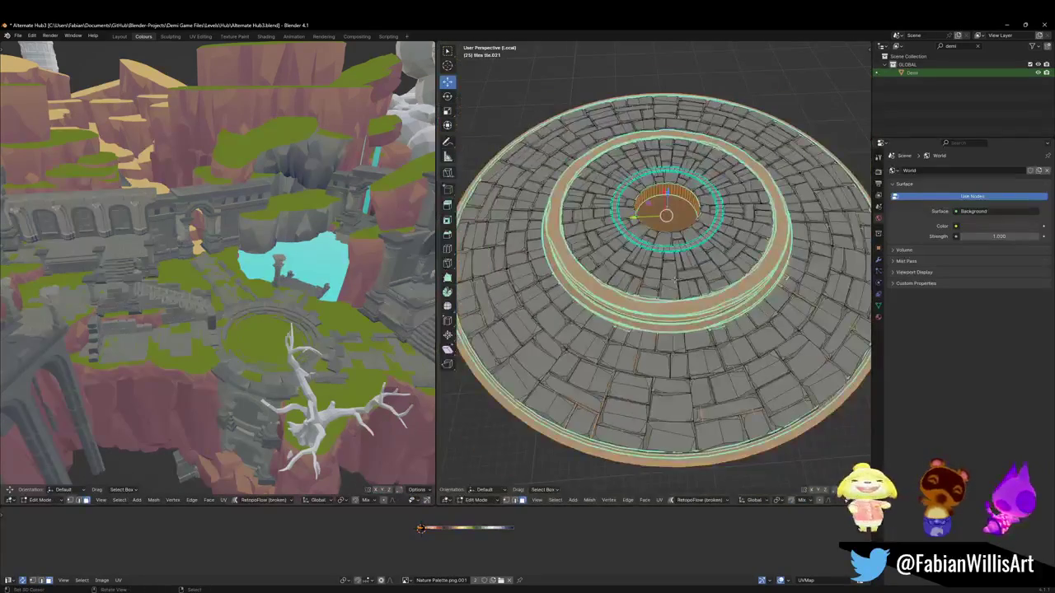
middle_click_drag(675, 279, 687, 285)
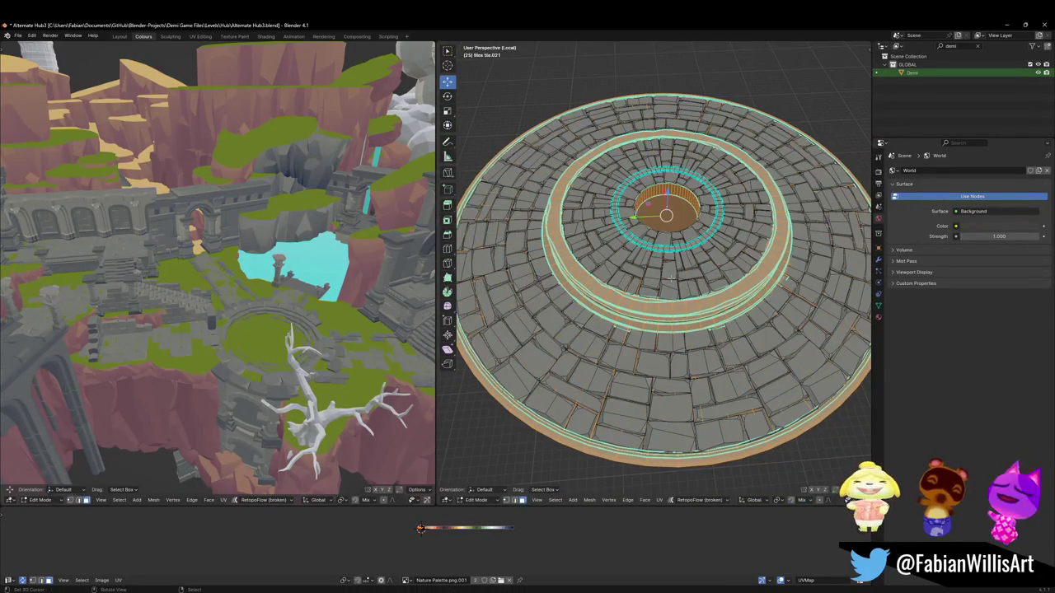
key("x")
left_click(645, 289)
key("Tab")
Step: Clear the stone disc's parent keeping its transform, copy it, and go to Eternal Shrine1
left_click(645, 312)
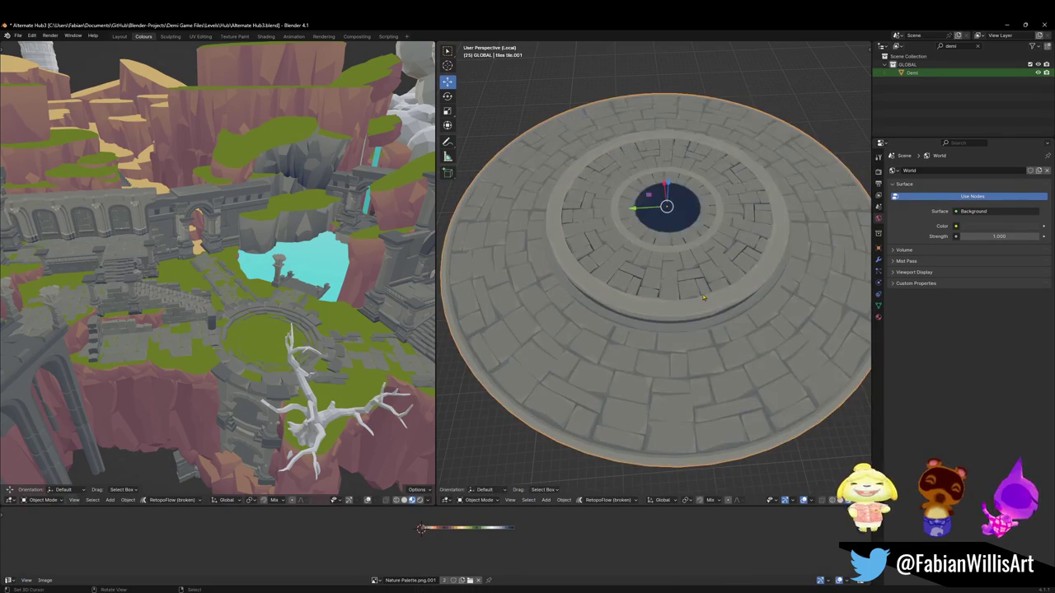
key("alt+p")
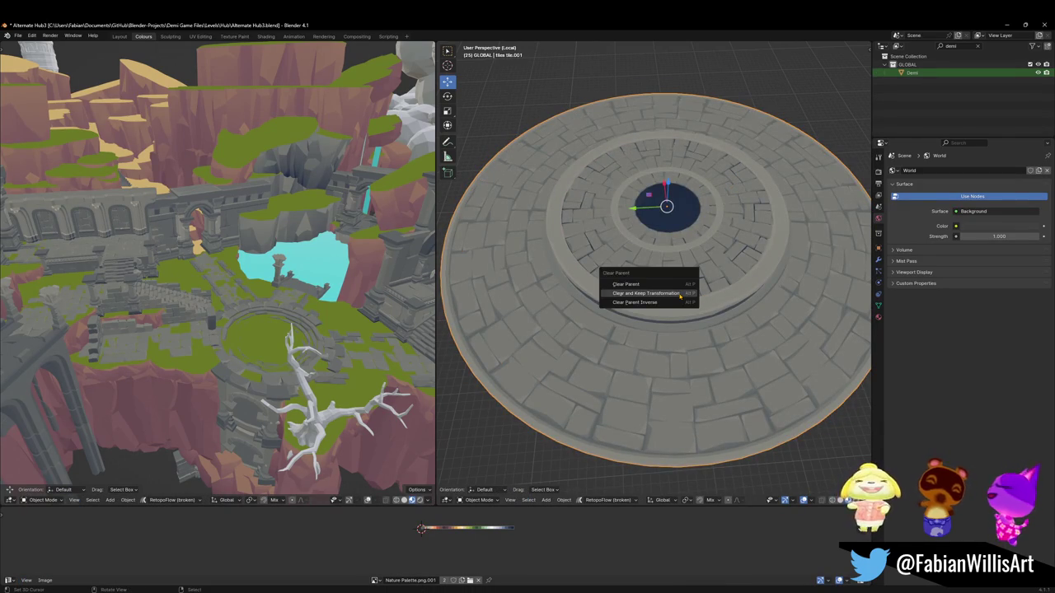
left_click(685, 294)
key("ctrl+c")
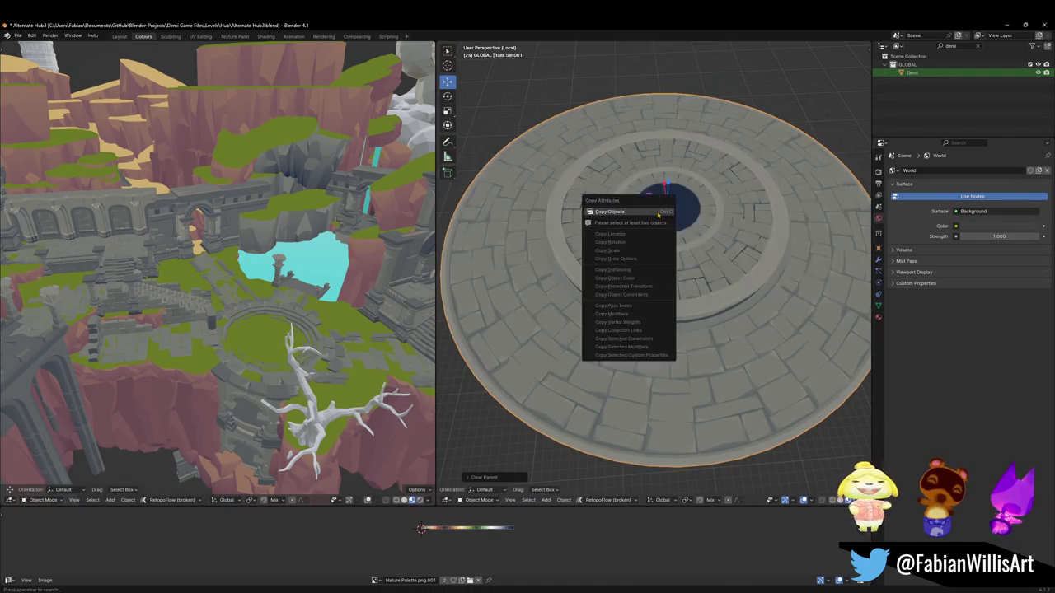
left_click(1007, 25)
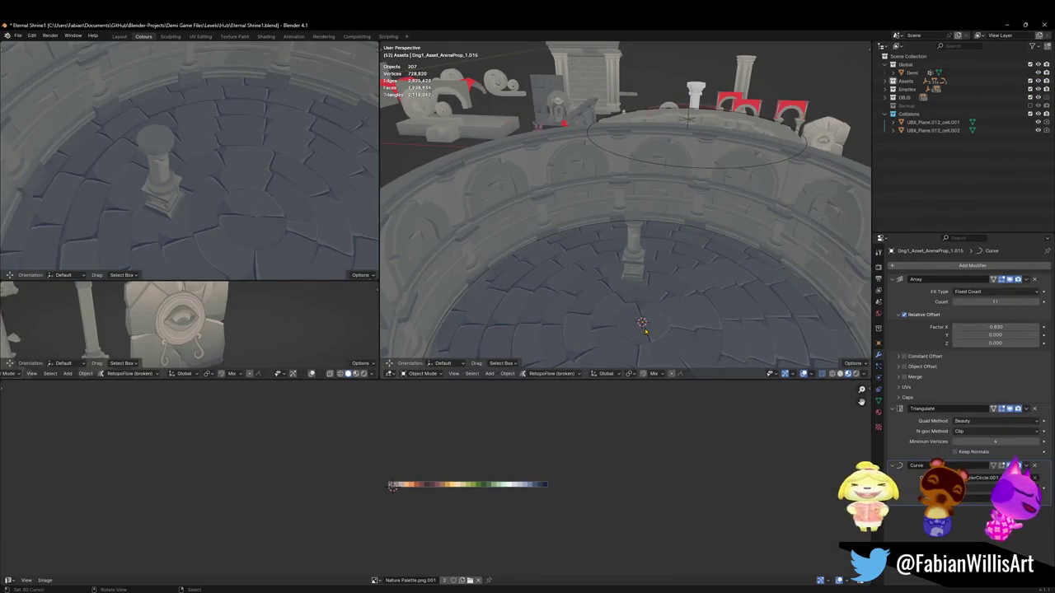
Step: Paste the ring, snap it to the cursor, scale it to 0.548 and raise it along Z
key("ctrl+v")
key("shift+s")
left_click(657, 283)
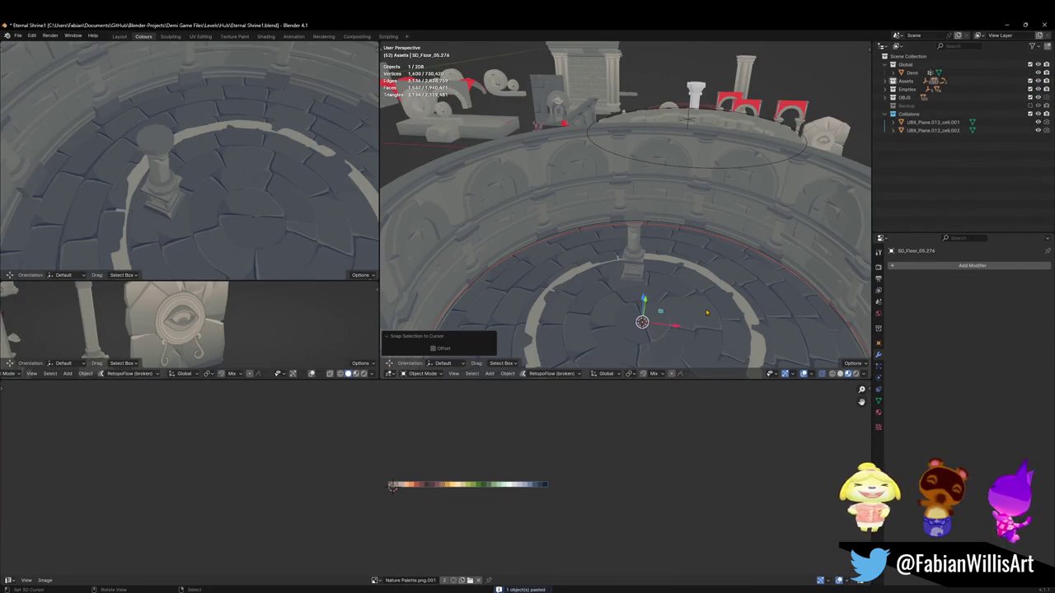
key("s")
left_click(693, 306)
key("g")
key("z")
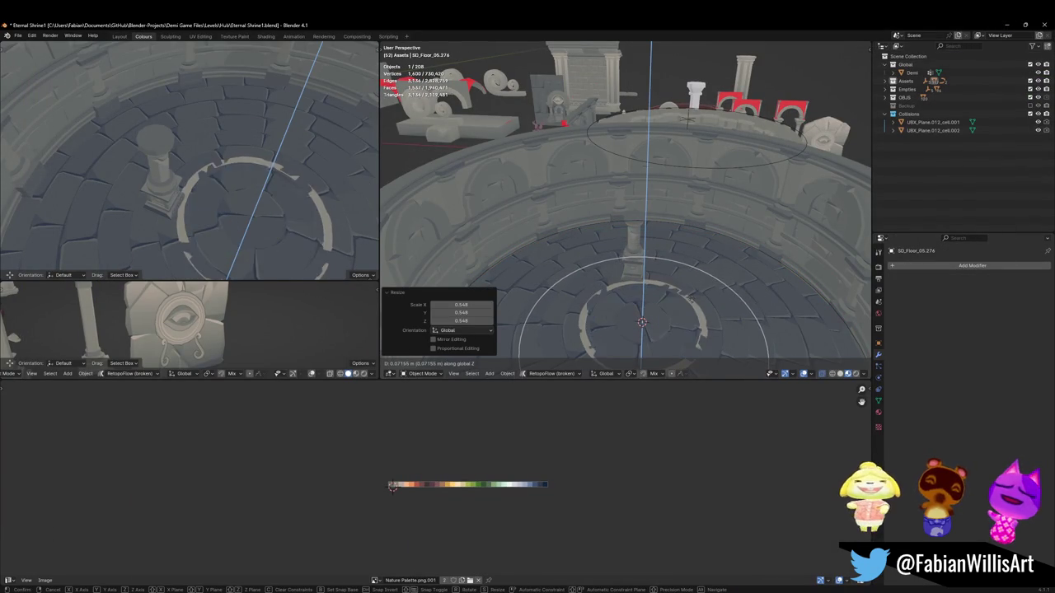
left_click(661, 309)
Step: Select the pasted tiles.001 ring and isolate it in local view
key("Tab")
key("KP_Decimal")
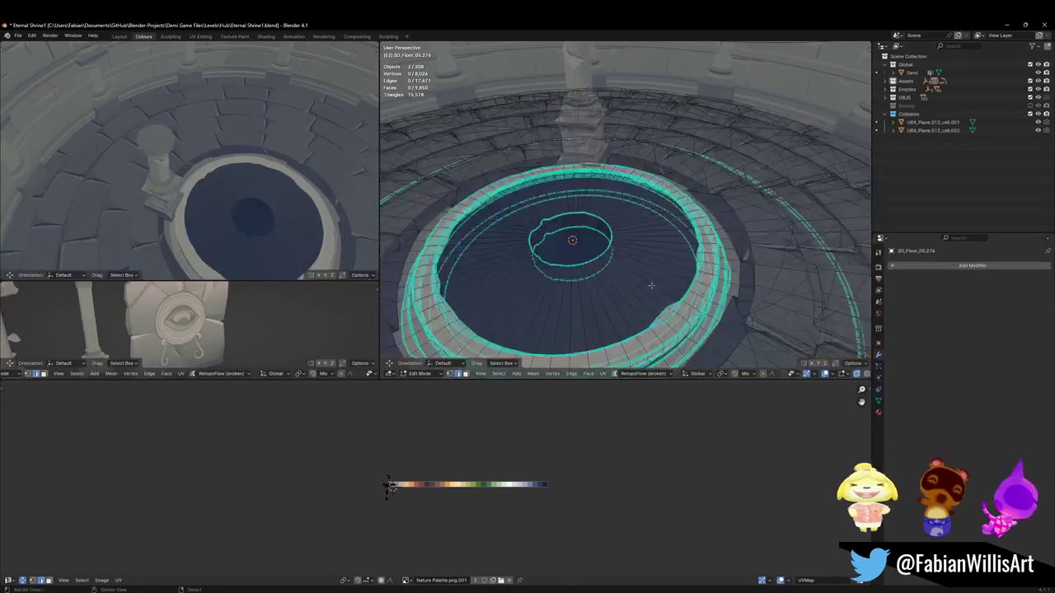
key("KP_Divide")
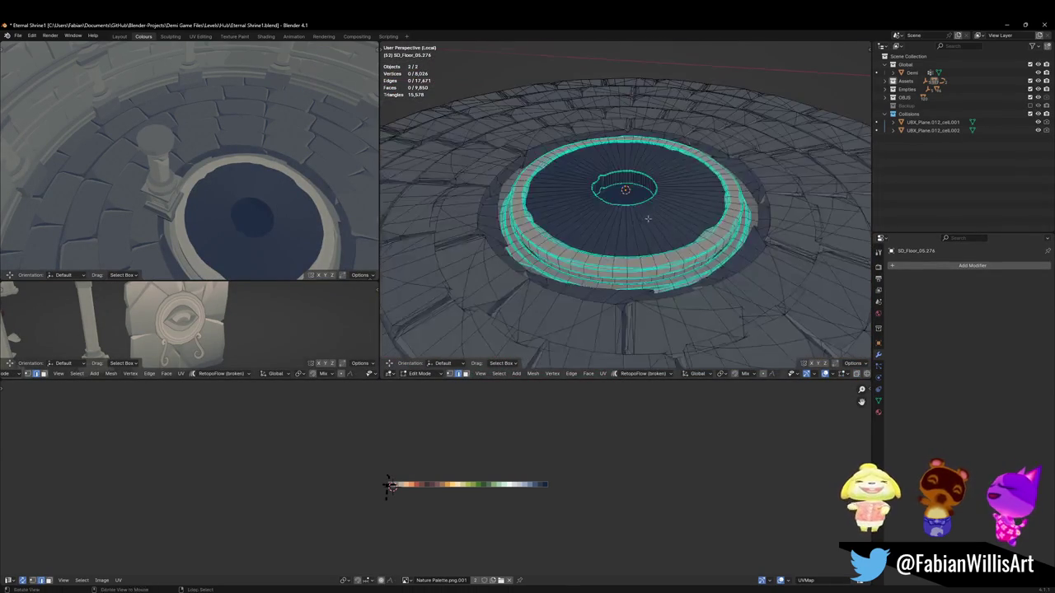
key("Tab")
key("KP_Divide")
left_click(647, 236)
middle_click_drag(647, 236, 591, 274)
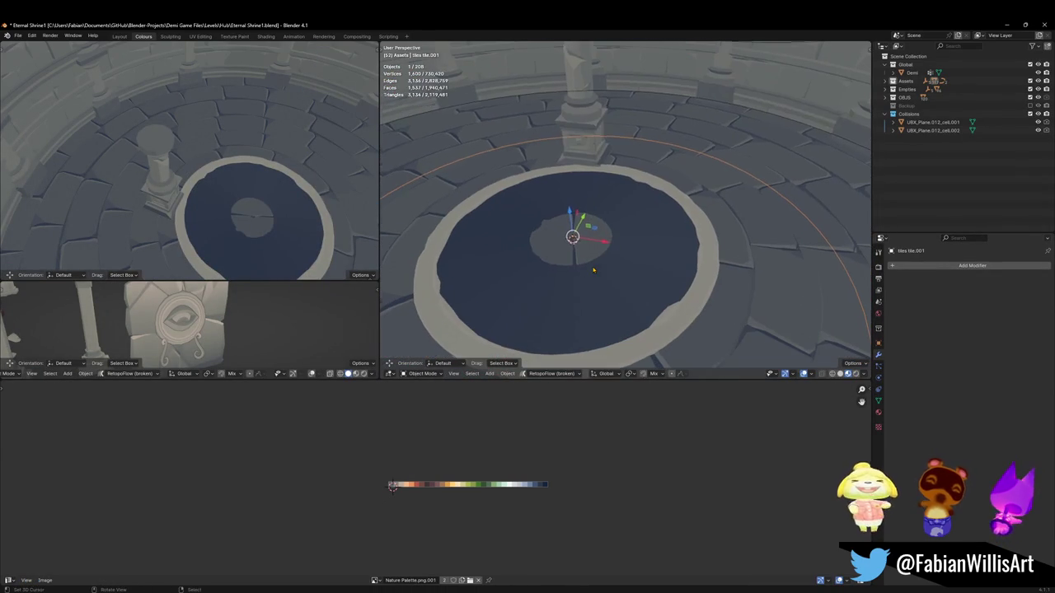
key("KP_Divide")
Step: Select a connected group of faces on the tiles.001 ring and delete them
key("Tab")
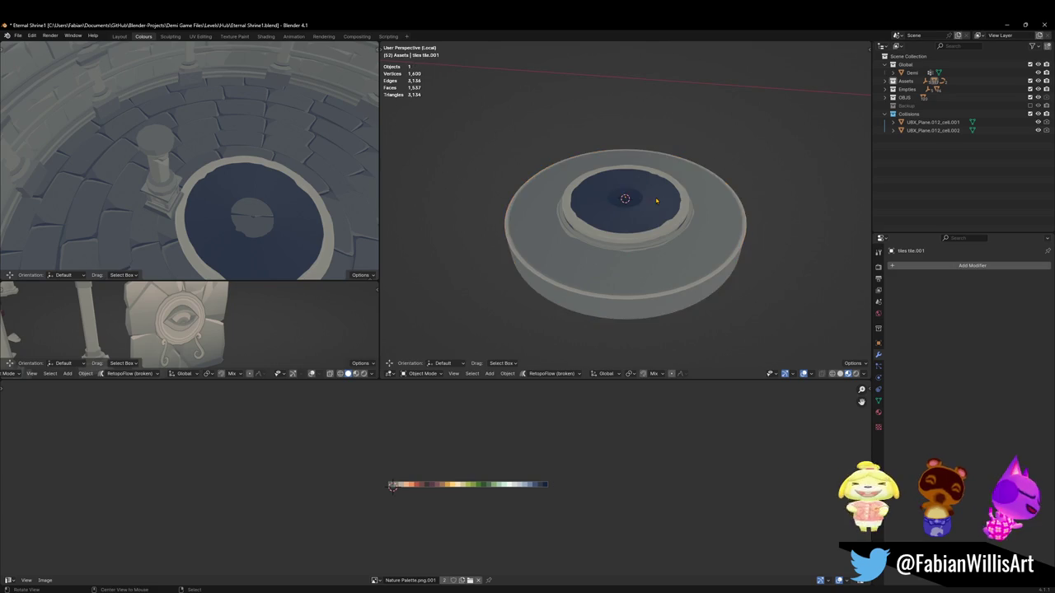
scroll(651, 206, "up", 3)
middle_click_drag(643, 251, 635, 264)
key("a")
mouse_move(631, 303)
middle_mouse_down()
mouse_move(680, 244)
mouse_move(707, 240)
middle_mouse_up()
key("alt+a")
scroll(680, 244, "up", 2)
key("l")
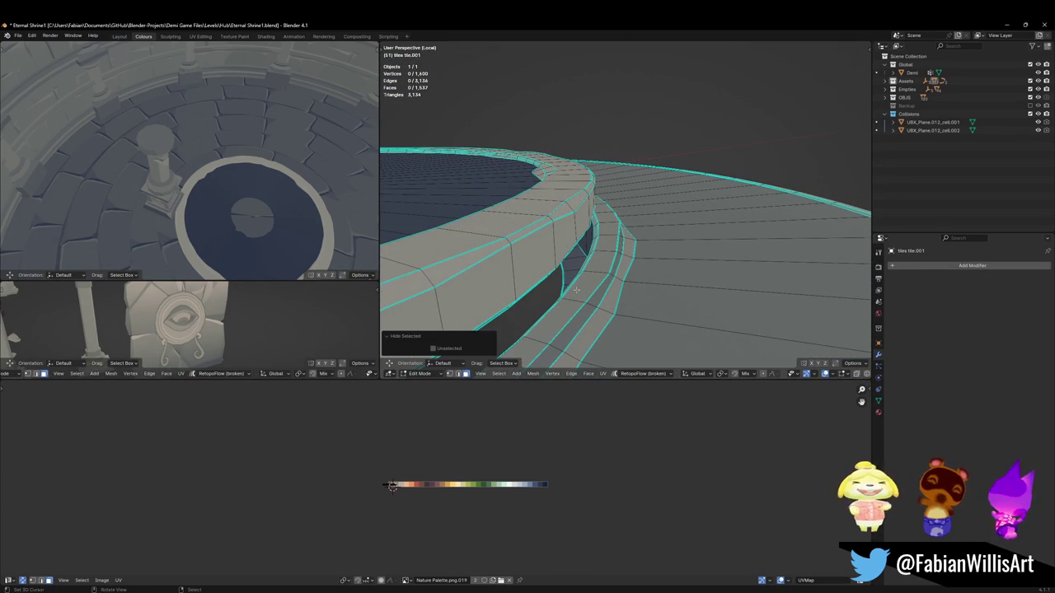
scroll(530, 306, "down", 3)
mouse_move(530, 307)
middle_mouse_down()
mouse_move(635, 259)
mouse_move(618, 216)
mouse_move(635, 254)
middle_mouse_up()
key("x")
left_click(631, 254)
Step: Reveal the ring's hidden geometry and delete the remaining unwanted faces
scroll(632, 255, "up", 2)
key("alt+h")
key("alt+h")
key("x")
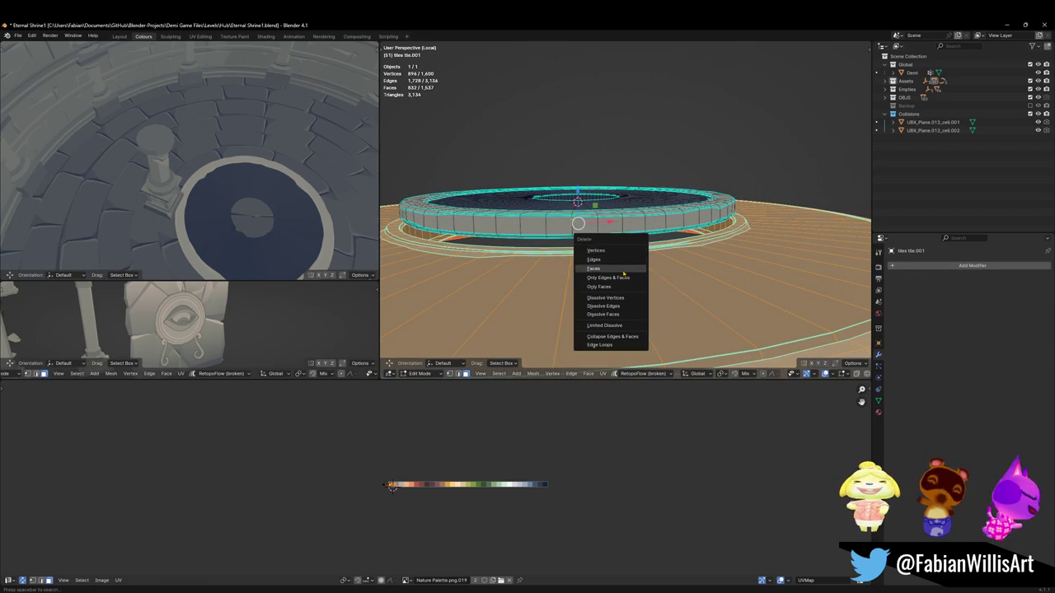
left_click(620, 272)
key("Tab")
Step: Save the shrine file, restore the full scene view, and begin lowering the ring along Z
middle_click_drag(626, 264, 647, 229)
key("ctrl+s")
key("ctrl+grave")
key("KP_Divide")
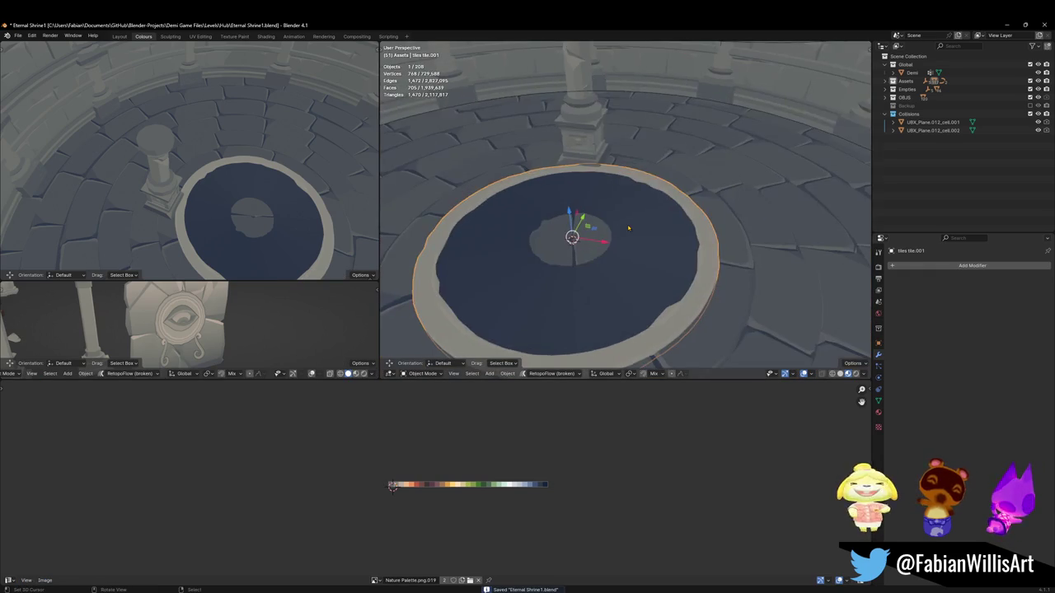
scroll(620, 231, "down", 3)
key("g")
key("z")
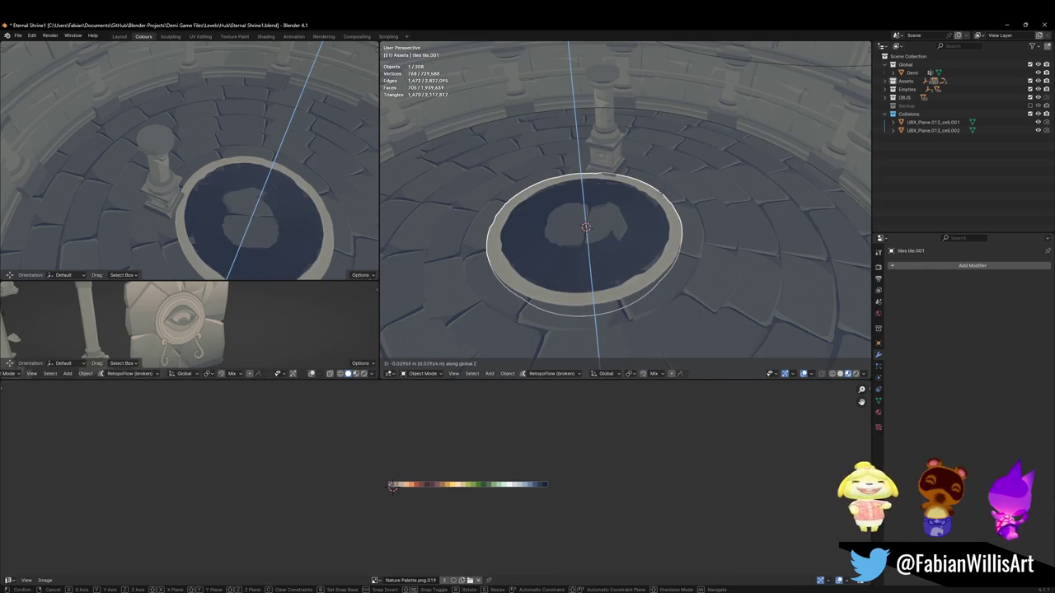
Step: Lower the ring, then shrink SD_Floor_05.274's revealed geometry flat to 0.698 and raise it
left_click(664, 195)
left_click(669, 293)
key("Tab")
key("a")
key("alt+a")
key("alt+h")
key("s")
key("shift+z")
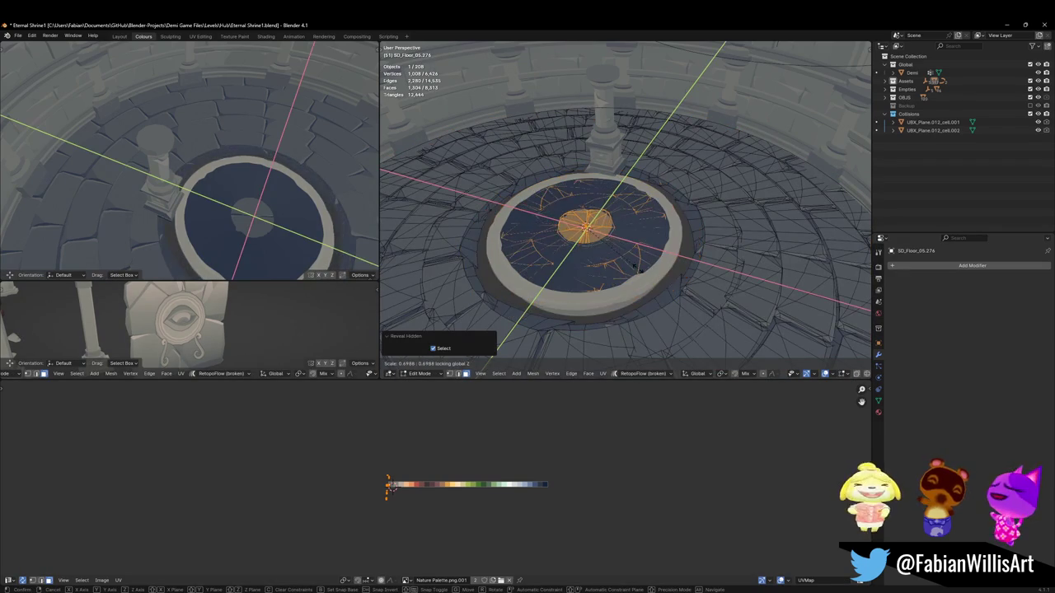
left_click(624, 268)
key("g")
key("z")
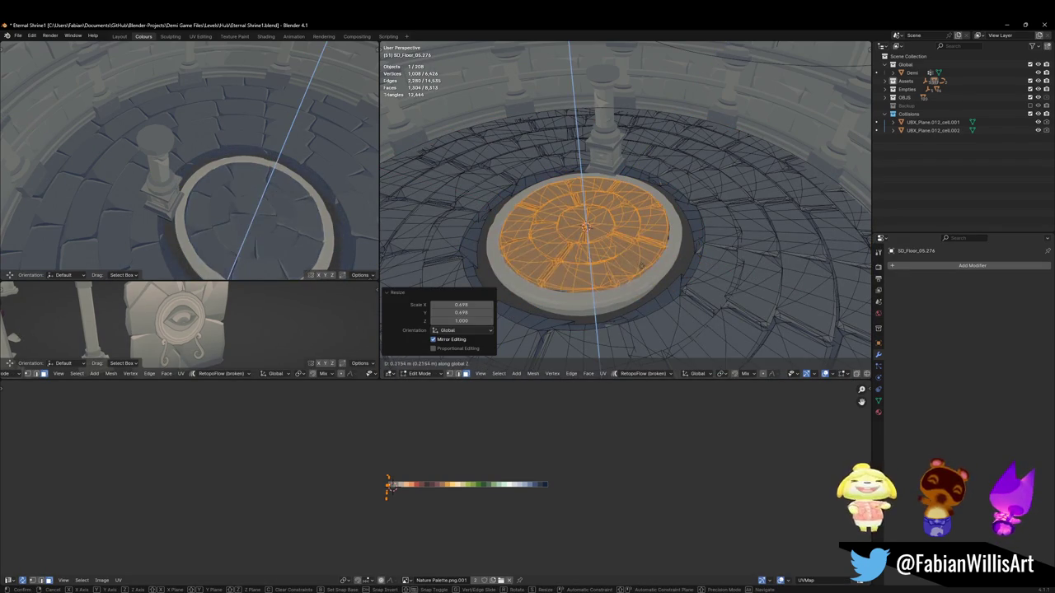
left_click(638, 281)
Step: Delete the floor's connected central faces to open a hole
left_click(597, 227)
key("ctrl+l")
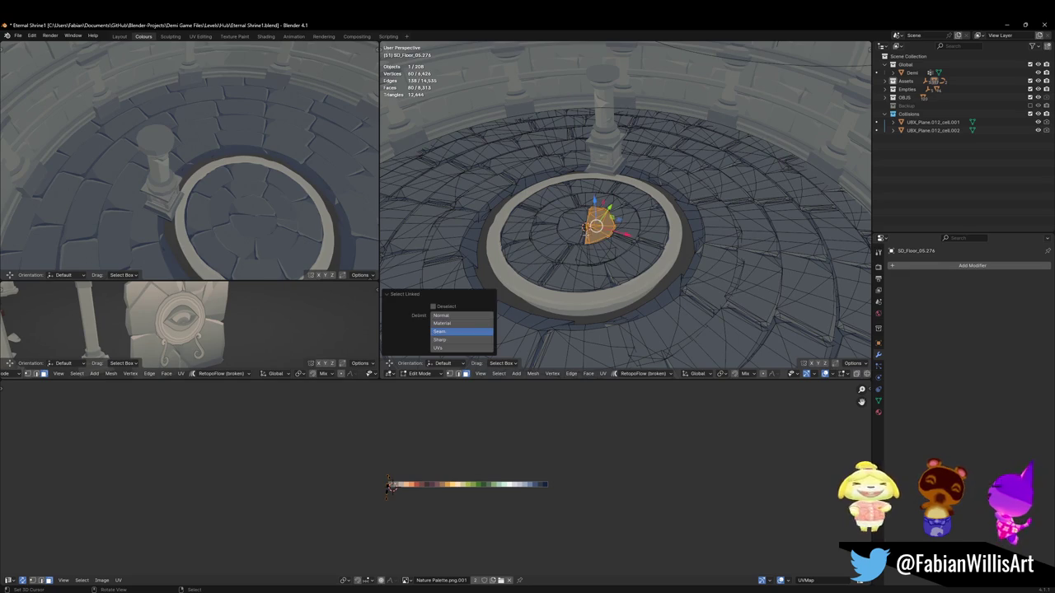
key("x")
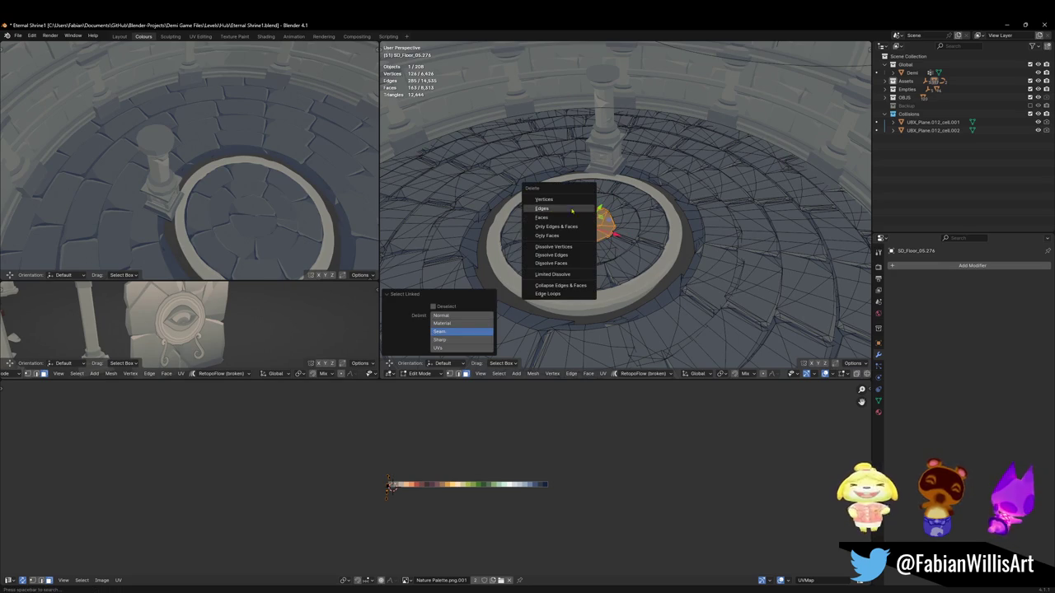
left_click(564, 199)
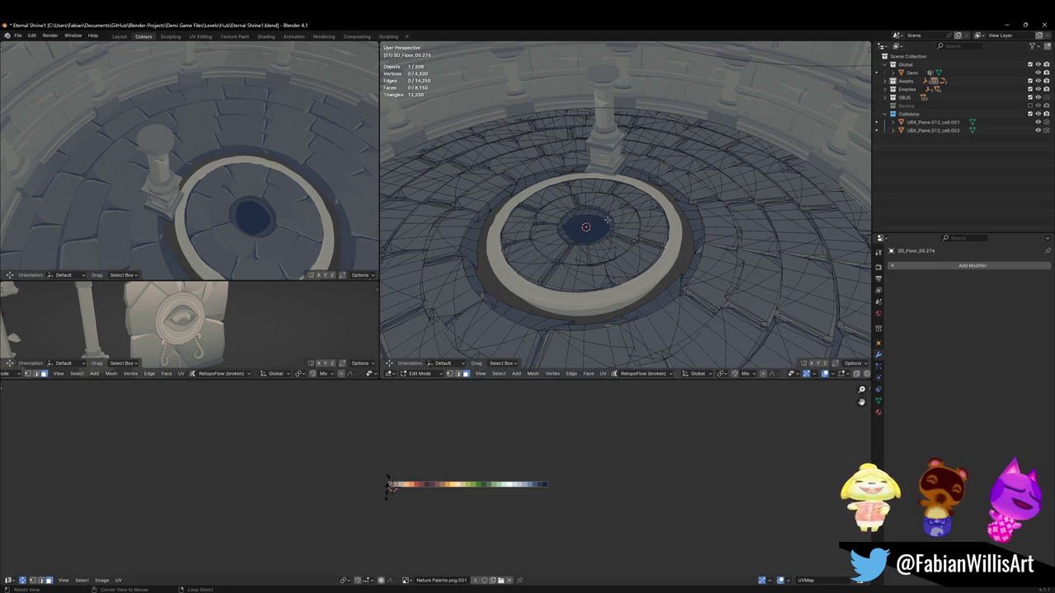
scroll(609, 216, "up", 3)
scroll(609, 216, "up", 2)
scroll(643, 223, "up", 2)
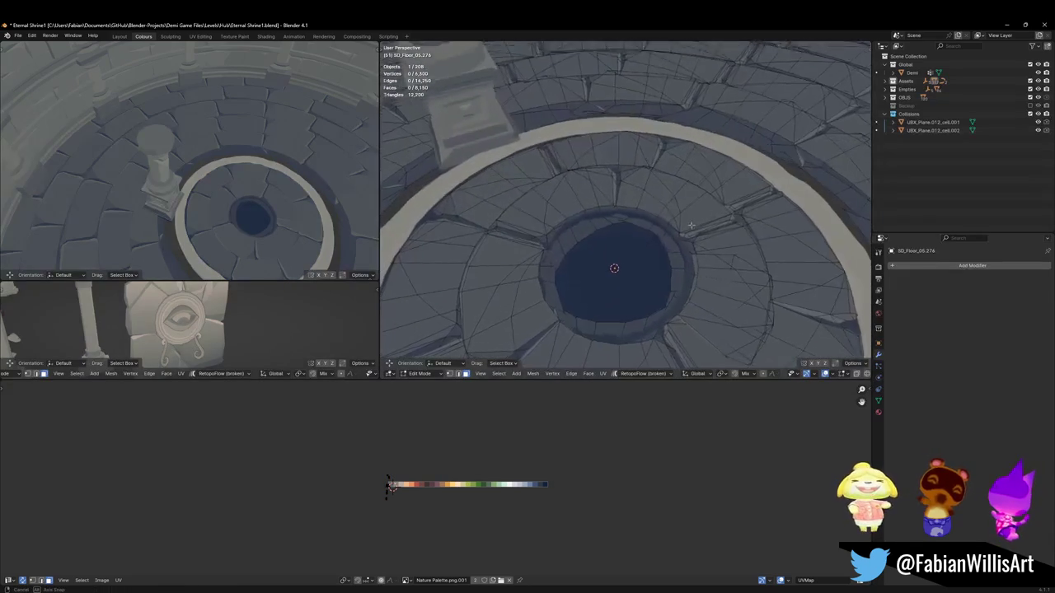
scroll(707, 237, "up", 3)
middle_click_drag(706, 238, 709, 259)
Step: Widen the hole's edge loop to 1.315 scale, keeping it flat
key("a")
key("alt+a")
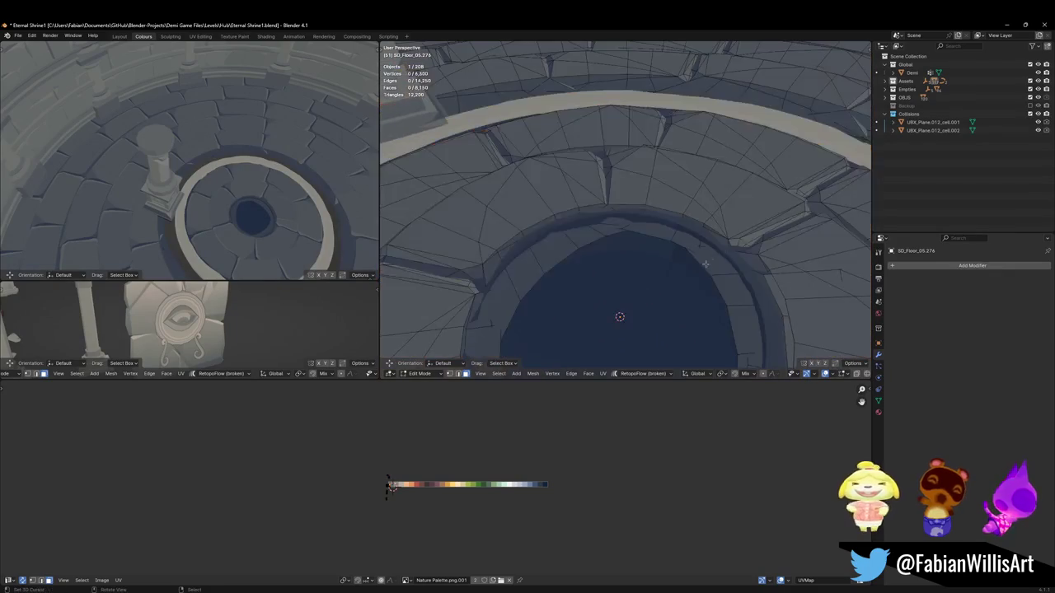
middle_click_drag(574, 248, 524, 207)
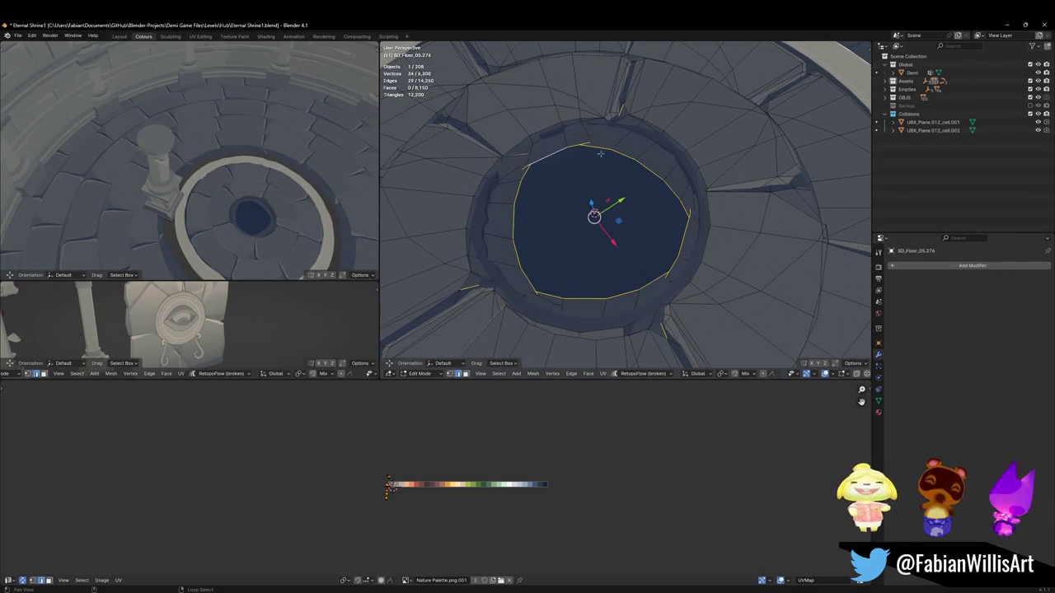
key("s")
key("shift+z")
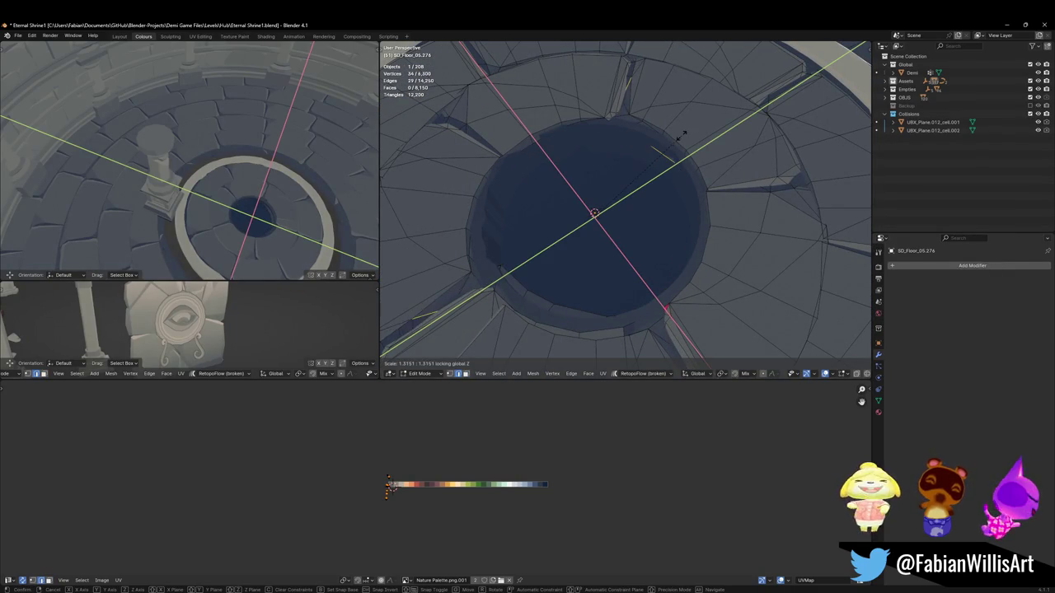
left_click(681, 135)
Step: Select the tile islands around the hole and shift them to a new height along Z
key("a")
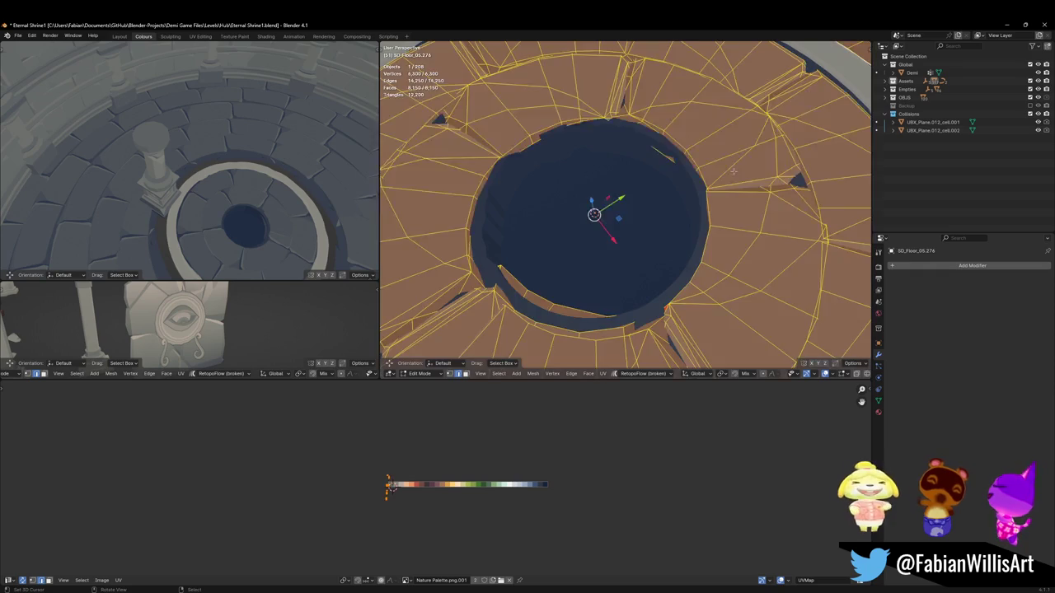
scroll(732, 171, "down", 3)
key("alt+a")
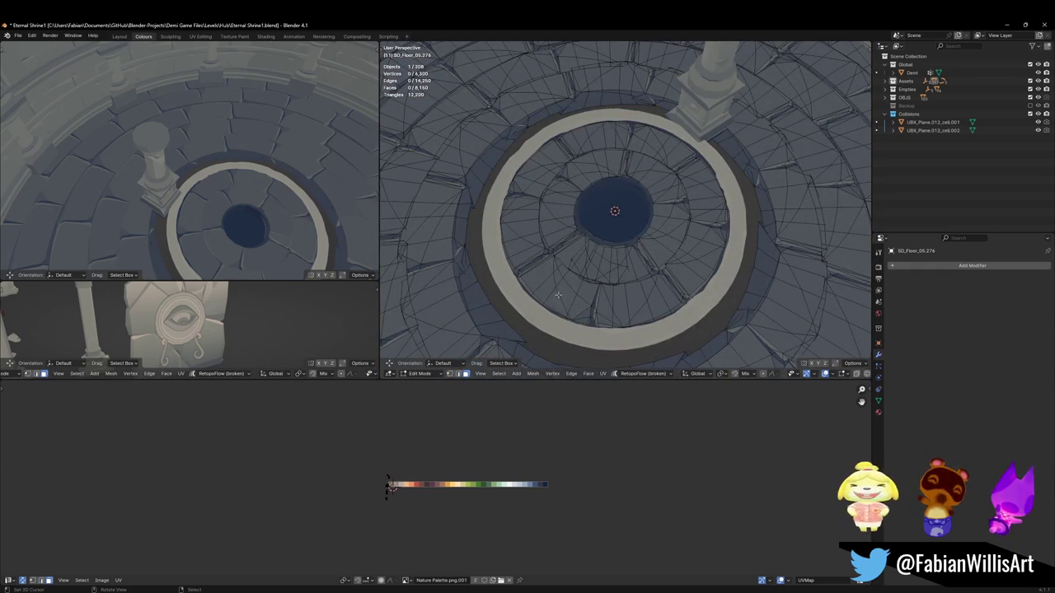
key("l")
key("l")
key("l")
key("l")
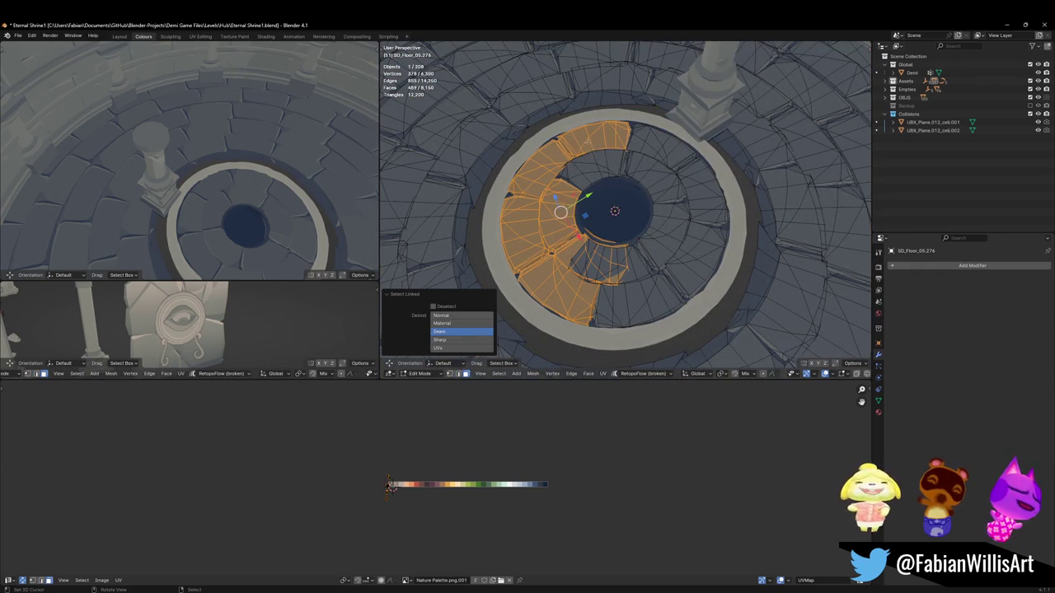
key("l")
key("l")
key("l")
key("l")
key("l")
key("l")
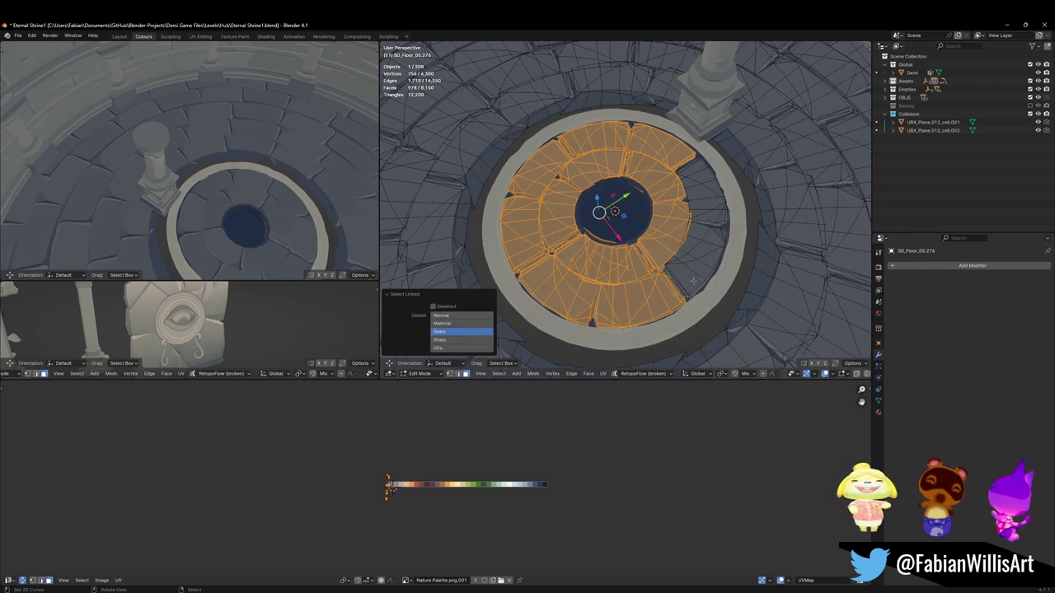
key("l")
key("l")
middle_click_drag(681, 206, 701, 195)
key("g")
key("z")
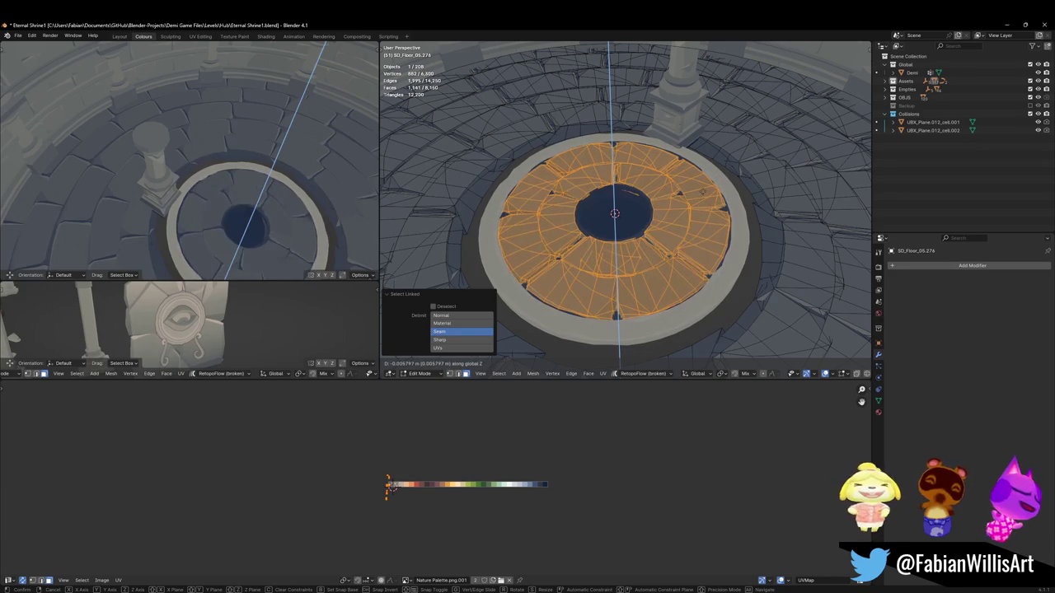
key("Return")
key("alt+a")
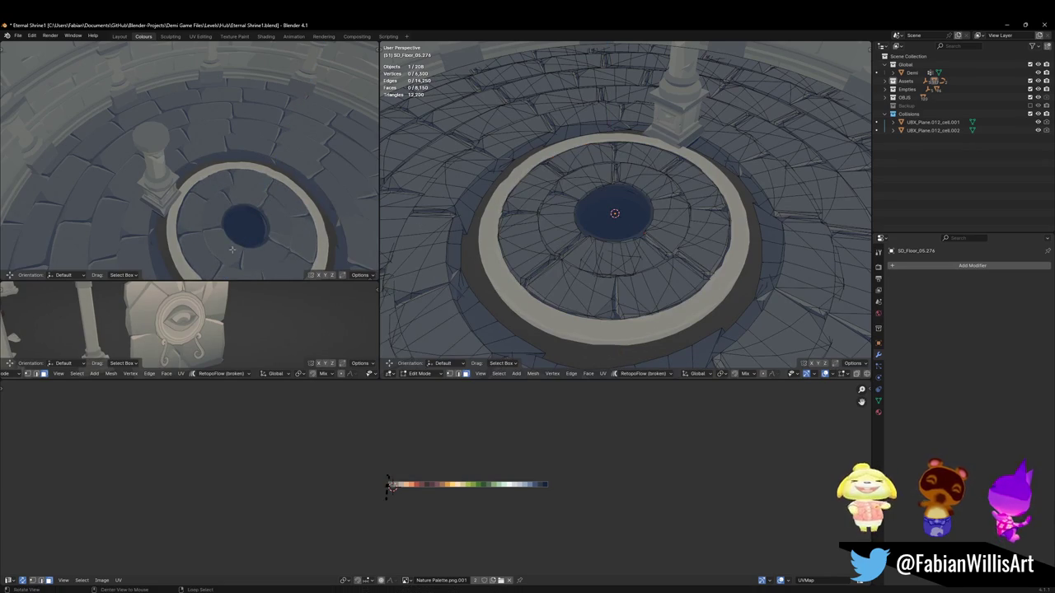
middle_click_drag(251, 180, 498, 181)
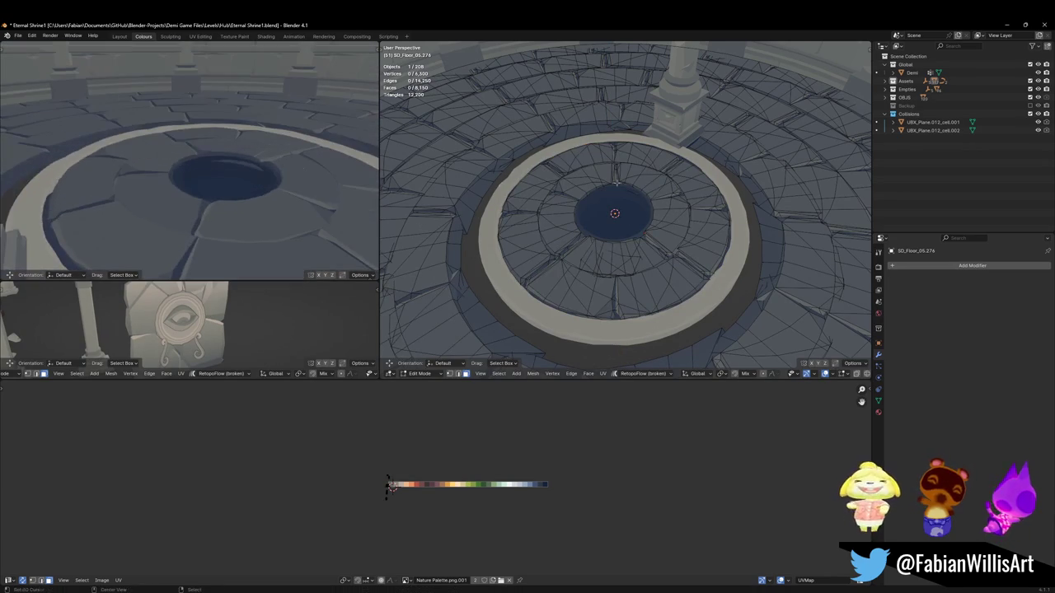
scroll(636, 190, "up", 5)
mouse_move(636, 190)
middle_mouse_down()
mouse_move(683, 224)
mouse_move(643, 234)
middle_mouse_up()
Step: Switch the floor to Sculpt Mode and frame a top-down view over the central hole
key("ctrl+Tab")
left_click(683, 260)
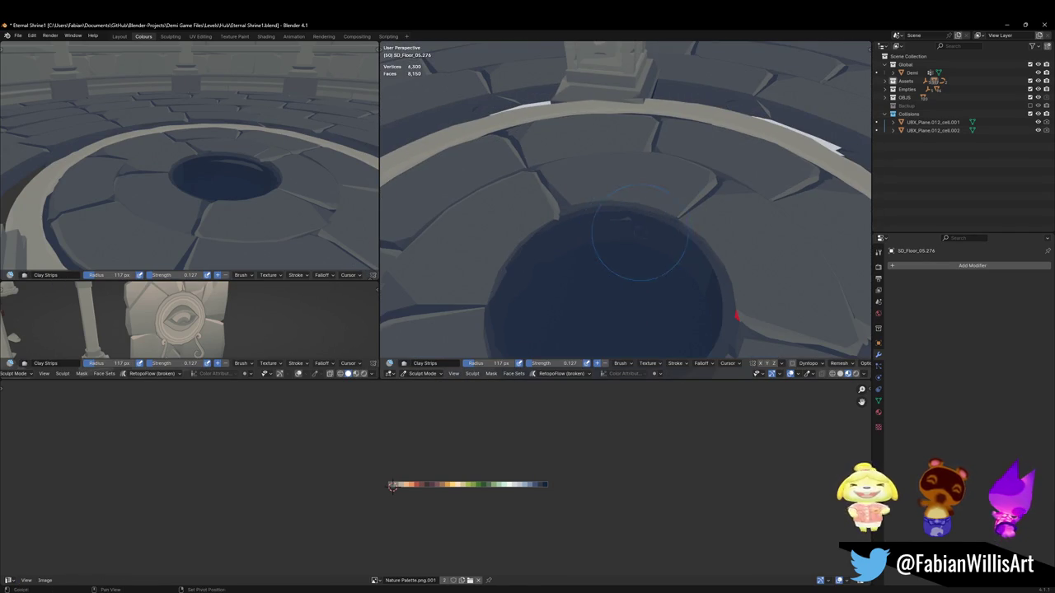
scroll(622, 223, "down", 5)
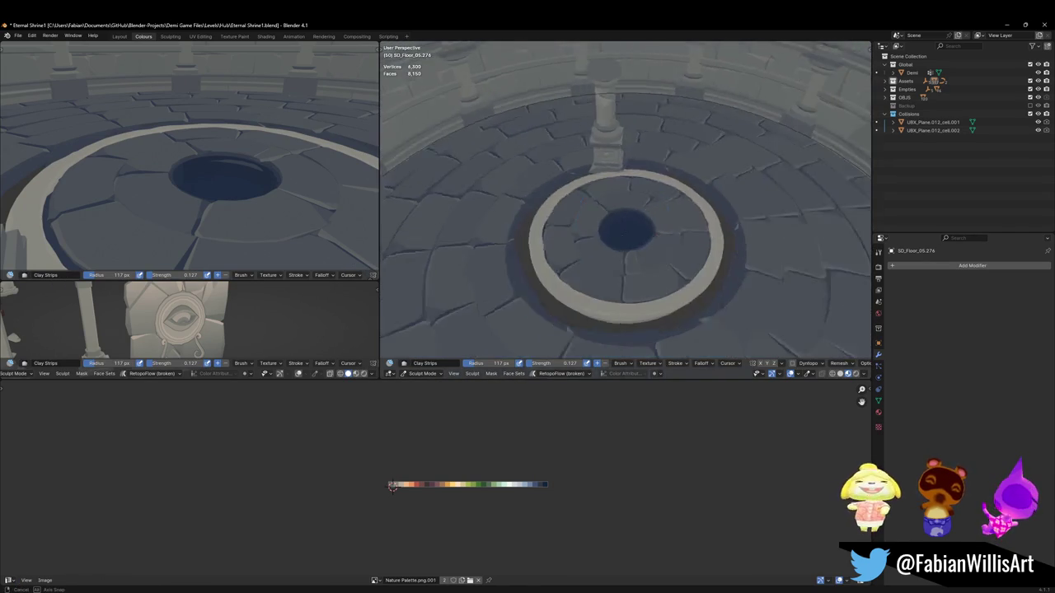
mouse_move(622, 223)
middle_mouse_down()
mouse_move(682, 212)
mouse_move(832, 78)
middle_mouse_up()
middle_click_drag(571, 221, 565, 241)
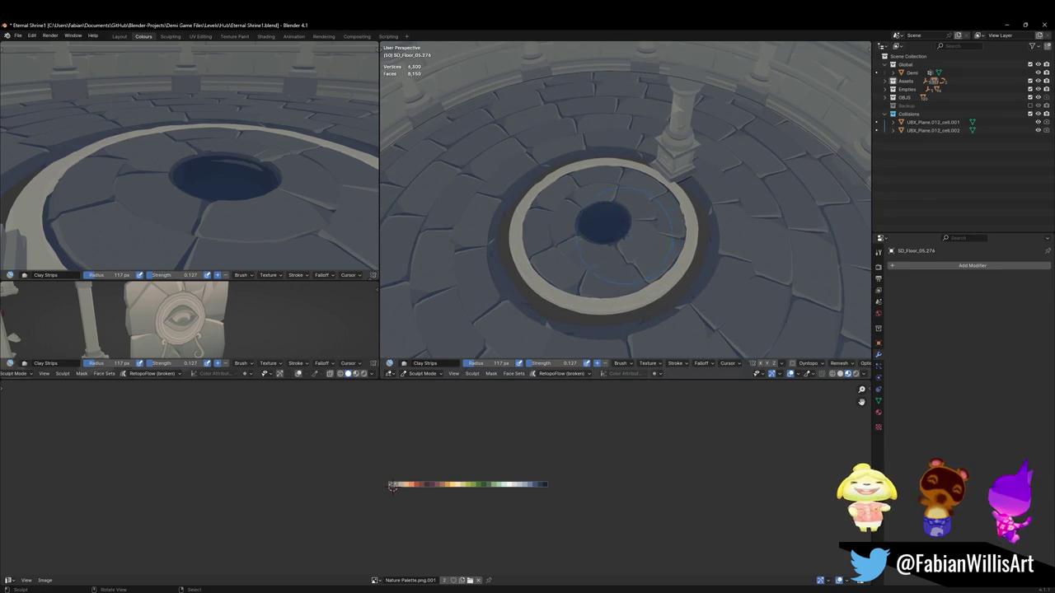
scroll(614, 232, "up", 3)
scroll(614, 232, "up", 3)
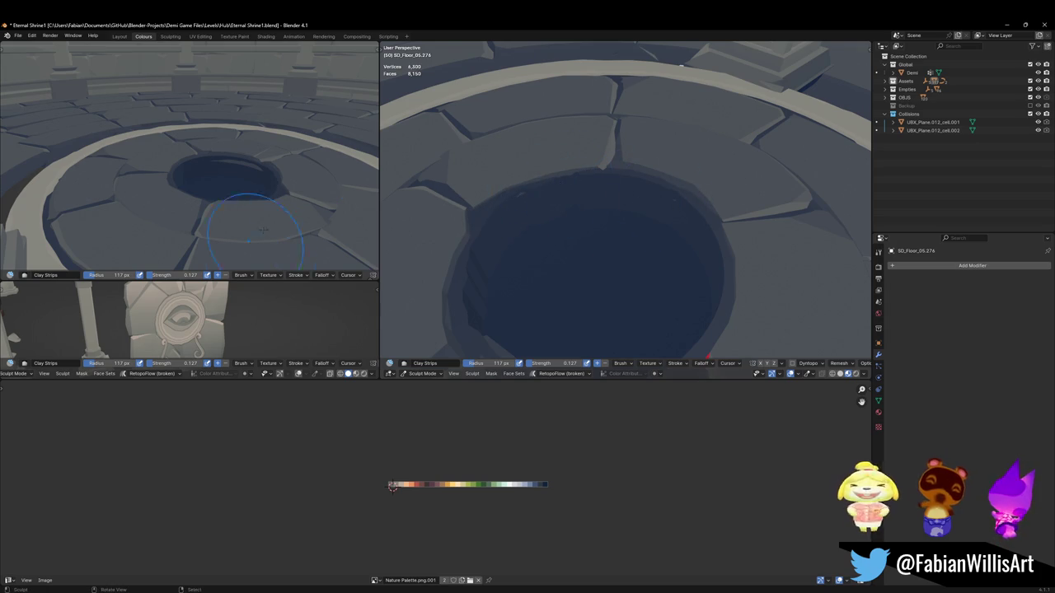
scroll(614, 232, "up", 2)
scroll(614, 233, "up", 2)
mouse_move(614, 232)
middle_mouse_down()
mouse_move(486, 295)
mouse_move(514, 167)
middle_mouse_up()
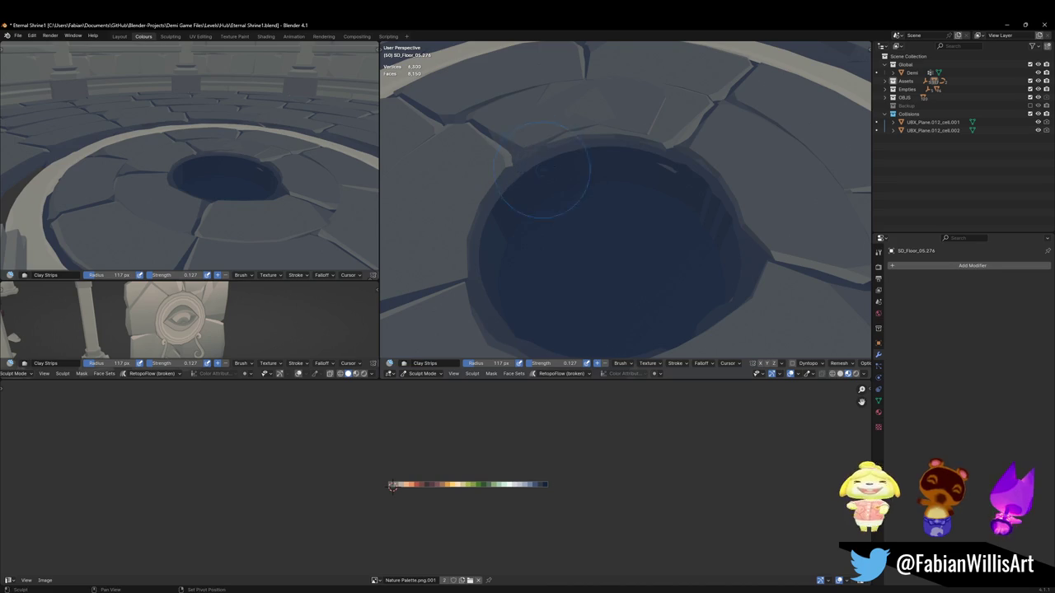
mouse_move(699, 255)
middle_mouse_down()
mouse_move(648, 207)
mouse_move(683, 180)
middle_mouse_up()
Step: Shrink the sculpt brush radius to 68 px and work around the hole's back wall
key("f")
left_click(692, 166)
middle_click_drag(708, 189, 758, 207)
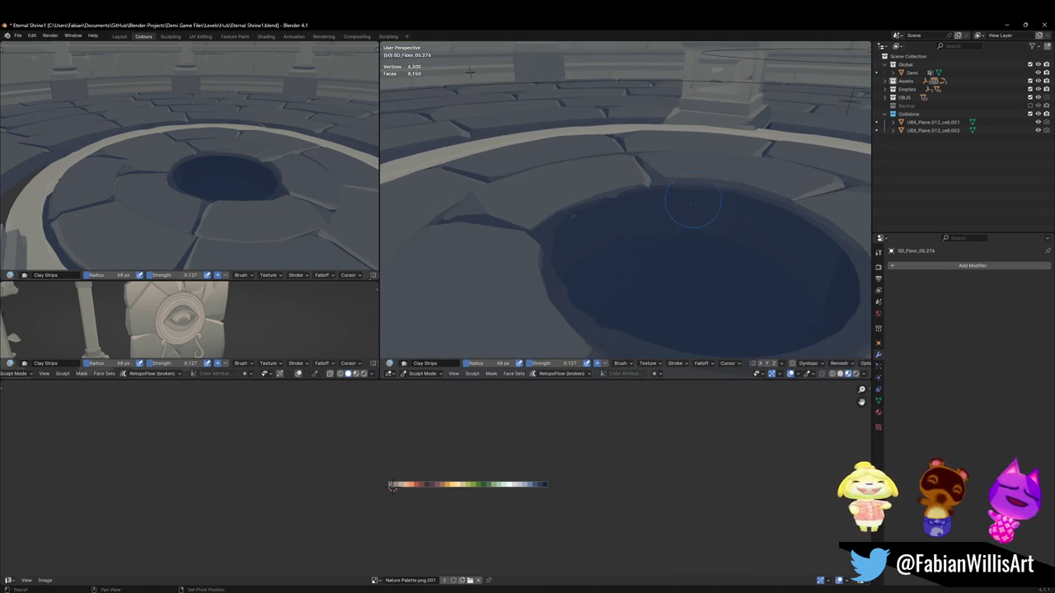
middle_click_drag(692, 202, 577, 230)
Step: Nudge the selected floor vertices flat along the floor plane, then resume sculpting
key("Tab")
key("g")
key("shift+z")
left_click(594, 203)
key("Tab")
mouse_move(594, 203)
middle_mouse_down()
mouse_move(648, 225)
mouse_move(614, 235)
mouse_move(702, 261)
middle_mouse_up()
Step: Return to Object Mode and save Eternal Shrine1.blend
key("ctrl+Tab")
scroll(610, 238, "down", 3)
key("ctrl+s")
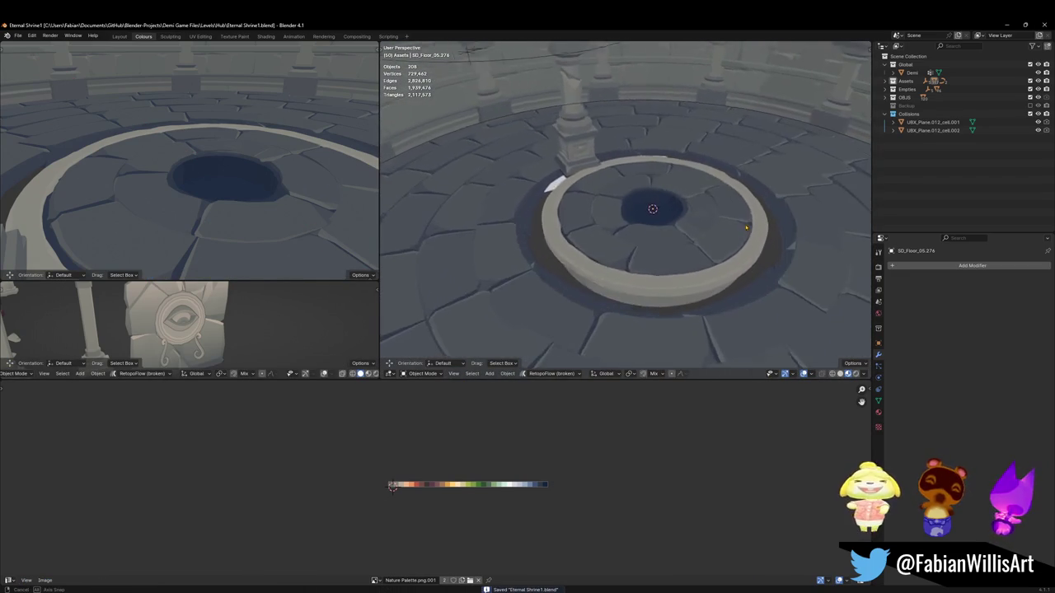
Step: In Edit Mode, select the connected floor-tile ring and duplicate it
key("Tab")
mouse_move(554, 294)
middle_mouse_down()
mouse_move(516, 304)
mouse_move(542, 301)
middle_mouse_up()
key("l")
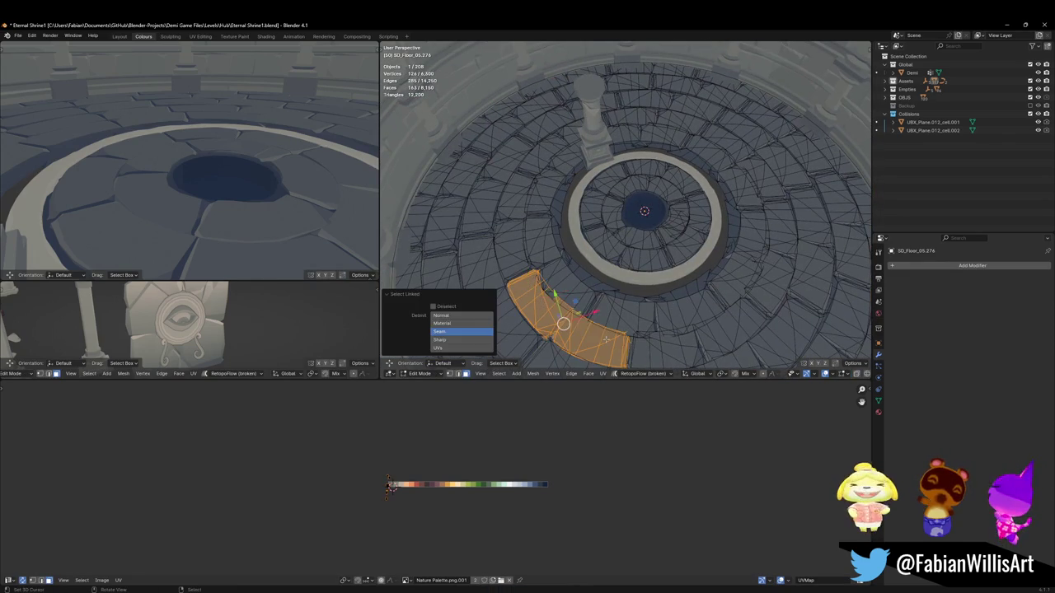
key("l")
key("l")
key("l")
key("l")
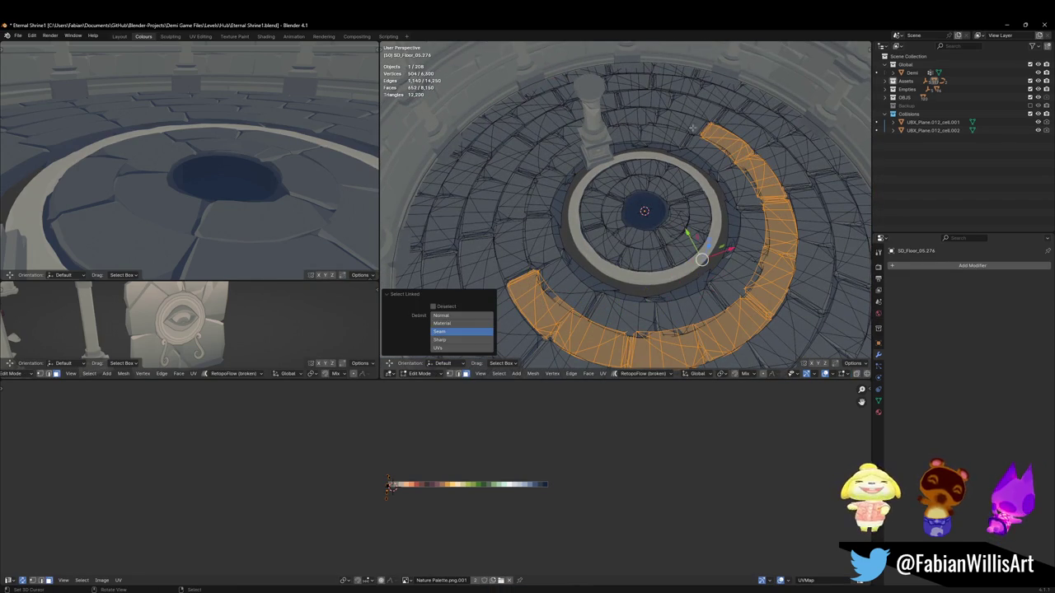
key("l")
key("l")
key("l")
key("l")
key("l")
key("shift+d")
Step: Shrink the duplicate ring flat toward the centre, then fine-tune its scale to 0.972
key("Escape")
key("s")
key("shift+z")
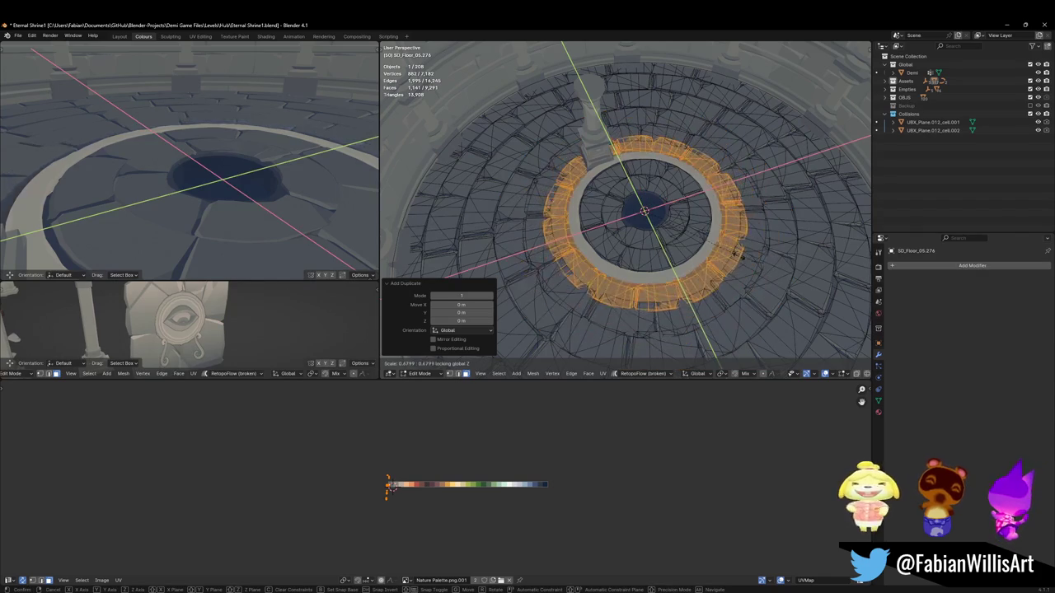
left_click(731, 252)
middle_click_drag(143, 244, 206, 231)
key("s")
key("shift+z")
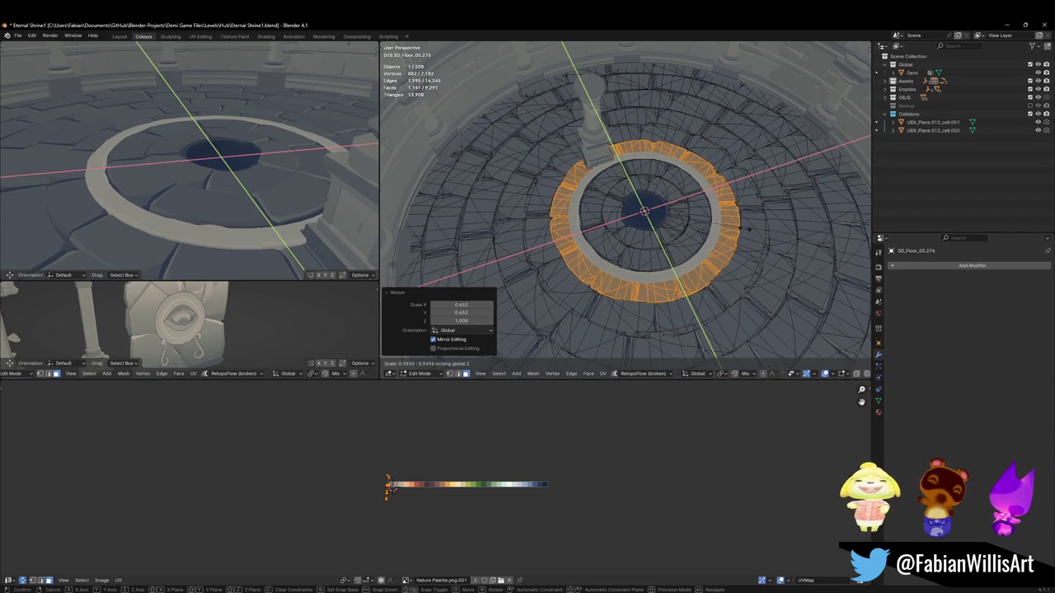
left_click(762, 225)
Step: Rotate the new ring -11.3° about Z and lower it slightly
mouse_move(272, 210)
middle_mouse_down()
mouse_move(210, 205)
mouse_move(249, 196)
middle_mouse_up()
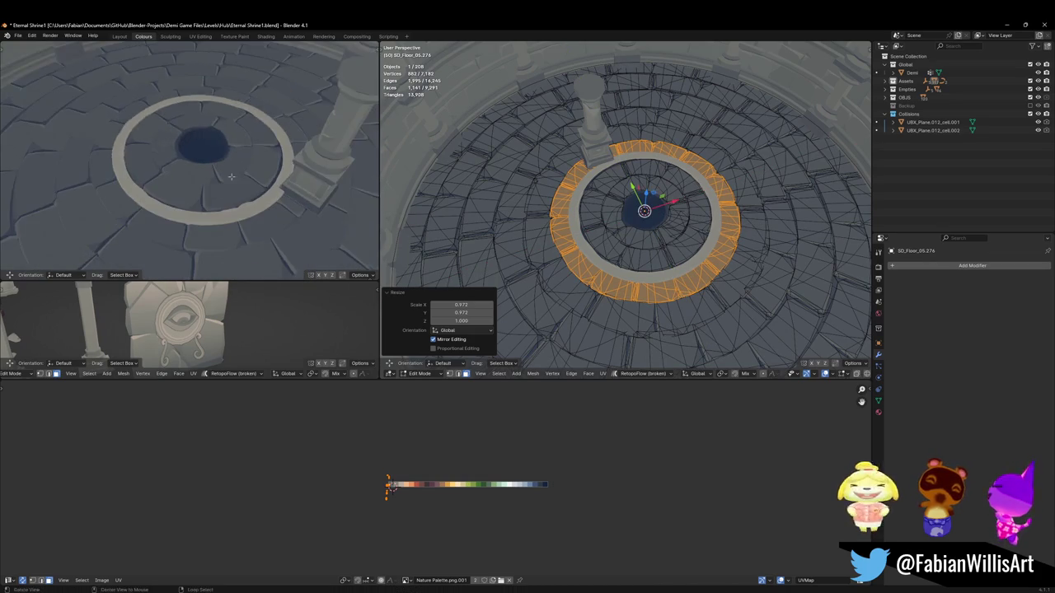
key("r")
key("z")
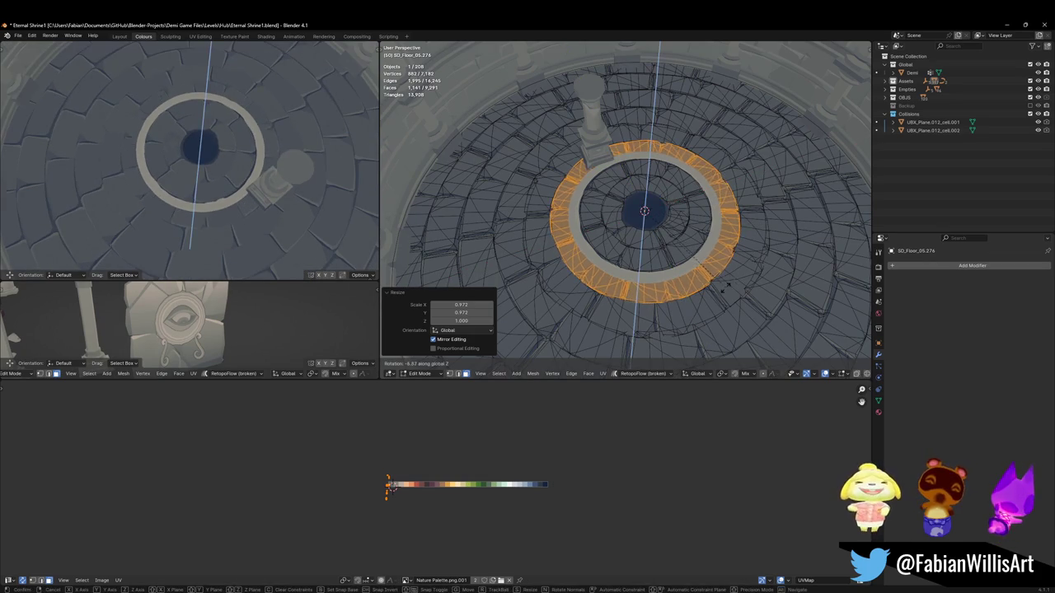
left_click(738, 264)
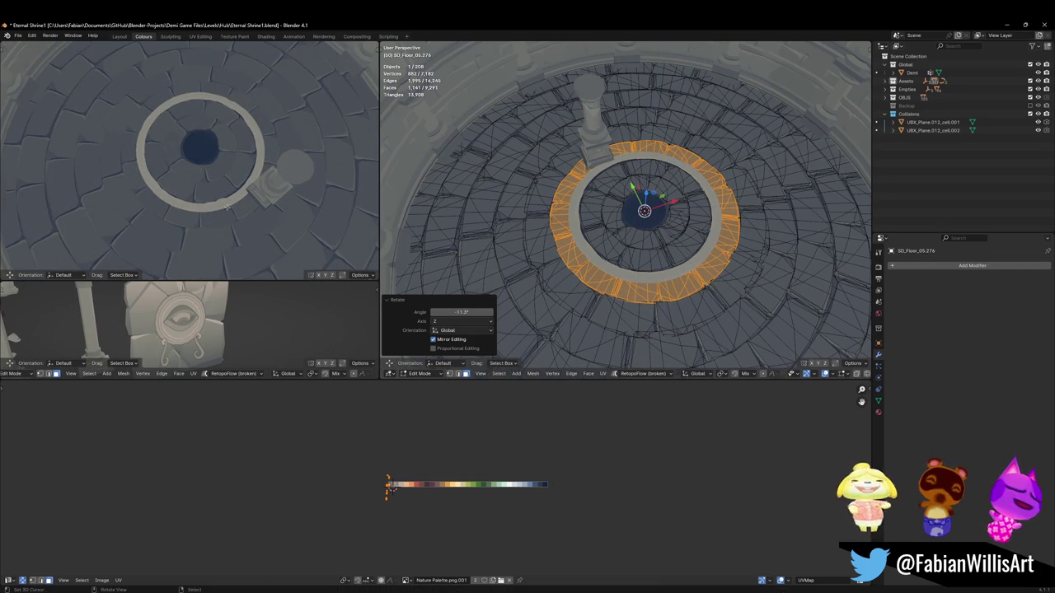
middle_click_drag(218, 211, 229, 168)
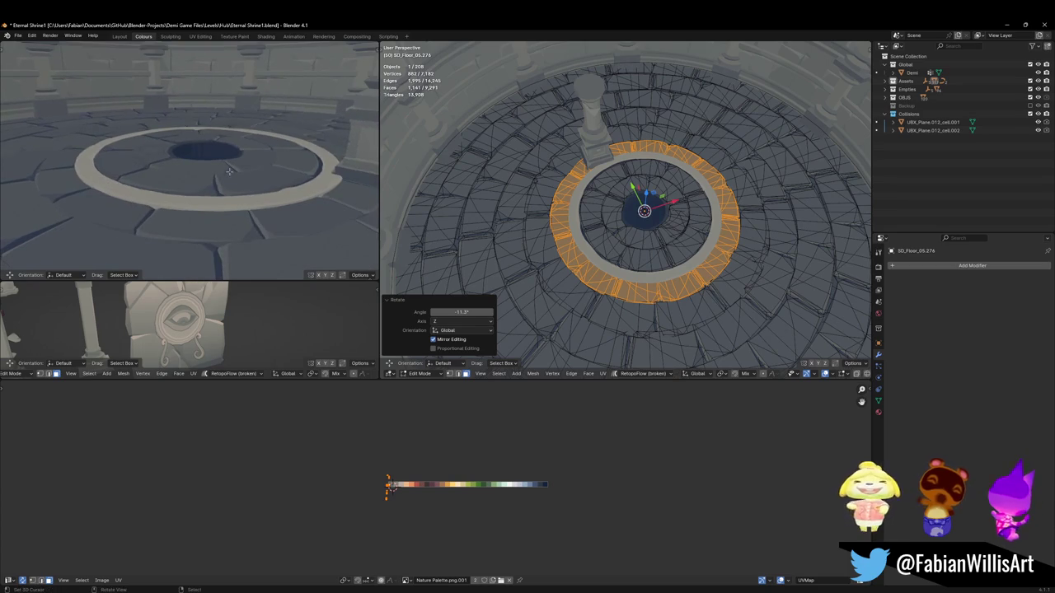
key("g")
key("z")
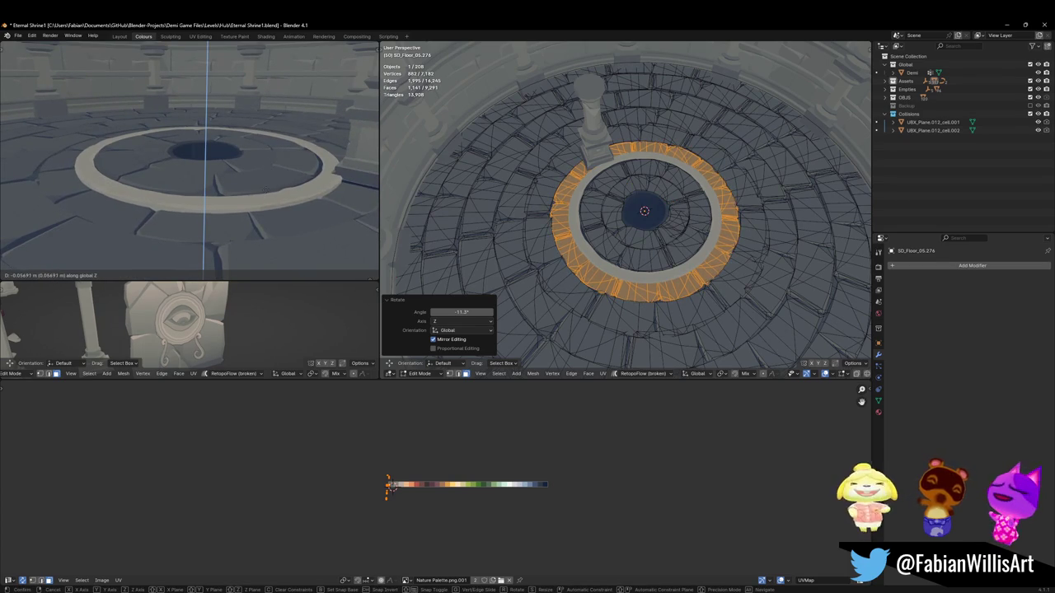
key("Return")
Step: Clear the selection, then select the whole floor mesh
key("alt+a")
mouse_move(206, 165)
middle_mouse_down()
mouse_move(294, 188)
mouse_move(290, 176)
middle_mouse_up()
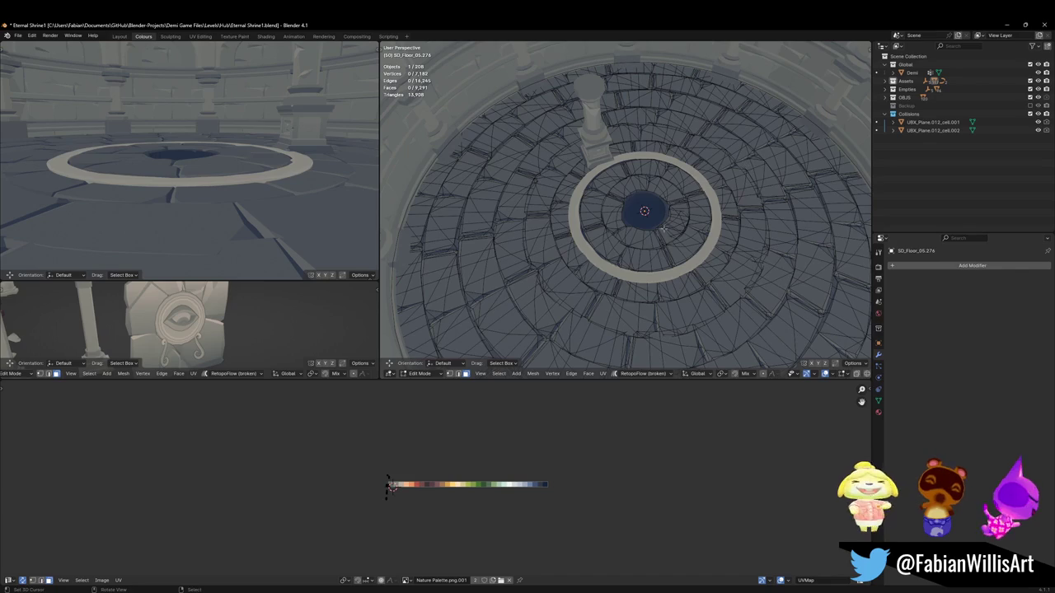
key("a")
scroll(643, 260, "up", 3)
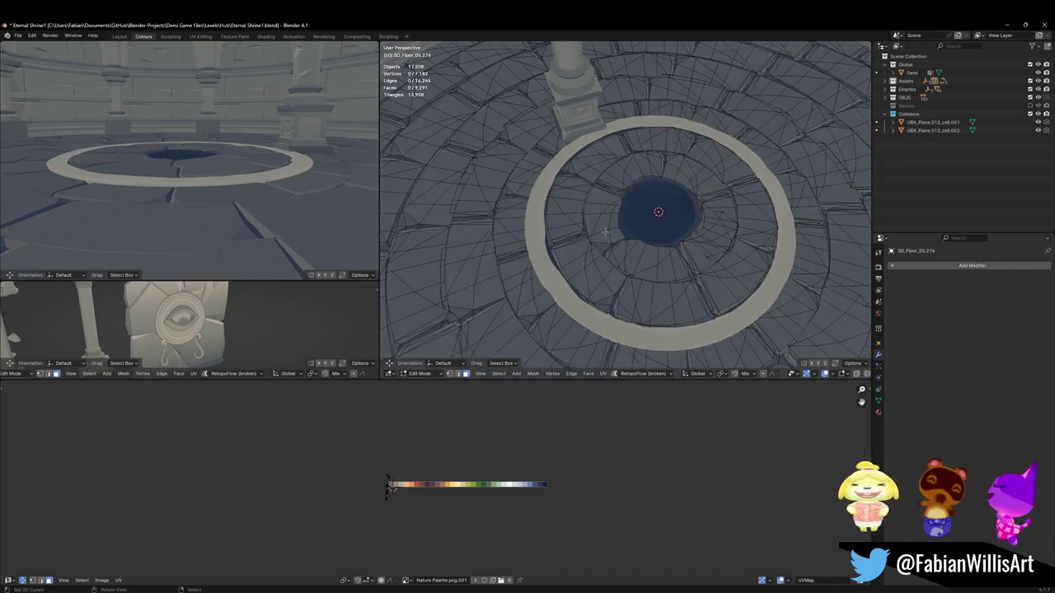
Step: Switch editing to tiles tile.001 and lower the hole-rim edge loop by about 0.077 m
scroll(605, 235, "up", 3)
mouse_move(605, 235)
middle_mouse_down()
mouse_move(600, 243)
mouse_move(626, 206)
middle_mouse_up()
key("alt+q")
left_click(599, 245, "alt")
key("g")
key("z")
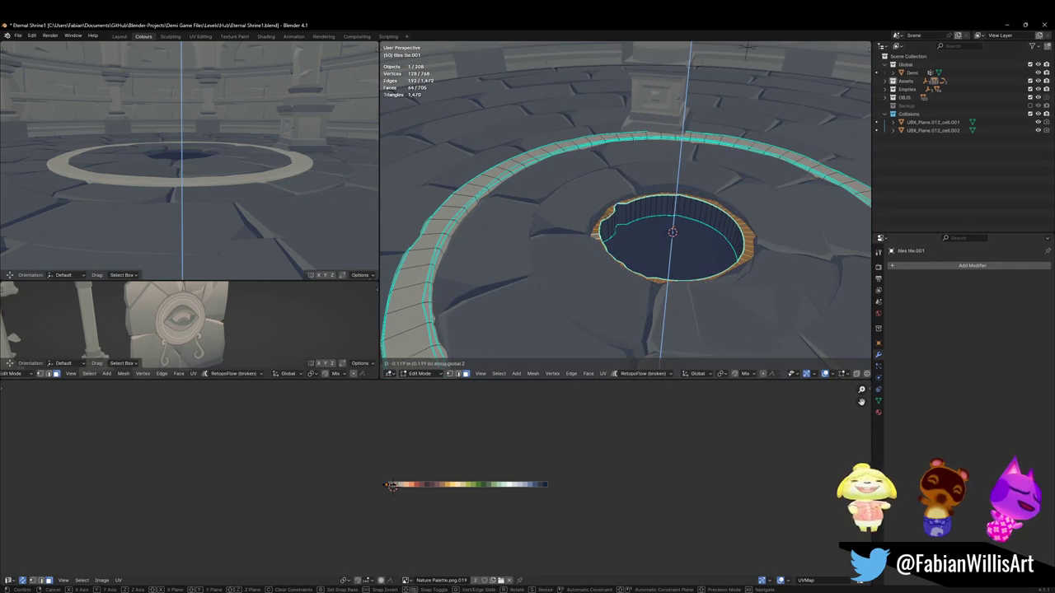
key("Return")
Step: Clear the selection and bring the Nature Palette swatches into view
mouse_move(189, 165)
middle_mouse_down()
mouse_move(127, 157)
mouse_move(252, 200)
middle_mouse_up()
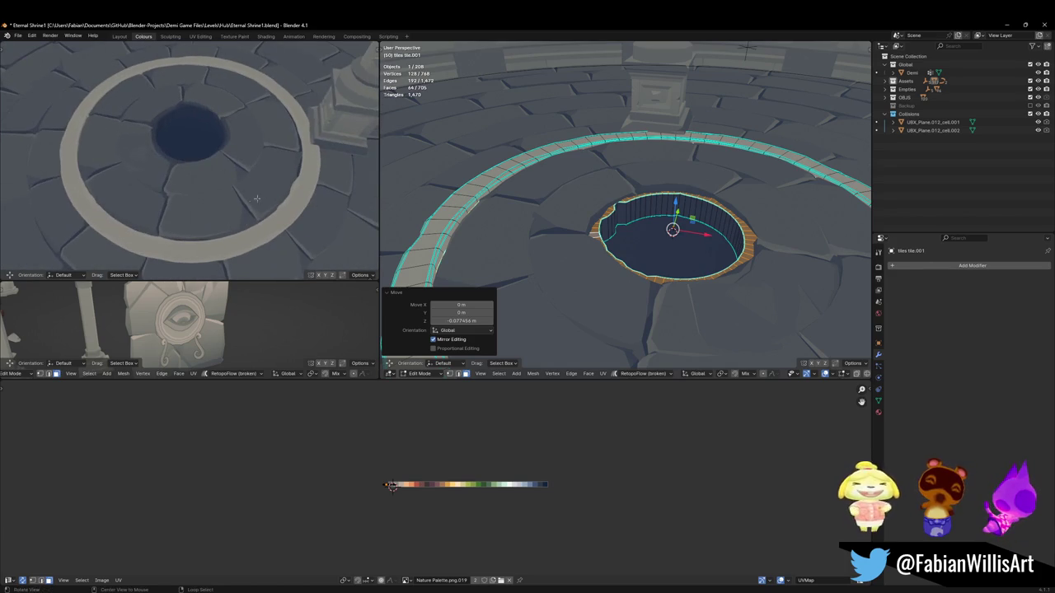
middle_click_drag(640, 191, 619, 198)
key("alt+a")
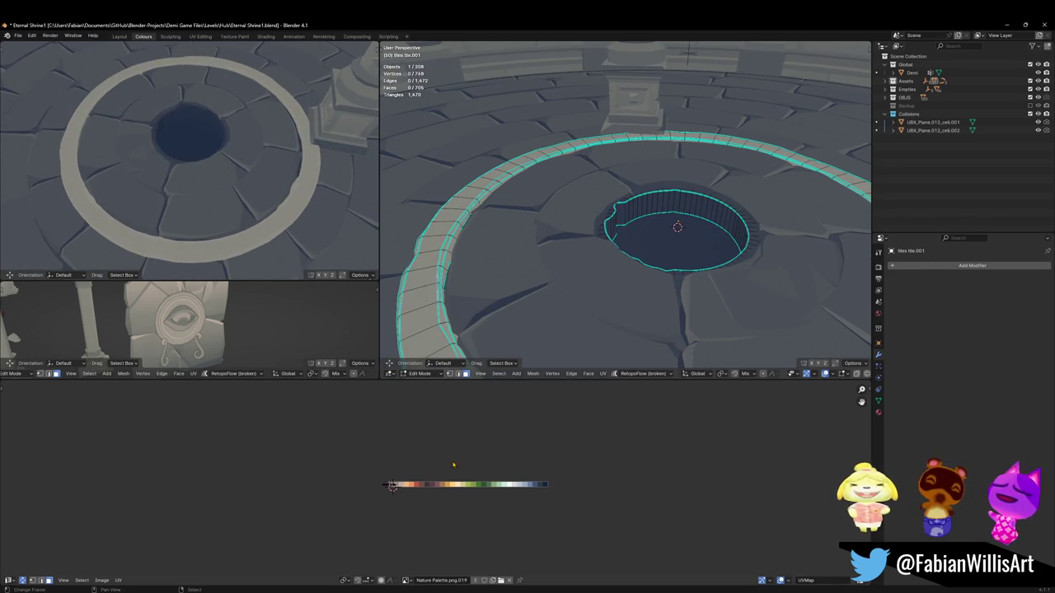
scroll(392, 486, "up", 6)
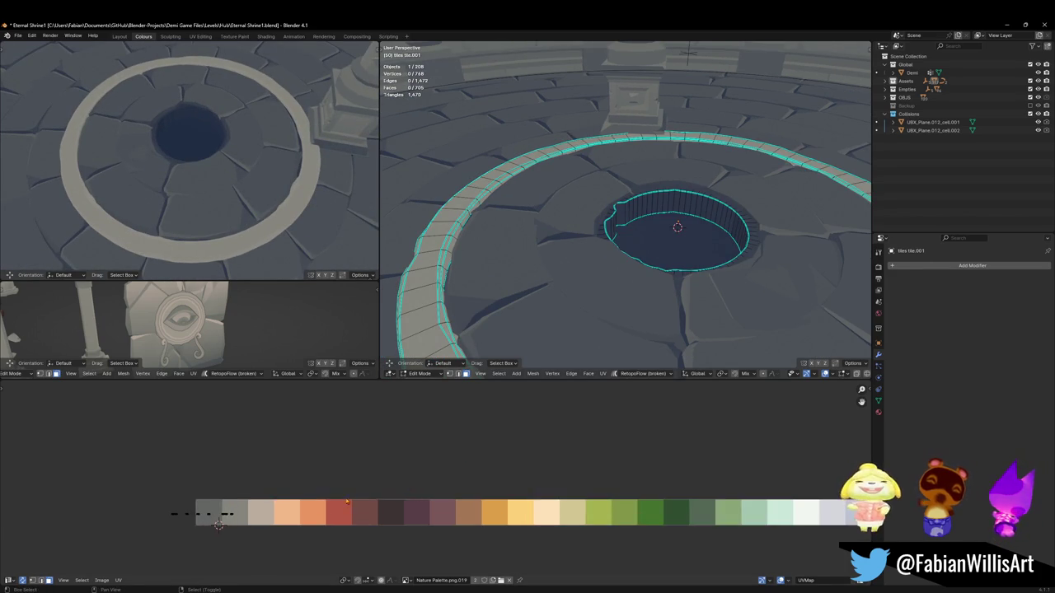
middle_click_drag(206, 493, 365, 494)
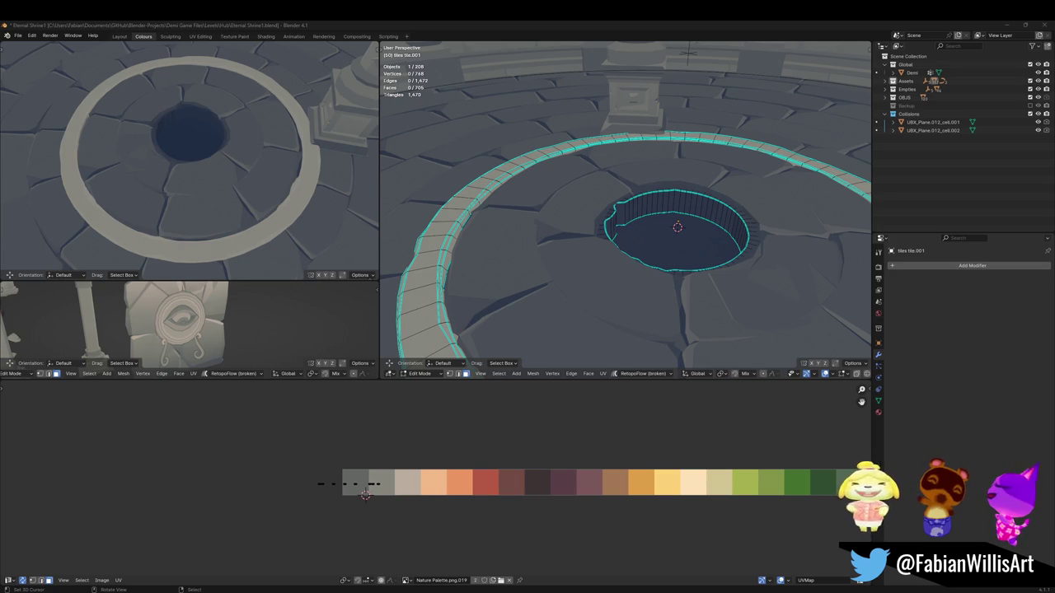
middle_click_drag(578, 275, 626, 247)
Step: Select a face loop around the stone ring, undoing an extra loop selection
left_click(717, 198, "alt")
key("alt+a")
left_click(524, 289, "alt")
left_click(524, 289, "alt+shift")
mouse_move(523, 288)
middle_mouse_down()
mouse_move(532, 264)
mouse_move(515, 301)
mouse_move(557, 275)
middle_mouse_up()
key("ctrl+z")
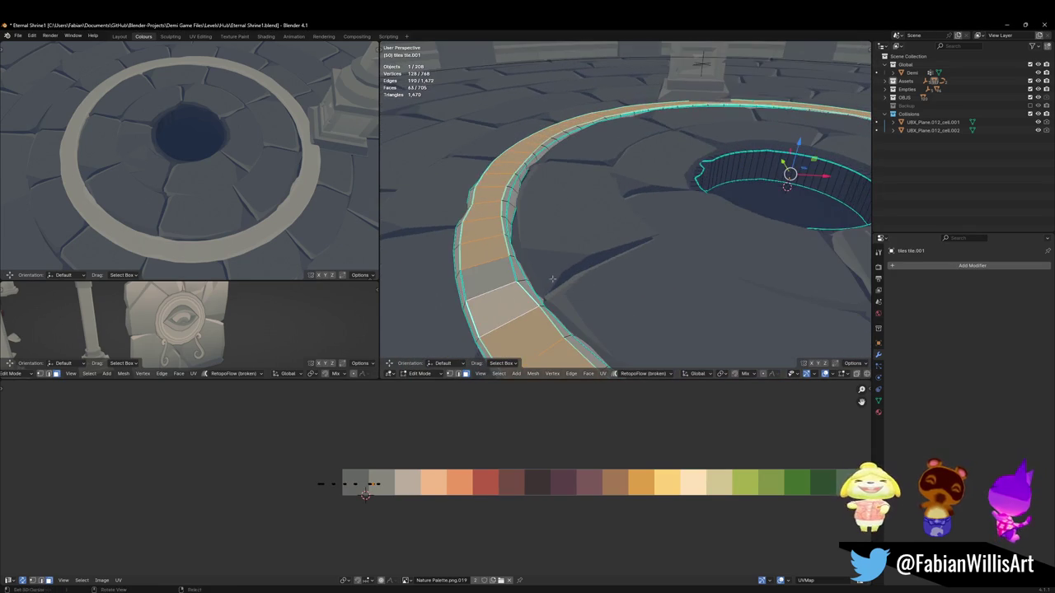
Step: Add further face loops along the ring, including its inner side
left_click(490, 301, "alt+shift")
left_click(509, 272, "alt+shift")
middle_click_drag(509, 272, 517, 270)
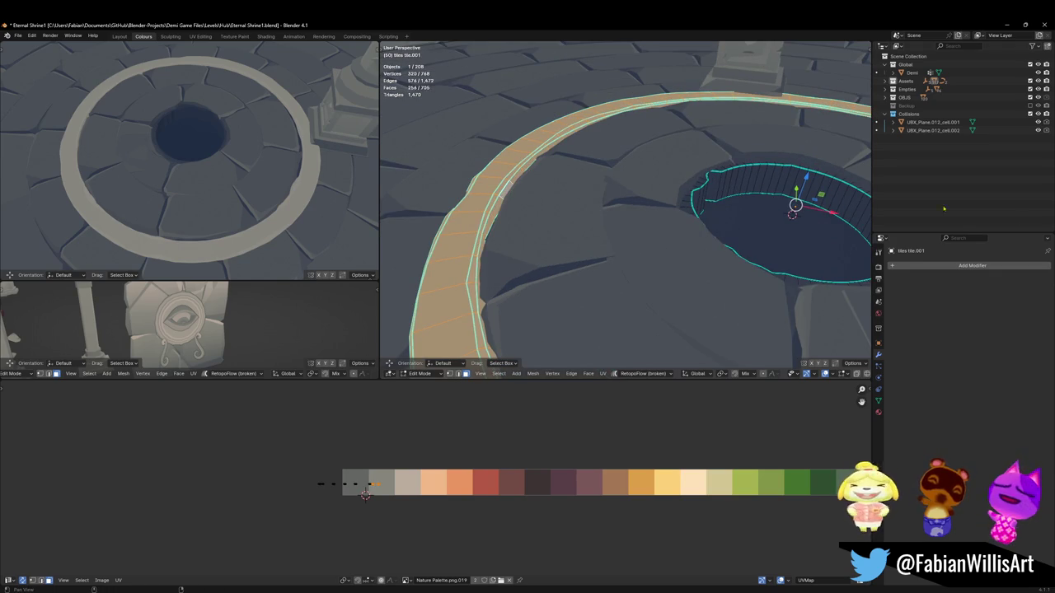
scroll(604, 260, "down", 3)
mouse_move(604, 260)
middle_mouse_down()
mouse_move(610, 226)
mouse_move(494, 231)
mouse_move(482, 189)
mouse_move(623, 221)
middle_mouse_up()
scroll(495, 231, "up", 2)
left_click(493, 210, "alt+shift")
scroll(470, 189, "down", 3)
Step: Duplicate the selected ring faces and shrink the copy flat to 0.320 around the hole
key("shift+d")
key("Escape")
key("s")
key("shift+z")
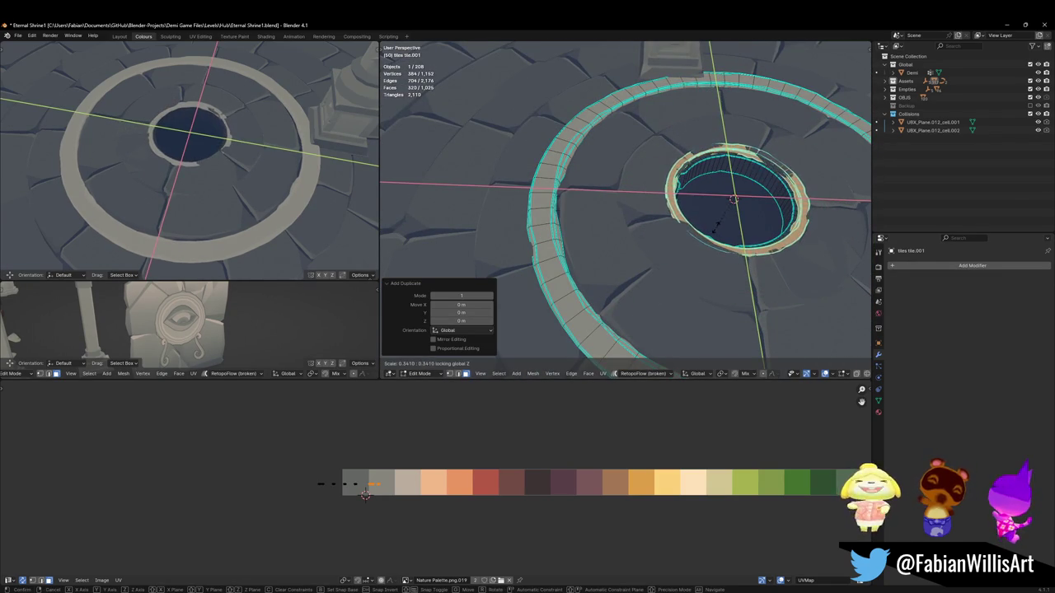
left_click(767, 223)
middle_click_drag(767, 222, 726, 228)
key("s")
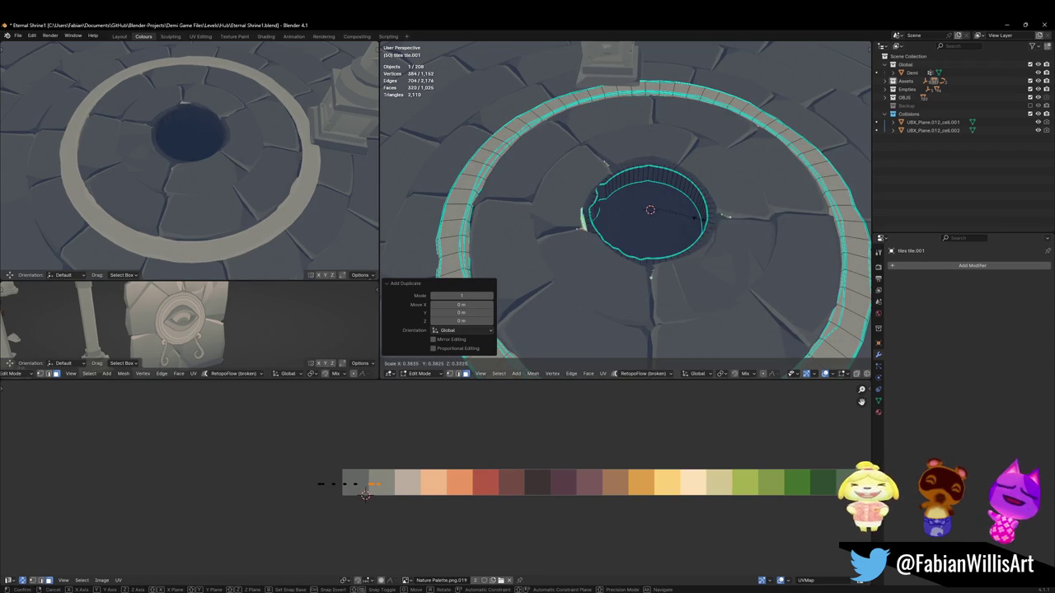
key("shift+z")
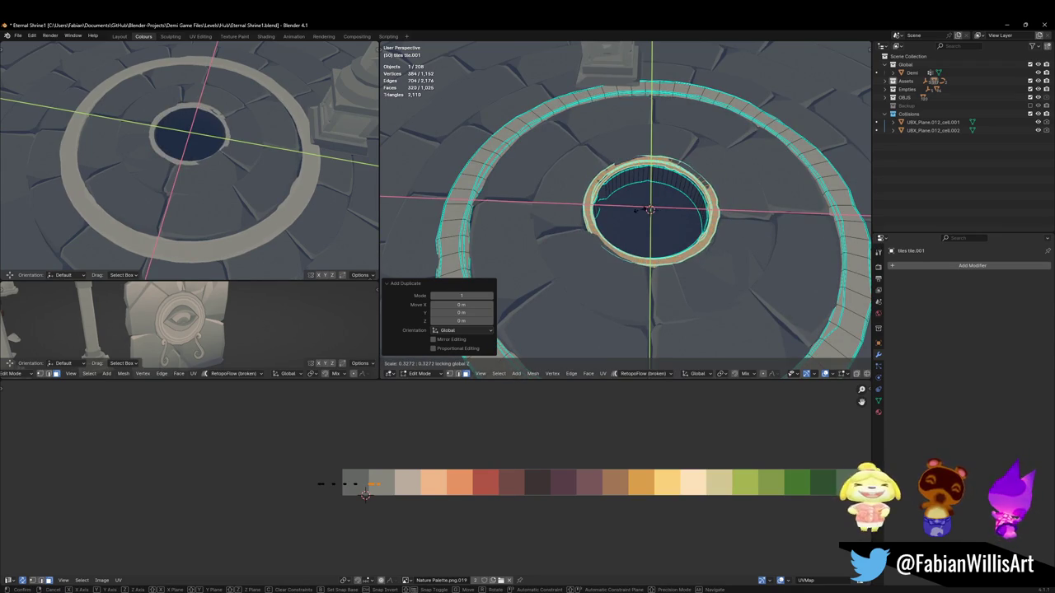
left_click(628, 202)
Step: Select two face loops of the inner ring and narrow them flat to 0.917
middle_click_drag(239, 149, 257, 137)
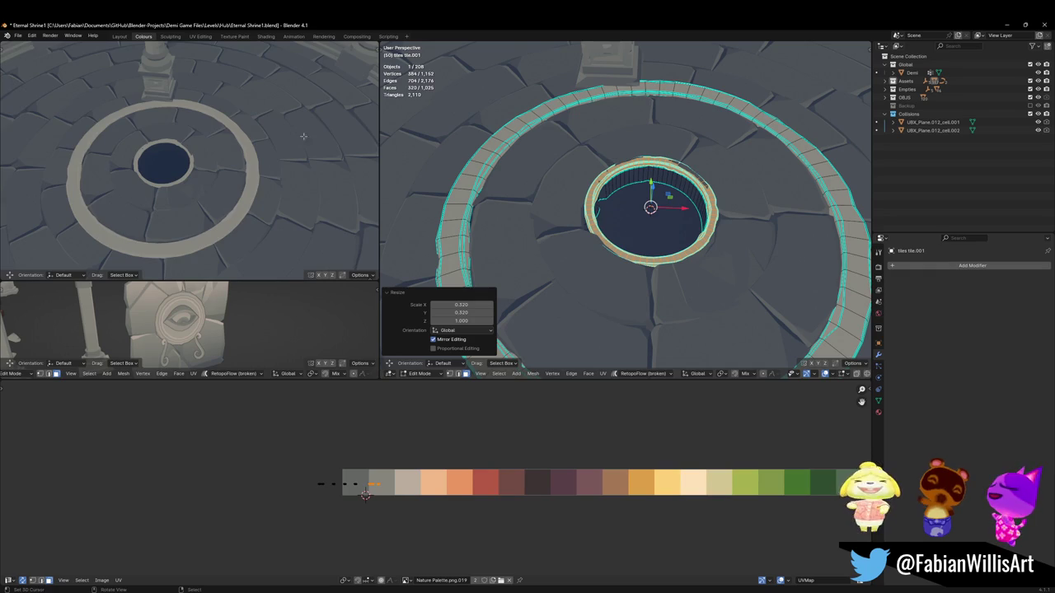
scroll(193, 158, "up", 3)
scroll(193, 157, "up", 3)
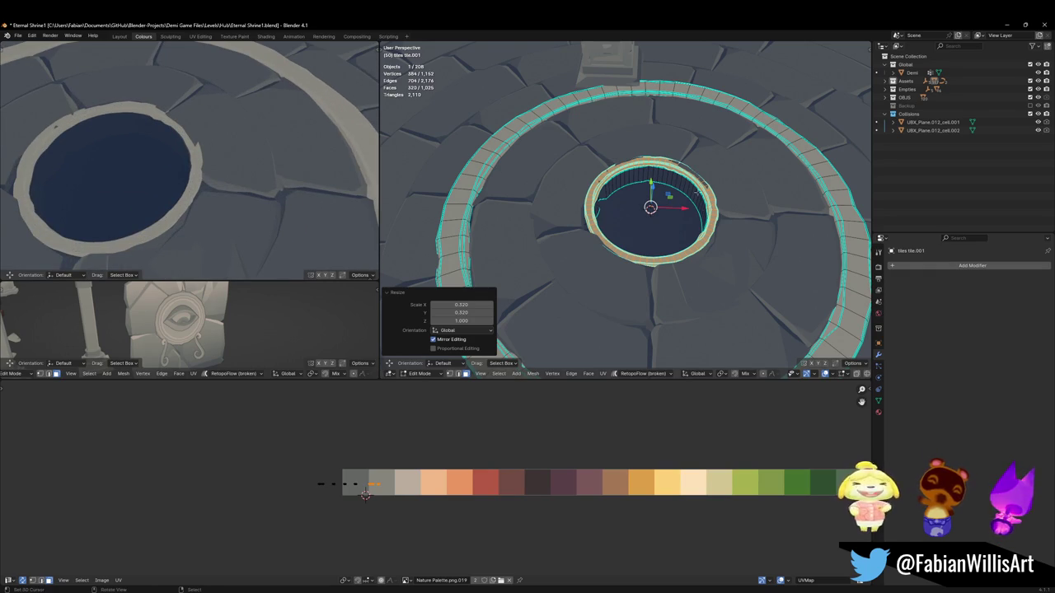
scroll(680, 192, "up", 4)
scroll(680, 192, "up", 4)
key("alt+a")
left_click(680, 192, "alt")
mouse_move(680, 192)
middle_mouse_down()
mouse_move(681, 180)
mouse_move(662, 188)
middle_mouse_up()
left_click(689, 185, "alt+shift")
key("s")
key("shift+z")
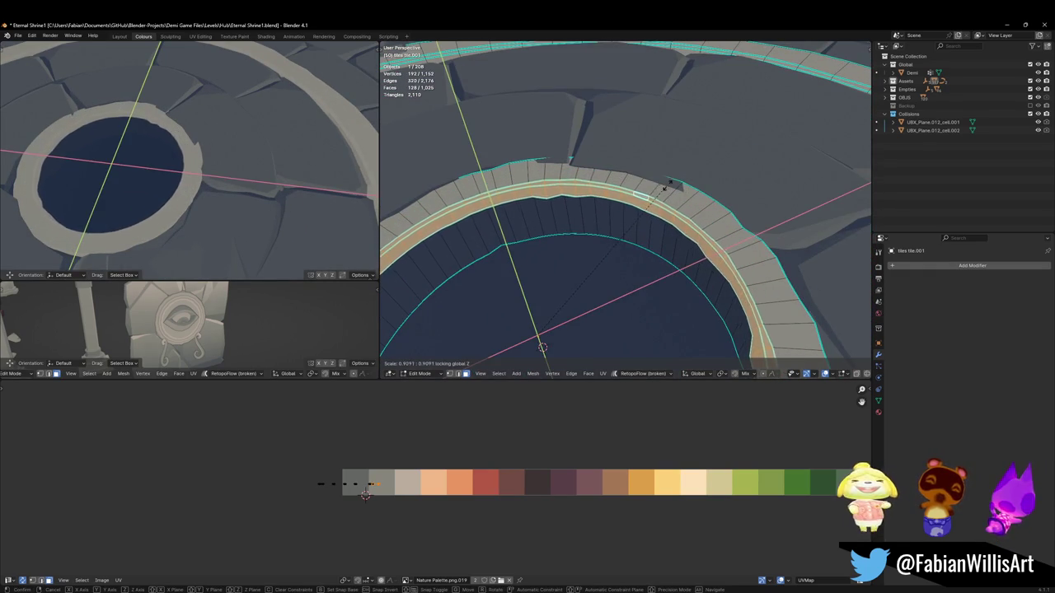
left_click(664, 187)
Step: Raise one face loop of the inner ring by 0.064 m
scroll(665, 186, "down", 2)
scroll(665, 186, "down", 4)
scroll(664, 187, "up", 2)
scroll(665, 186, "up", 4)
left_click(667, 193, "alt")
key("g")
key("z")
left_click(567, 285)
scroll(220, 171, "down", 3)
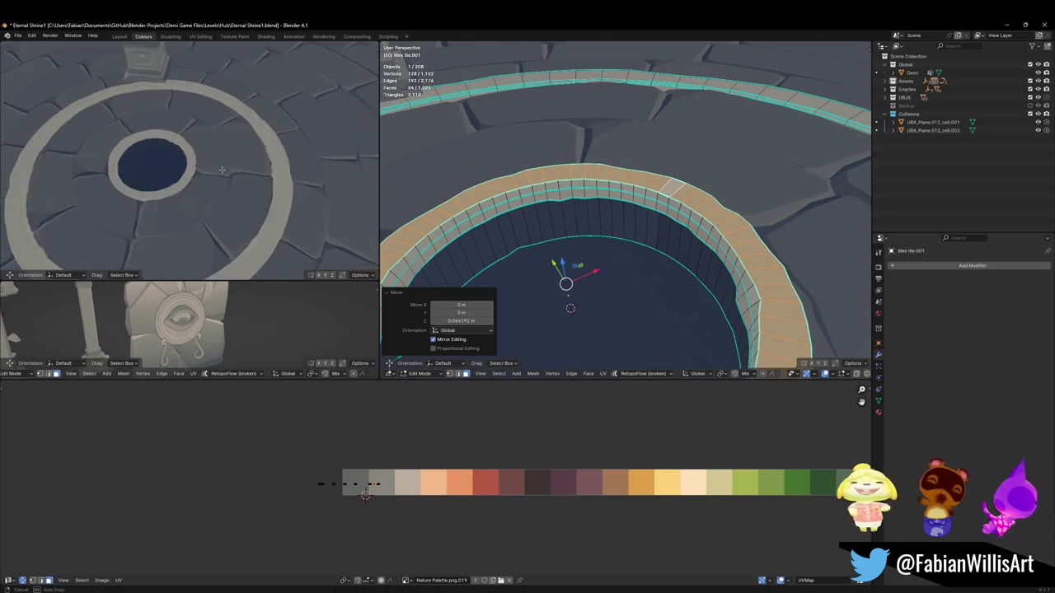
scroll(220, 172, "down", 2)
Step: Clear the selection and resize the selected ring faces flat in two passes
mouse_move(569, 272)
middle_mouse_down()
mouse_move(578, 231)
mouse_move(613, 249)
mouse_move(638, 235)
middle_mouse_up()
key("alt+a")
key("alt+a")
key("alt+a")
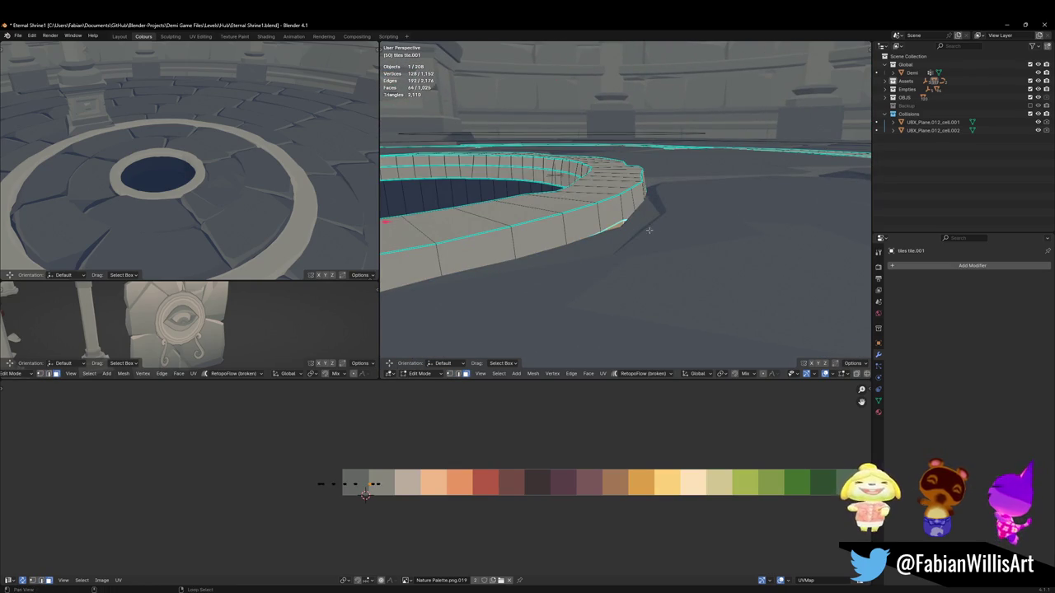
middle_click_drag(627, 217, 420, 189)
key("s")
key("shift+z")
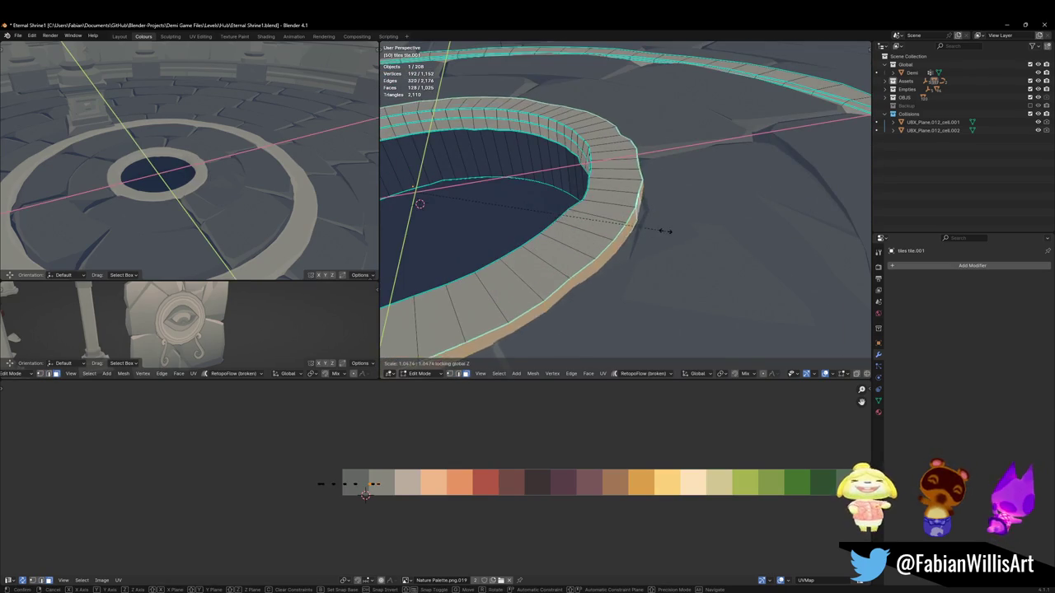
left_click(674, 233)
mouse_move(206, 165)
middle_mouse_down()
mouse_move(264, 206)
mouse_move(240, 170)
mouse_move(272, 197)
middle_mouse_up()
key("s")
key("shift+z")
left_click(264, 208)
Step: Review the rings in Object Mode from top-down and low angles, then re-enter Edit Mode
mouse_move(626, 206)
middle_mouse_down()
mouse_move(707, 154)
mouse_move(701, 197)
middle_mouse_up()
scroll(700, 198, "down", 3)
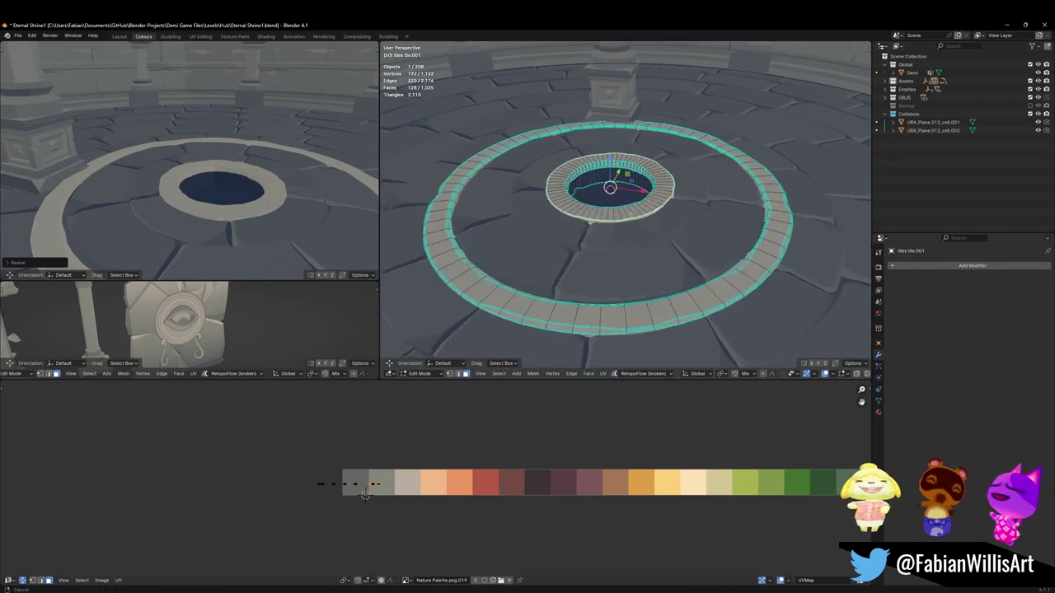
key("Tab")
scroll(630, 221, "down", 2)
scroll(622, 227, "down", 2)
scroll(195, 187, "down", 5)
middle_click_drag(194, 187, 216, 201)
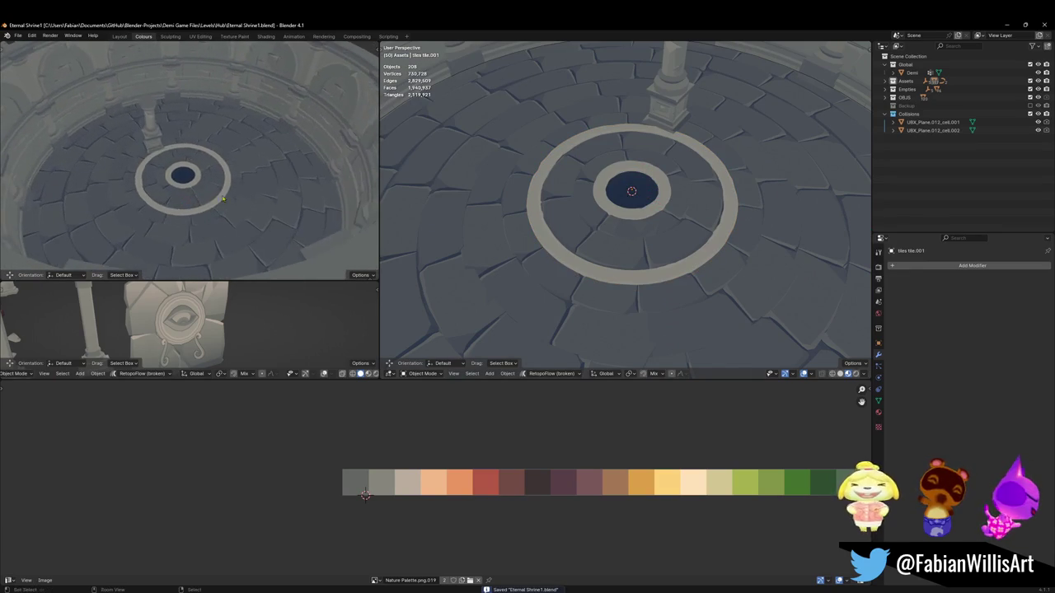
scroll(217, 201, "up", 4)
middle_click_drag(217, 201, 200, 178)
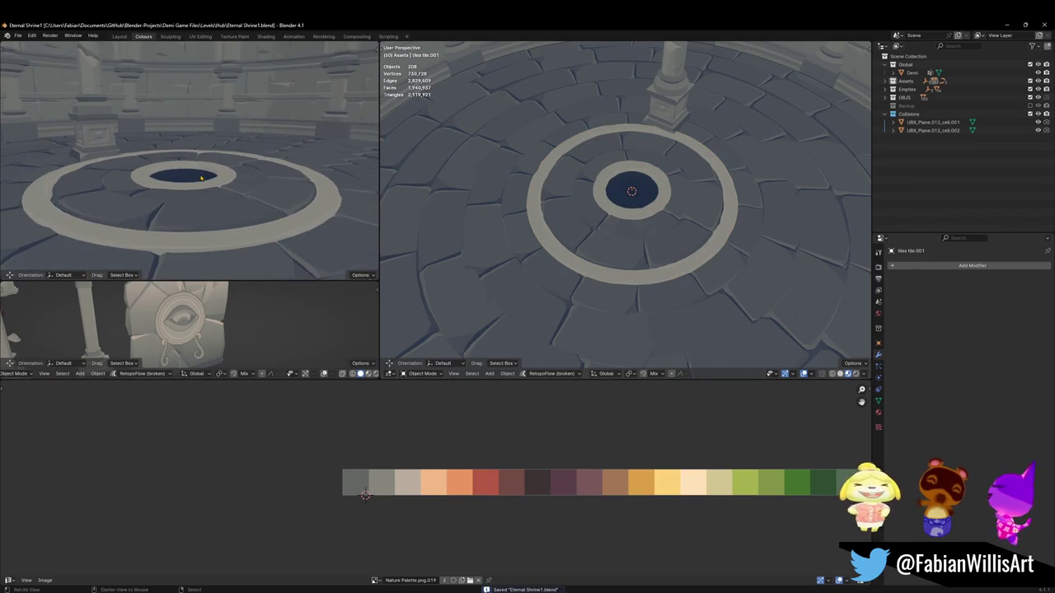
key("Tab")
Step: Slide and mirror all ring and hole UVs along the palette so the ring is pale, hole dark
key("a")
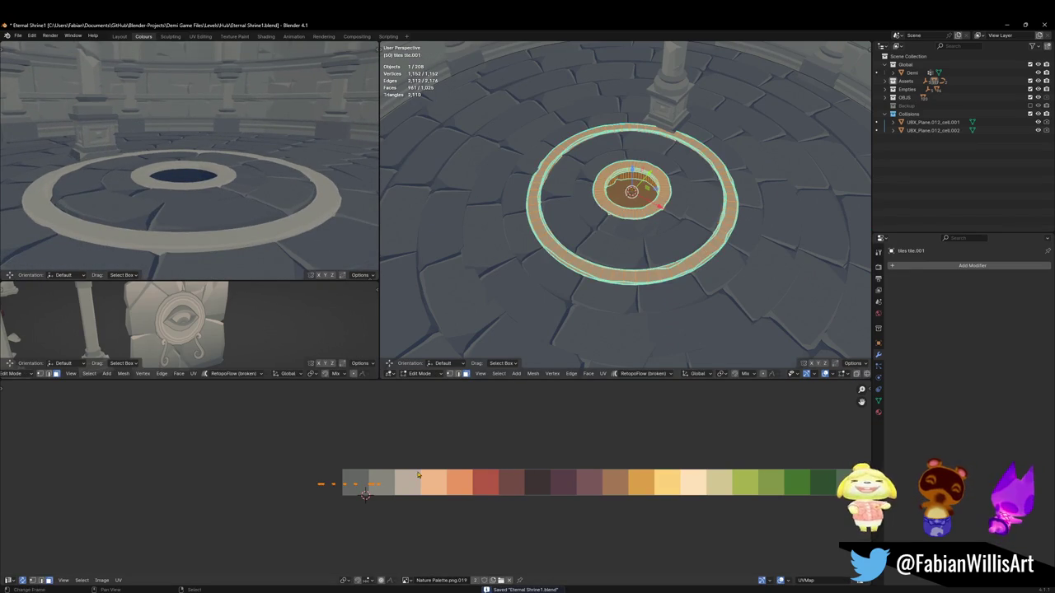
key("g")
key("x")
left_click(398, 473)
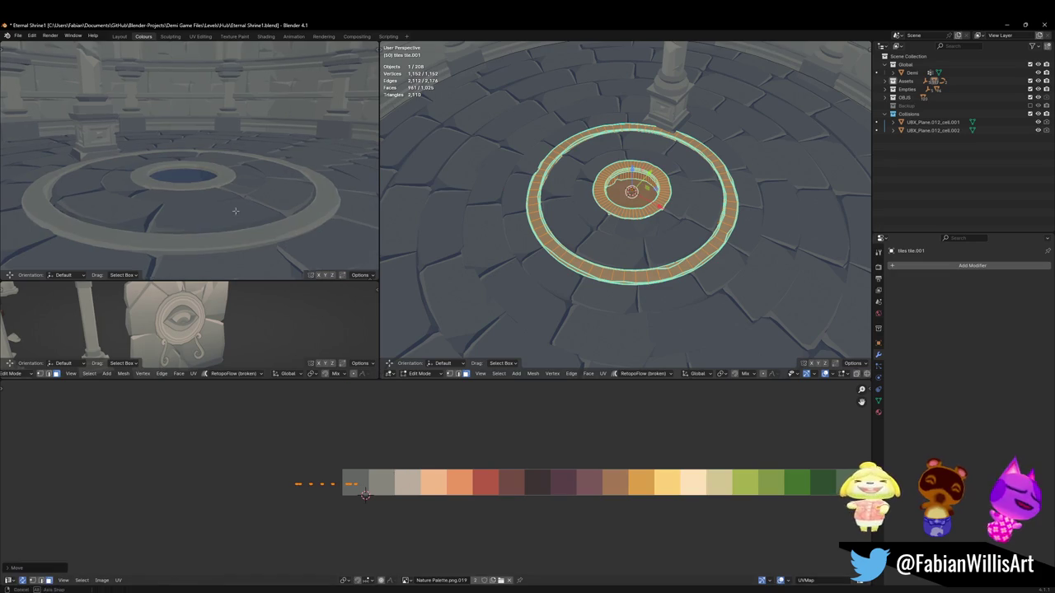
middle_click_drag(247, 206, 265, 334)
key("x")
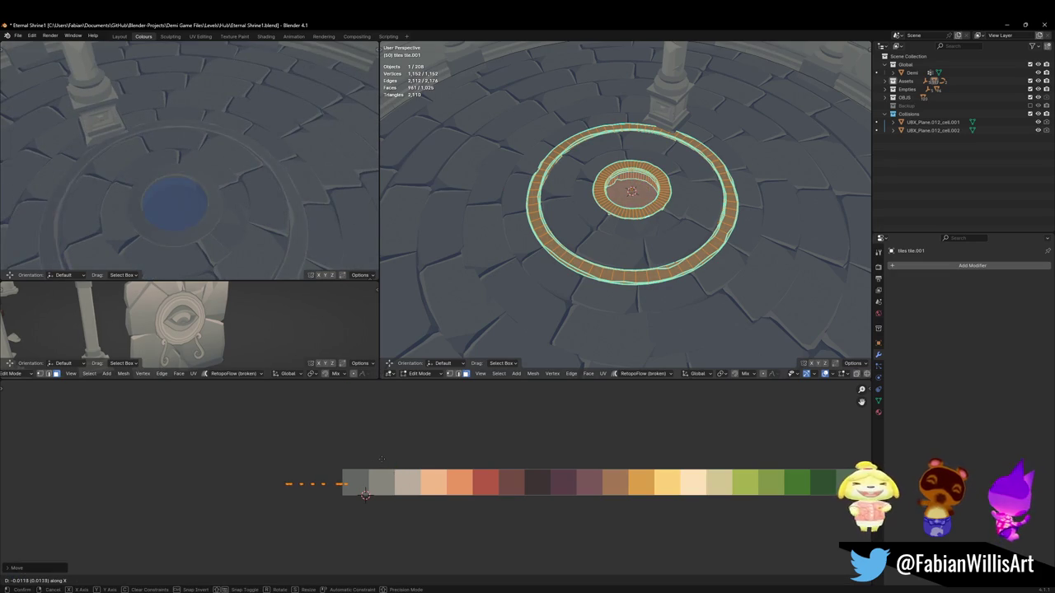
left_click(360, 462)
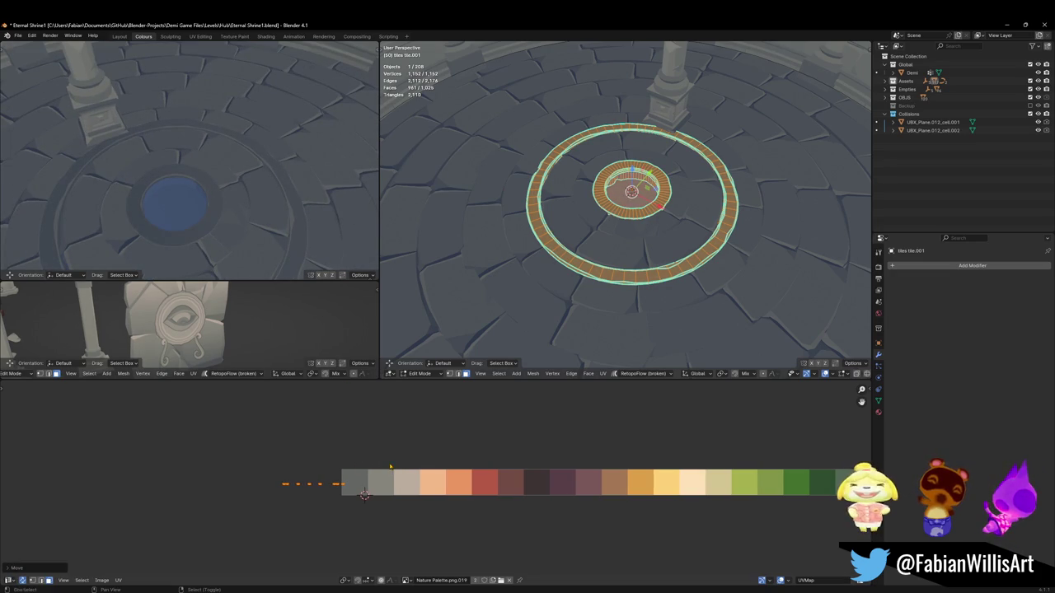
key("ctrl+m")
key("x")
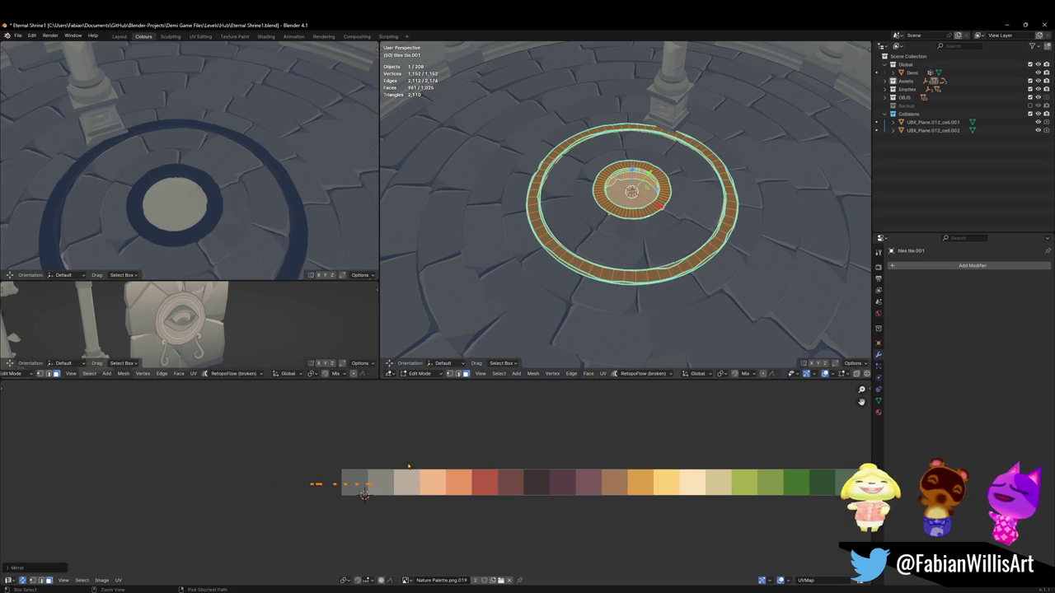
left_click_drag(407, 466, 377, 501)
Step: Move the ring's UVs vertically off the palette row, then slide and mirror them horizontally
key("alt+a")
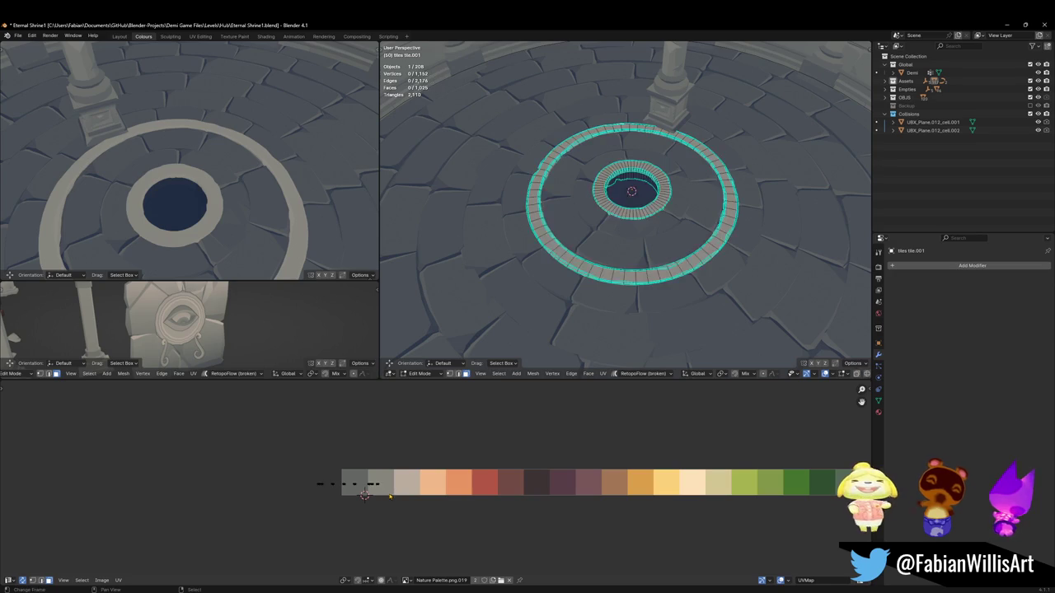
left_click_drag(360, 502, 361, 500)
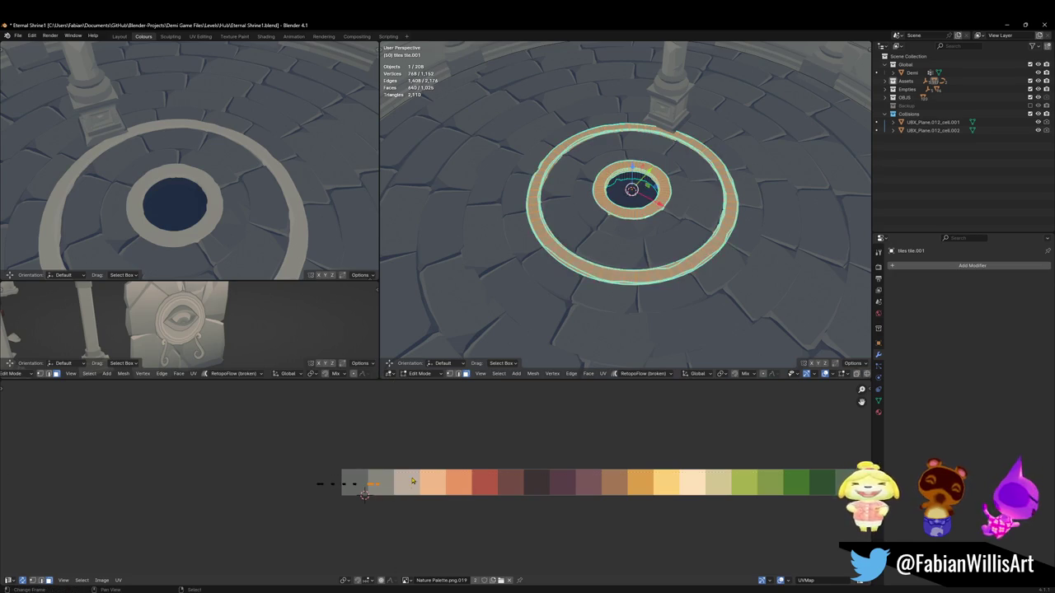
key("g")
key("y")
left_click(394, 464)
key("g")
key("x")
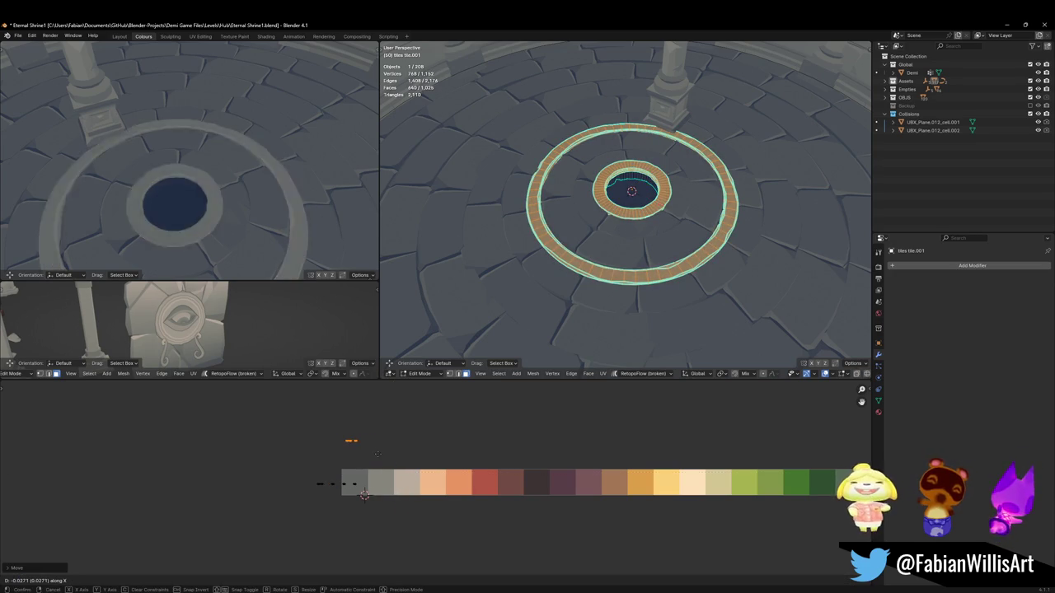
left_click(379, 450)
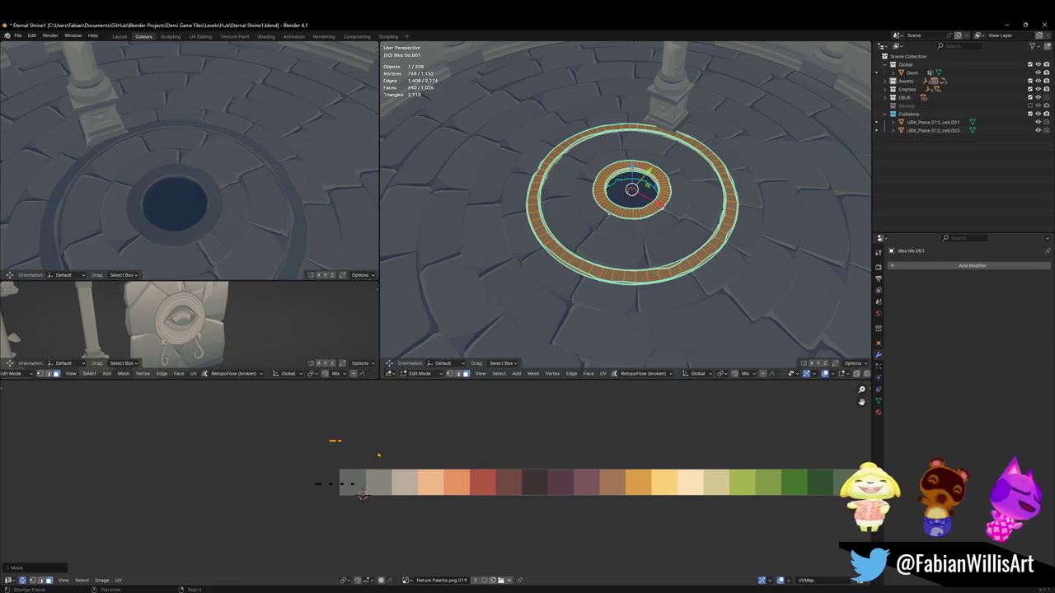
key("x")
left_click(378, 454)
key("x")
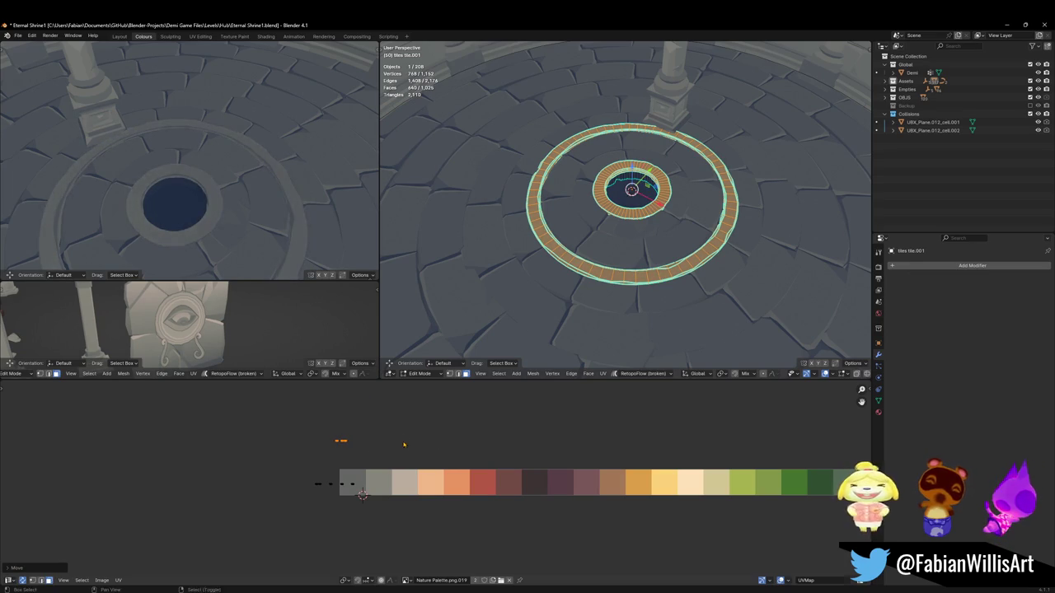
left_click(403, 441)
Step: Undo a one-swatch slide and redo the ring's horizontal UV shift along the palette
middle_click_drag(206, 165, 245, 195)
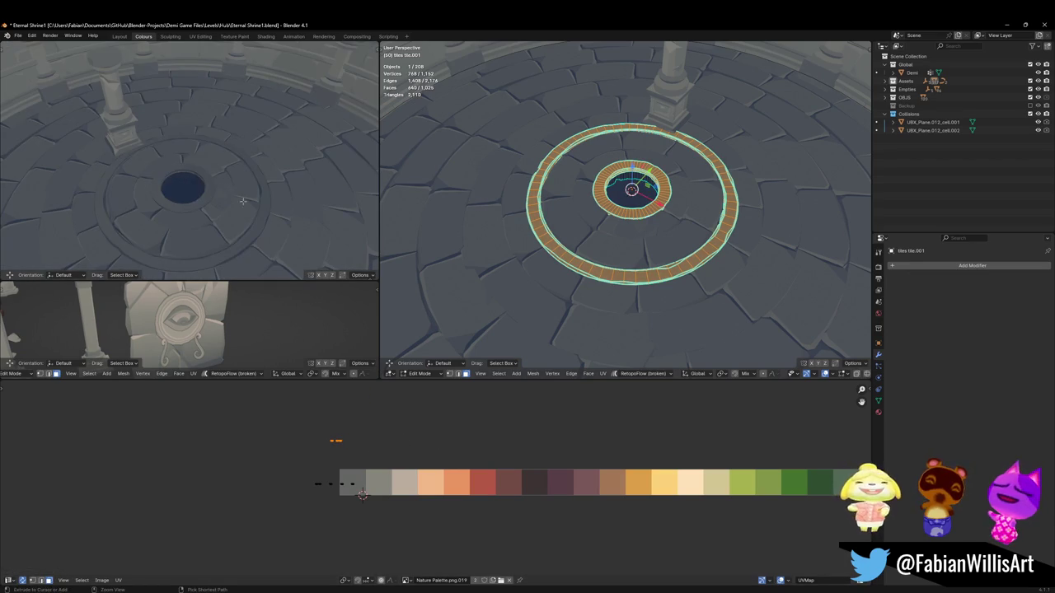
left_click_drag(346, 453, 381, 453)
key("ctrl+z")
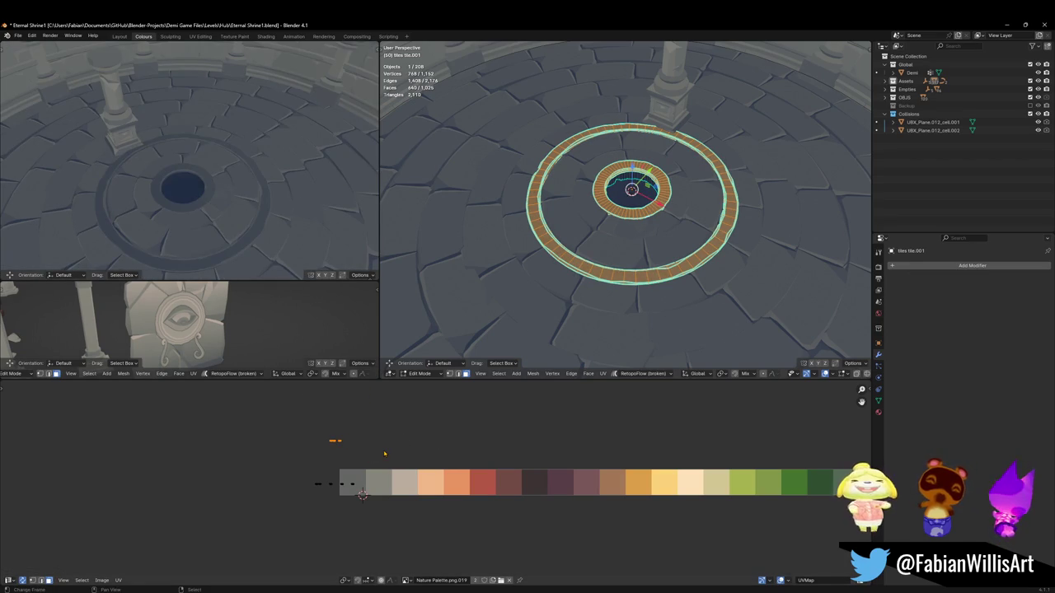
key("g")
key("x")
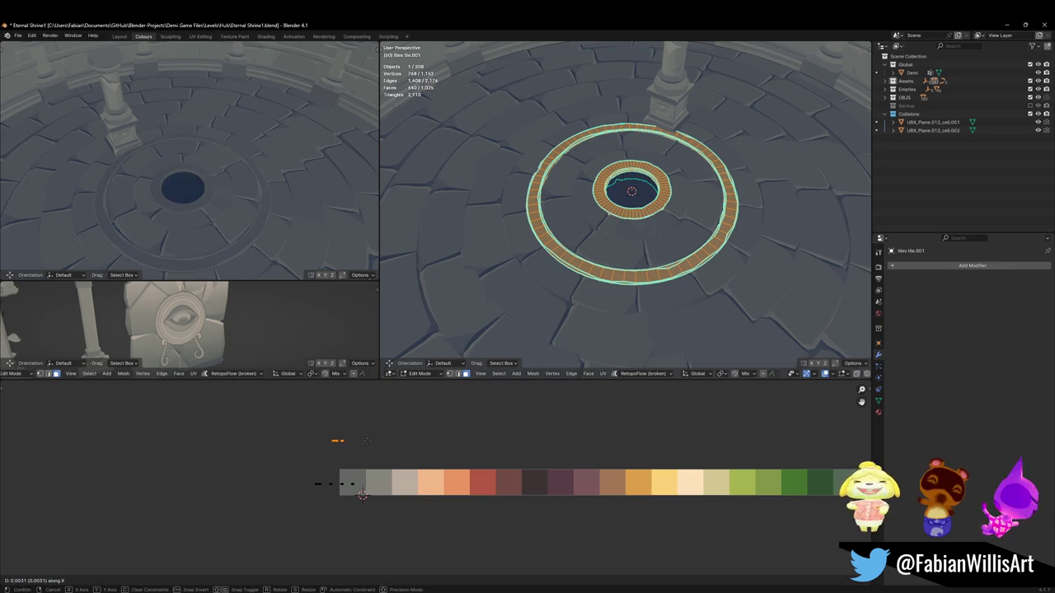
left_click(356, 430)
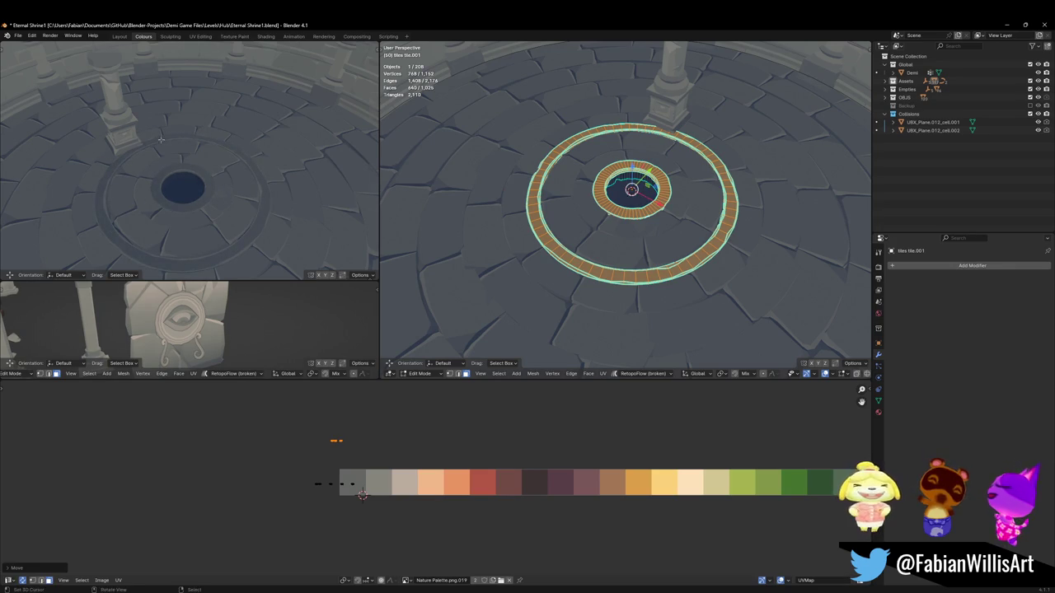
middle_click_drag(190, 206, 321, 381)
key("KP_Decimal")
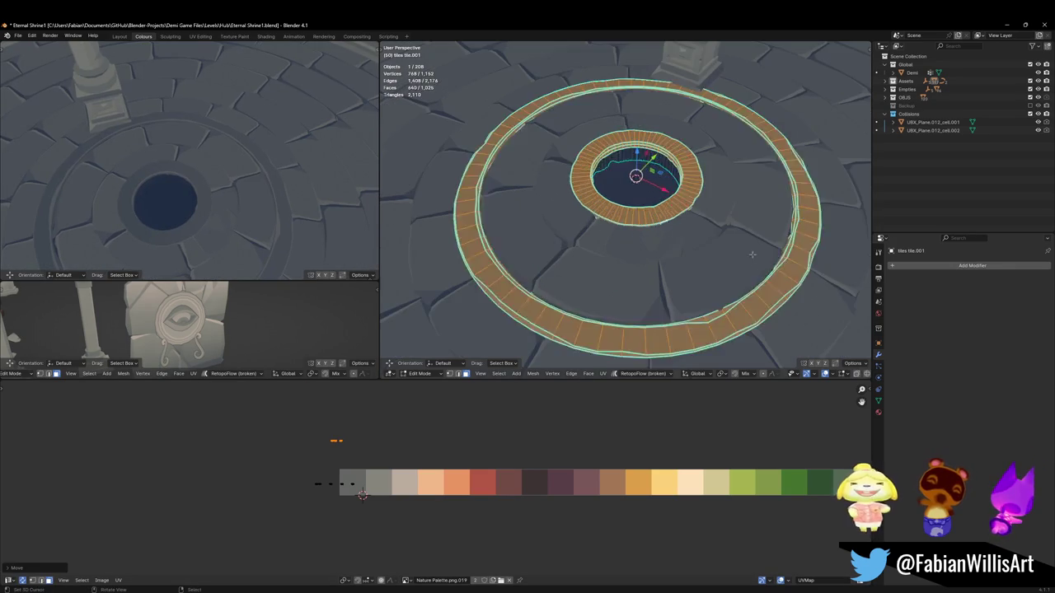
Step: Shift the outer ring's UVs, then both rings' UVs, horizontally onto the grey palette swatches
key("alt+a")
key("l")
key("g")
key("x")
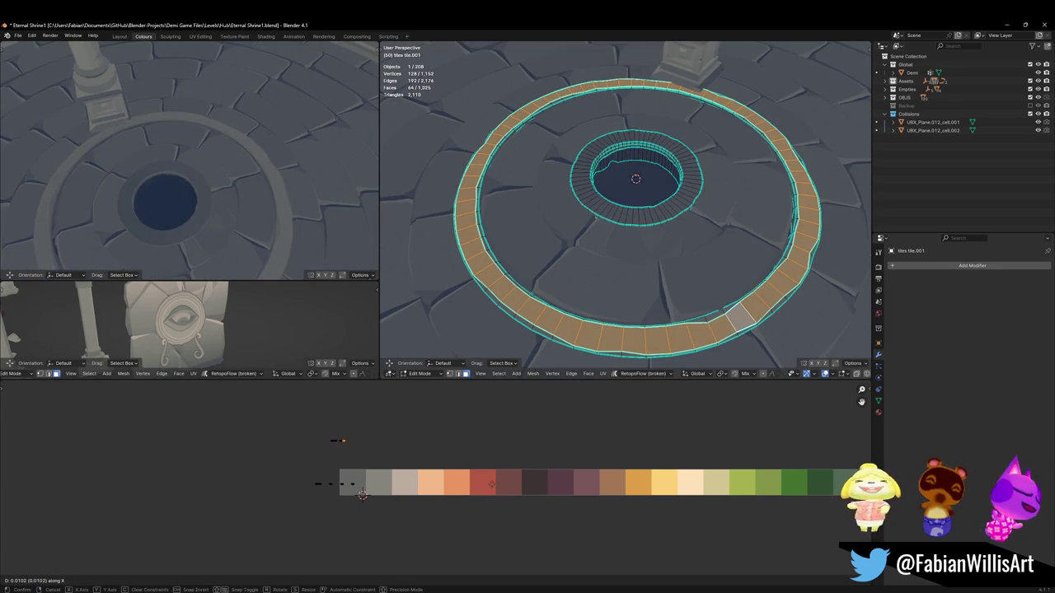
left_click(363, 494)
key("l")
key("g")
key("x")
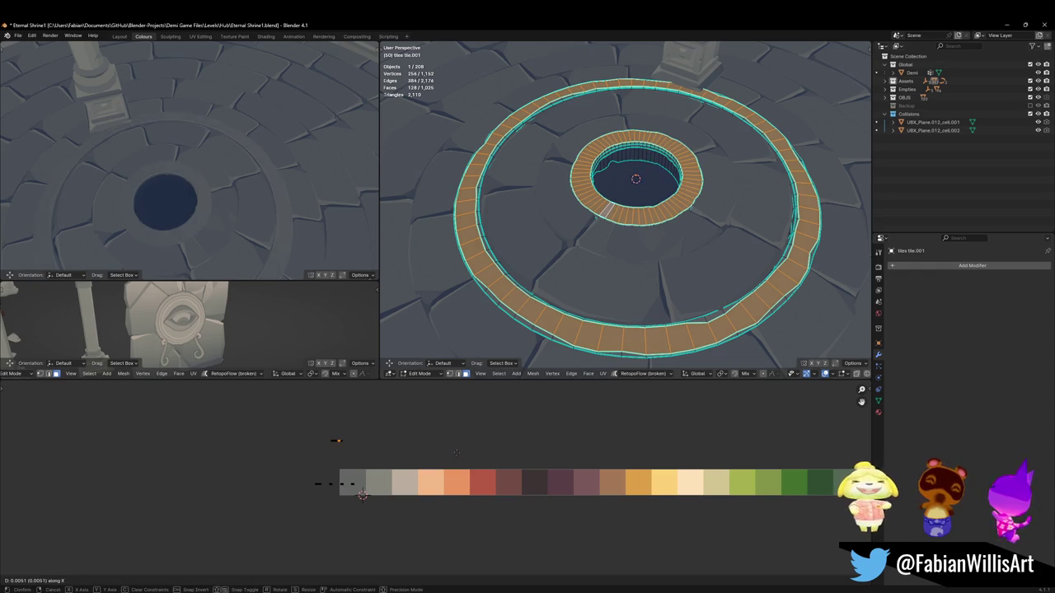
left_click(472, 452)
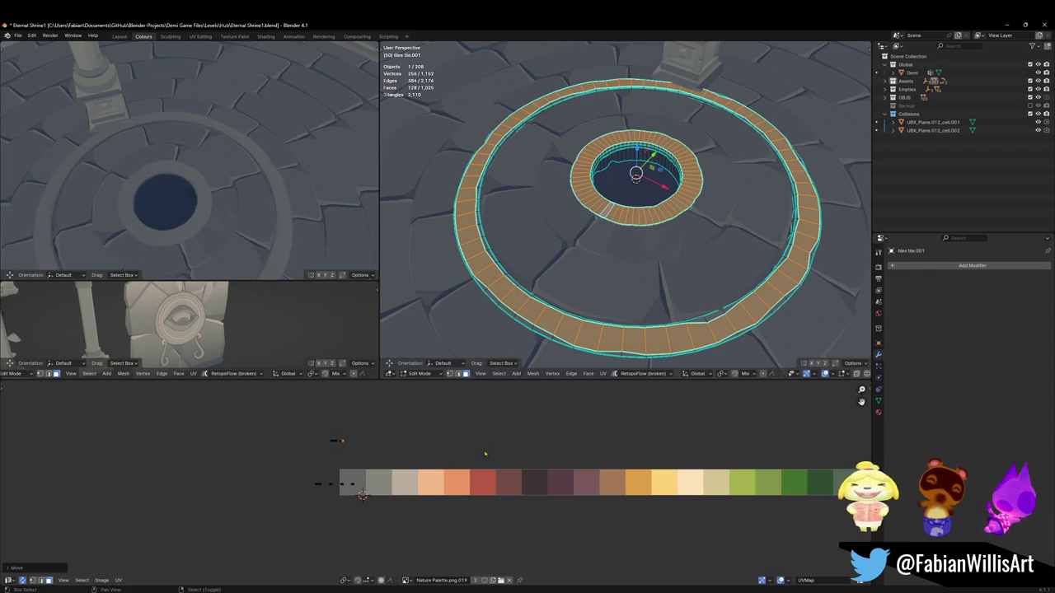
scroll(606, 210, "up", 3)
Step: Raise a band of hole-rim loops about 0.1 m and shift its UVs to a new palette colour
scroll(610, 218, "up", 3)
key("alt+a")
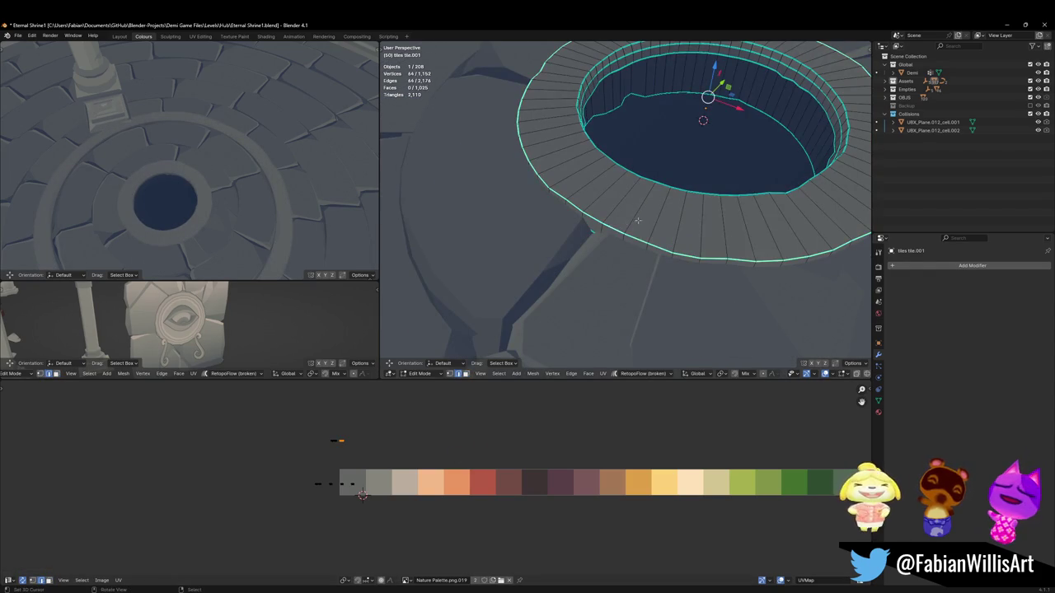
left_click(622, 234, "alt")
key("g")
key("g")
left_click(644, 209)
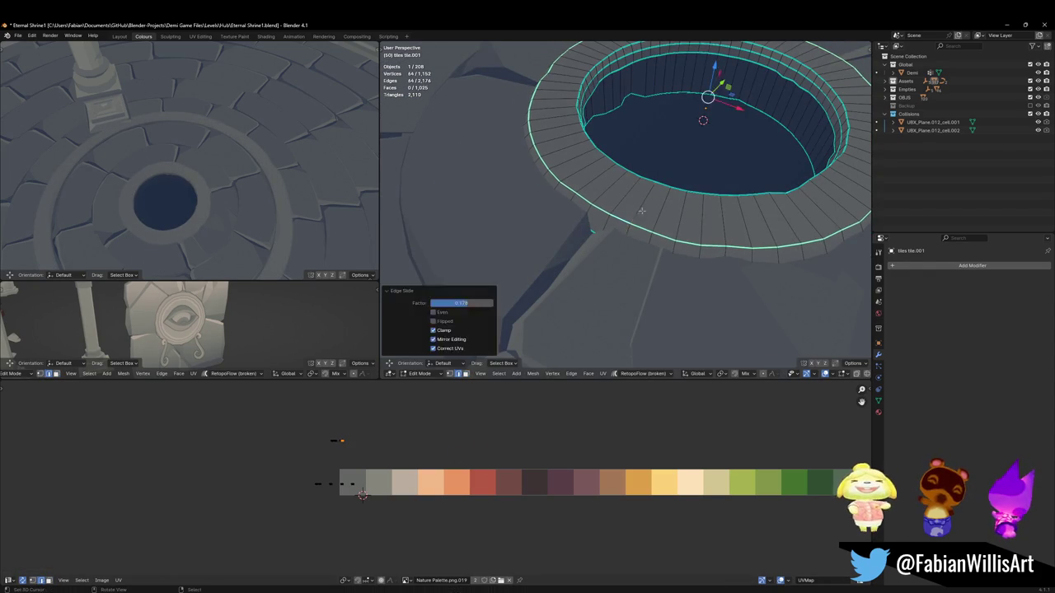
left_click(615, 235, "alt+shift")
key("g")
key("z")
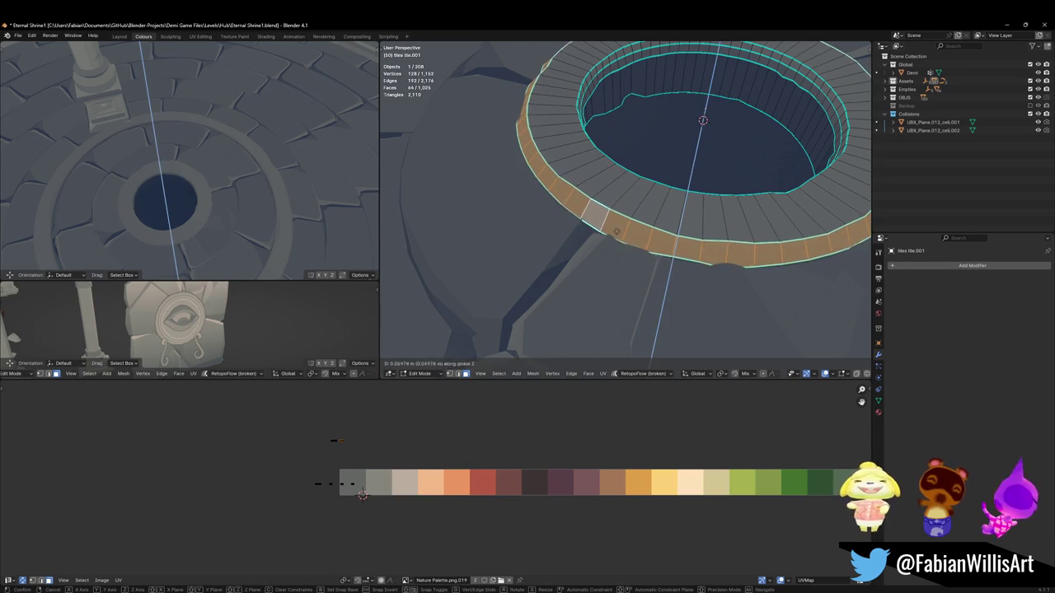
left_click(611, 199)
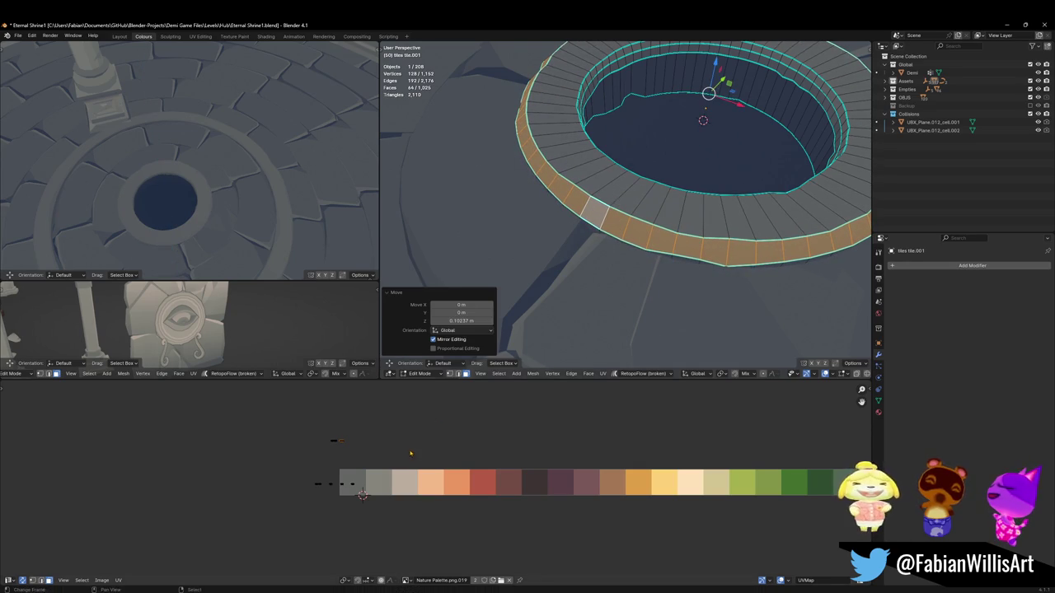
key("g")
key("x")
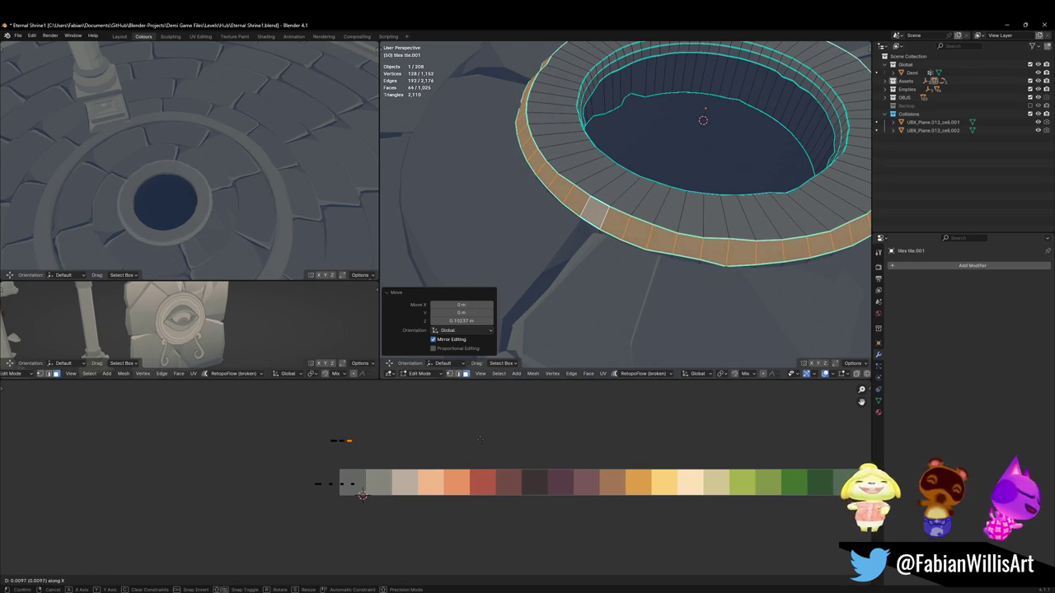
left_click(481, 440)
Step: Adjust the hole rim's shape with several edge slides along its edges
key("alt+a")
key("g")
key("g")
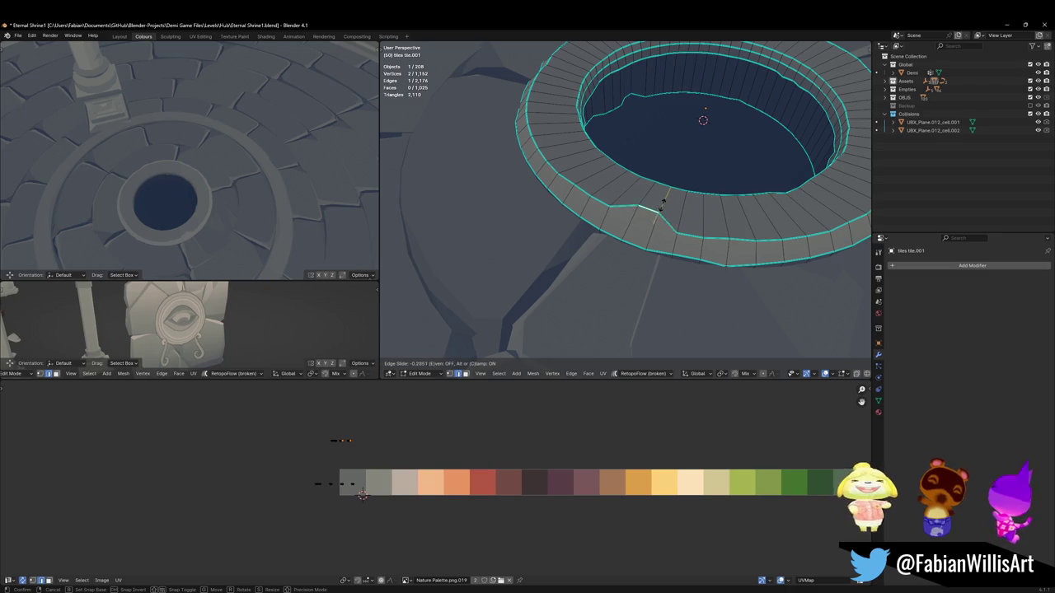
left_click(662, 202)
key("alt+a")
key("g")
key("g")
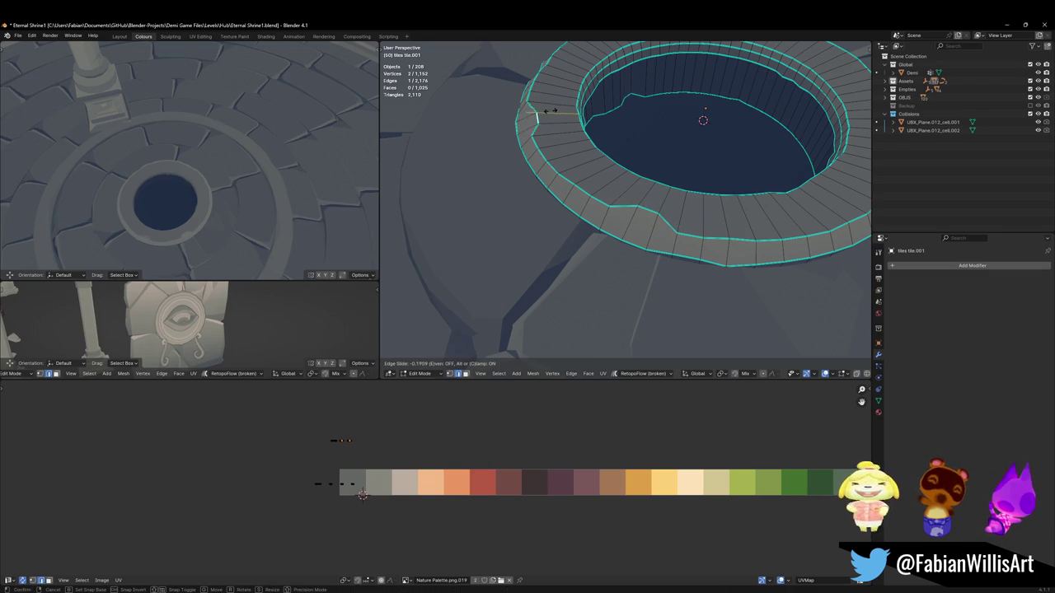
left_click(551, 111)
key("g")
key("g")
left_click(577, 103)
middle_click_drag(577, 102, 577, 108)
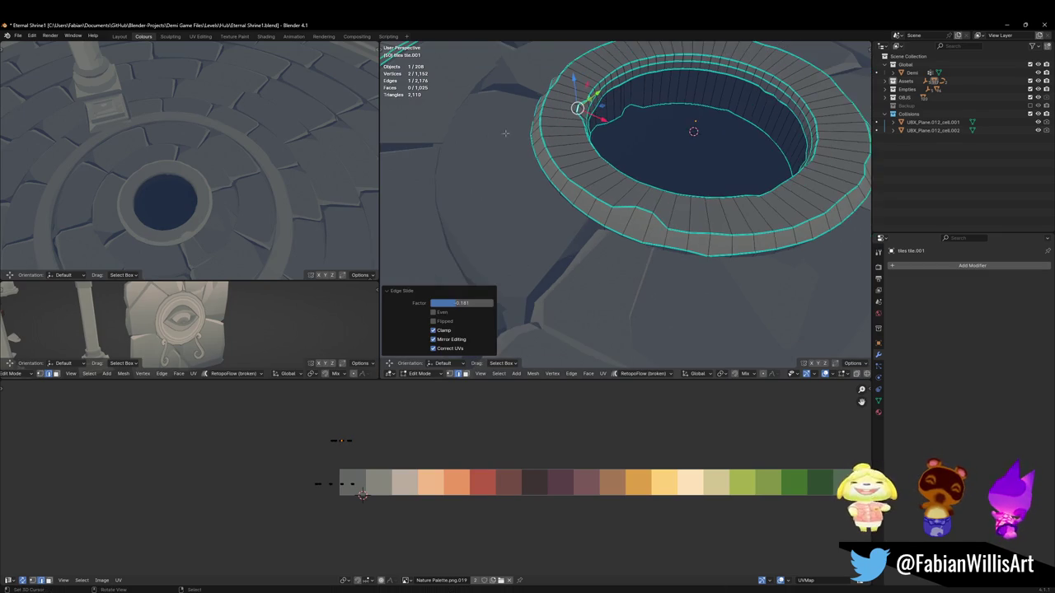
left_click(667, 108)
Step: Recolour the inner rim loop by shifting its UVs along X, then slide an edge loop along the ring
left_click(587, 109, "alt")
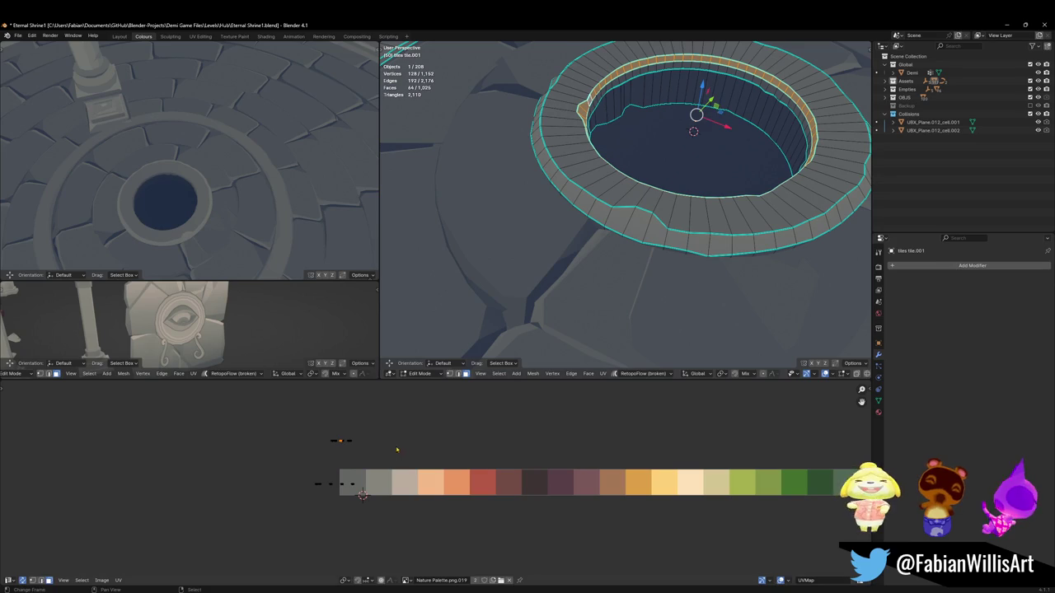
key("g")
key("x")
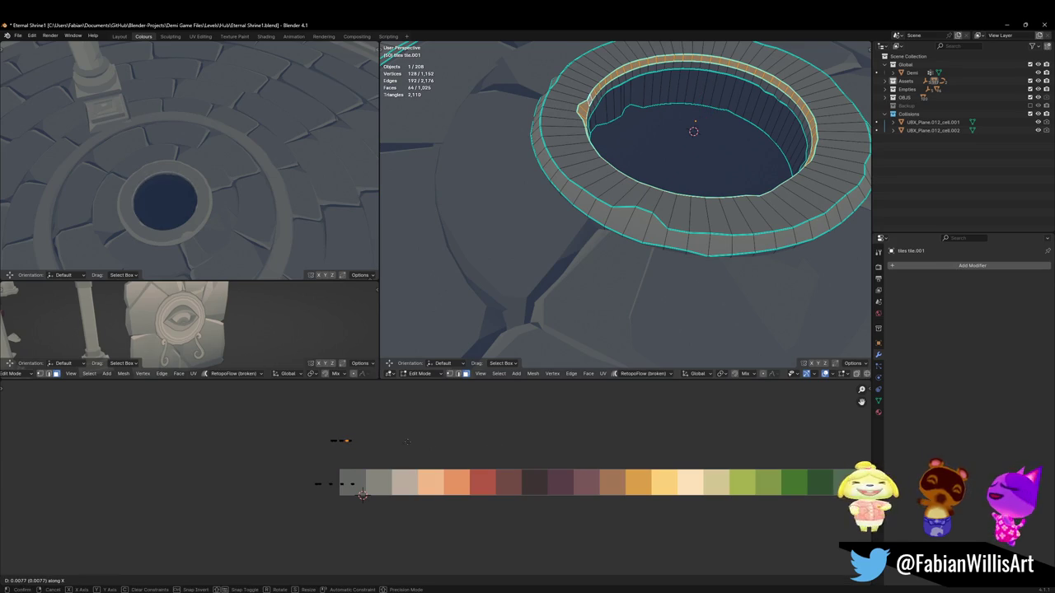
left_click(288, 427)
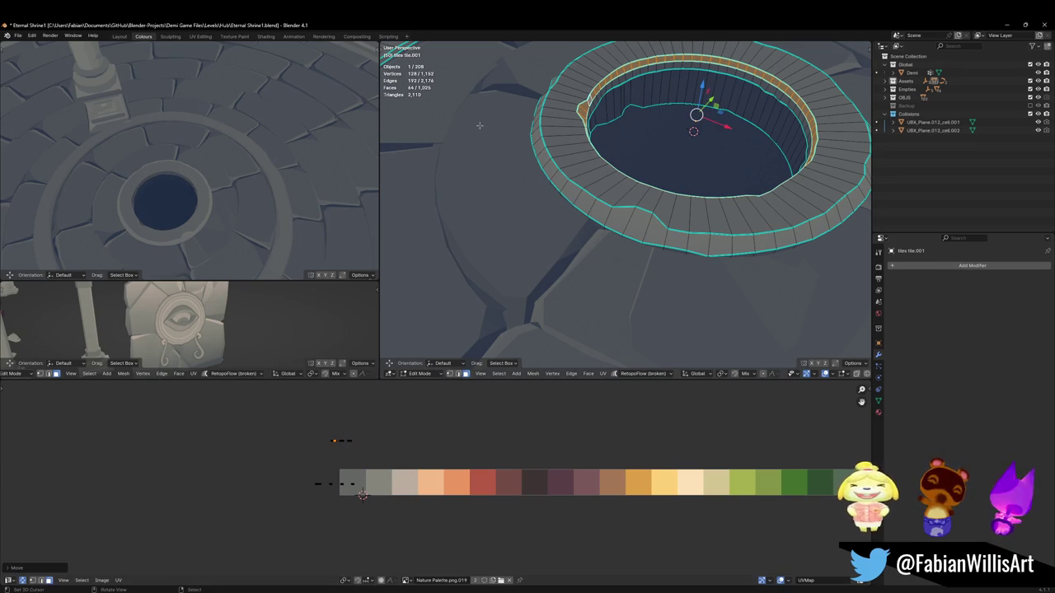
key("alt+a")
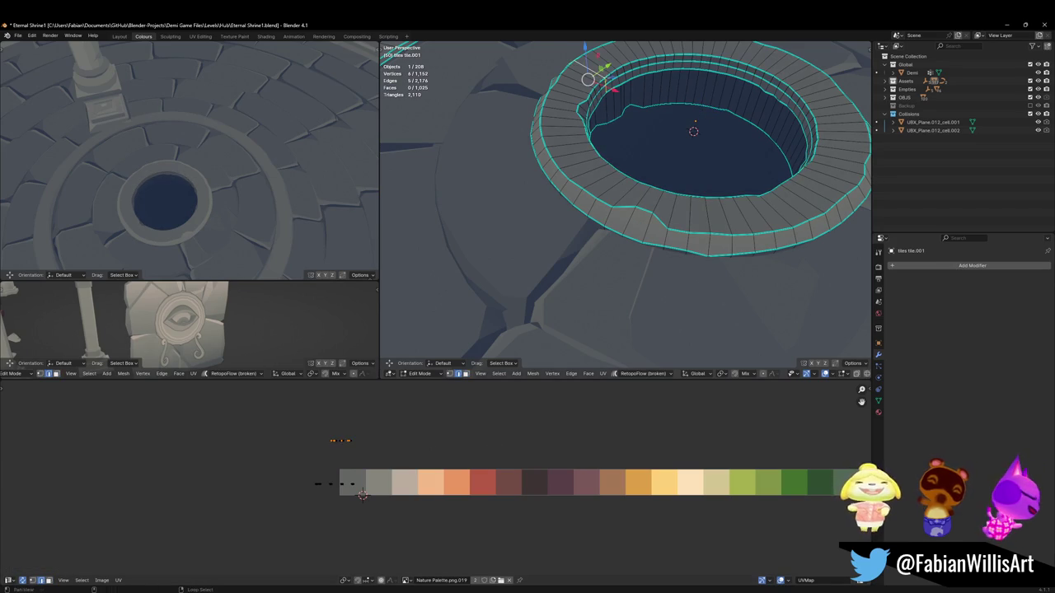
key("g")
key("g")
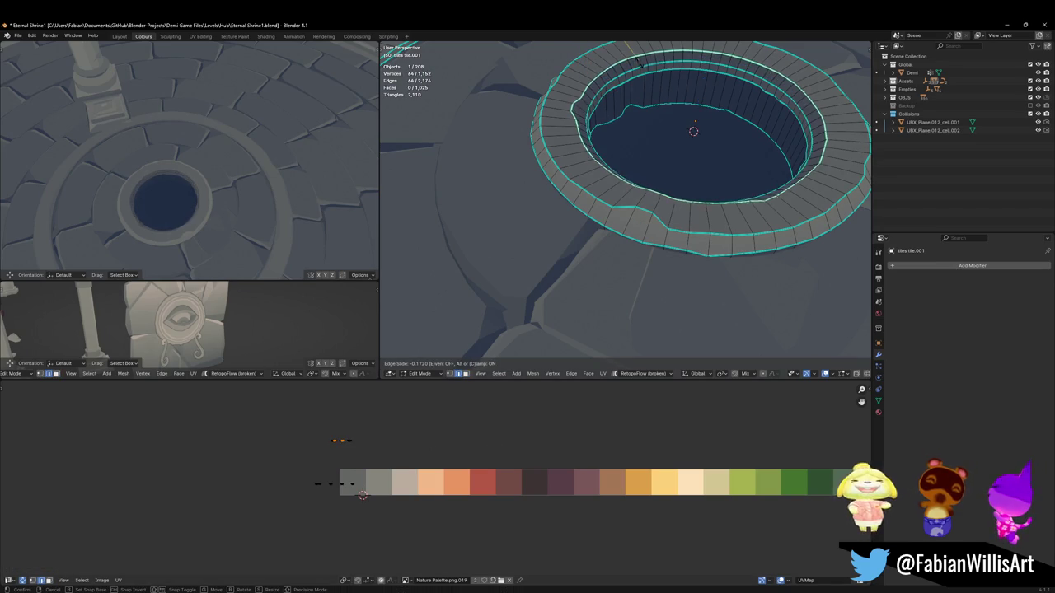
left_click(362, 494)
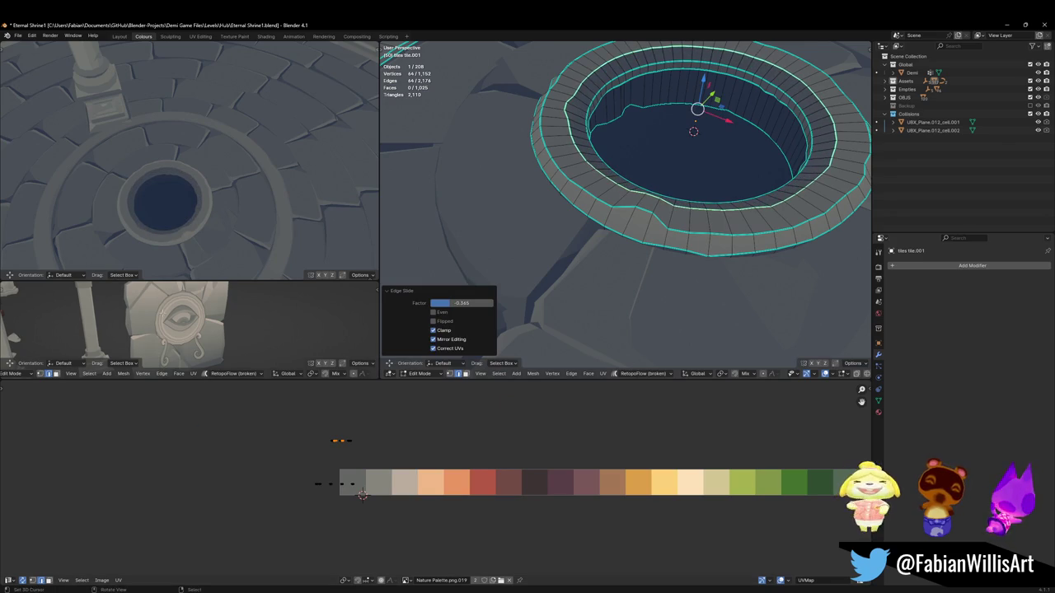
Step: Move the whole connected inner tile ring vertically by about 0.04 m
mouse_move(206, 184)
middle_mouse_down()
mouse_move(684, 92)
mouse_move(788, 201)
mouse_move(796, 224)
mouse_move(730, 184)
mouse_move(778, 288)
mouse_move(765, 287)
mouse_move(768, 302)
middle_mouse_up()
key("alt+a")
mouse_move(231, 148)
middle_mouse_down()
mouse_move(225, 193)
mouse_move(221, 157)
middle_mouse_up()
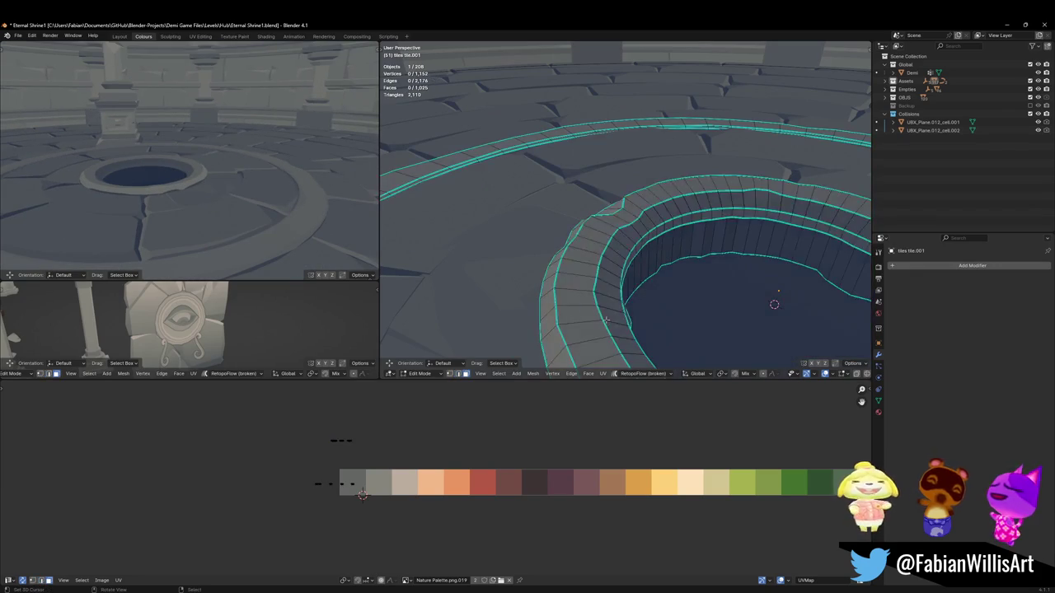
key("l")
key("g")
key("z")
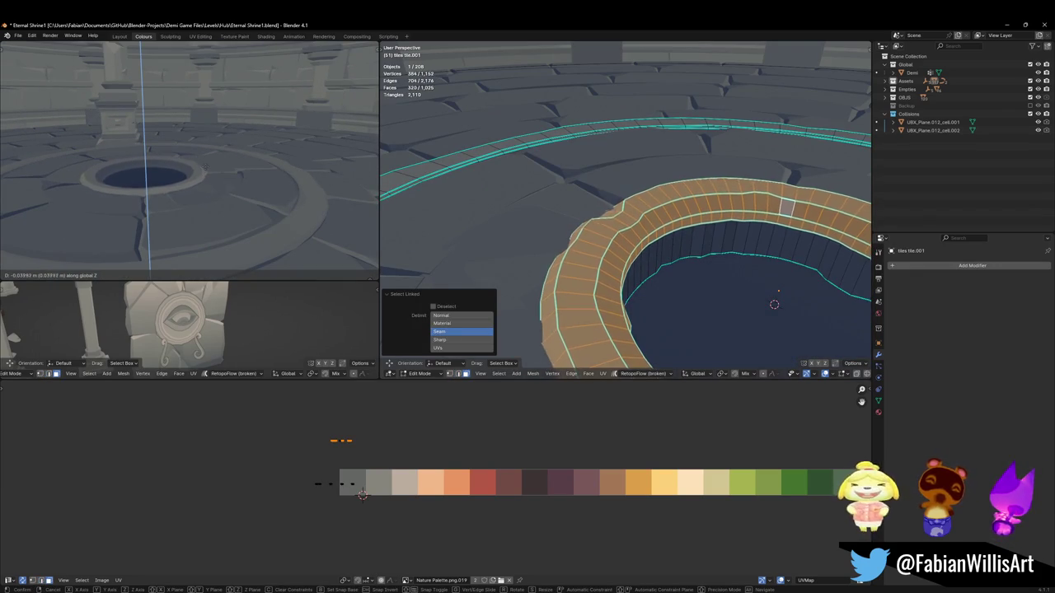
left_click(212, 157)
Step: Save Eternal Shrine1.blend and return to Edit Mode on the framed ring with nothing selected
mouse_move(212, 157)
middle_mouse_down()
mouse_move(253, 162)
mouse_move(239, 192)
middle_mouse_up()
key("ctrl+s")
key("Tab")
key("KP_Decimal")
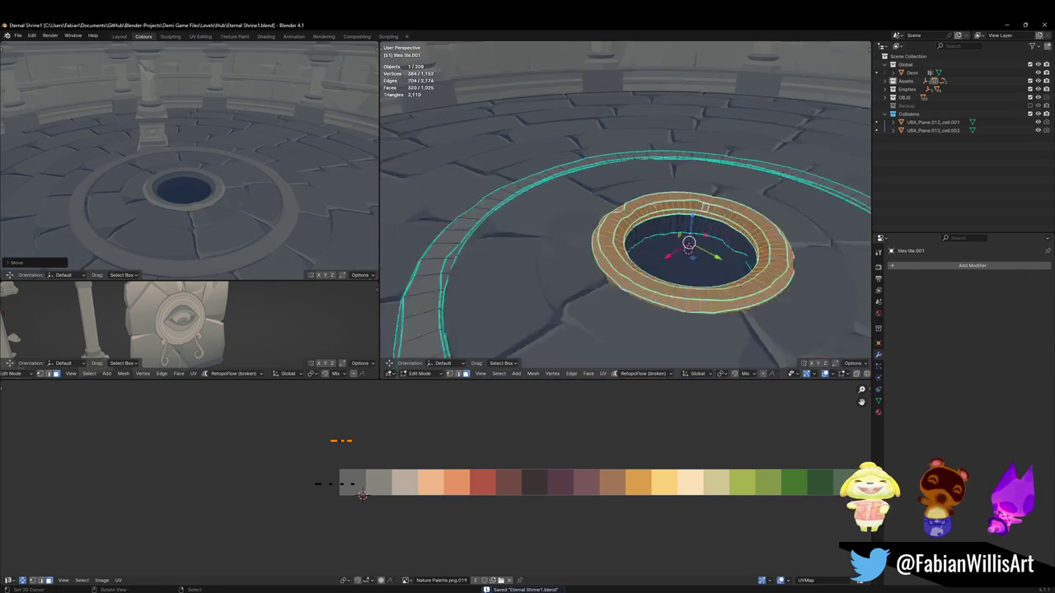
key("Tab")
key("alt+a")
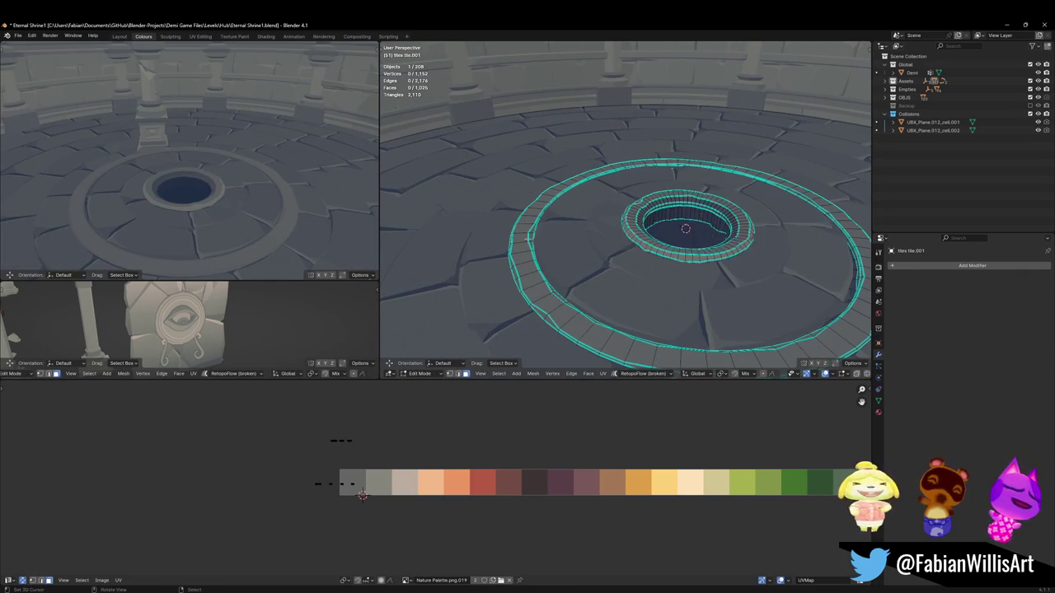
Step: Raise an outer-ring face loop slightly and shift its UVs to another palette colour
scroll(550, 223, "up", 3)
scroll(568, 231, "up", 2)
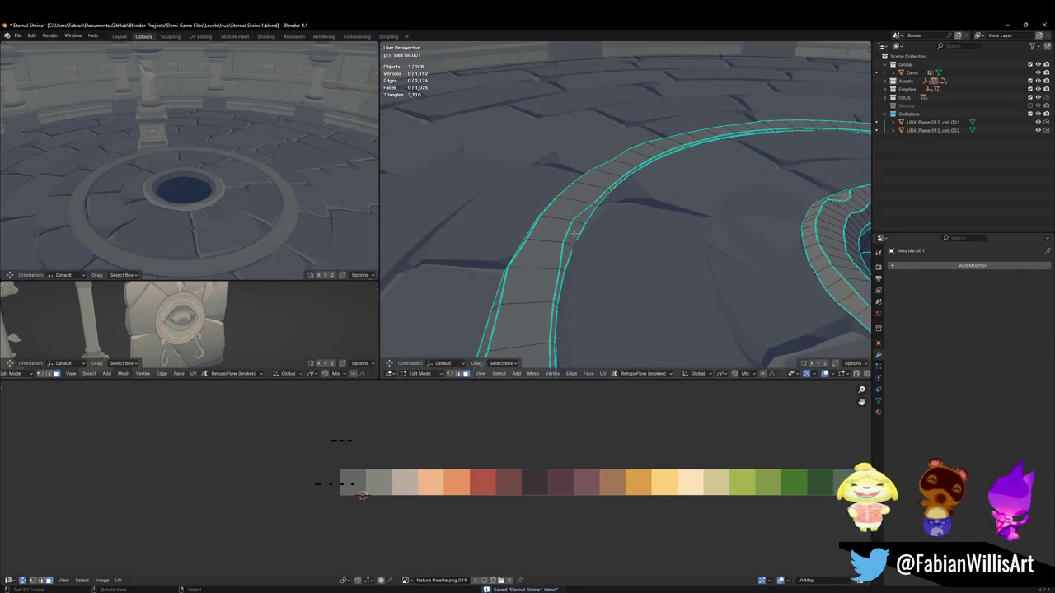
left_click(579, 219, "alt")
key("g")
key("z")
left_click(612, 220)
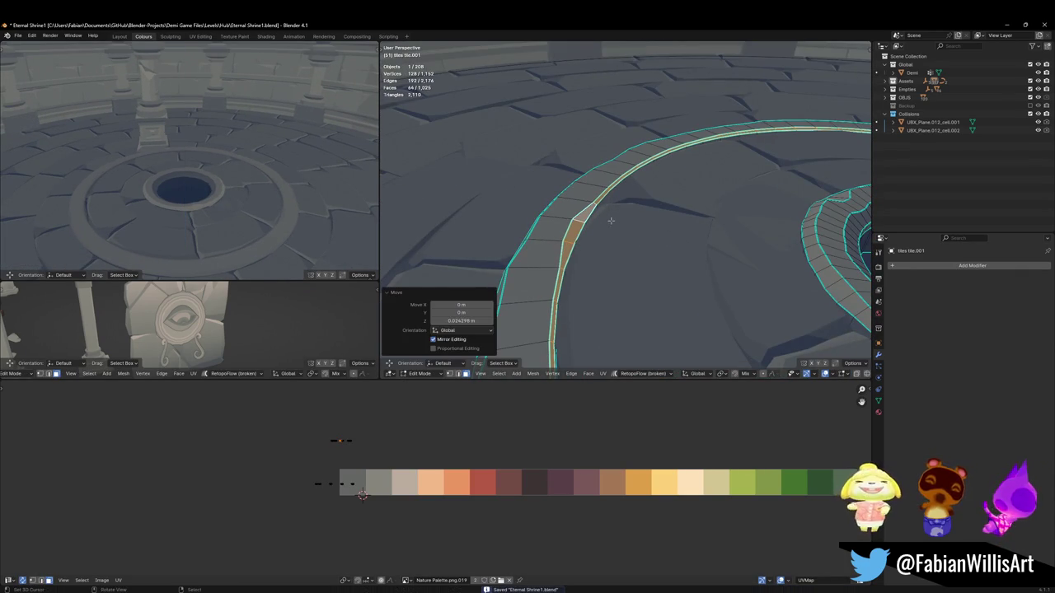
key("g")
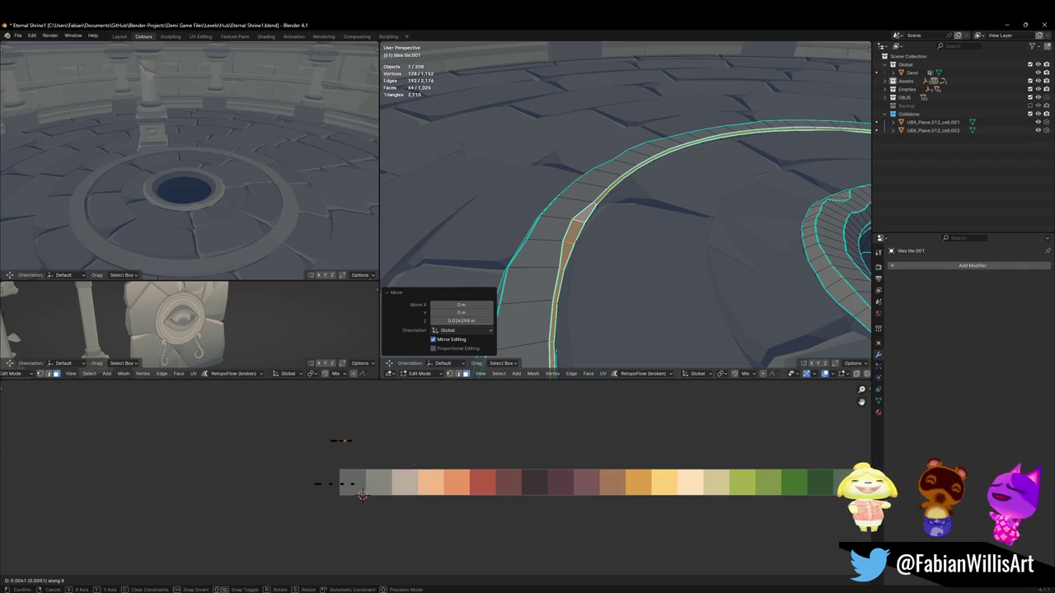
key("Return")
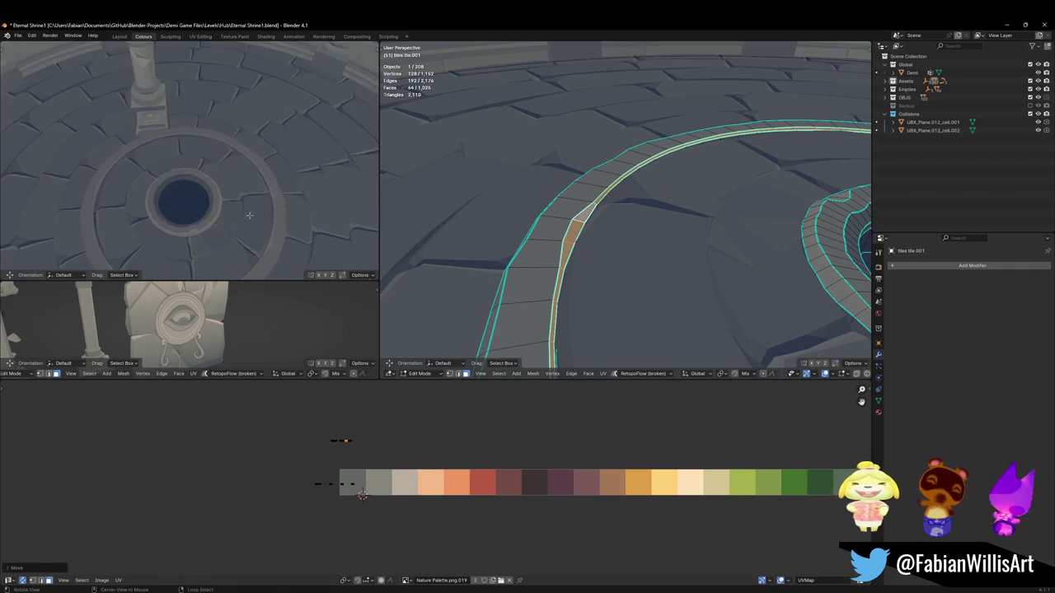
key("g")
key("x")
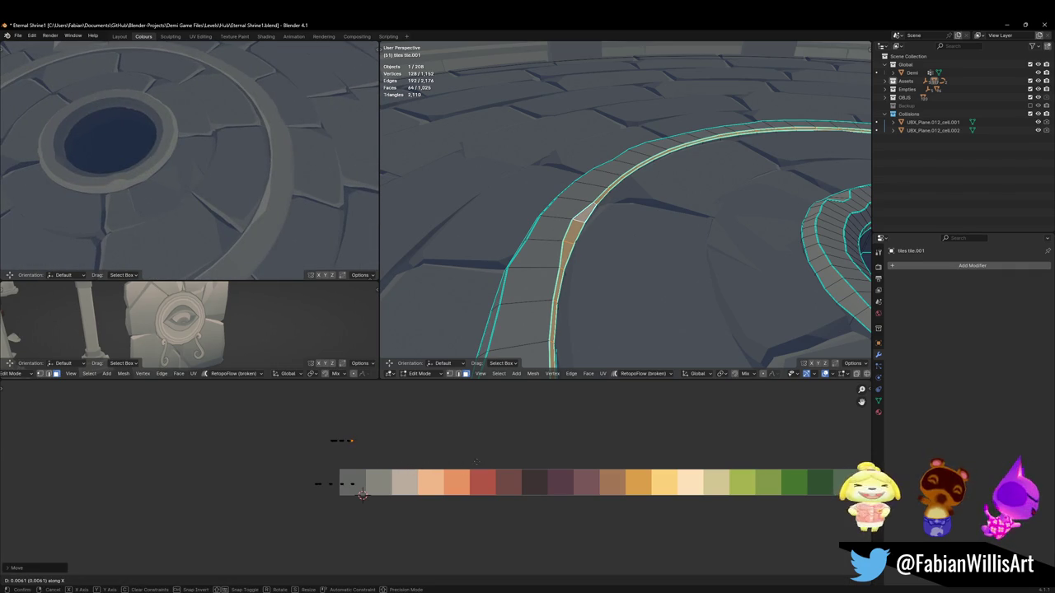
left_click(476, 462)
Step: Slide an edge loop along the outer ring to reshape the rim
left_click(550, 293, "alt")
key("g")
key("g")
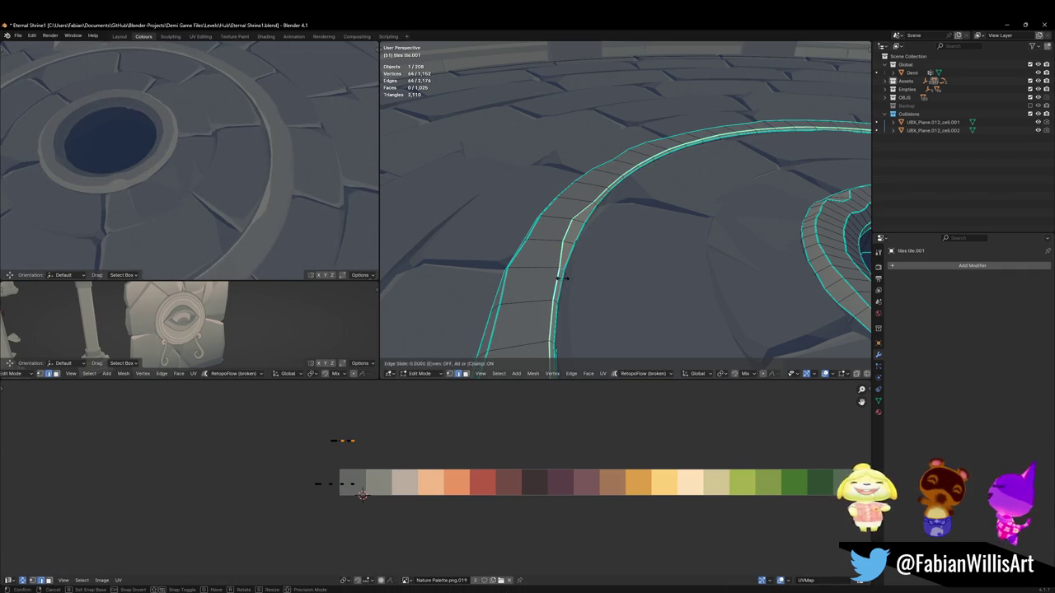
left_click(554, 280)
scroll(203, 172, "down", 3)
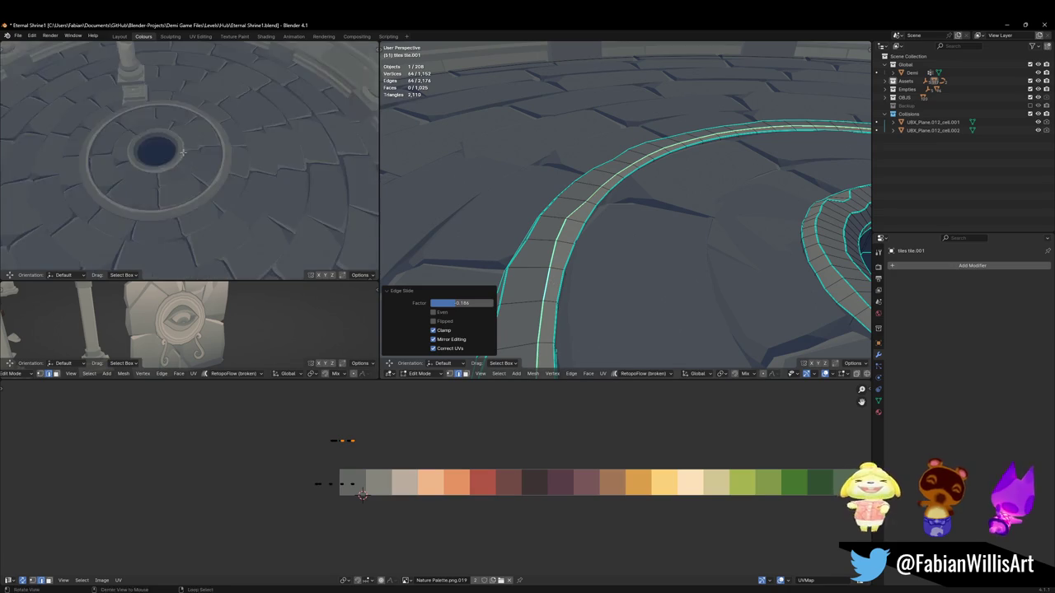
middle_click_drag(190, 156, 202, 172)
left_click(565, 282)
middle_click_drag(565, 282, 548, 273)
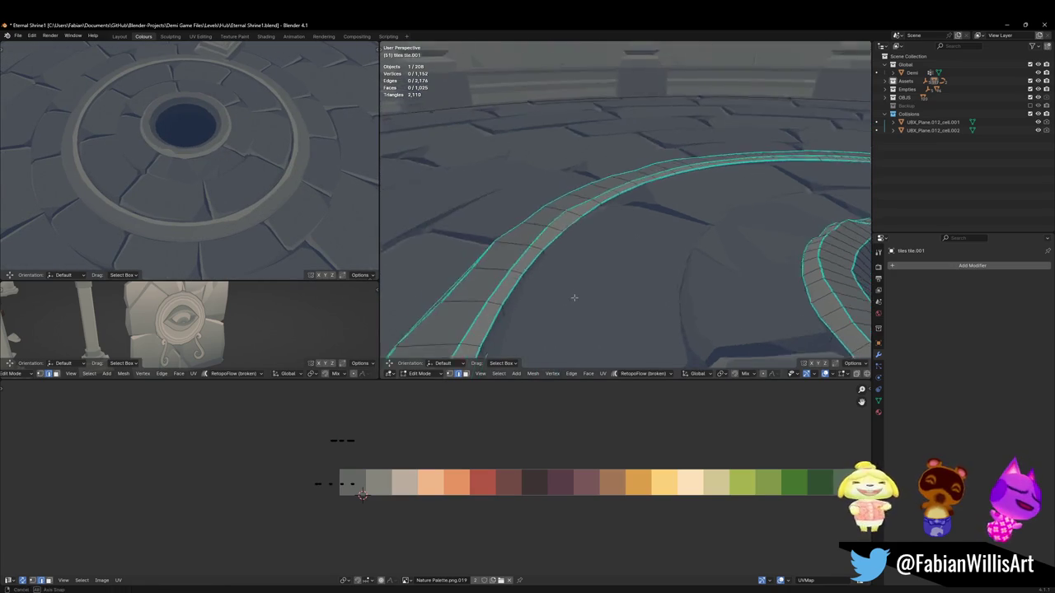
Step: Scale an inner face loop flat, excluding Z, move it horizontally, and save the file
left_click(495, 262)
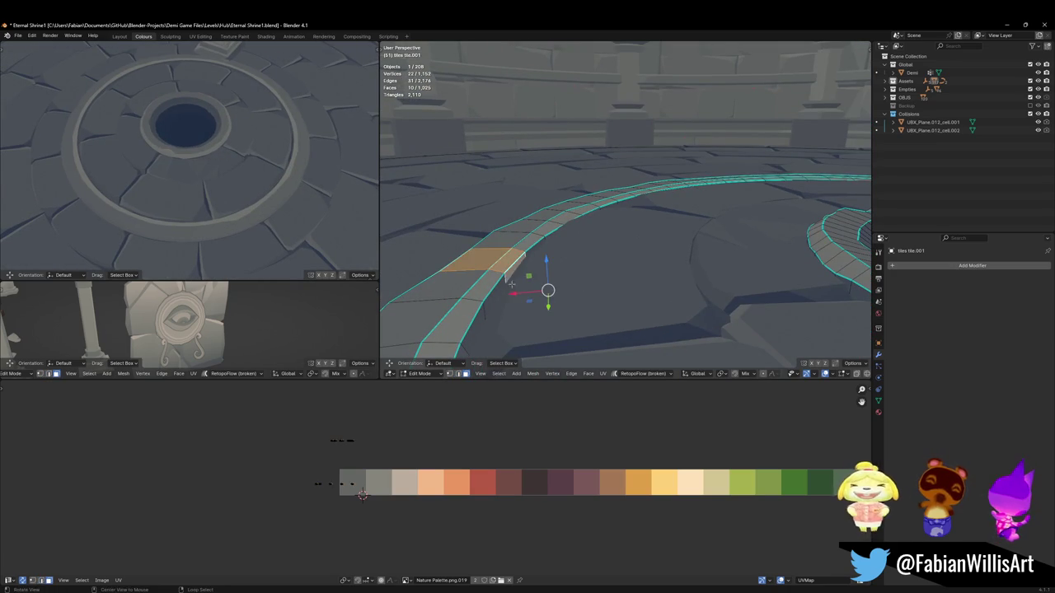
left_click(527, 247, "alt")
key("s")
key("shift+z")
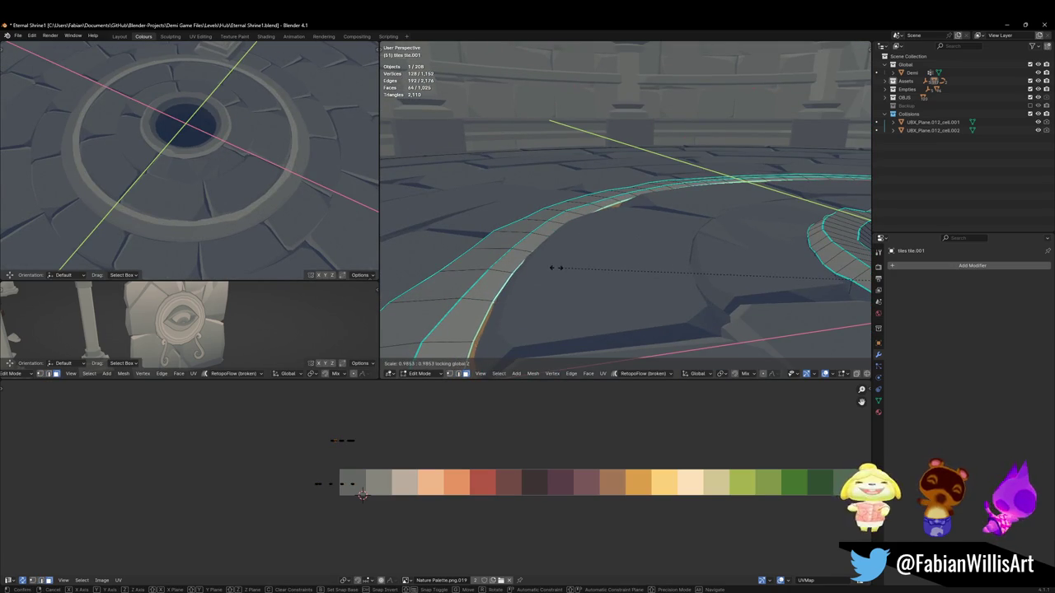
left_click(544, 264)
left_click(532, 261)
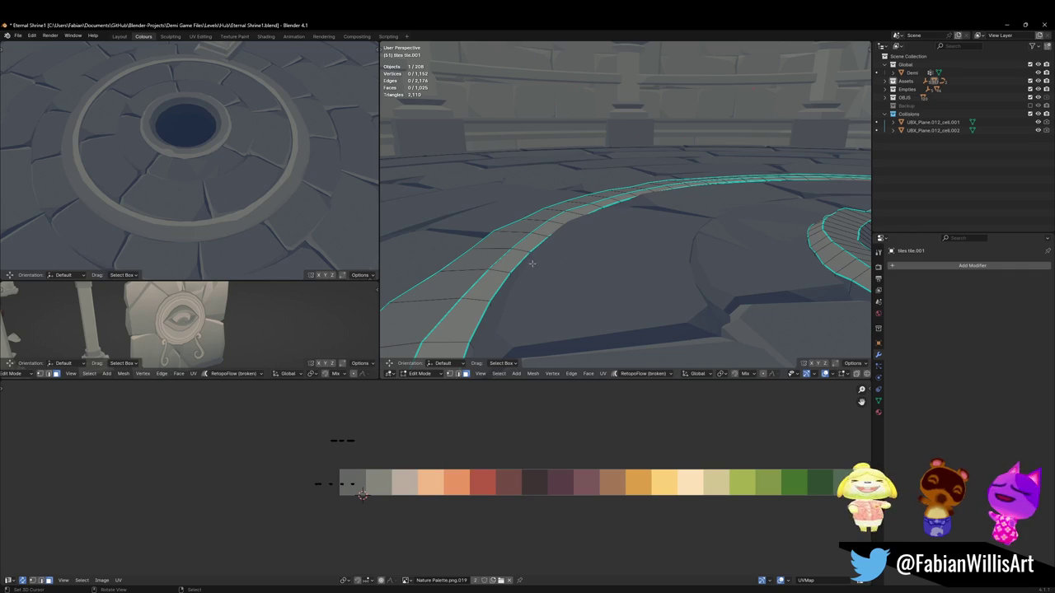
key("g")
key("shift+z")
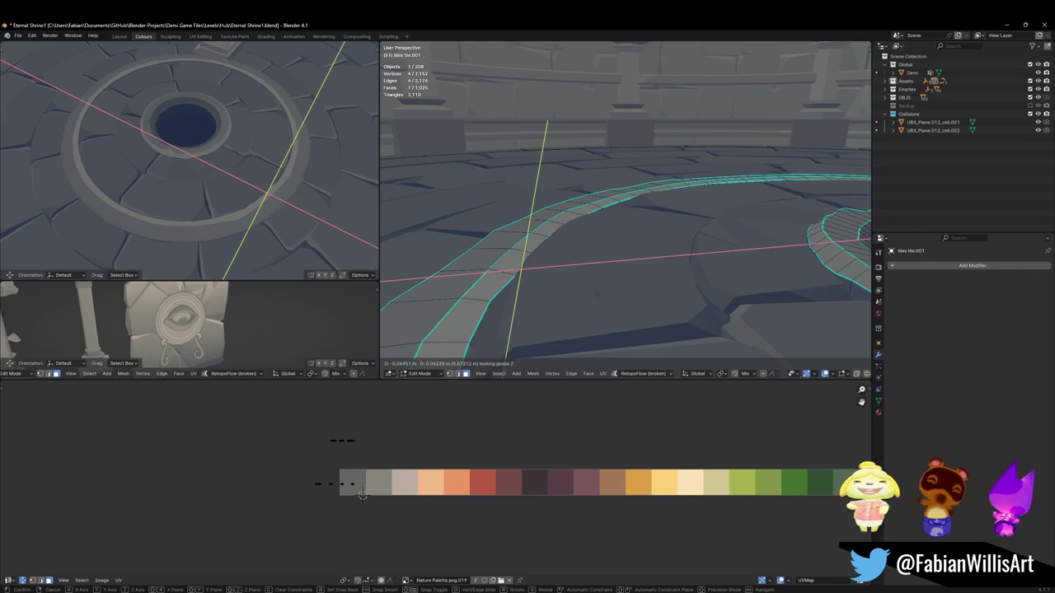
left_click(597, 294)
mouse_move(206, 165)
middle_mouse_down()
mouse_move(269, 198)
mouse_move(212, 173)
middle_mouse_up()
key("ctrl+s")
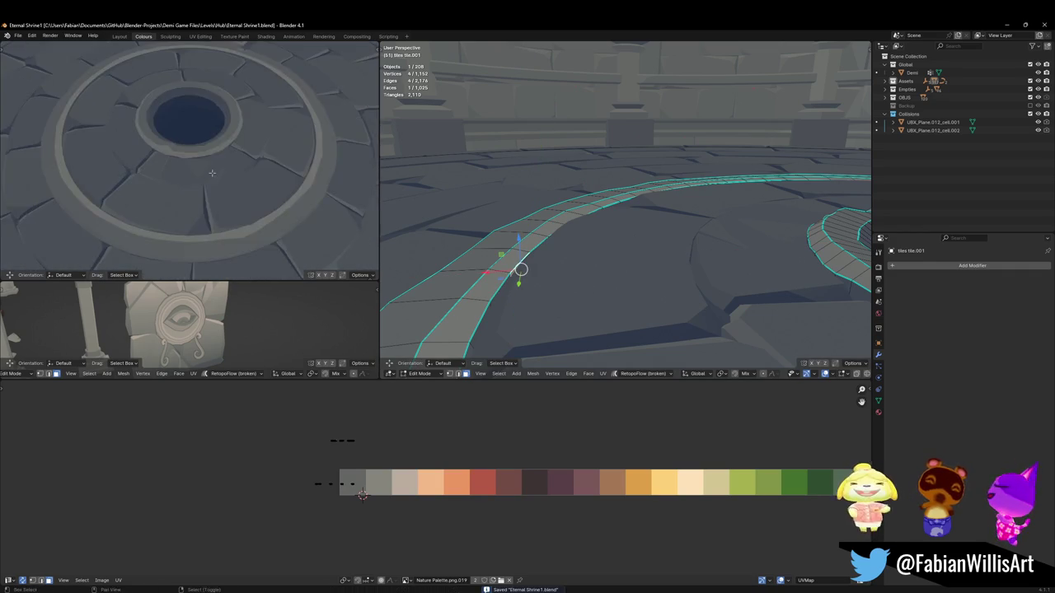
Step: Shift a tile-strip face loop's UVs -0.0072 along X to a new palette colour and resave
middle_click_drag(212, 173, 248, 194)
mouse_move(577, 247)
middle_mouse_down()
mouse_move(610, 239)
mouse_move(630, 277)
middle_mouse_up()
left_click(602, 276, "alt")
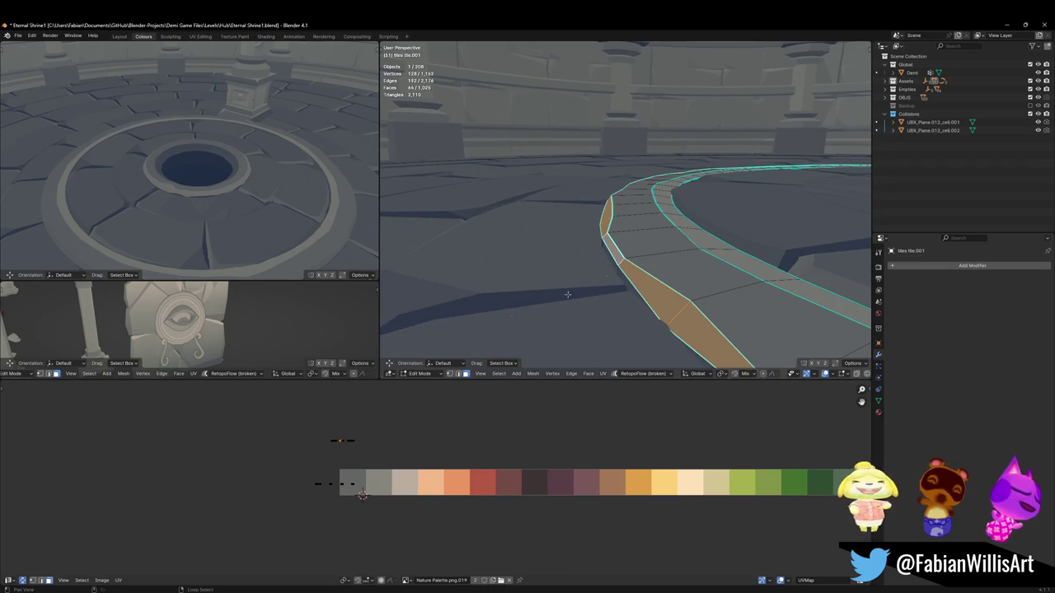
key("g")
key("x")
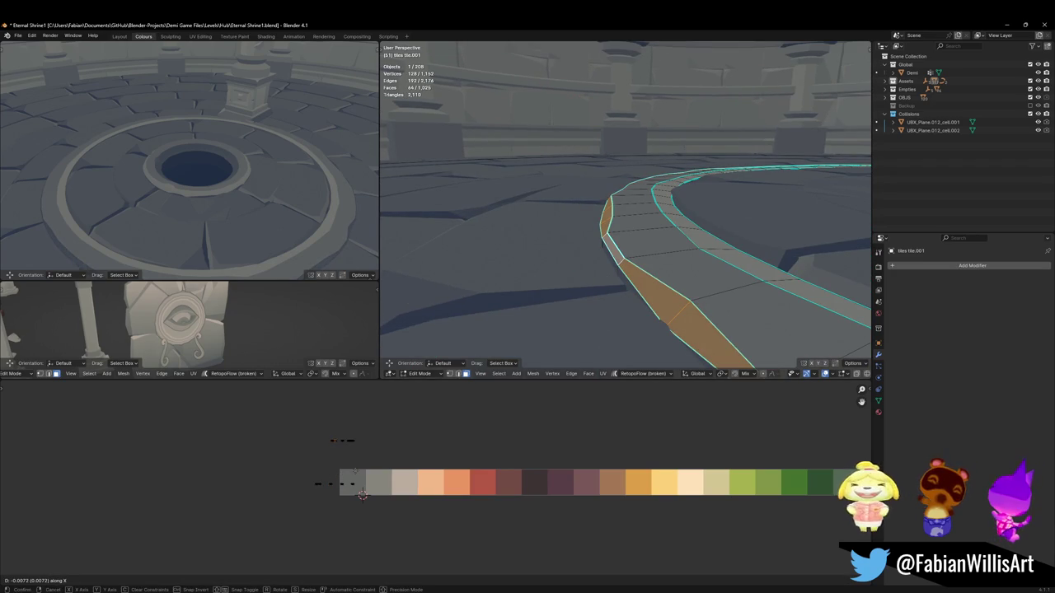
left_click(363, 495)
key("alt+a")
mouse_move(215, 190)
middle_mouse_down()
mouse_move(242, 193)
mouse_move(263, 161)
mouse_move(242, 172)
mouse_move(301, 139)
middle_mouse_up()
key("ctrl+s")
scroll(248, 182, "down", 3)
Step: Zoom out, select the circular floor object in Object Mode, and save the shrine file
scroll(244, 173, "down", 2)
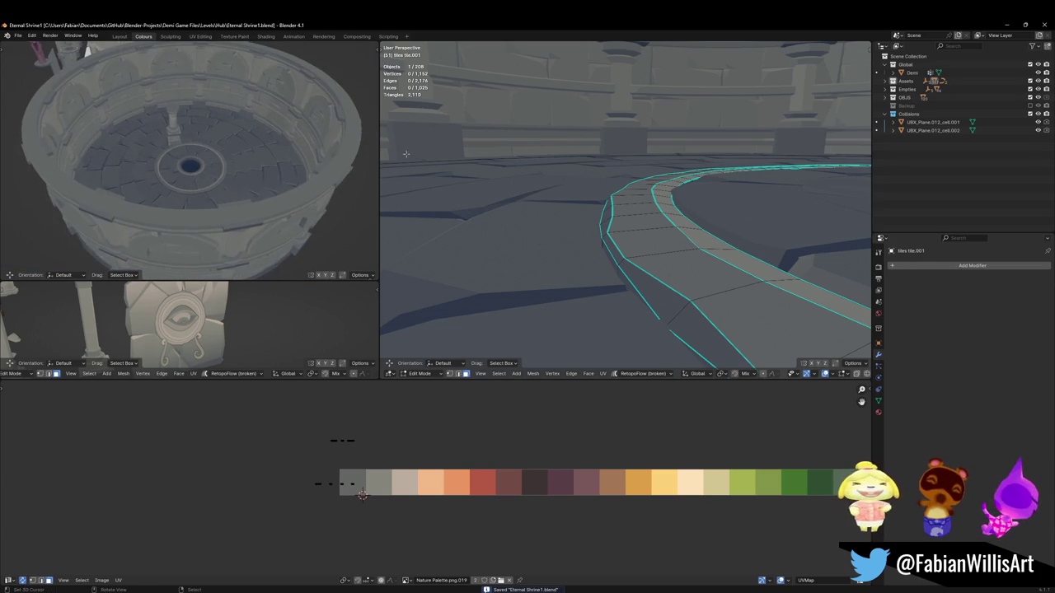
scroll(757, 198, "down", 3)
mouse_move(757, 198)
middle_mouse_down()
mouse_move(617, 177)
mouse_move(706, 245)
middle_mouse_up()
key("Tab")
left_click(618, 177)
scroll(618, 178, "up", 2)
key("ctrl+s")
scroll(618, 177, "down", 5)
Step: Select the wall prop, briefly enter its Edit Mode, then return to Object Mode
left_click(707, 245)
key("Tab")
scroll(167, 136, "up", 2)
scroll(167, 136, "up", 4)
mouse_move(166, 136)
middle_mouse_down()
mouse_move(228, 151)
mouse_move(210, 160)
middle_mouse_up()
key("Tab")
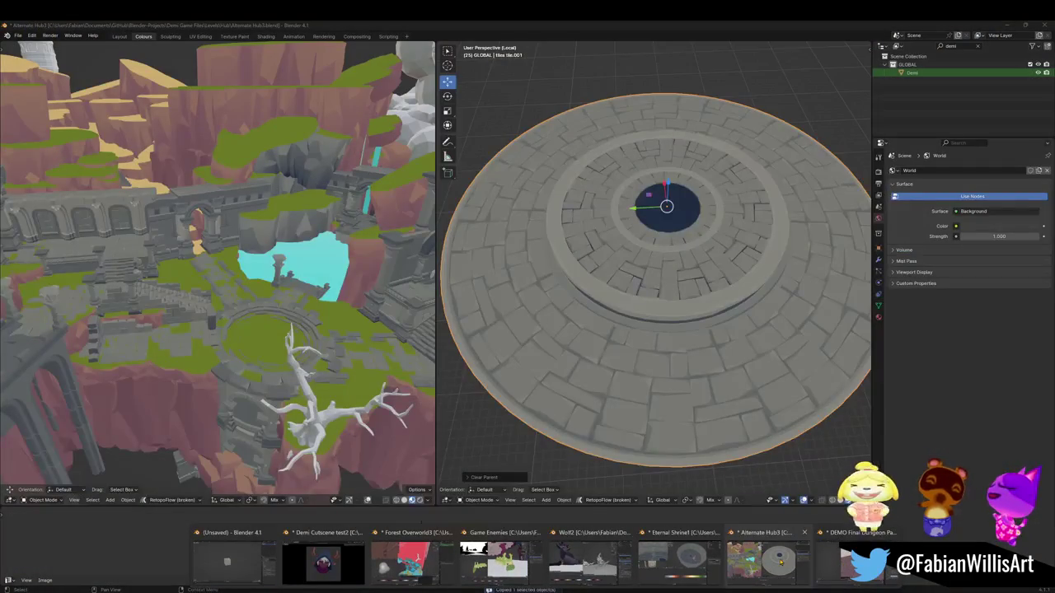
Step: Leave Local view in Alternate Hub3 and delete the stray floor object
left_click(763, 558)
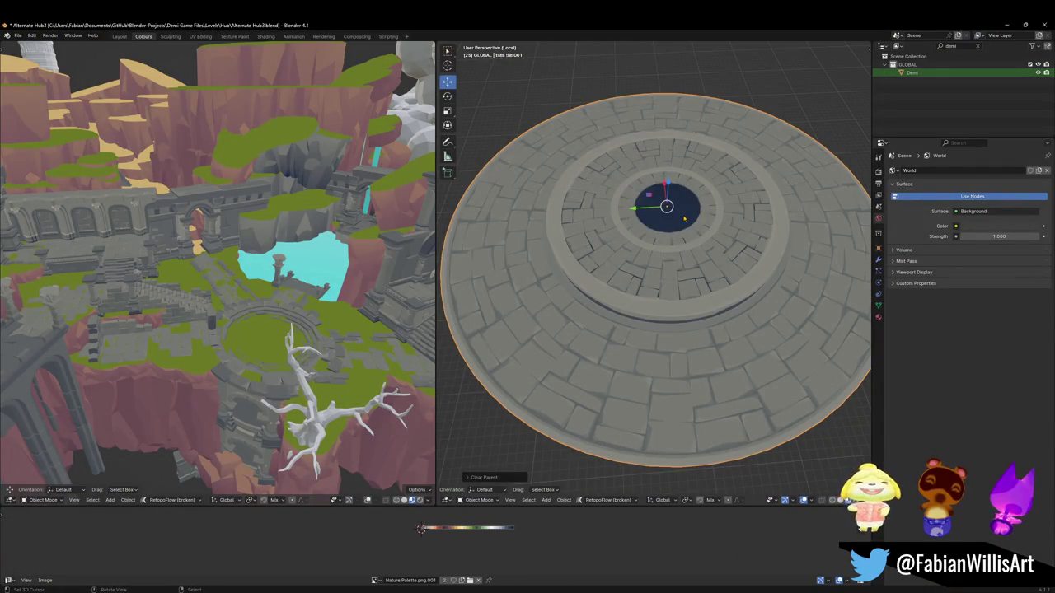
key("KP_Divide")
scroll(659, 247, "down", 4)
scroll(635, 277, "up", 1)
key("Delete")
Step: Pan across the level to the stone arch and select wall piece SD_Wall_08.005
middle_click_drag(636, 277, 586, 321, "shift")
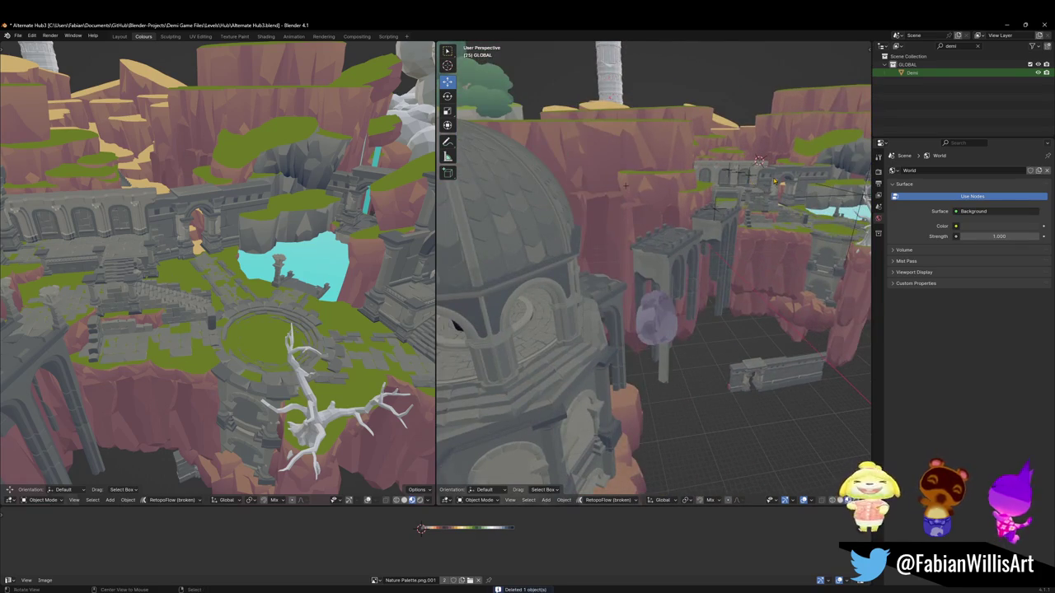
scroll(659, 231, "up", 6)
scroll(717, 272, "up", 3)
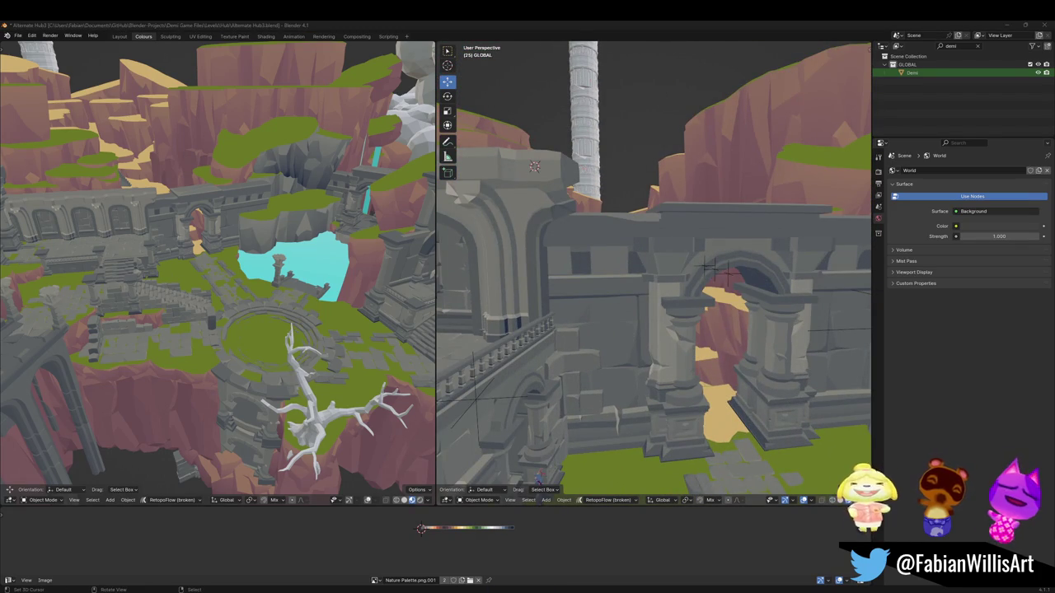
middle_click_drag(633, 369, 632, 269)
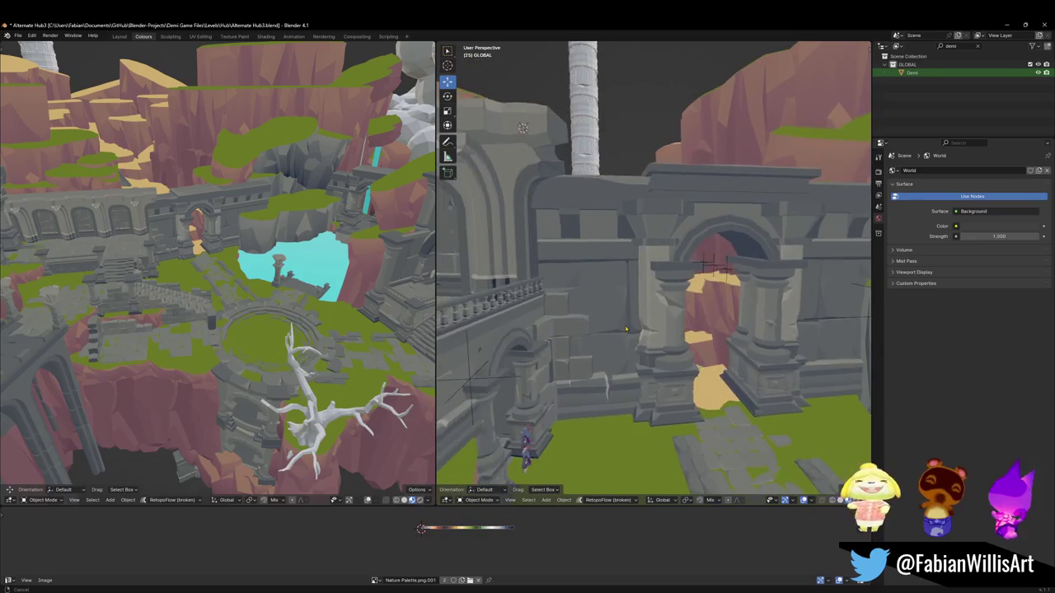
left_click(632, 270)
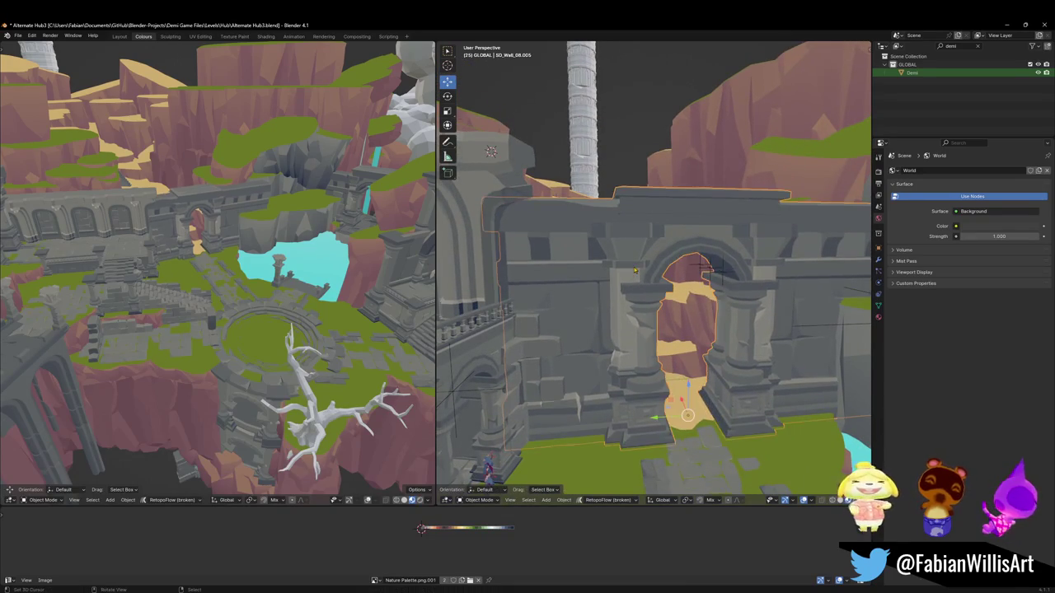
Step: Move around the tree, arches and stairs, then frame the arched wall SD_Wall_08.017
scroll(632, 270, "down", 6)
middle_click_drag(602, 252, 682, 266)
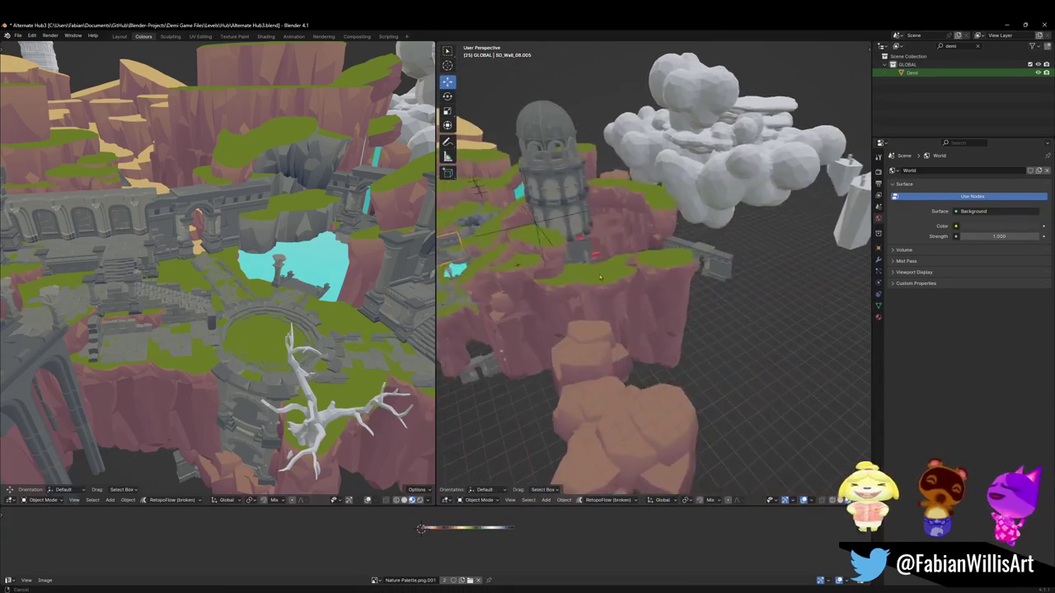
scroll(682, 266, "up", 5)
mouse_move(681, 266)
middle_mouse_down()
mouse_move(659, 272)
mouse_move(664, 286)
mouse_move(631, 272)
middle_mouse_up()
scroll(660, 272, "down", 4)
middle_click_drag(775, 217, 758, 219)
mouse_move(696, 255)
middle_mouse_down()
mouse_move(484, 287)
mouse_move(738, 230)
mouse_move(709, 269)
mouse_move(626, 190)
middle_mouse_up()
scroll(738, 230, "up", 3)
scroll(710, 269, "down", 5)
scroll(626, 191, "up", 2)
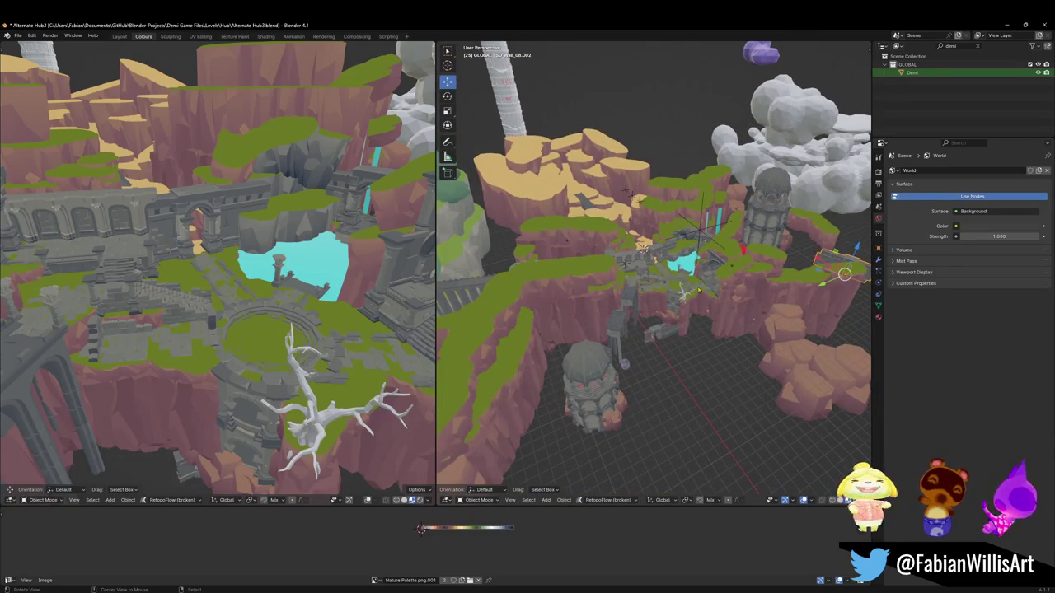
scroll(845, 274, "down", 4)
mouse_move(845, 275)
middle_mouse_down()
mouse_move(741, 247)
mouse_move(692, 266)
middle_mouse_up()
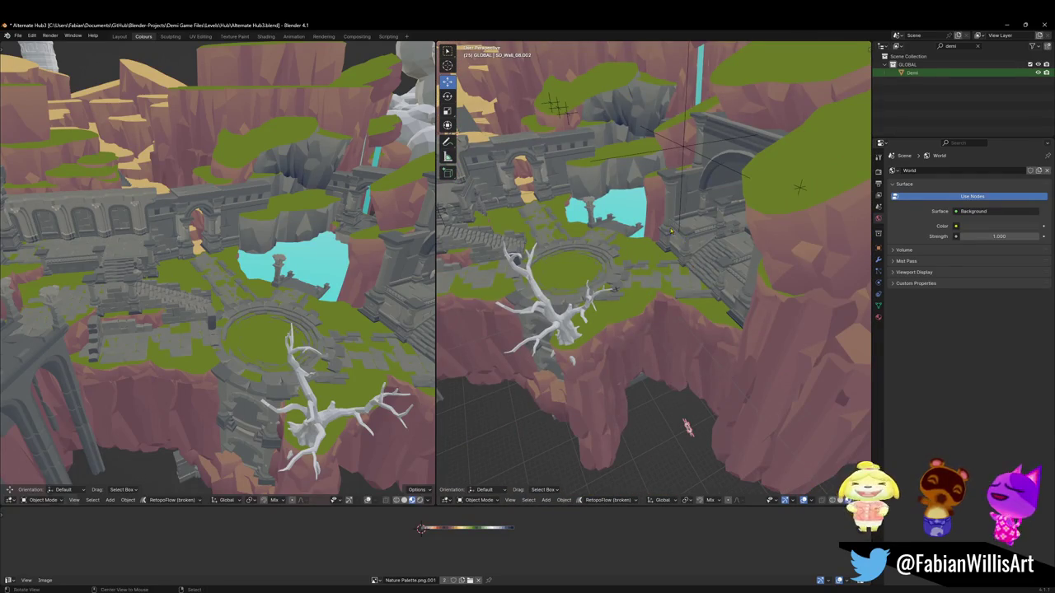
middle_click_drag(687, 426, 659, 412)
middle_click_drag(674, 235, 698, 249)
scroll(684, 241, "up", 2)
key("KP_Decimal")
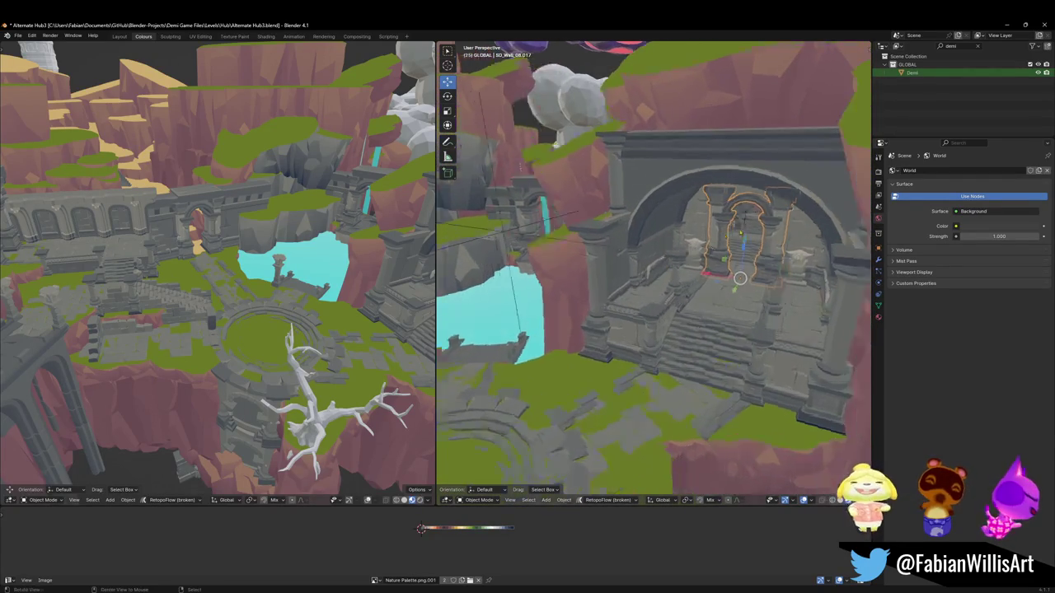
middle_click_drag(701, 404, 717, 395)
middle_click_drag(670, 276, 782, 454)
scroll(666, 295, "up", 2)
Step: Duplicate the arch wall's connected pillar geometry and separate it into its own object
key("Tab")
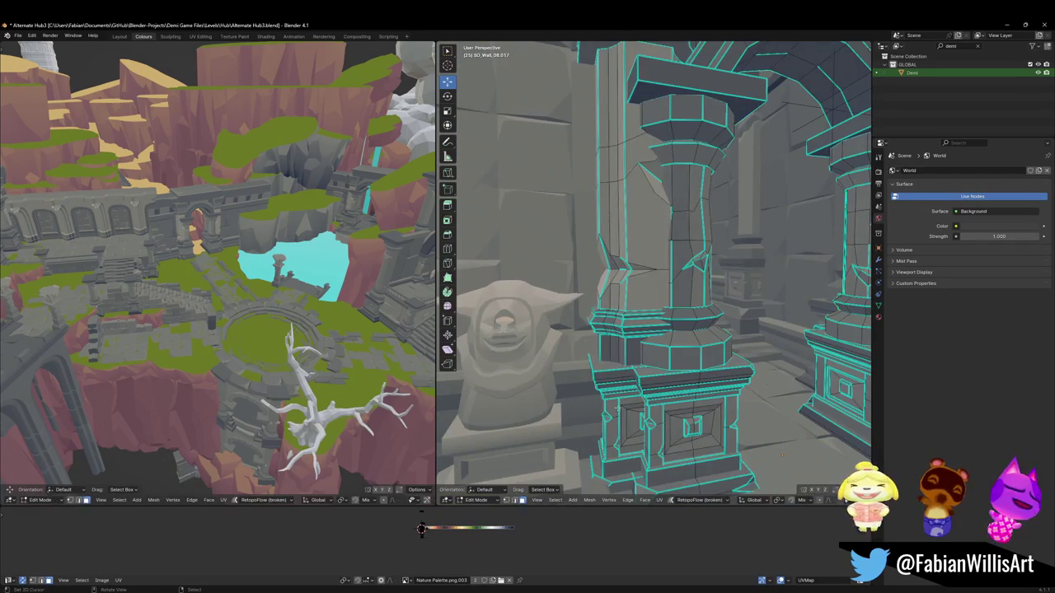
left_click(618, 344)
key("ctrl+l")
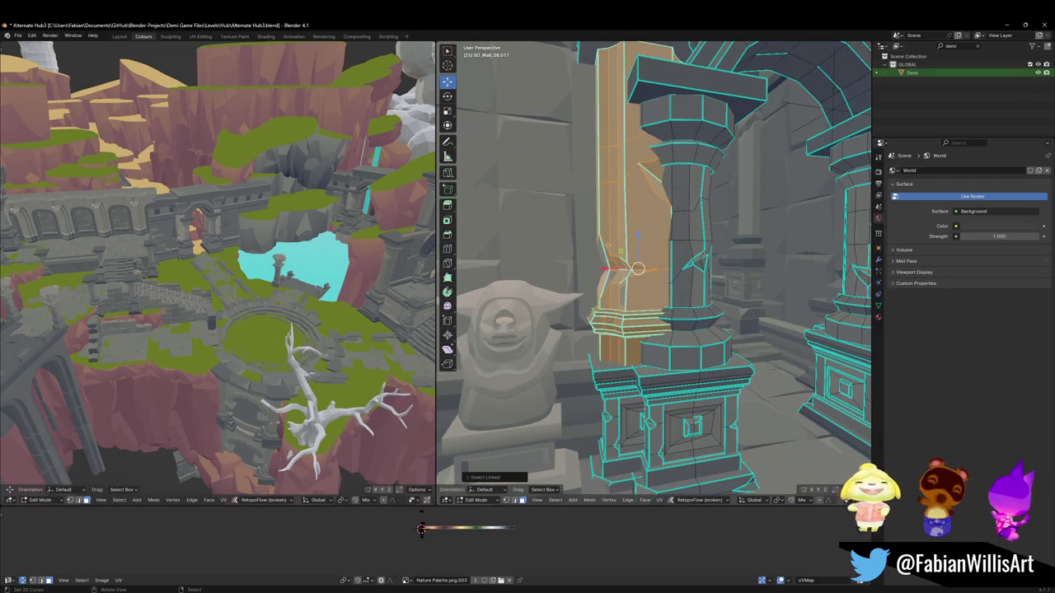
scroll(782, 453, "down", 3)
key("l")
key("l")
mouse_move(659, 247)
middle_mouse_down()
mouse_move(762, 178)
mouse_move(651, 186)
middle_mouse_up()
key("shift+d")
right_click(650, 186)
key("p")
left_click(626, 180)
key("Tab")
Step: Unparent the separated pillar, copy it, set its origin to geometry, and switch to Eternal Shrine1
key("g")
key("Escape")
left_click(631, 206)
key("g")
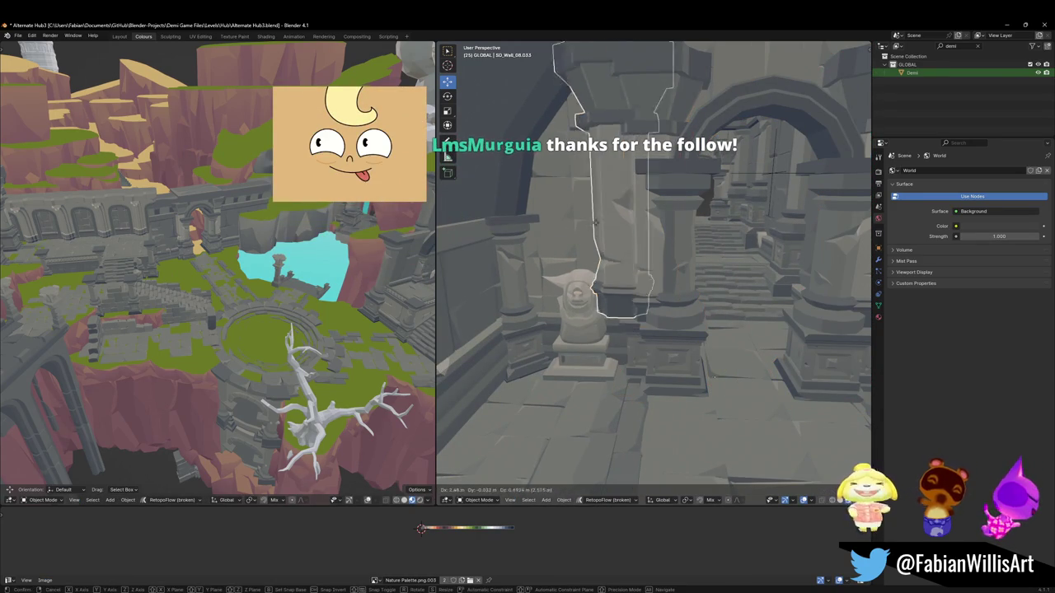
key("Escape")
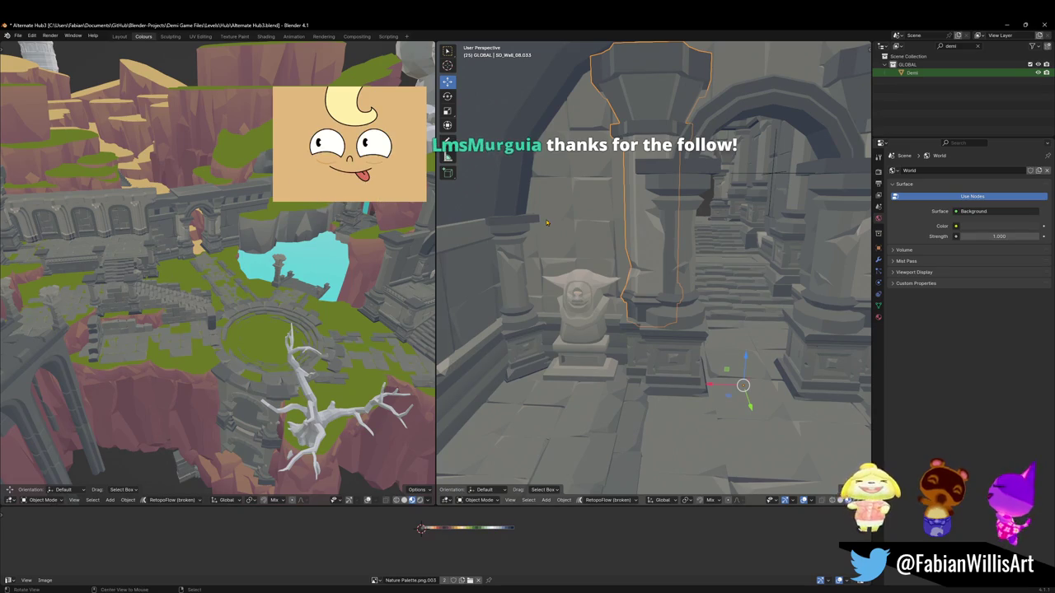
key("alt+p")
left_click(520, 216)
key("ctrl+c")
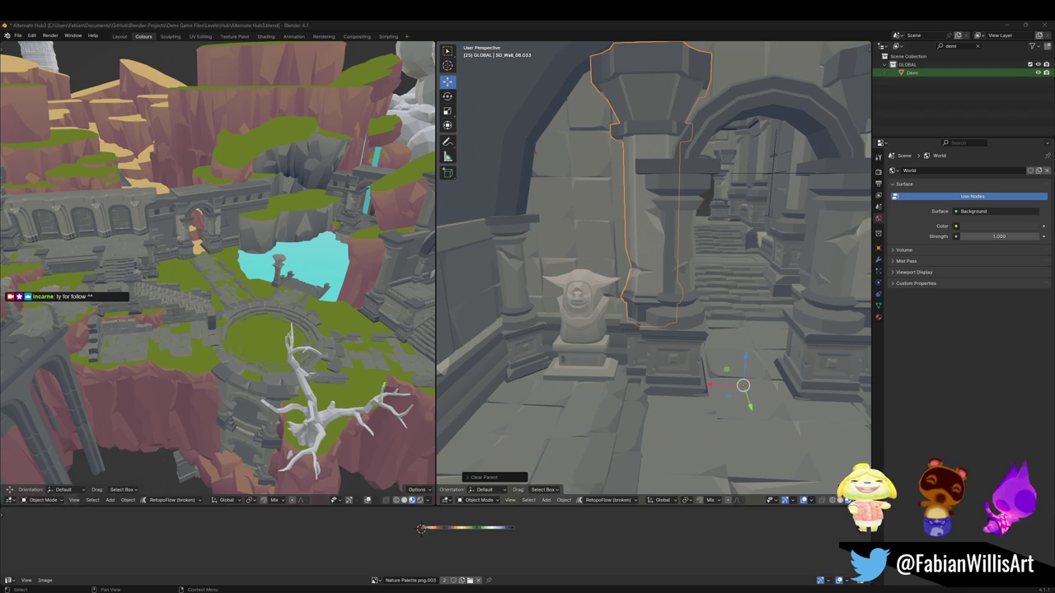
key("ctrl+c")
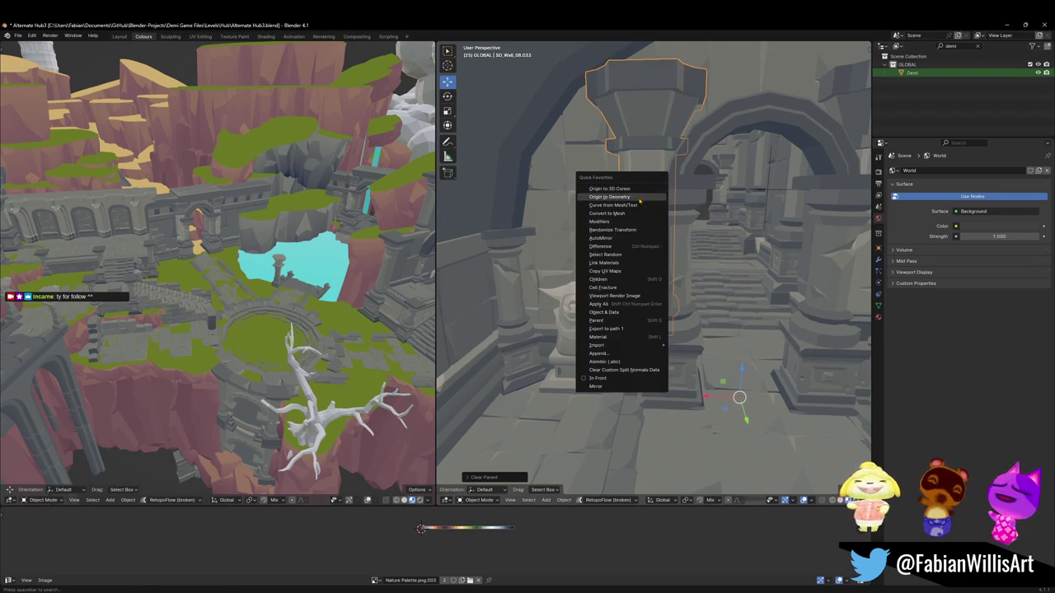
left_click(626, 198)
left_click(1006, 25)
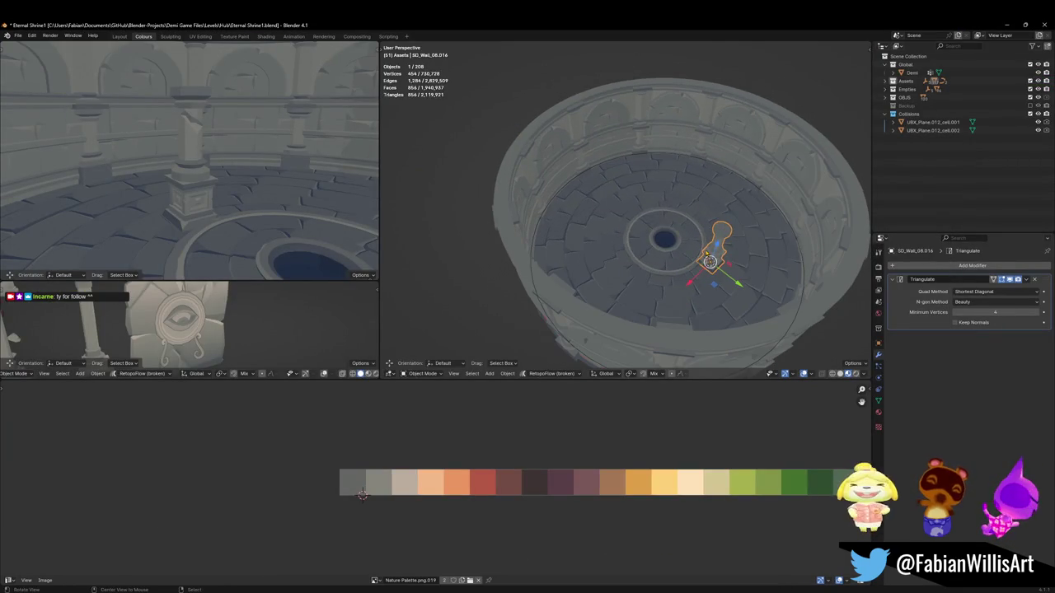
Step: Paste the copied pillar into the shrine, snap it to the 3D cursor and scale it down
key("KP_Decimal")
key("ctrl+v")
key("shift+s")
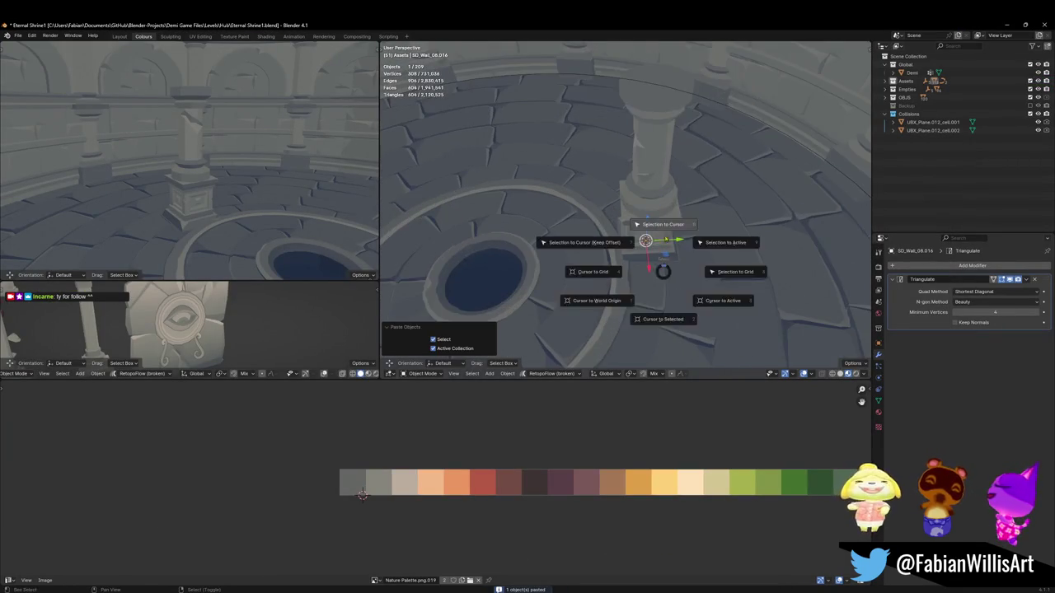
left_click(660, 212)
scroll(659, 189, "up", 4)
key("s")
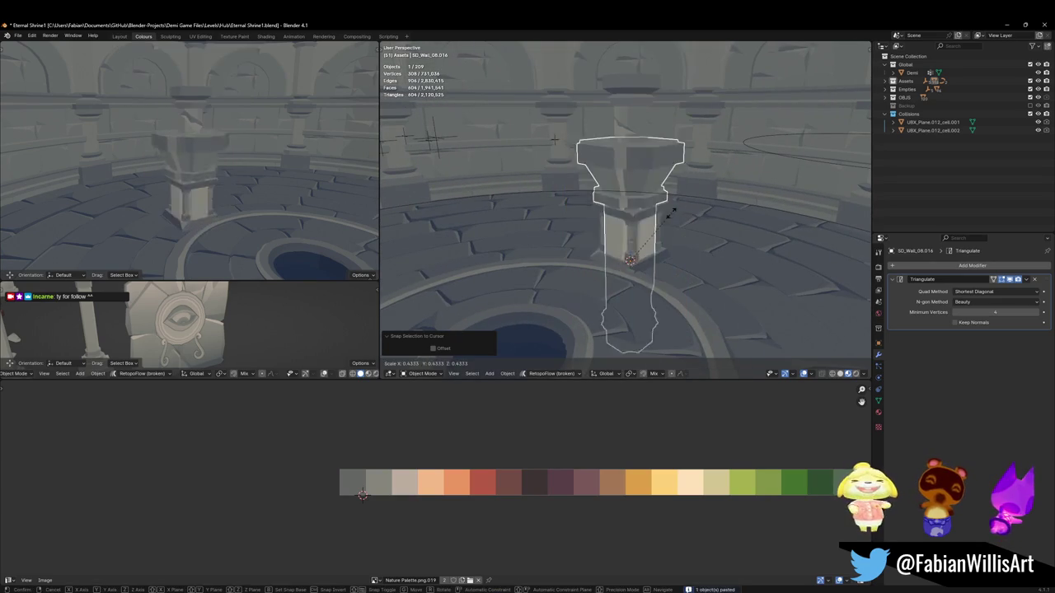
key("Return")
Step: Check the pasted pillar's position and mesh, then select the BezierCircle object
key("g")
key("z")
key("Escape")
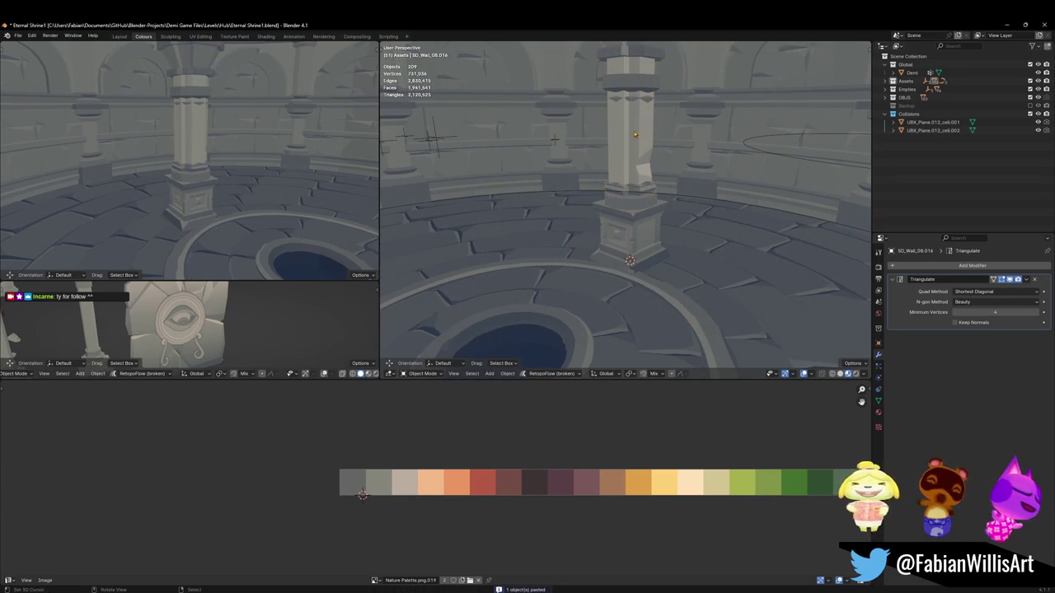
scroll(622, 178, "up", 3)
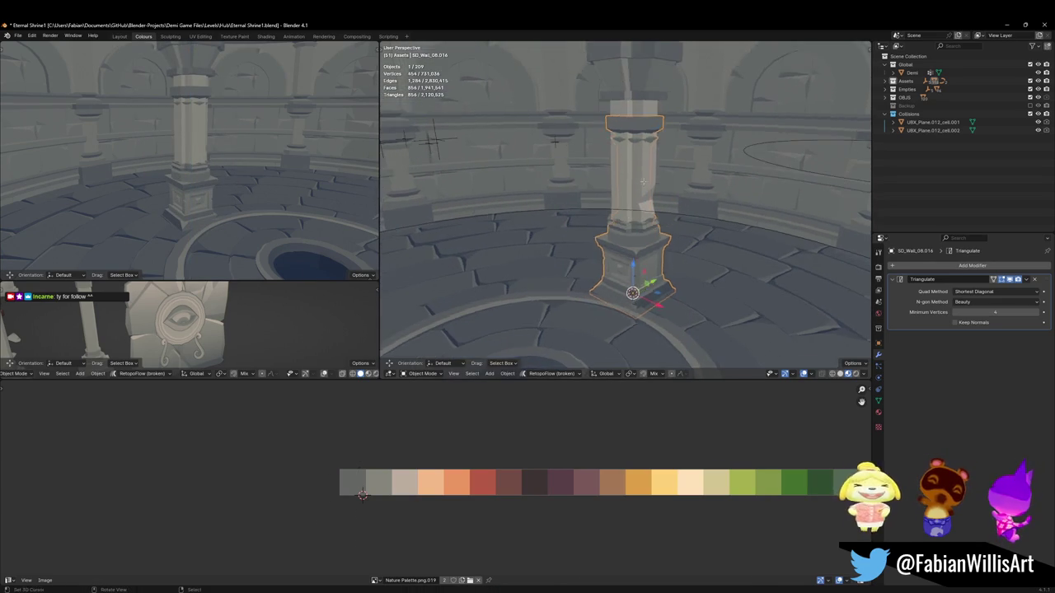
key("Tab")
scroll(622, 260, "up", 2)
key("Tab")
scroll(645, 265, "down", 3)
middle_click_drag(643, 247, 627, 124)
left_click(628, 121)
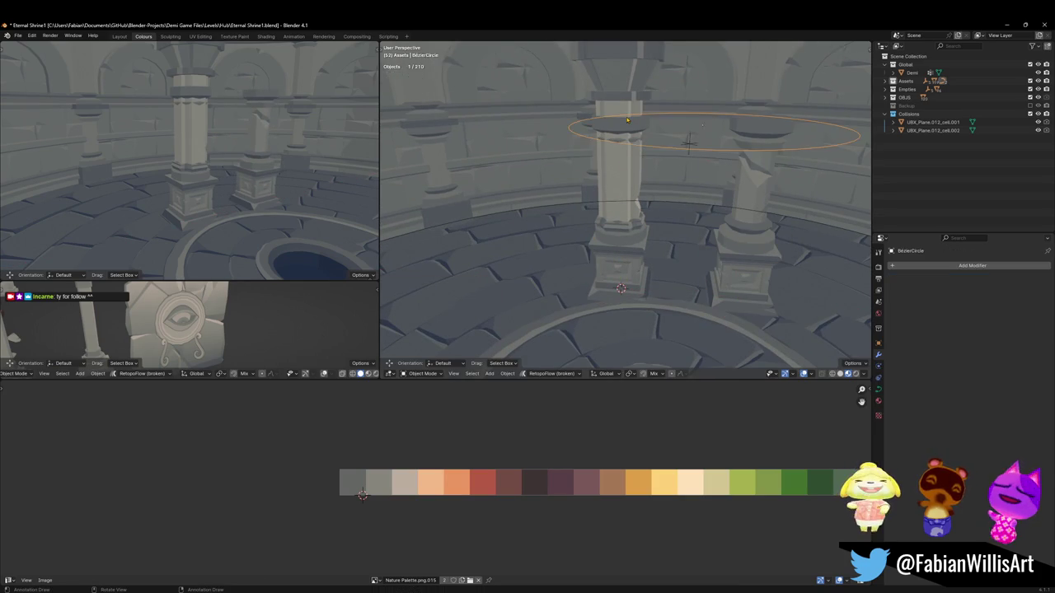
Step: Delete the new pillar's upper shaft vertices, leaving only its pedestal base
left_click(619, 272)
key("Tab")
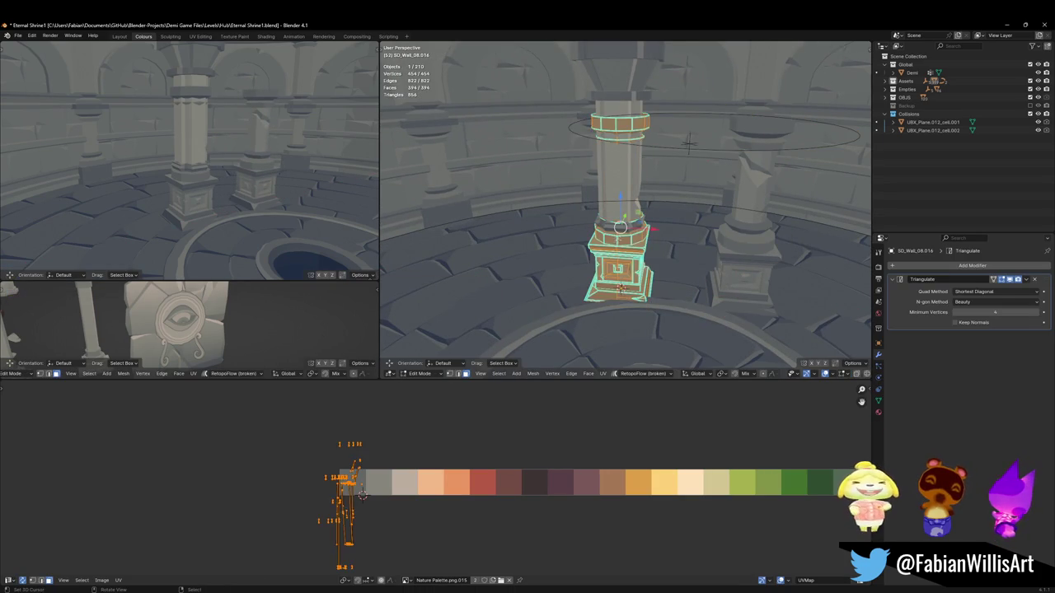
key("l")
key("x")
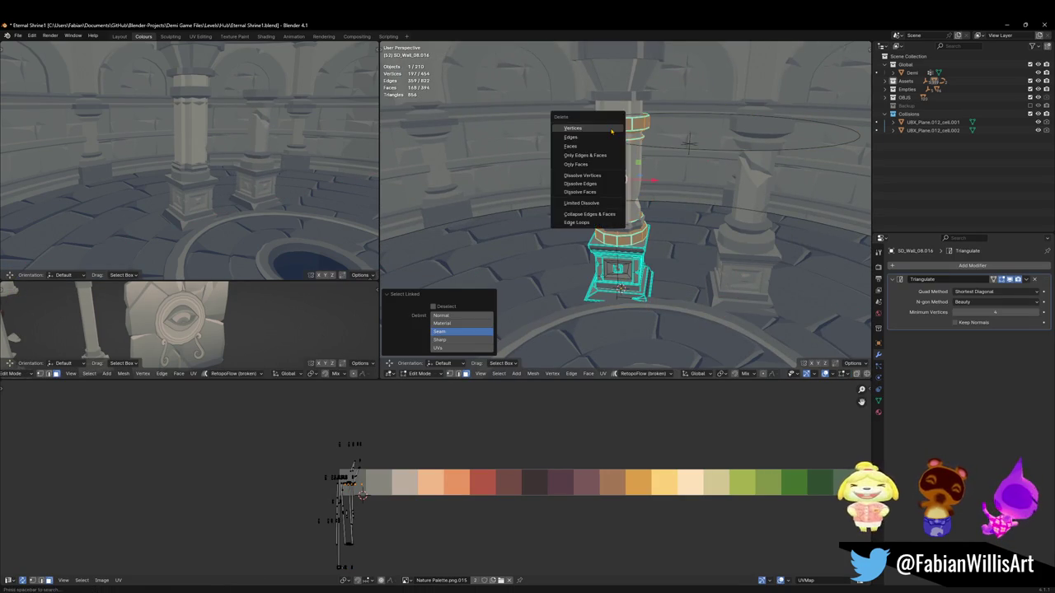
left_click(612, 131)
middle_click_drag(612, 131, 561, 236)
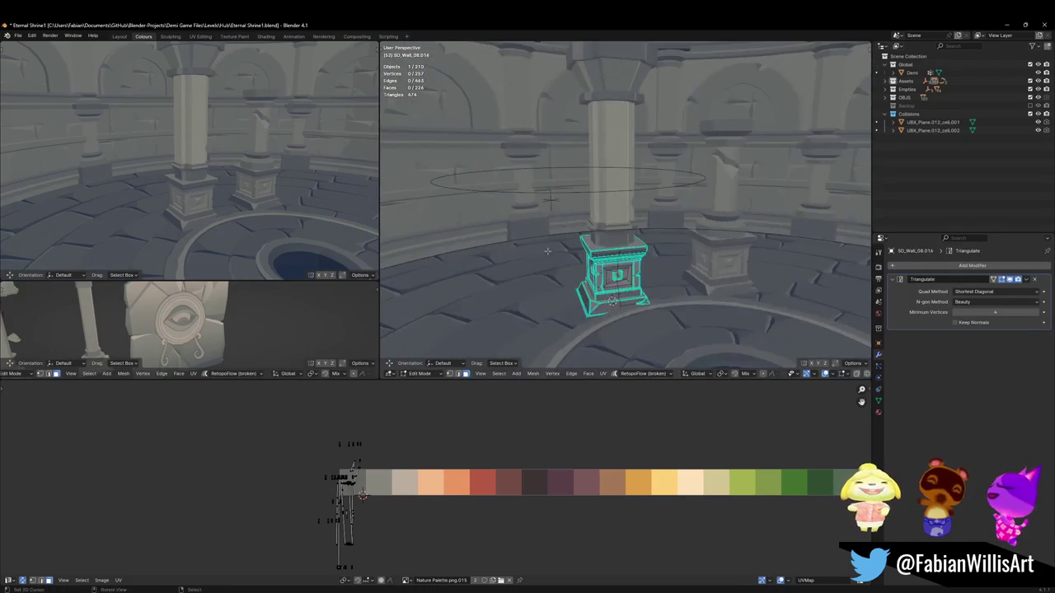
key("Tab")
scroll(561, 237, "up", 3)
Step: Slide all pedestal UVs about -0.0067 along X on the palette to retint it
key("alt+a")
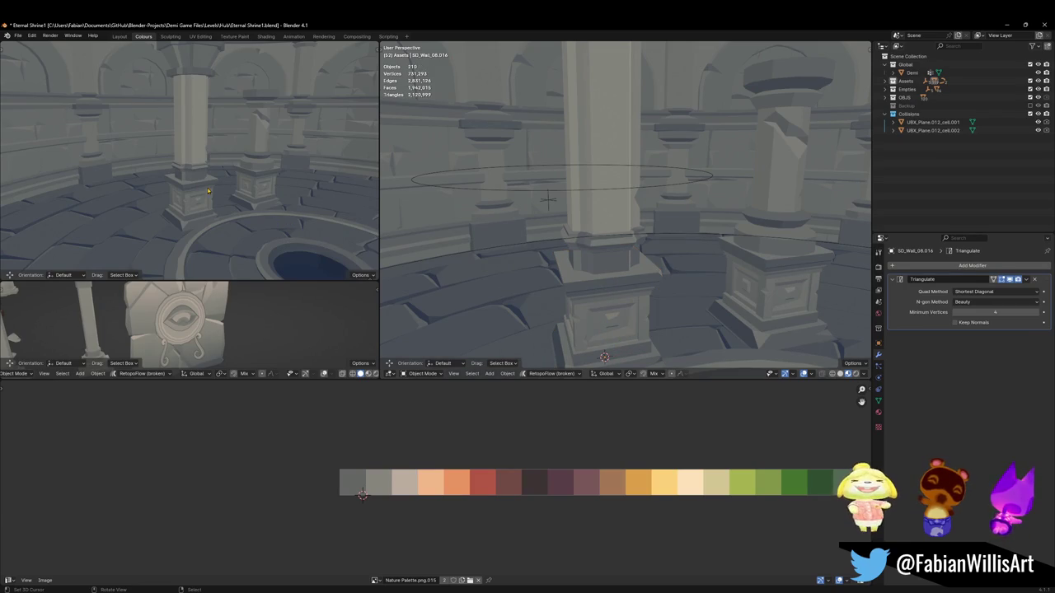
left_click(558, 321)
key("Tab")
key("a")
key("alt+a")
key("a")
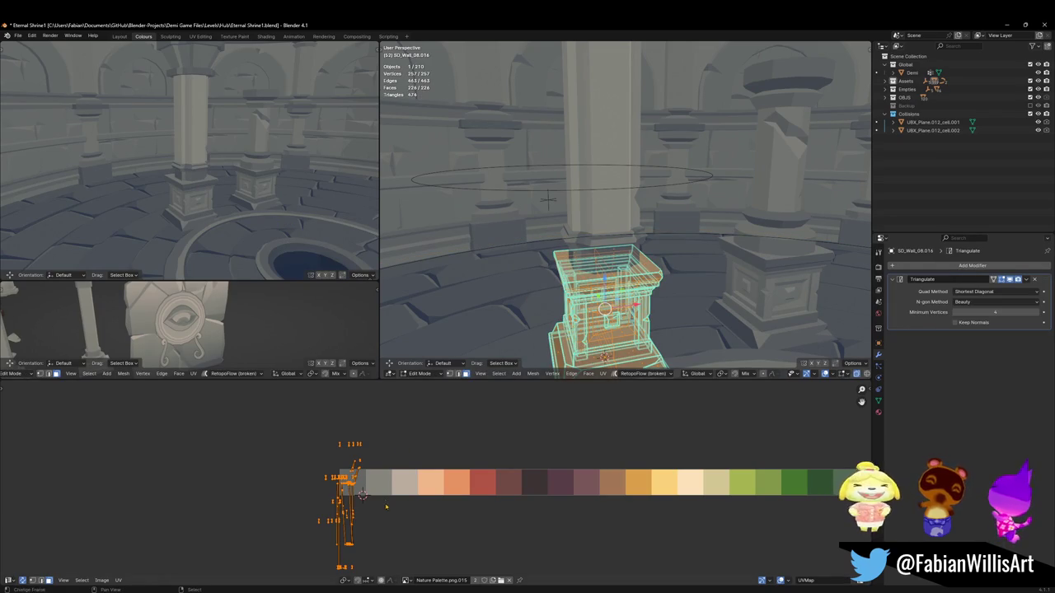
key("g")
key("x")
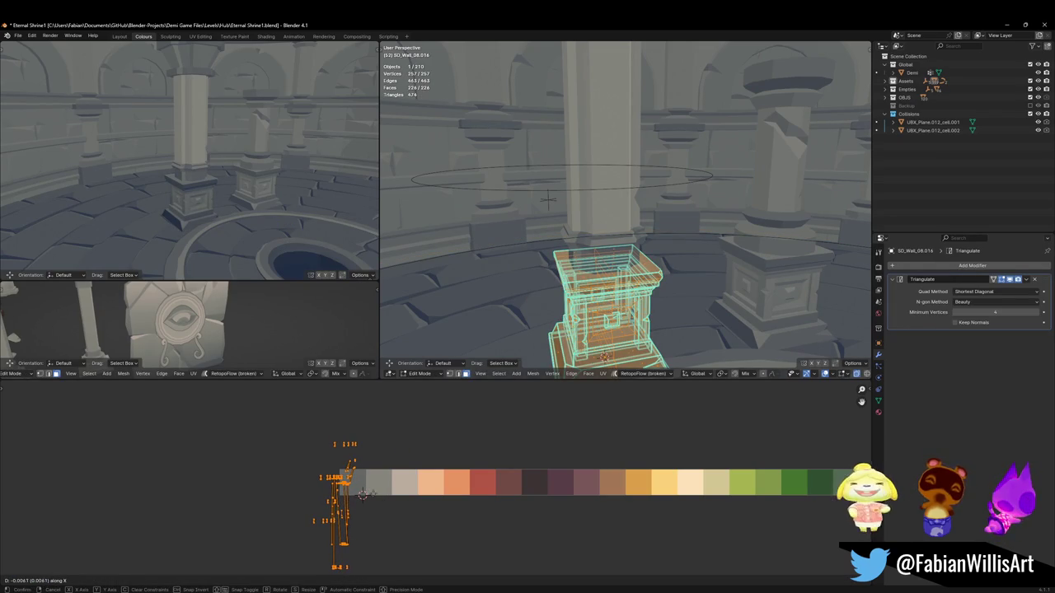
left_click(384, 468)
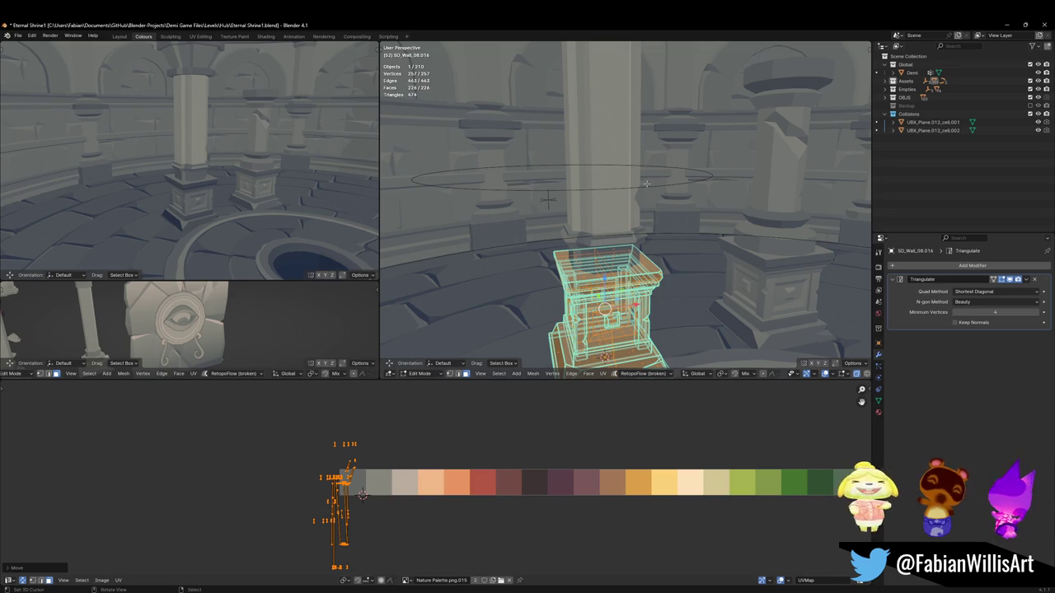
key("Tab")
left_click(599, 143)
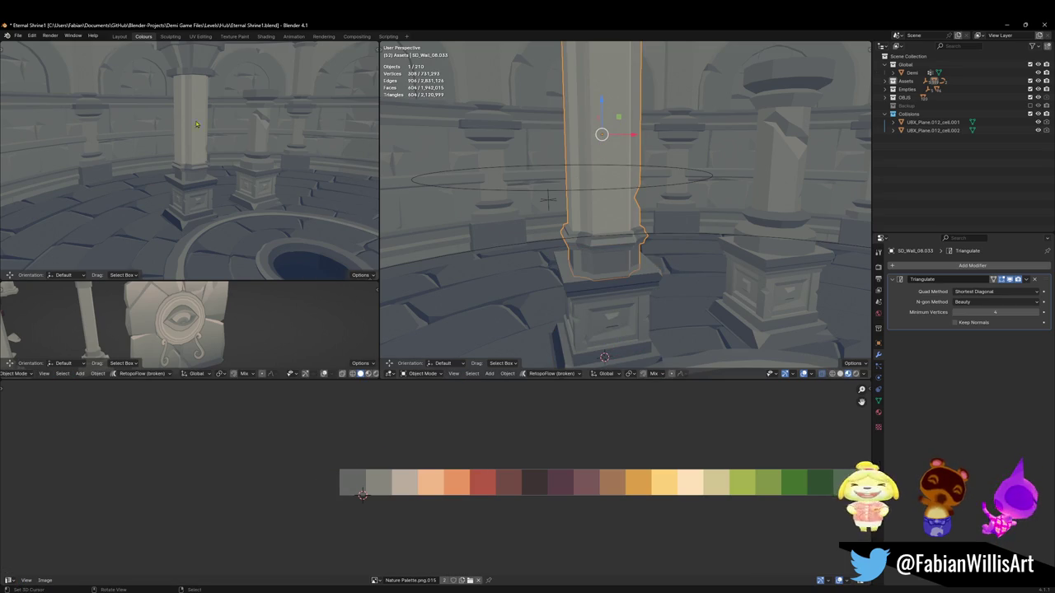
Step: Frame the tall pillar in Edit Mode with X-ray off and isolate its top cap selection
middle_click_drag(202, 105, 243, 161, "shift")
middle_click_drag(173, 118, 205, 147)
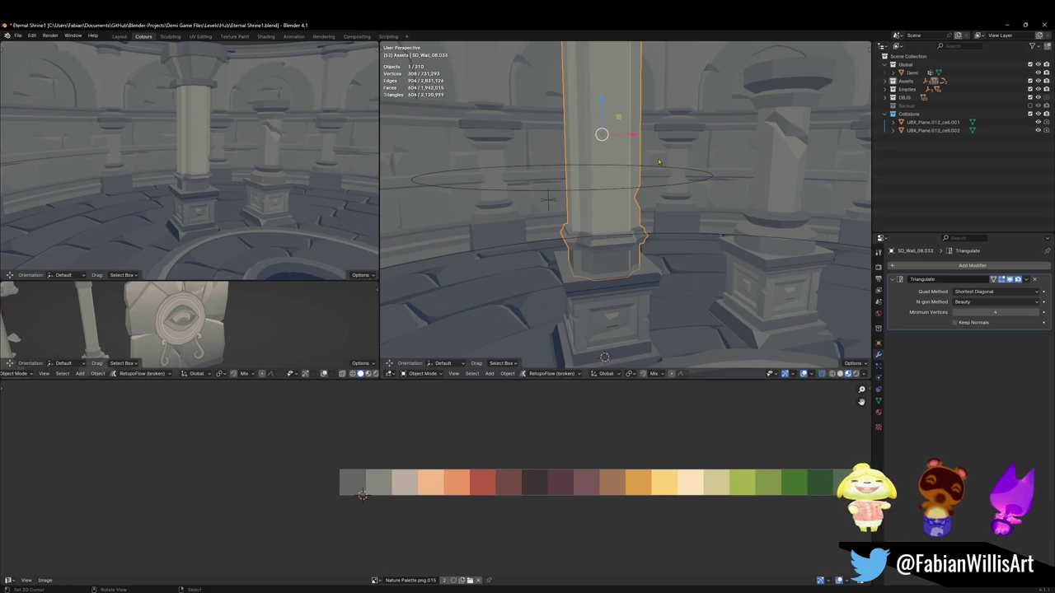
key("KP_Decimal")
key("Tab")
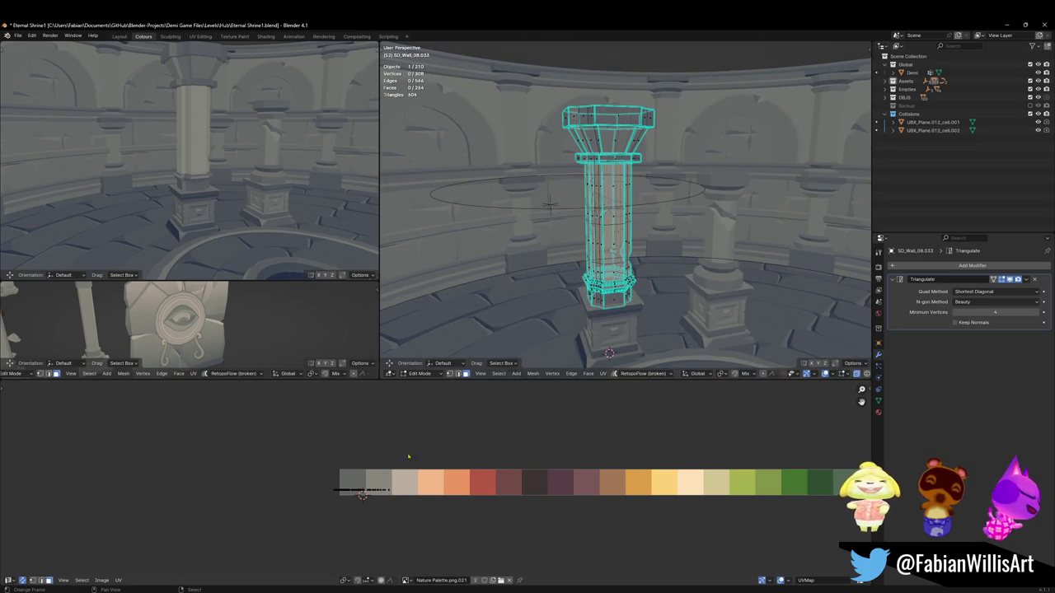
key("alt+z")
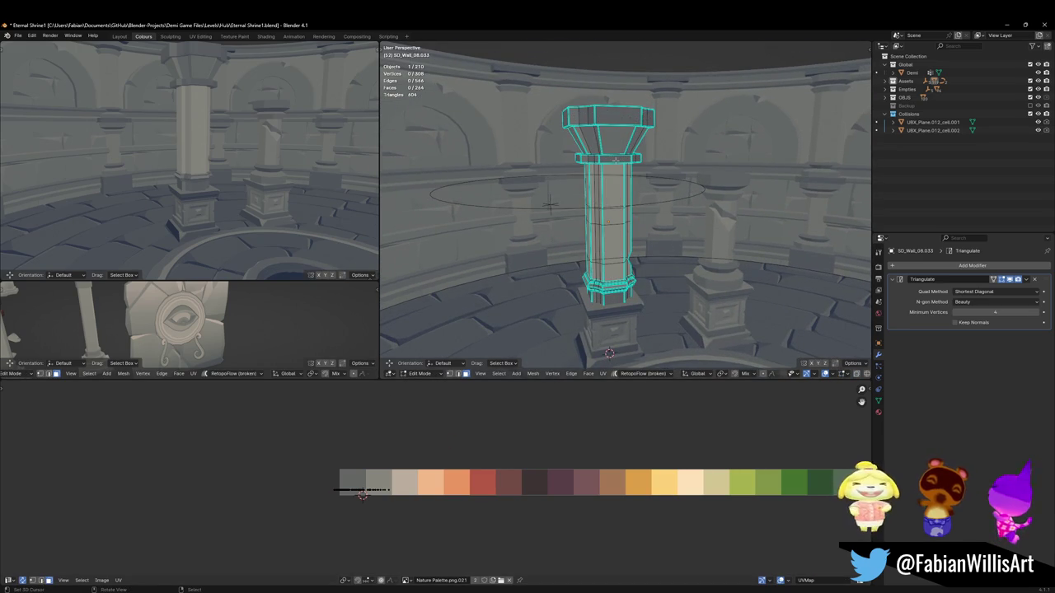
key("l")
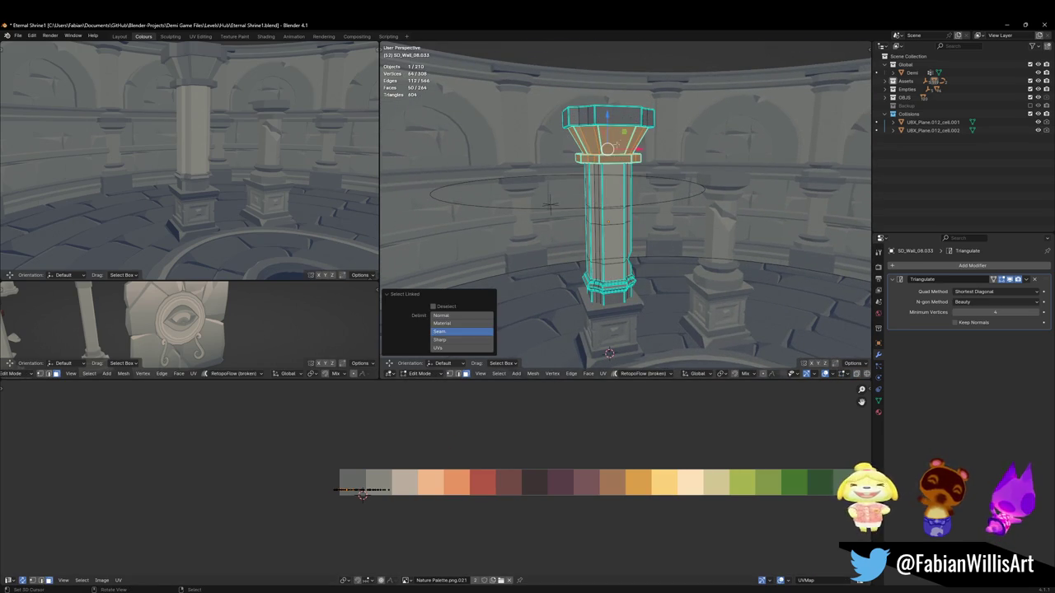
key("l")
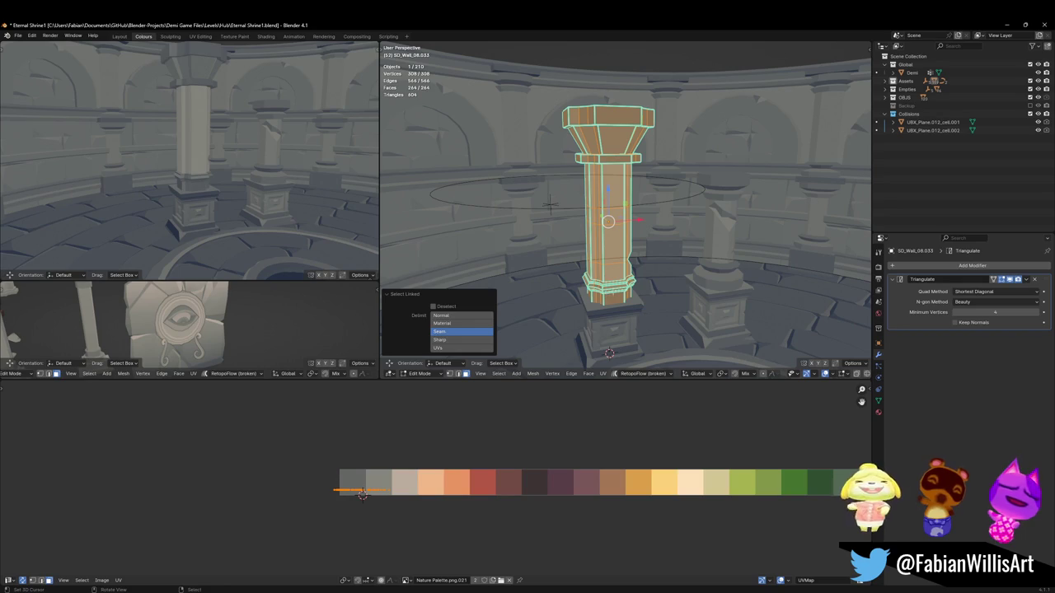
key("shift+l")
scroll(618, 276, "up", 2)
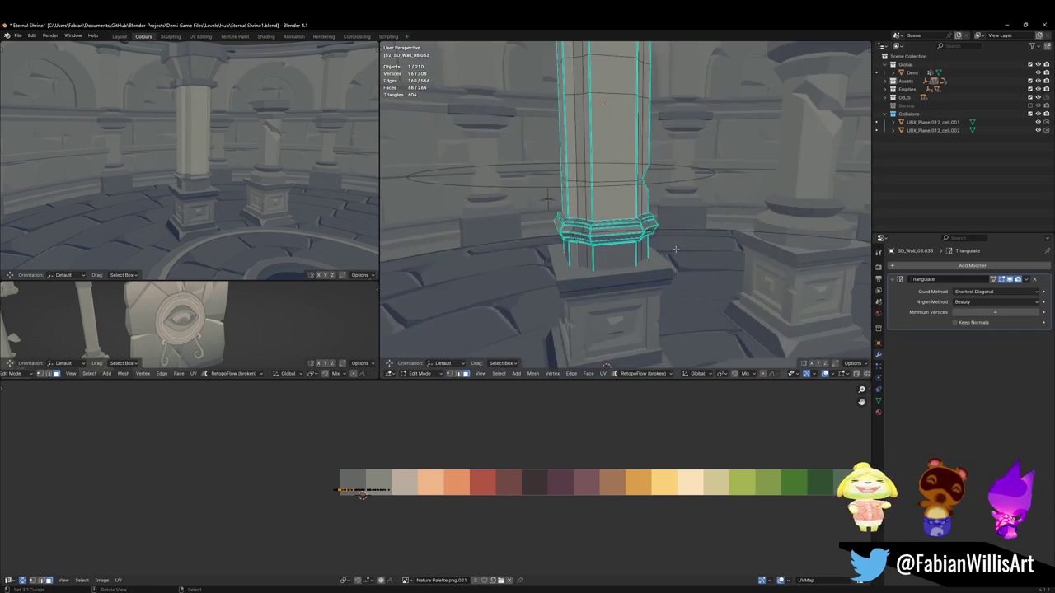
scroll(593, 271, "up", 2)
scroll(562, 262, "up", 2)
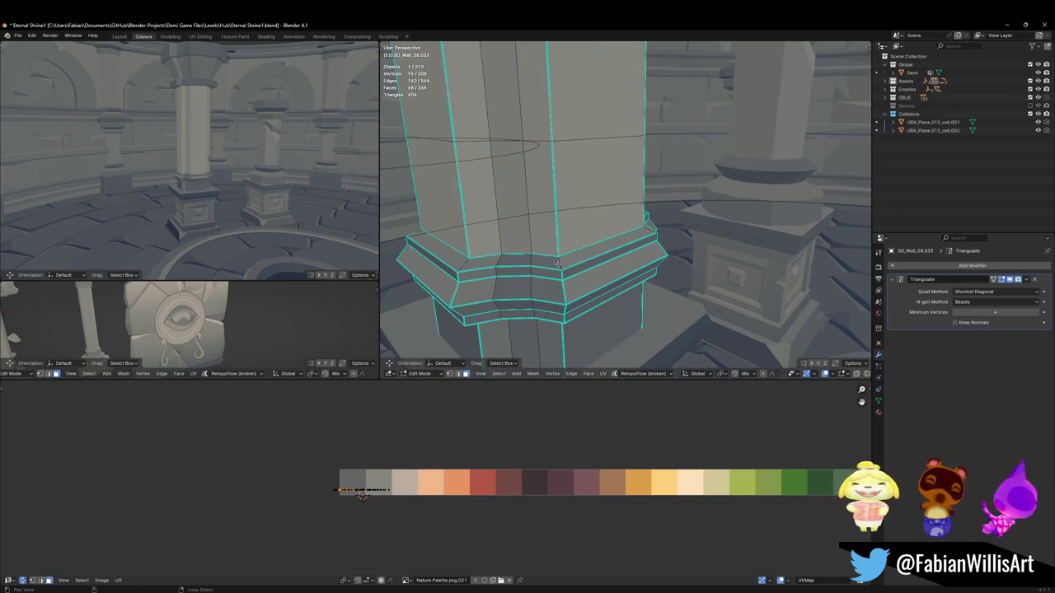
Step: Select the pillar base's bands and slide their UVs along X to a new palette swatch
key("l")
key("l")
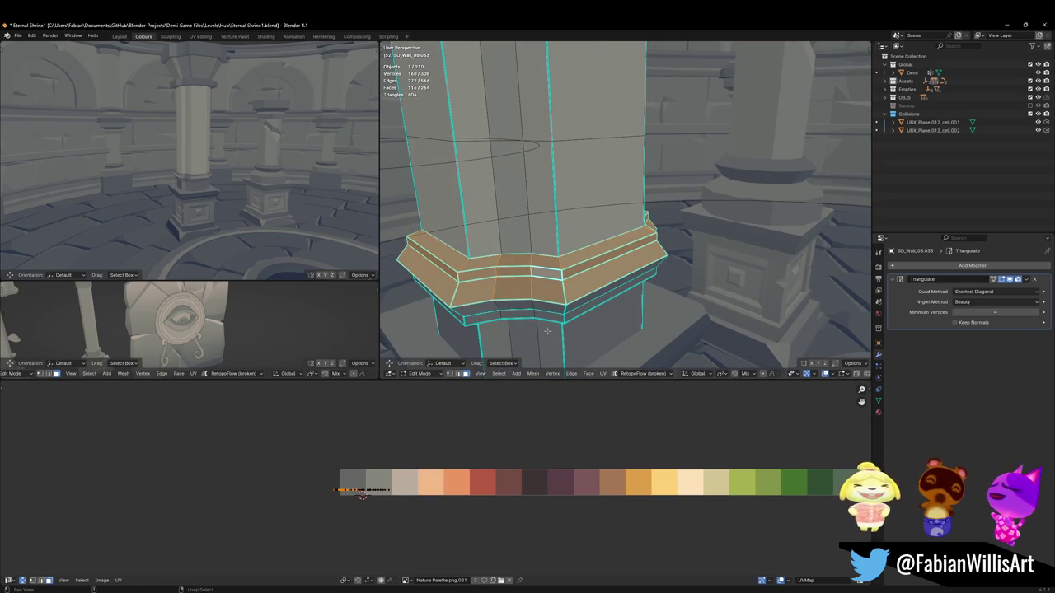
key("l")
key("l")
key("l")
key("KP_Decimal")
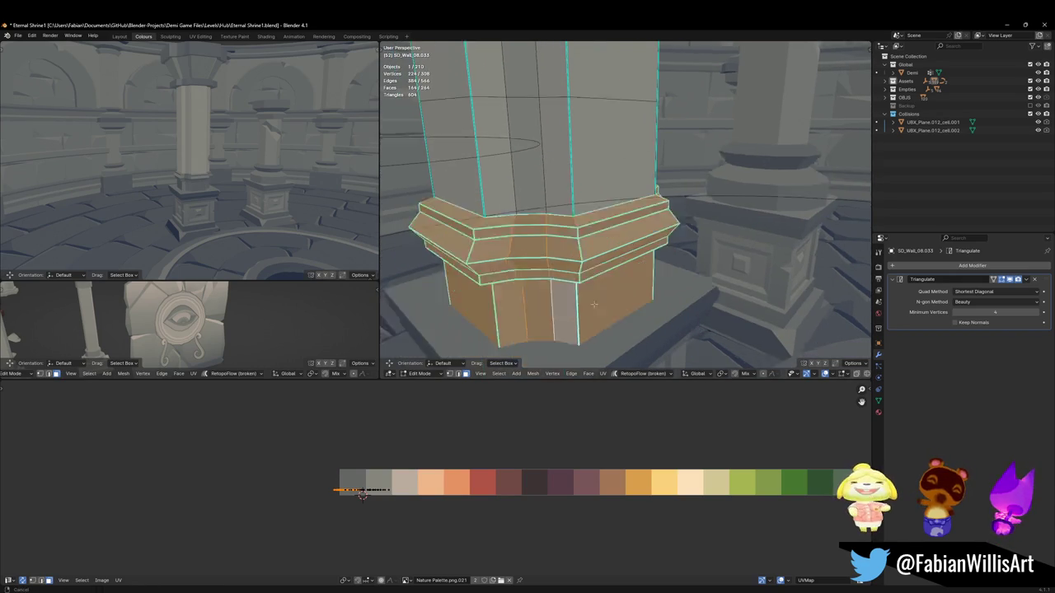
key("g")
key("x")
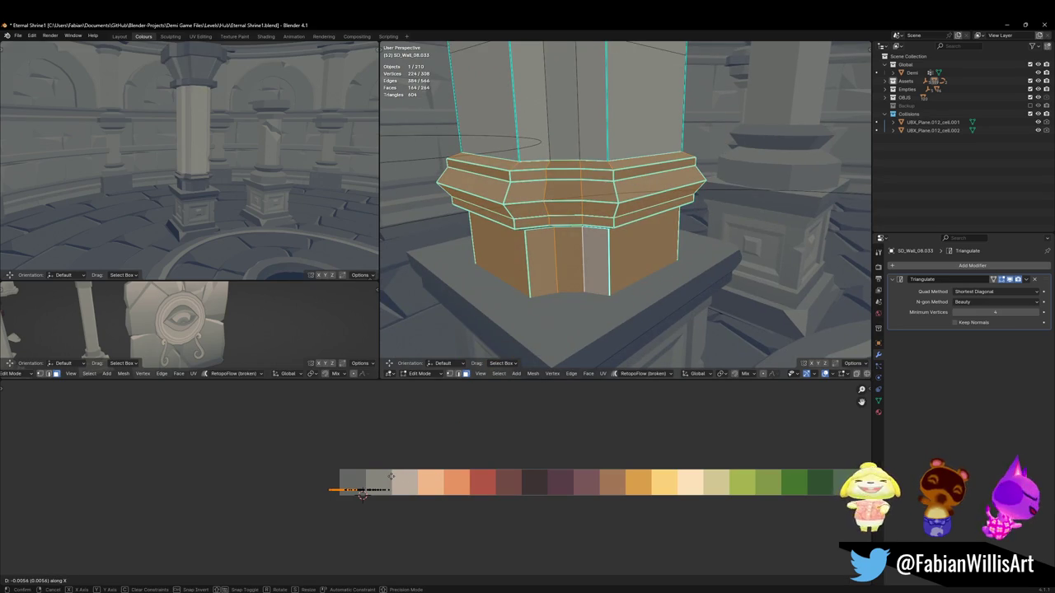
left_click(363, 493)
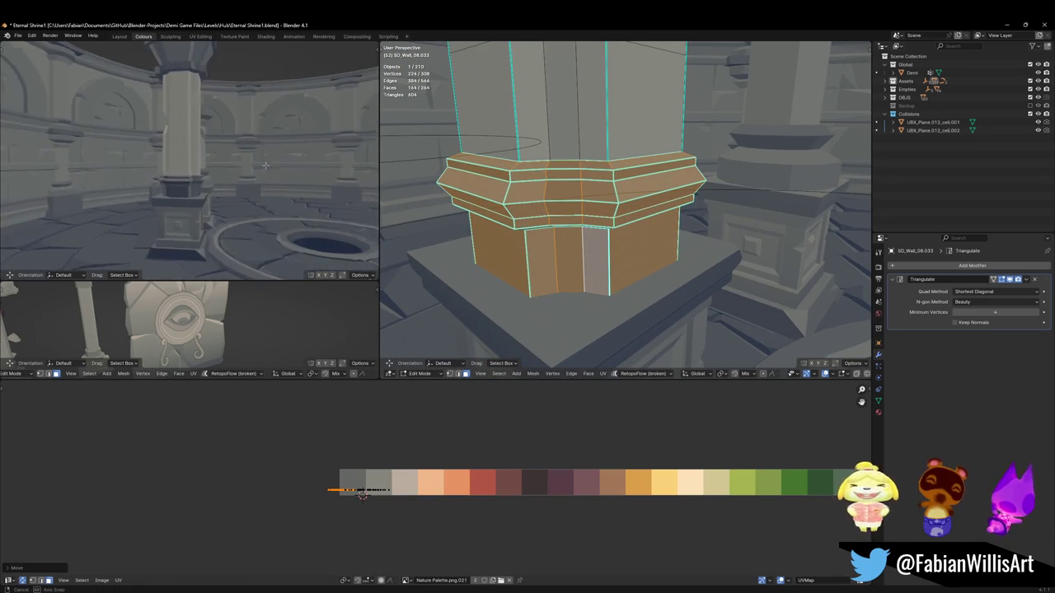
key("Tab")
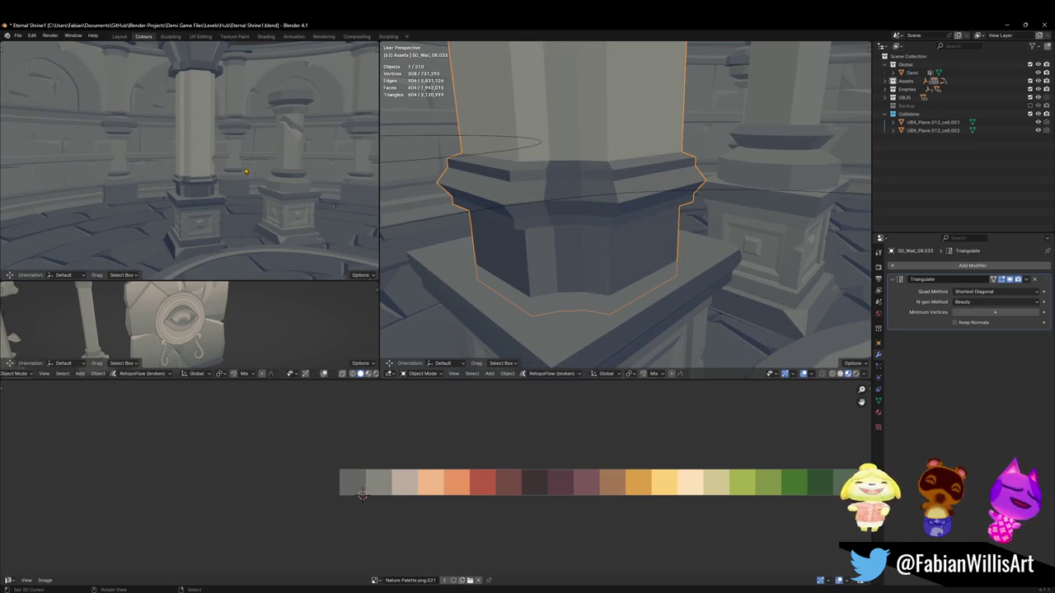
Step: Orbit down to the floor and open floor piece SD_Floor_05.276 in Edit Mode
mouse_move(245, 171)
middle_mouse_down()
mouse_move(274, 171)
mouse_move(266, 178)
middle_mouse_up()
scroll(707, 139, "down", 4)
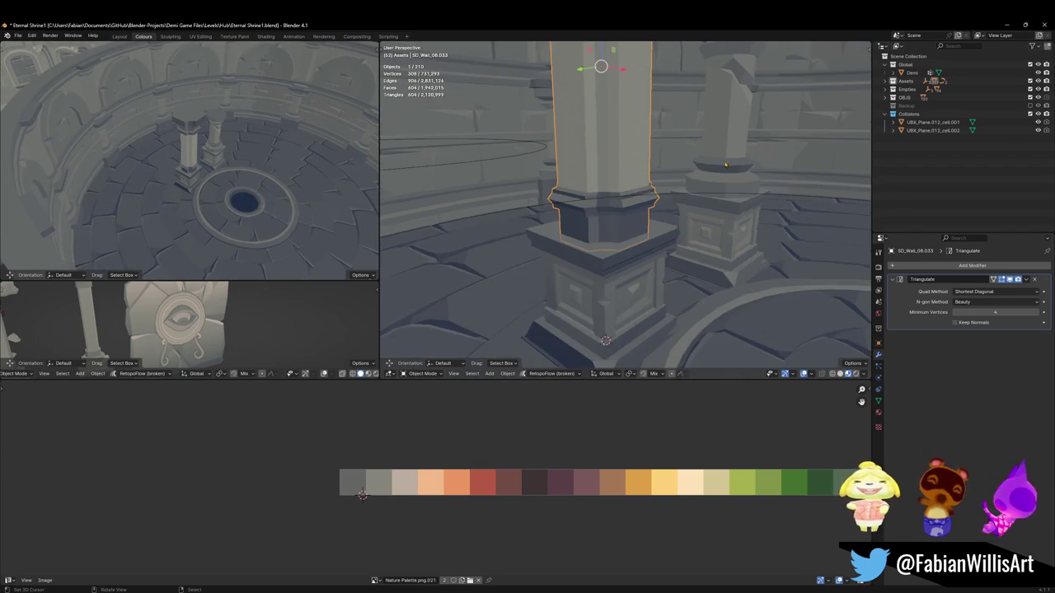
middle_click_drag(706, 138, 577, 272)
scroll(577, 272, "up", 2)
left_click(572, 278)
key("Tab")
Step: Slide all of the floor's UVs along X to a new palette shade
key("a")
key("g")
key("x")
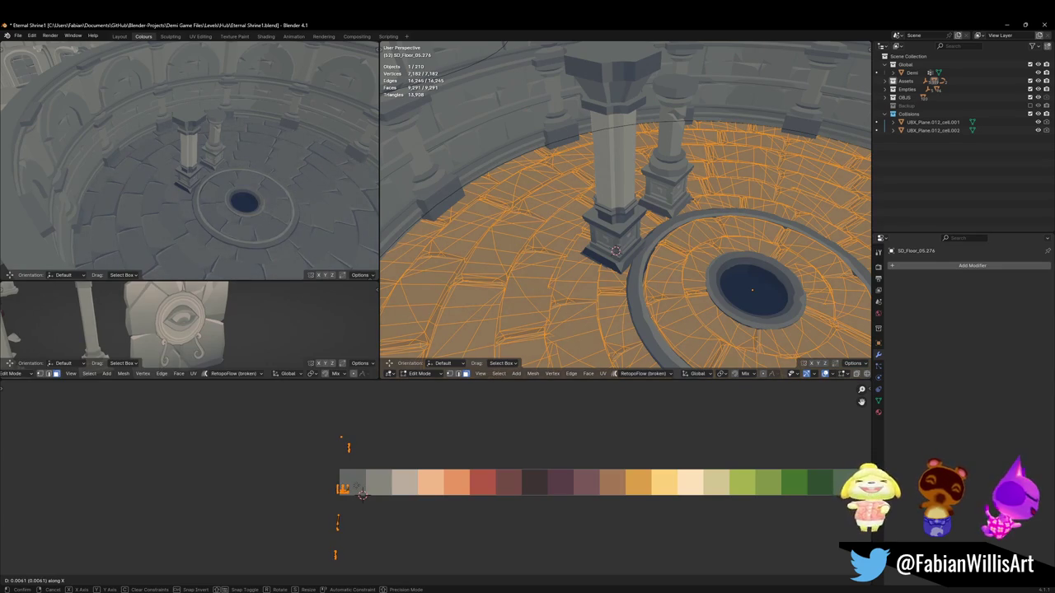
key("Return")
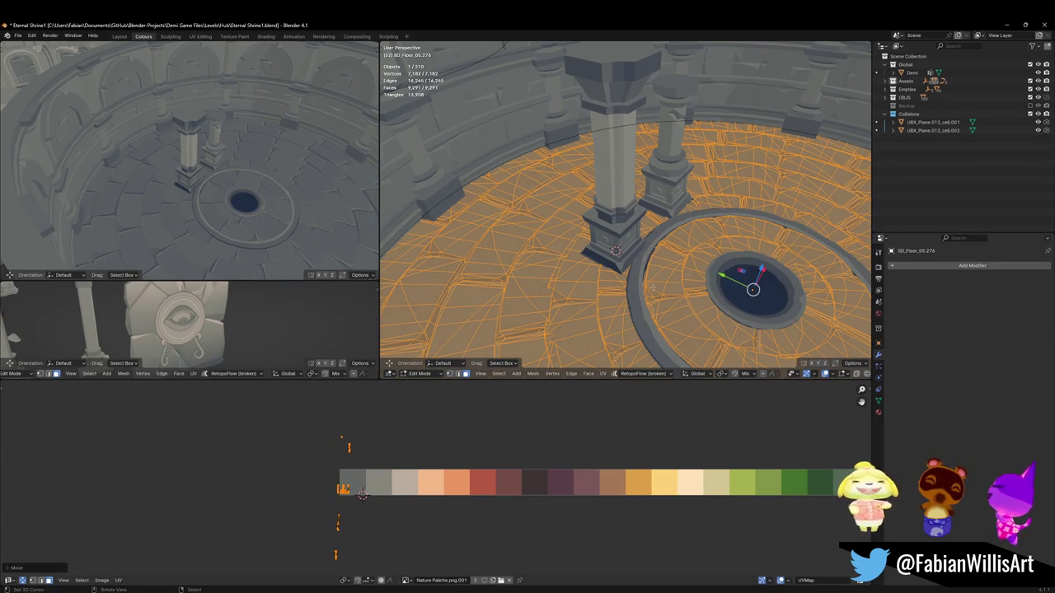
Step: Select the inner tile ring's connected faces and shift their UVs horizontally on the palette
key("alt+q")
left_click(651, 286)
key("a")
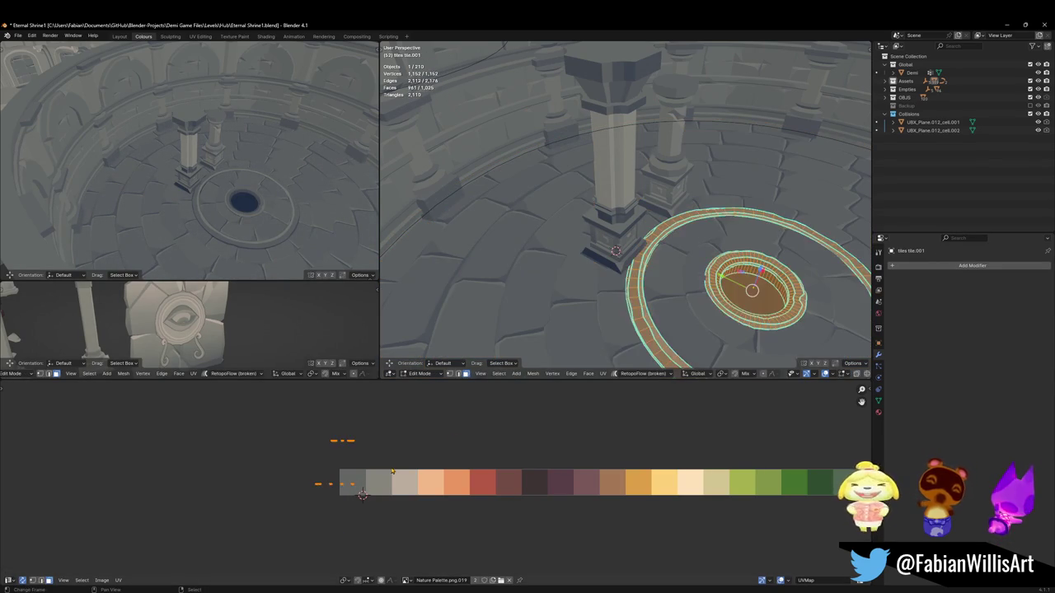
key("alt+a")
key("l")
key("g")
key("x")
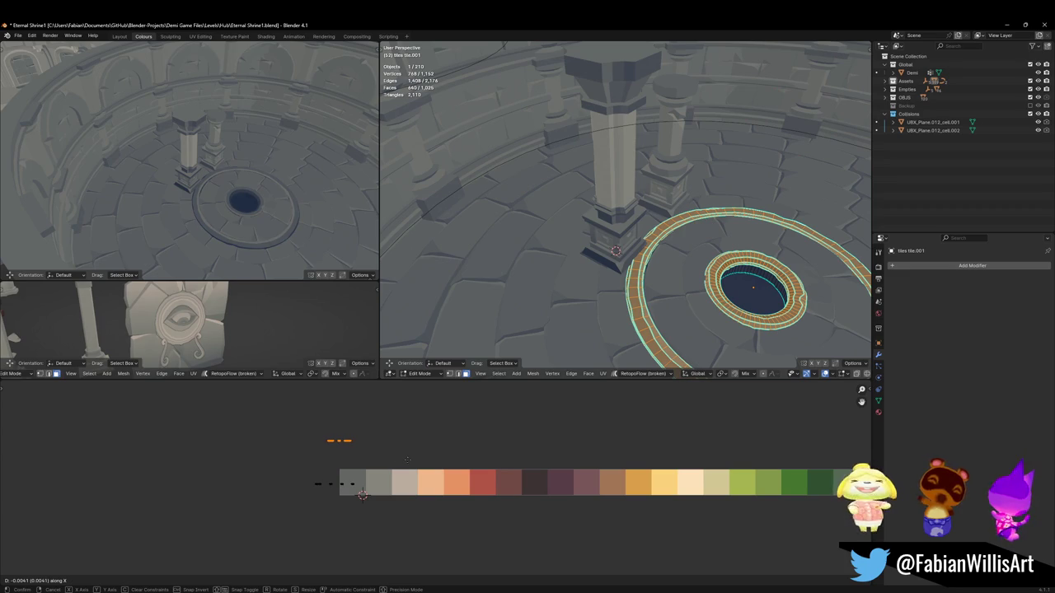
left_click(363, 494)
Step: Try a further palette shade on the ring, undo it, and return to Object Mode
mouse_move(189, 165)
middle_mouse_down()
mouse_move(264, 265)
mouse_move(204, 198)
mouse_move(244, 212)
middle_mouse_up()
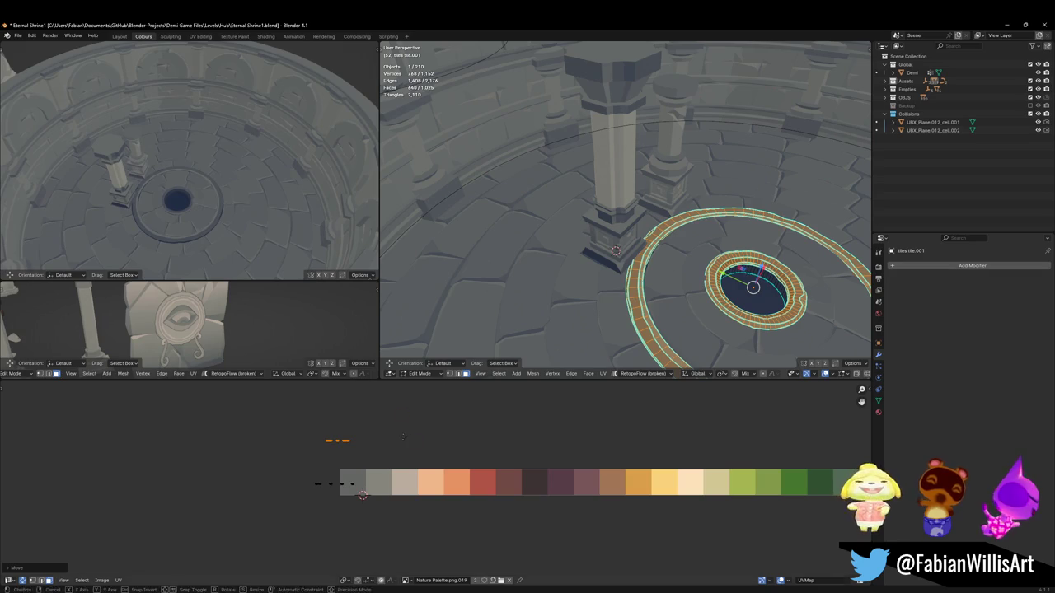
key("x")
left_click(363, 495)
mouse_move(239, 198)
middle_mouse_down()
mouse_move(233, 178)
mouse_move(264, 221)
mouse_move(274, 180)
middle_mouse_up()
key("ctrl+z")
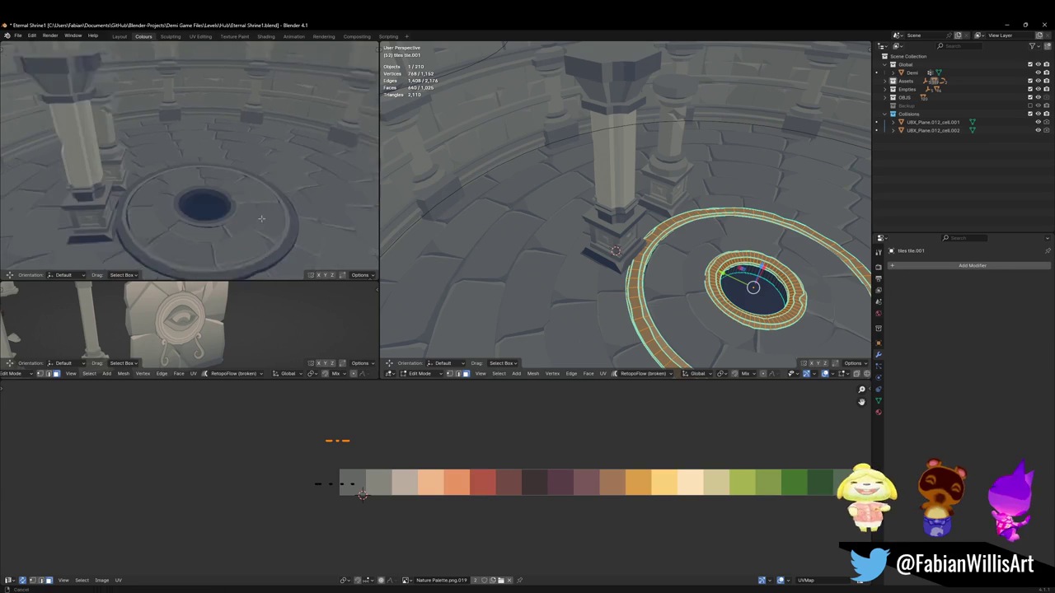
middle_click_drag(275, 180, 265, 174)
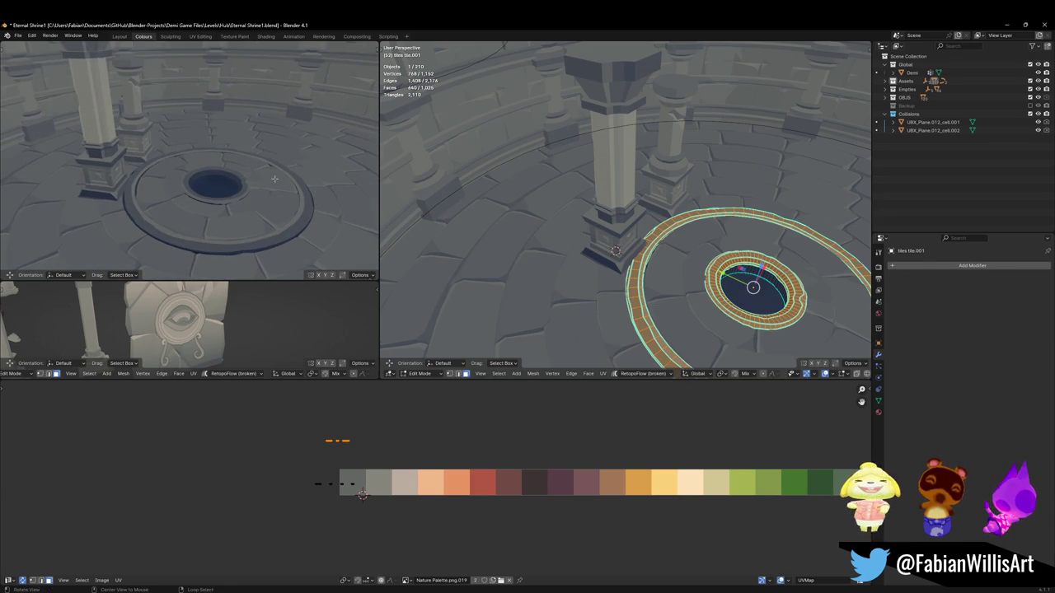
key("Tab")
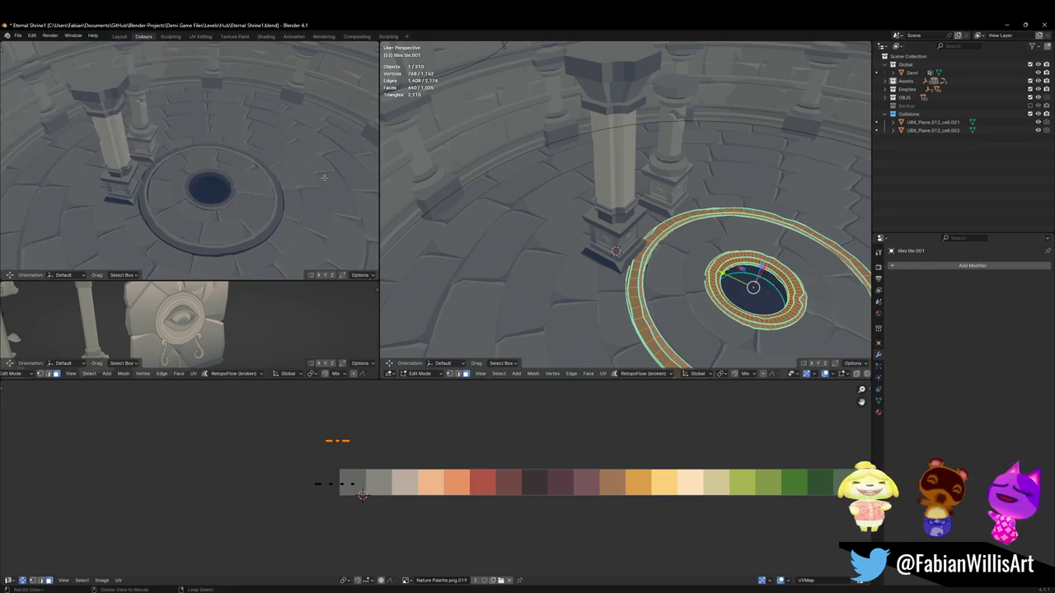
middle_click_drag(627, 247, 665, 228)
key("alt+a")
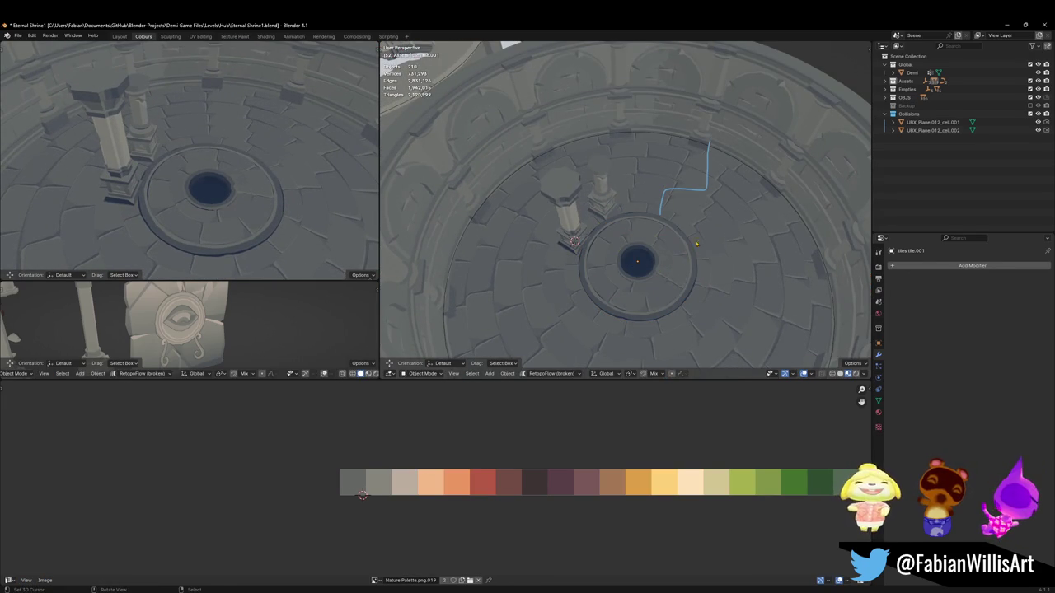
Step: Draw an annotation line out from the ring and orbit out to view the whole shrine
mouse_move(695, 294)
left_mouse_down()
mouse_move(759, 330)
mouse_move(695, 264)
mouse_move(687, 161)
left_mouse_up()
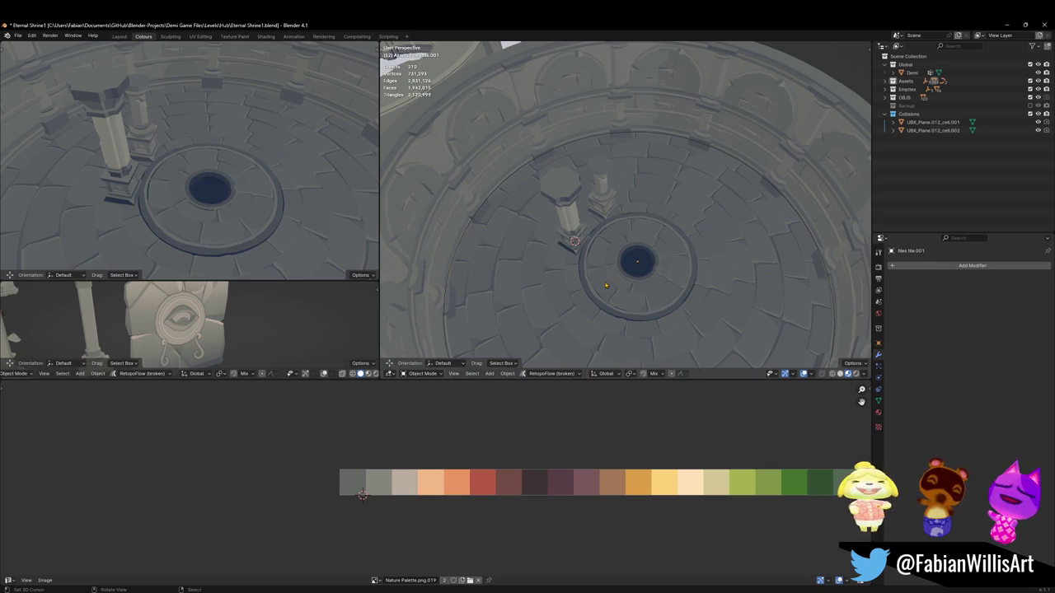
scroll(621, 194, "down", 5)
mouse_move(621, 194)
middle_mouse_down()
mouse_move(741, 224)
mouse_move(719, 264)
mouse_move(680, 256)
middle_mouse_up()
scroll(740, 225, "up", 5)
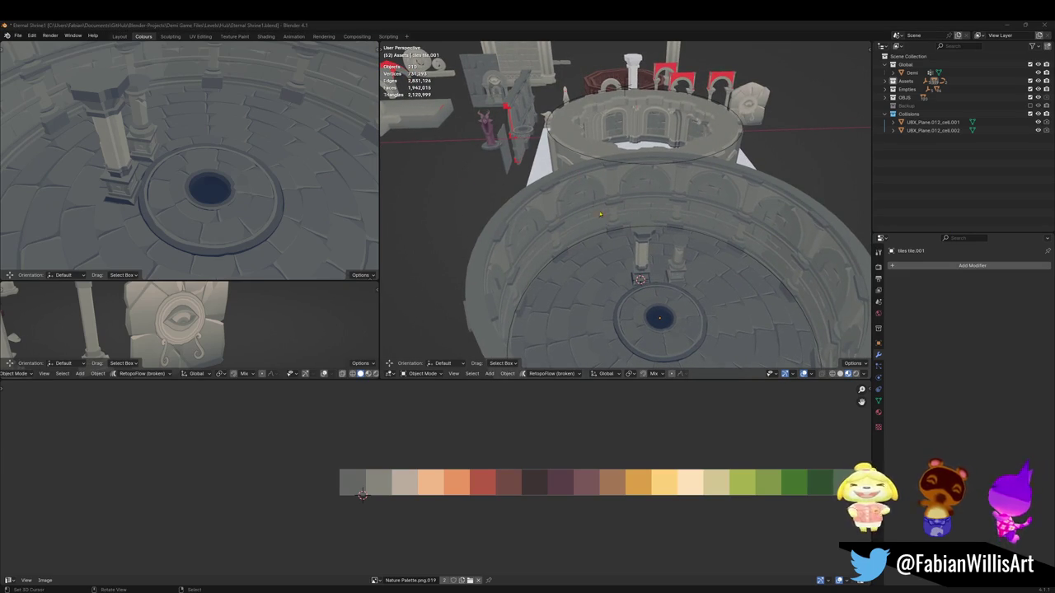
Step: Zoom out and orbit to survey the asset pieces beside the shrine, rings at lower right
scroll(593, 214, "down", 4)
scroll(594, 247, "down", 4)
scroll(594, 280, "down", 3)
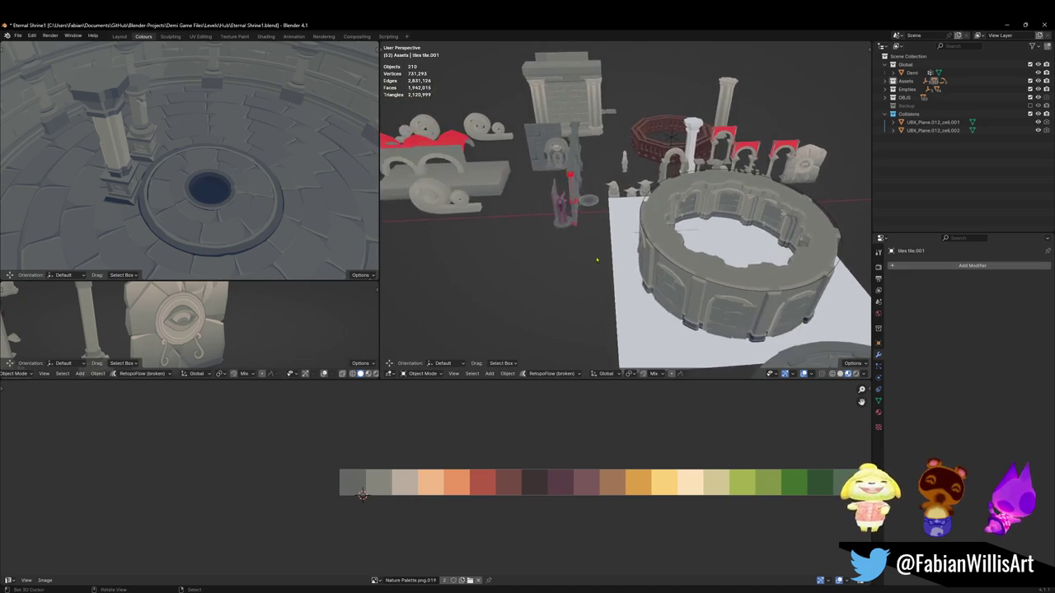
scroll(590, 231, "down", 4)
middle_click_drag(495, 220, 526, 286)
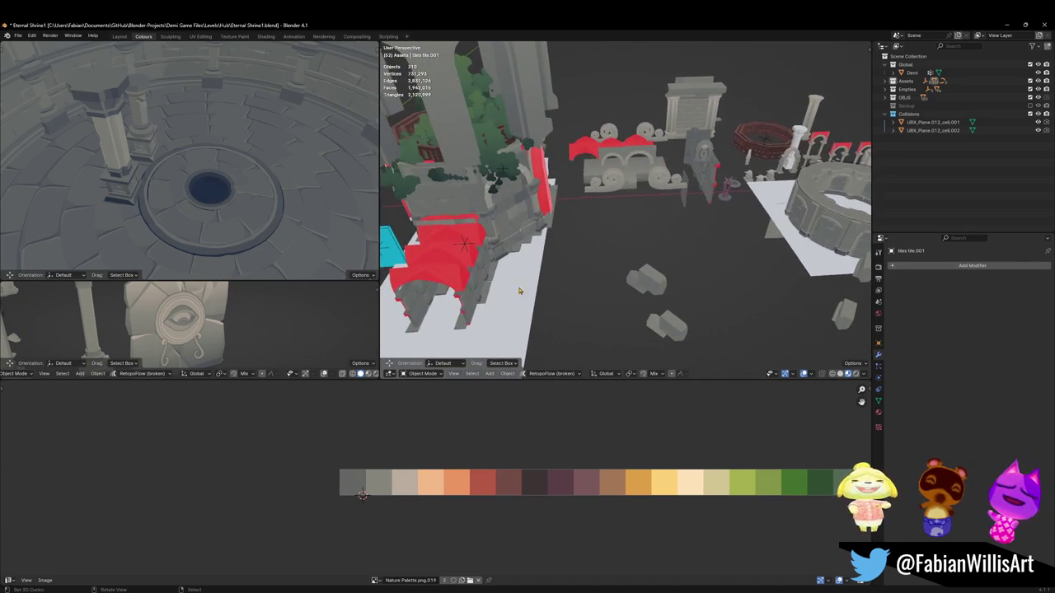
middle_click_drag(765, 189, 505, 225)
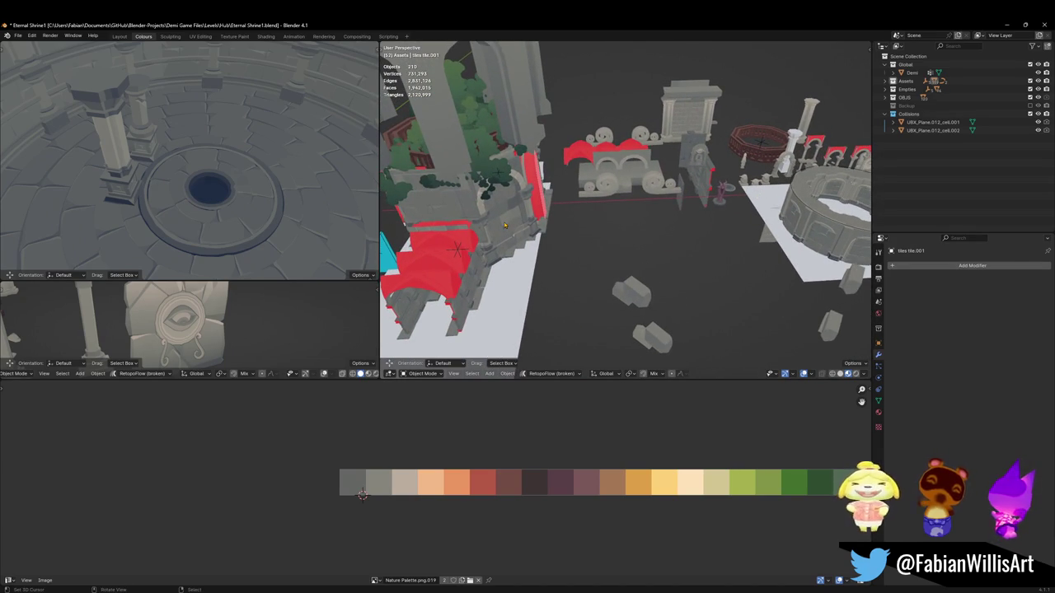
middle_click_drag(626, 248, 544, 264)
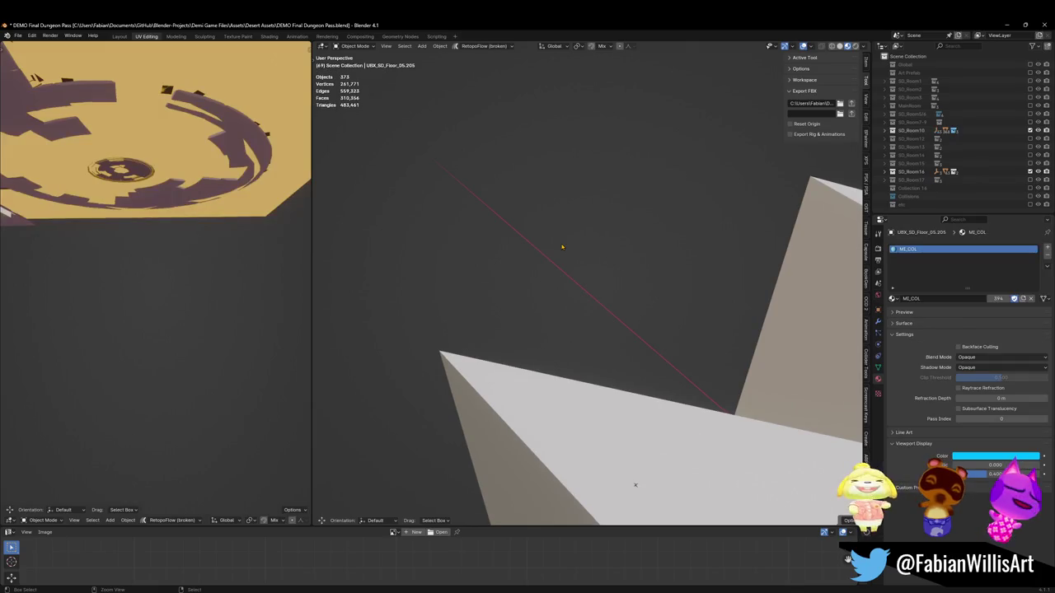
Step: Walk forward into the Dungeon Pass file's arched round room and keep that view
key("shift+grave")
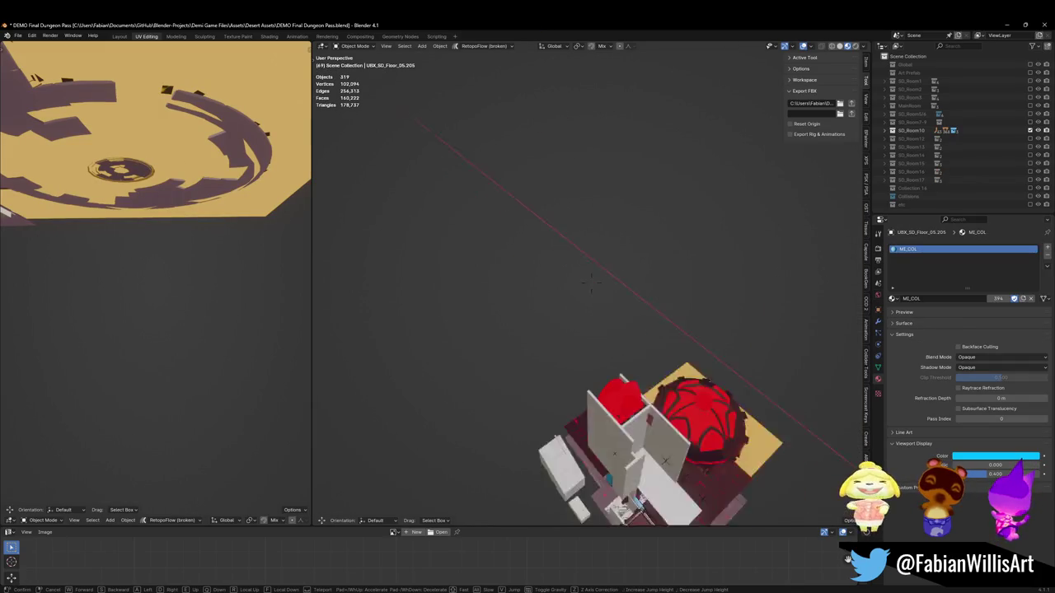
key("w")
key("w")
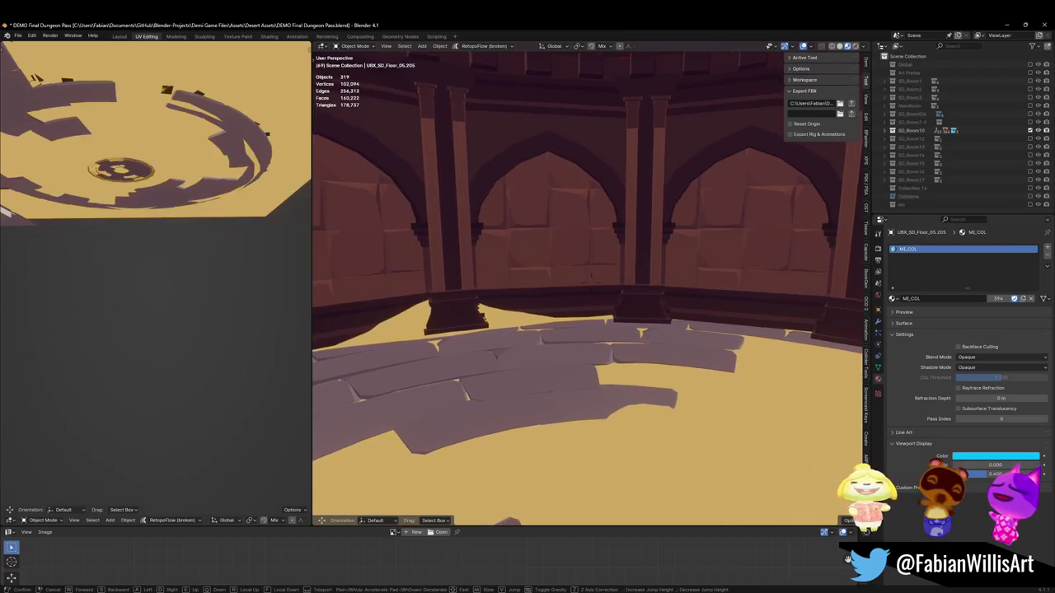
left_click(522, 258)
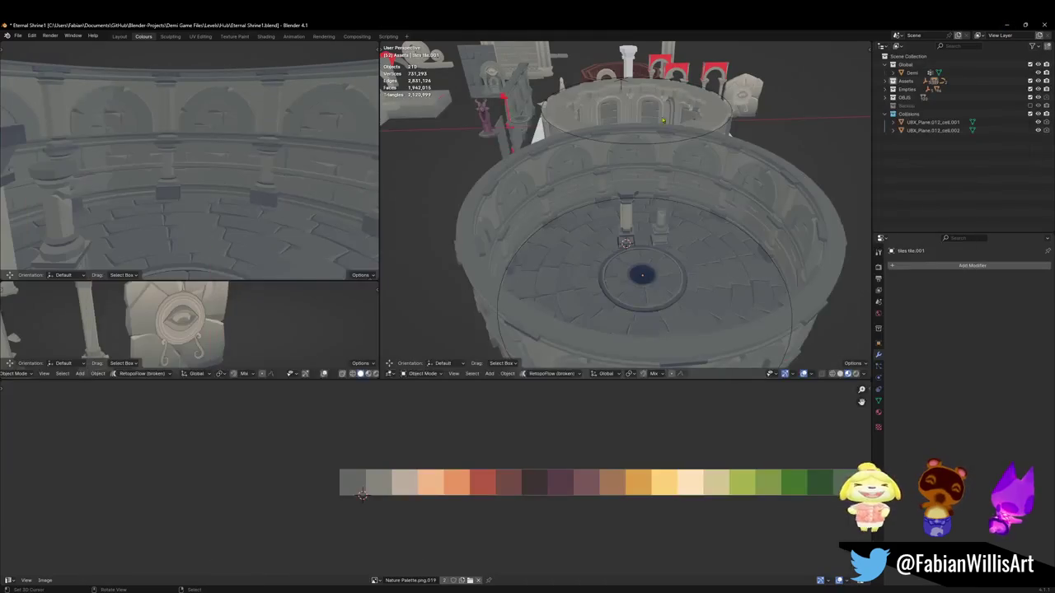
Step: In edit mode on the eye-arch wall, select the seam-bounded face blocks above the arch
mouse_move(587, 198)
middle_mouse_down()
mouse_move(638, 208)
mouse_move(649, 231)
mouse_move(536, 238)
mouse_move(560, 231)
middle_mouse_up()
left_click(560, 231)
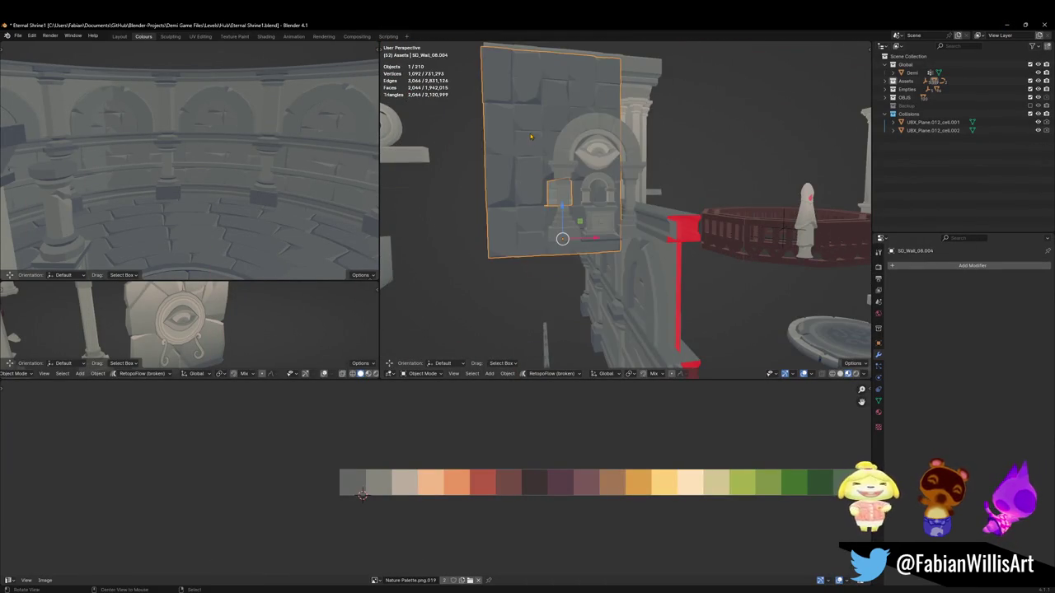
scroll(561, 231, "up", 2)
key("Tab")
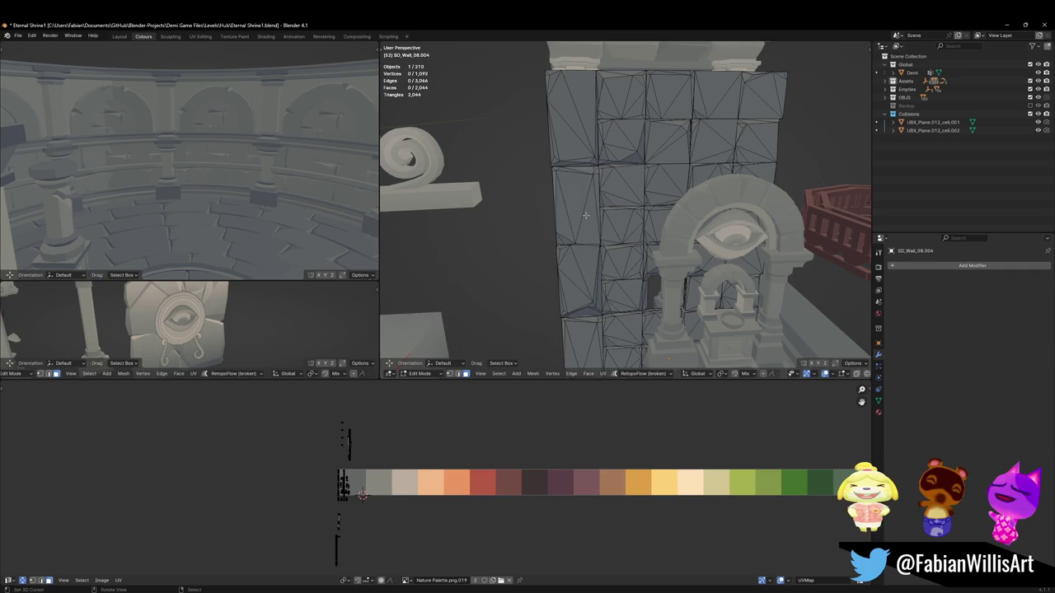
key("l")
key("l")
key("l")
key("l")
key("l")
key("l")
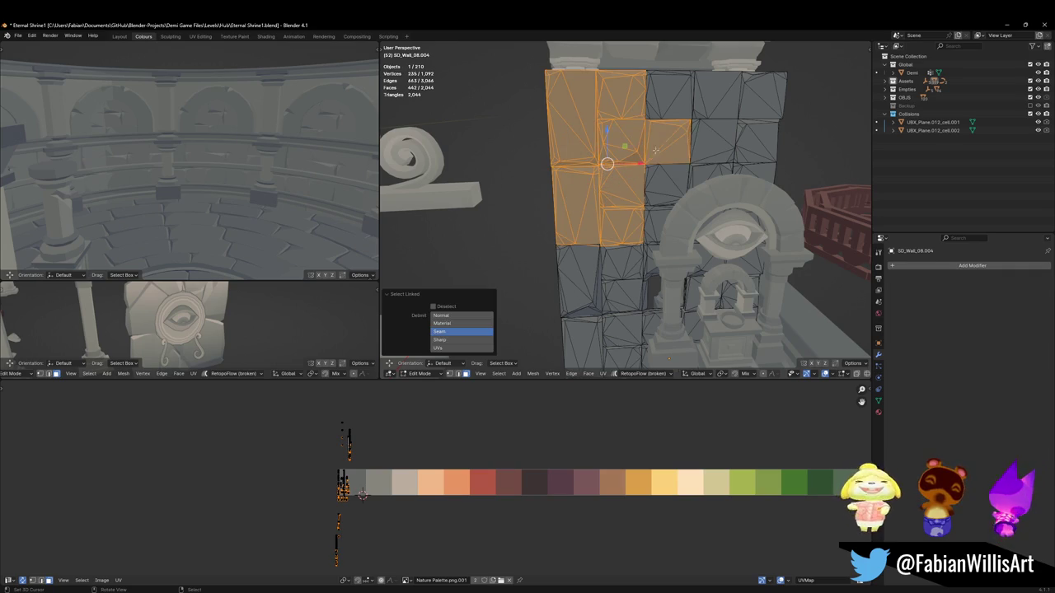
key("l")
key("l")
key("l")
key("l")
key("l")
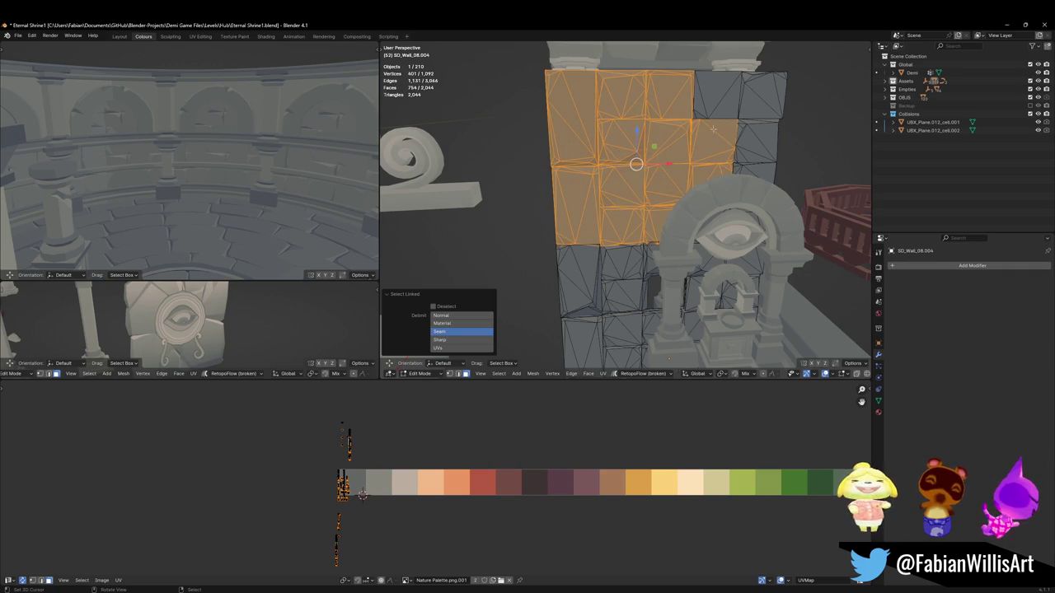
key("l")
key("l")
key("l")
key("l")
mouse_move(755, 126)
middle_mouse_down()
mouse_move(674, 189)
mouse_move(595, 180)
mouse_move(605, 198)
middle_mouse_up()
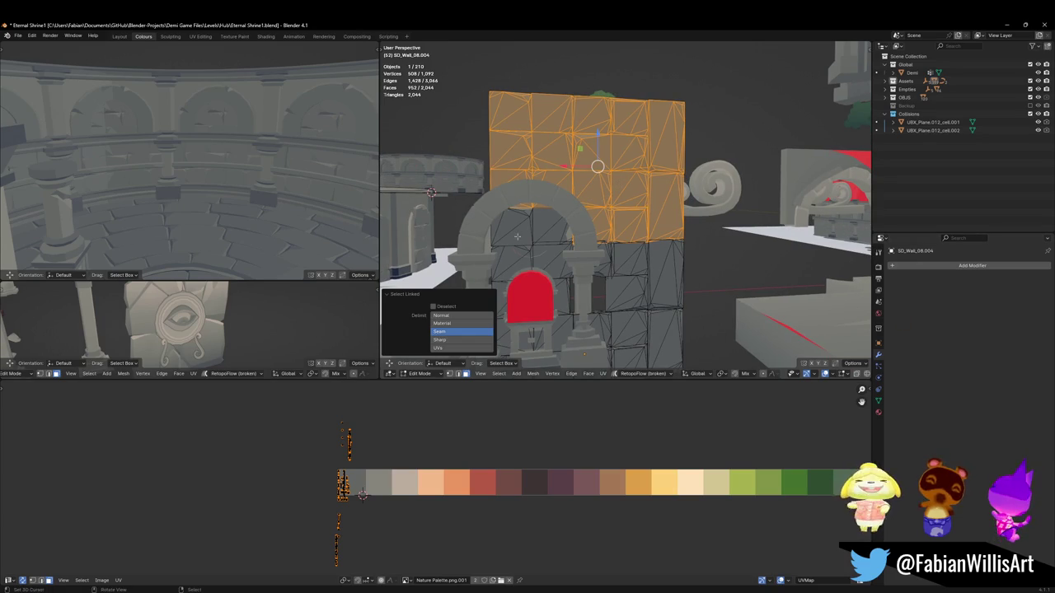
key("l")
key("l")
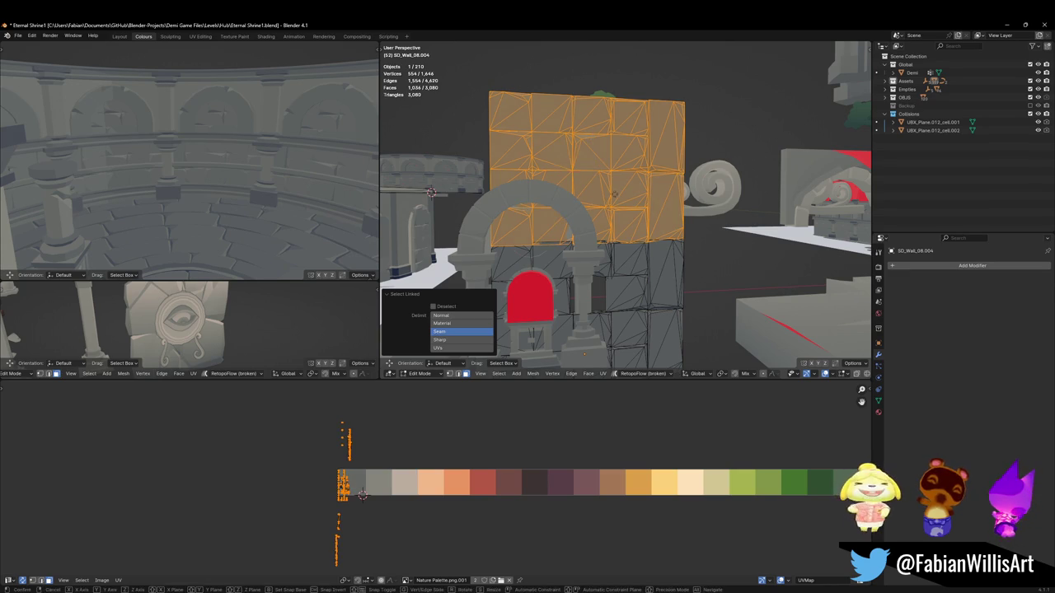
Step: Separate the selection into a new upper wall piece, set its origin to geometry, and copy it
key("p")
left_click(581, 198)
key("Tab")
left_click(630, 192)
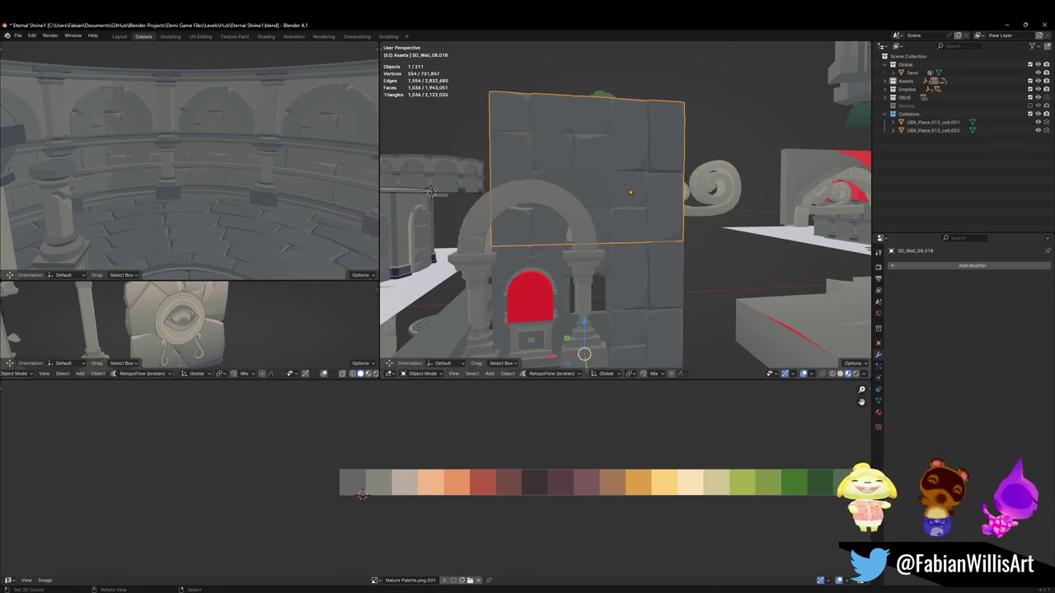
right_click(637, 191)
left_click(634, 200)
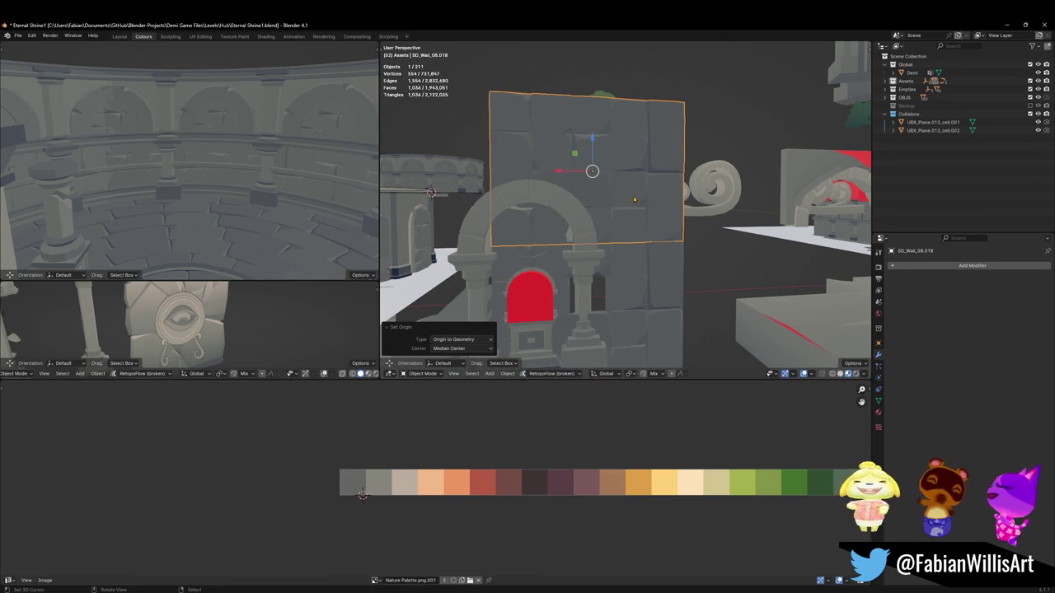
key("ctrl+c")
Step: Move the upper wall panel into place inside the shrine ring
mouse_move(634, 200)
middle_mouse_down()
mouse_move(669, 234)
mouse_move(635, 238)
middle_mouse_up()
scroll(669, 233, "down", 5)
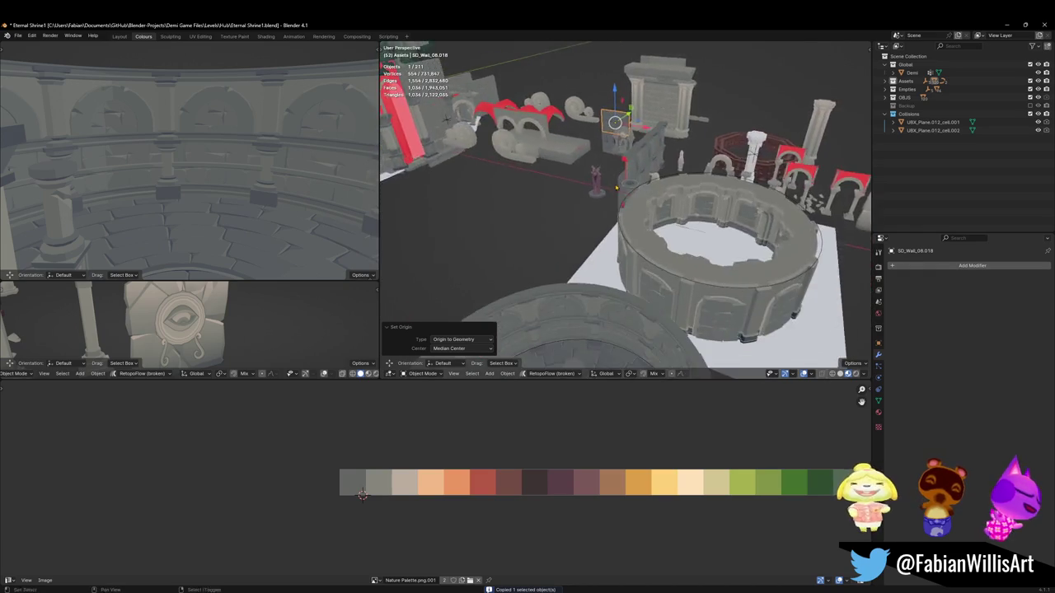
scroll(636, 239, "down", 3)
key("g")
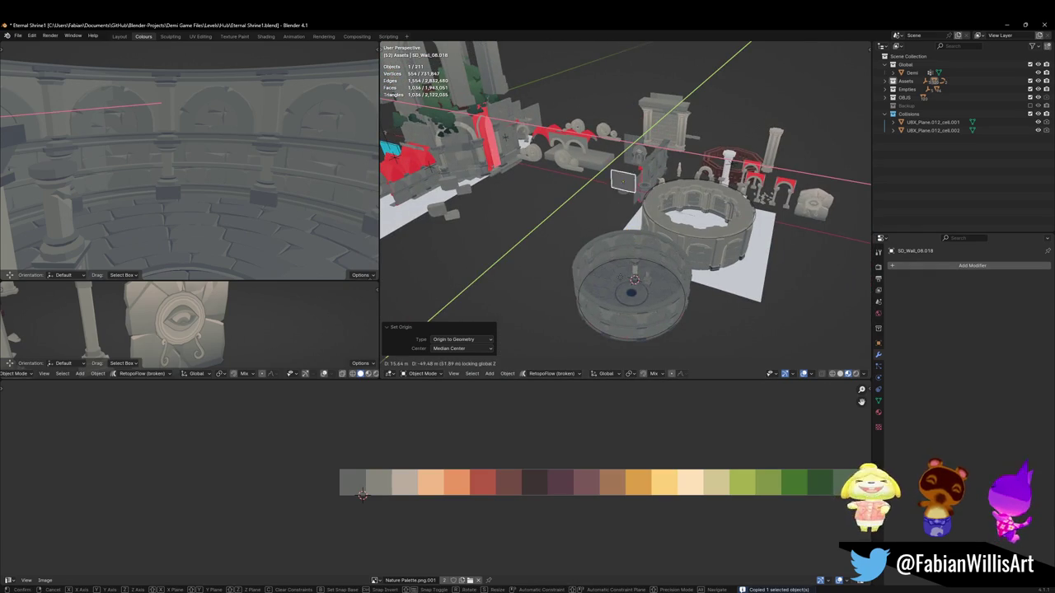
left_click(627, 265)
scroll(626, 265, "up", 6)
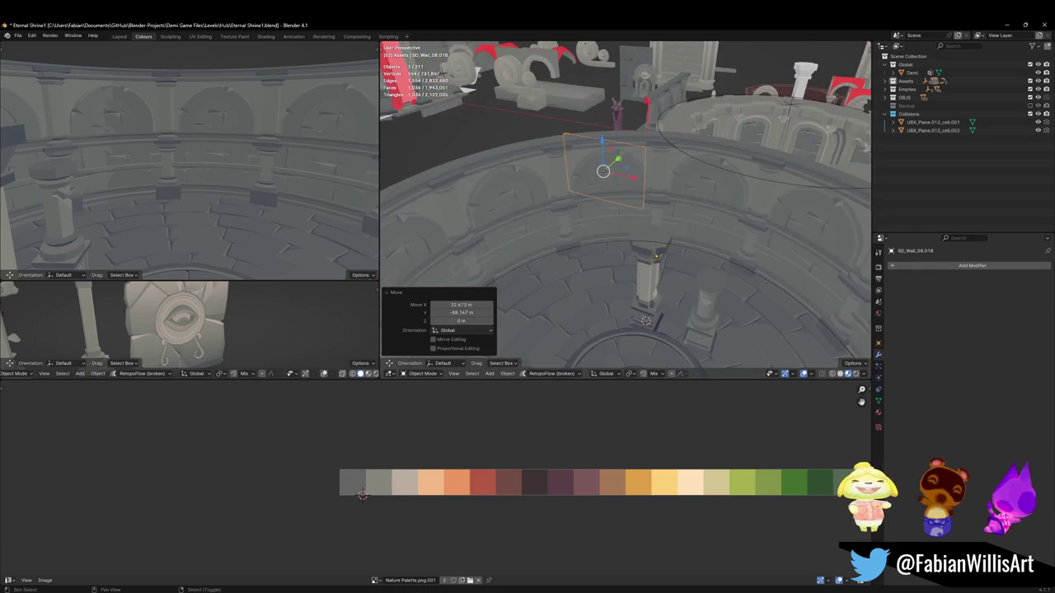
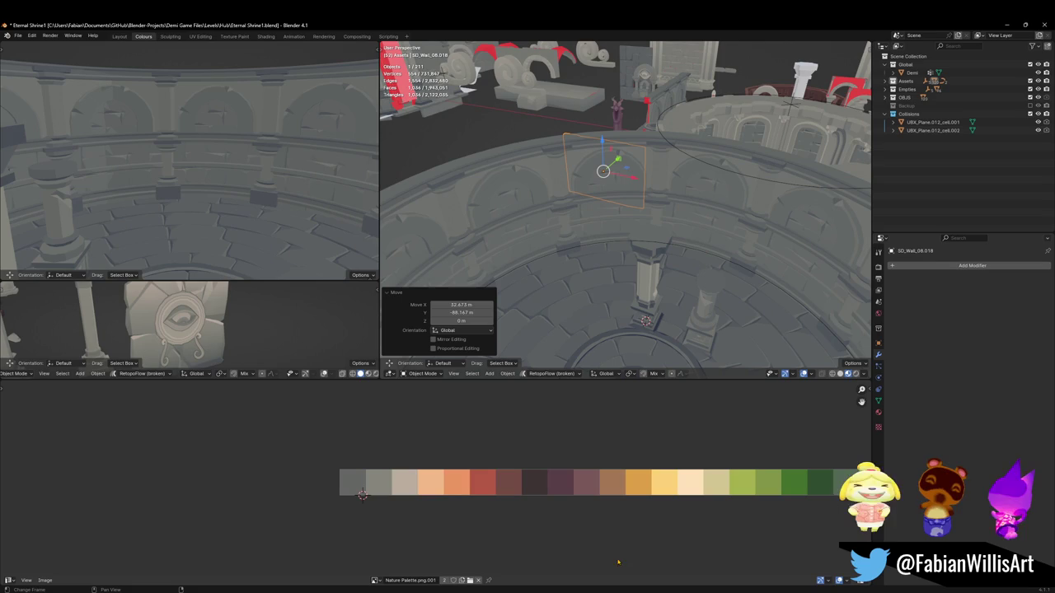
Step: Study the arches and dome in the Final Dungeon reference scene
mouse_move(620, 557)
left_click(849, 560)
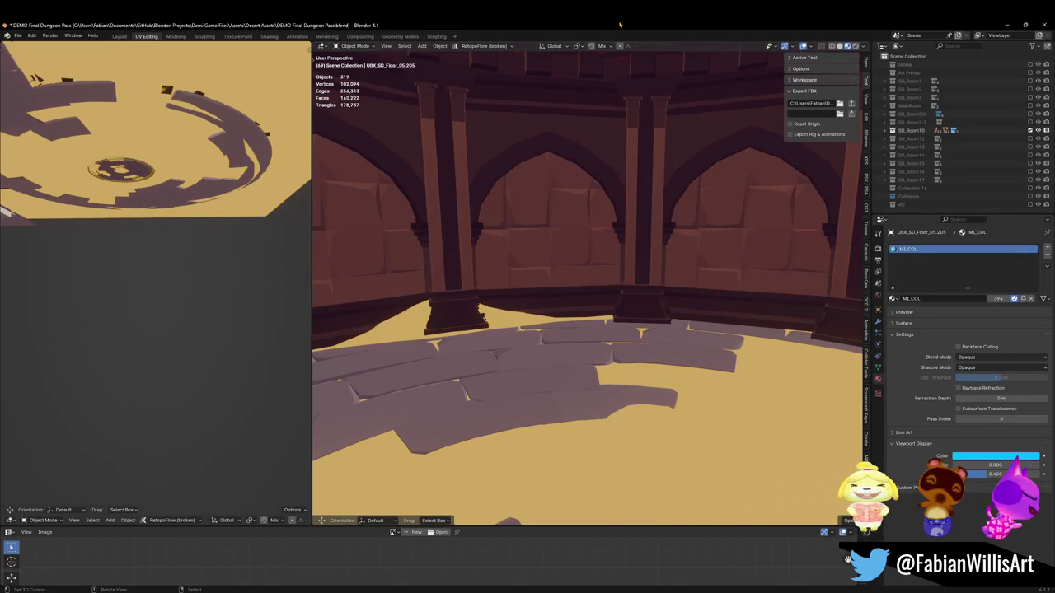
middle_click_drag(588, 146, 602, 138)
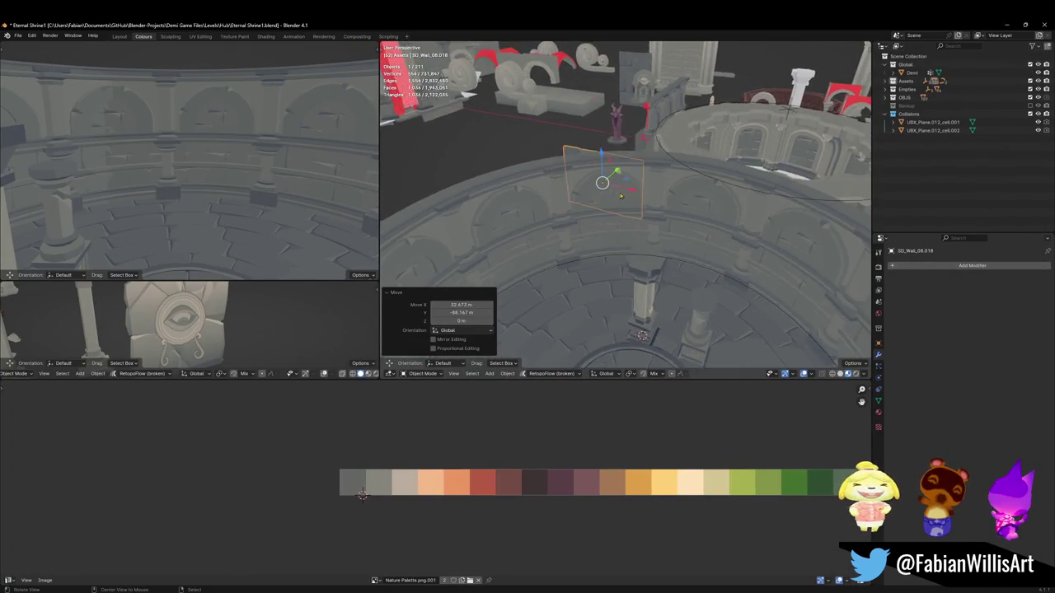
middle_click_drag(602, 183, 501, 142)
Step: Move the wall piece on the horizontal plane with Z locked
key("g")
key("shift+z")
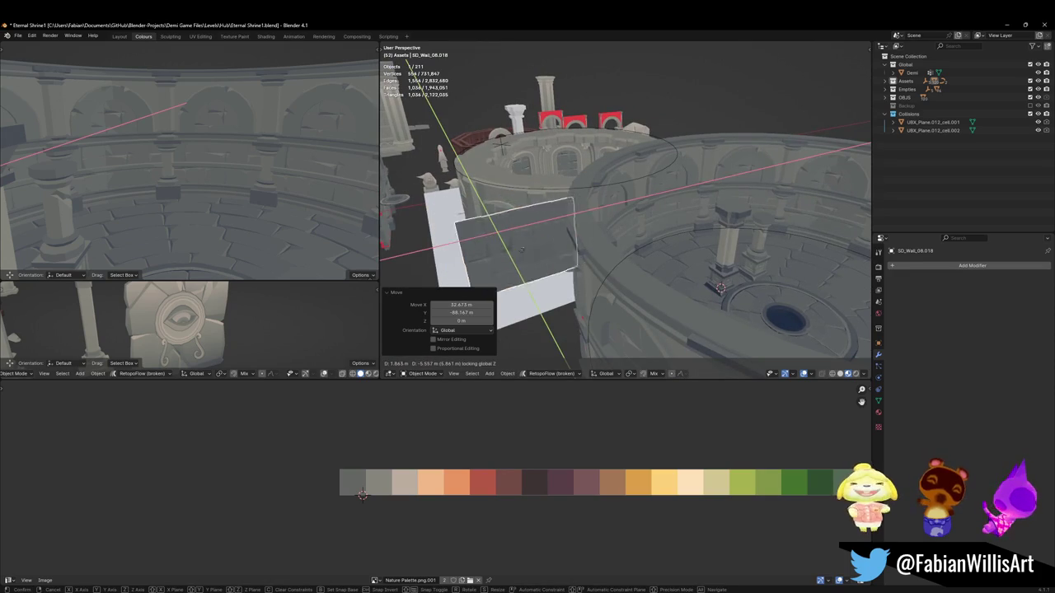
left_click(511, 251)
Step: Delete the Curve modifier from Dng1_Asset_ArenaProp_1.015 so the strip lies straight
mouse_move(511, 251)
middle_mouse_down()
mouse_move(620, 265)
mouse_move(597, 204)
mouse_move(544, 247)
middle_mouse_up()
scroll(621, 265, "up", 5)
left_click(527, 304)
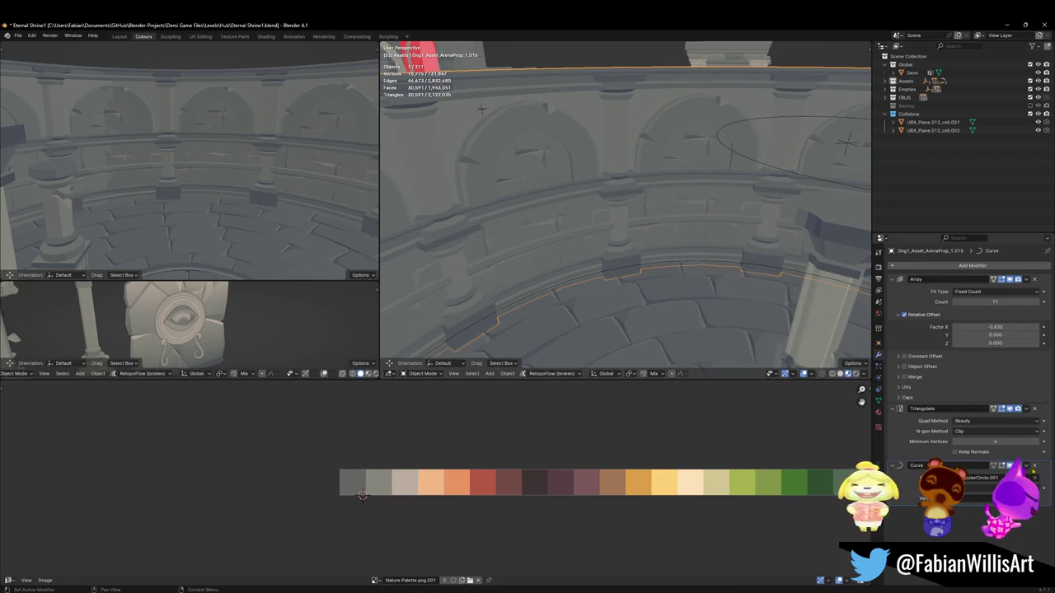
key("ctrl+x")
Step: Duplicate the straightened arena wall strip
scroll(652, 206, "down", 8)
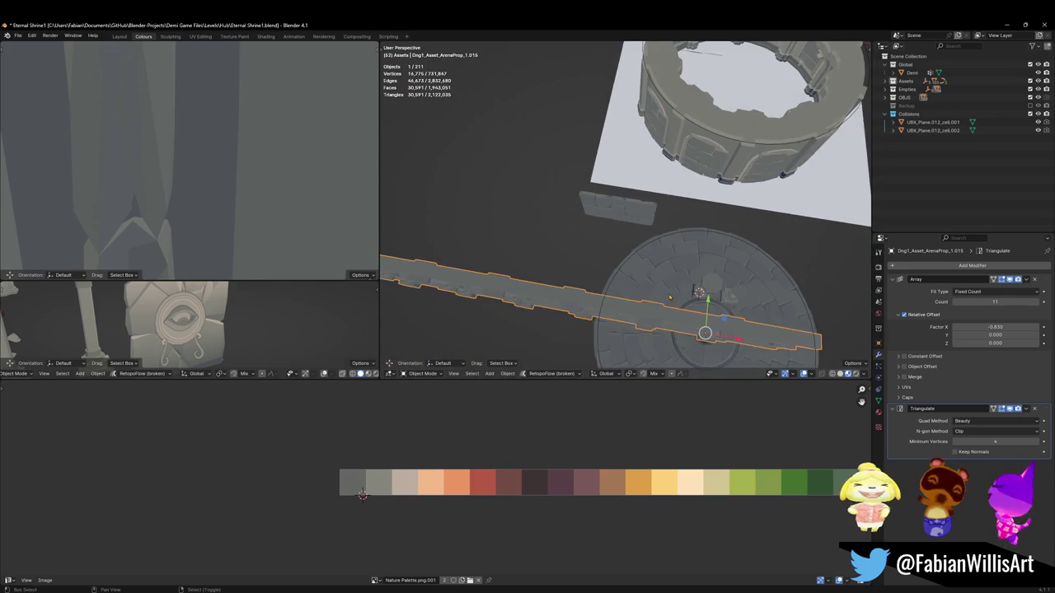
middle_click_drag(684, 283, 709, 281)
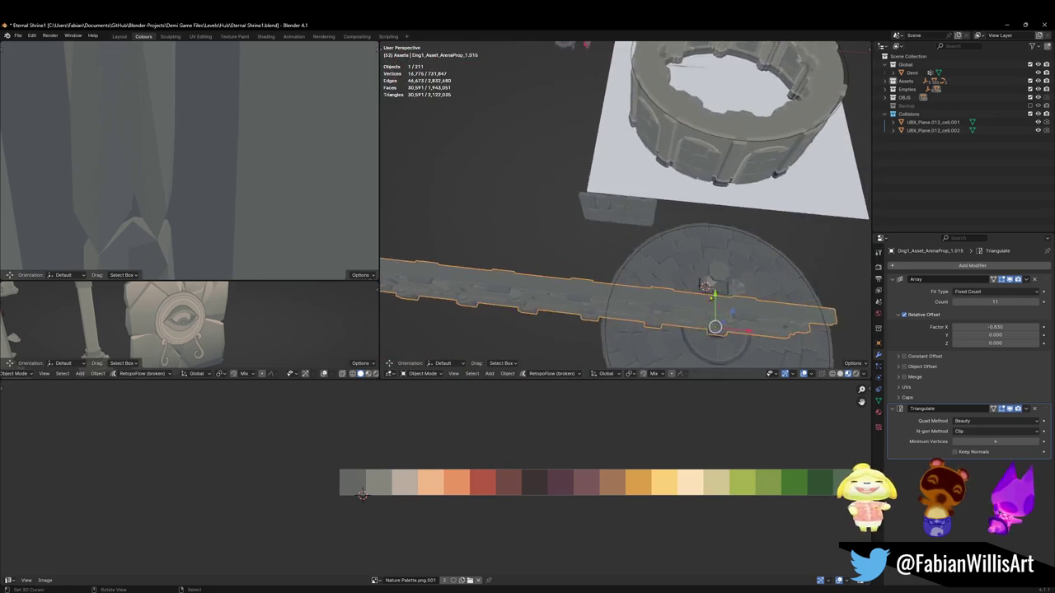
scroll(717, 288, "down", 4)
left_click(703, 290)
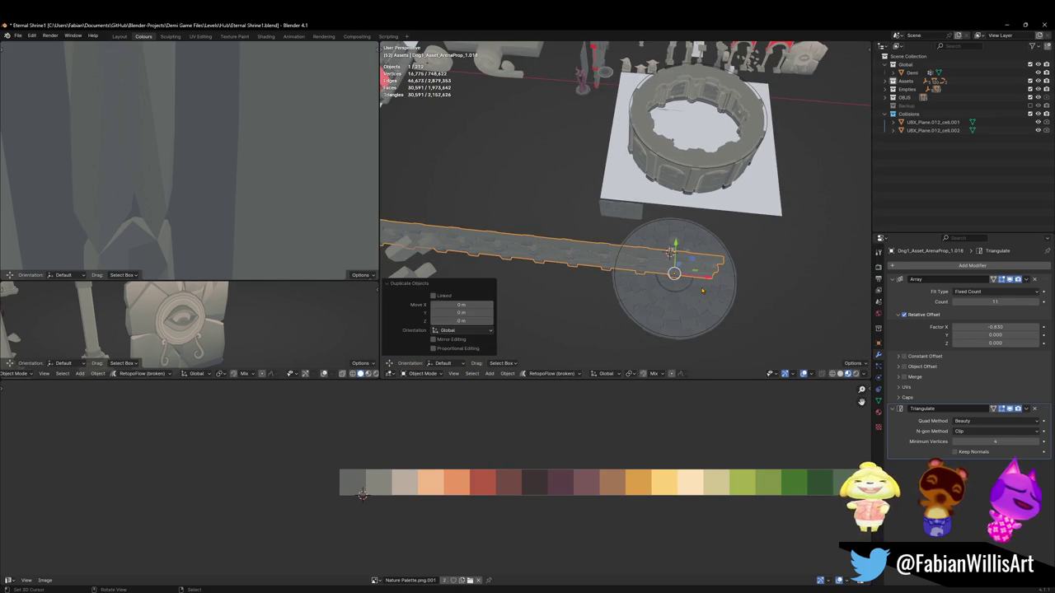
Step: Select the pillar piece SD_Wall_08.016 beside the floor circle
left_click(658, 268)
scroll(658, 268, "up", 5)
mouse_move(657, 268)
middle_mouse_down()
mouse_move(613, 159)
mouse_move(698, 253)
mouse_move(687, 292)
middle_mouse_up()
left_click(698, 252)
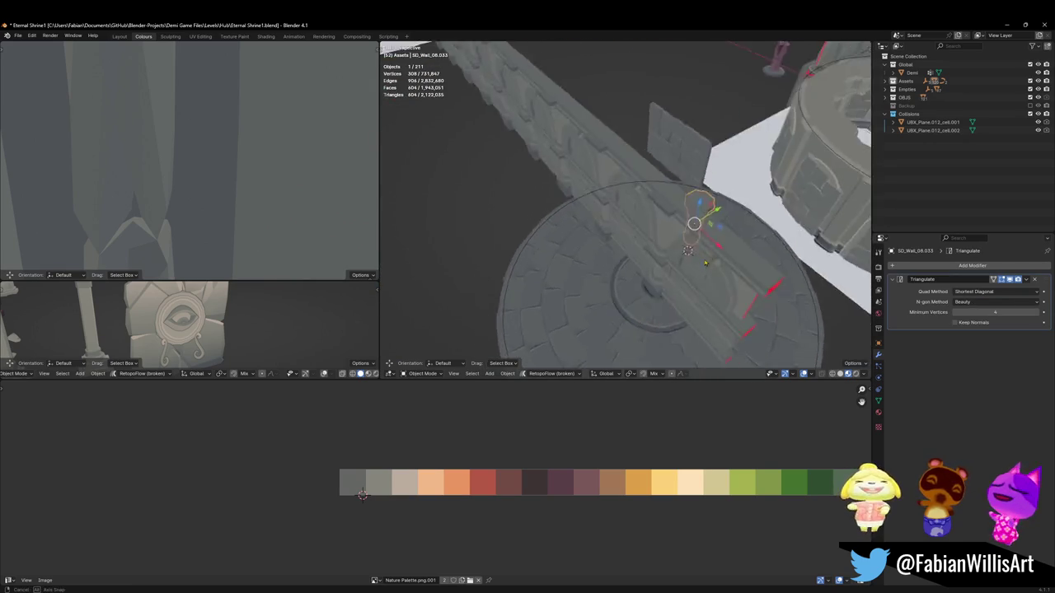
left_click(687, 292)
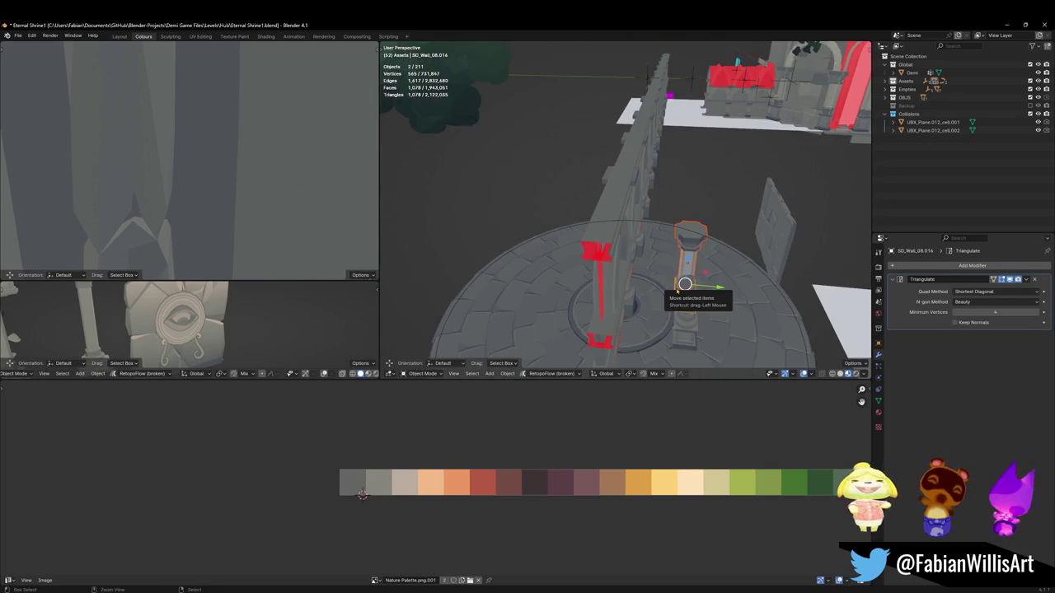
mouse_move(686, 292)
middle_mouse_down()
mouse_move(700, 280)
mouse_move(703, 232)
middle_mouse_up()
Step: Duplicate the pillar and slide the copy along the horizontal plane
key("shift+d")
left_click(582, 276)
key("KP_Decimal")
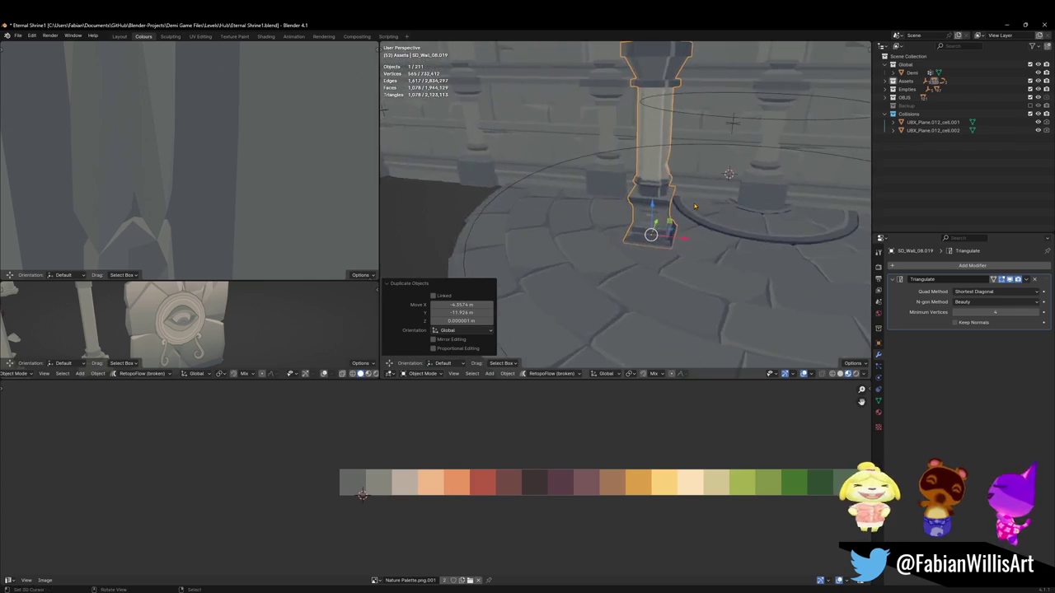
key("g")
key("shift+z")
left_click(626, 247)
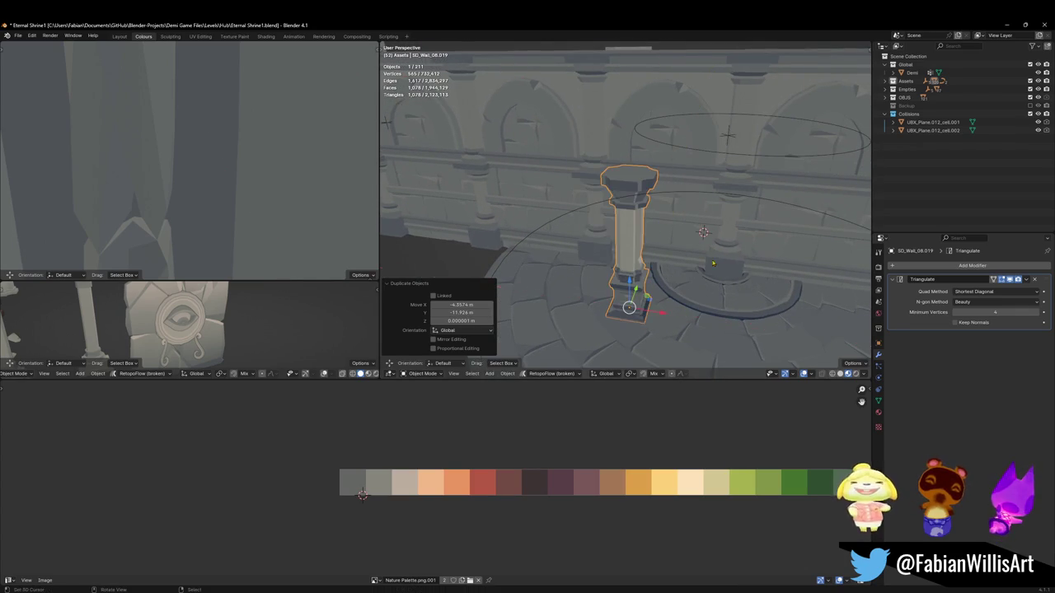
Step: Snap the pillar copy to the 3D cursor at the floor circle's centre
left_click(724, 274)
middle_click_drag(742, 273, 684, 259)
key("ctrl+z")
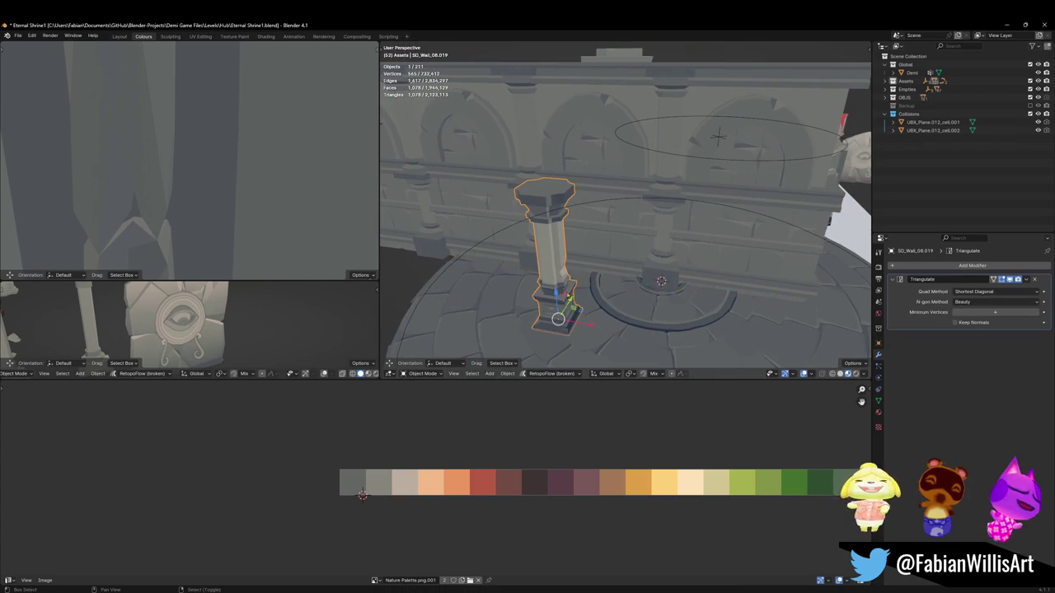
key("shift+s")
mouse_move(674, 261)
middle_mouse_down()
mouse_move(674, 223)
mouse_move(610, 315)
middle_mouse_up()
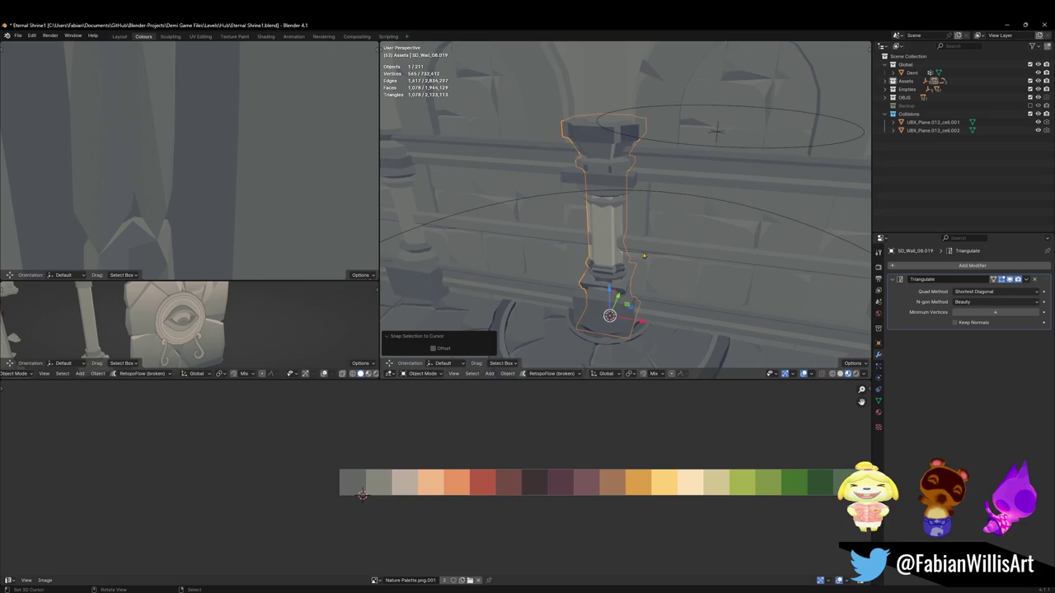
scroll(610, 316, "down", 3)
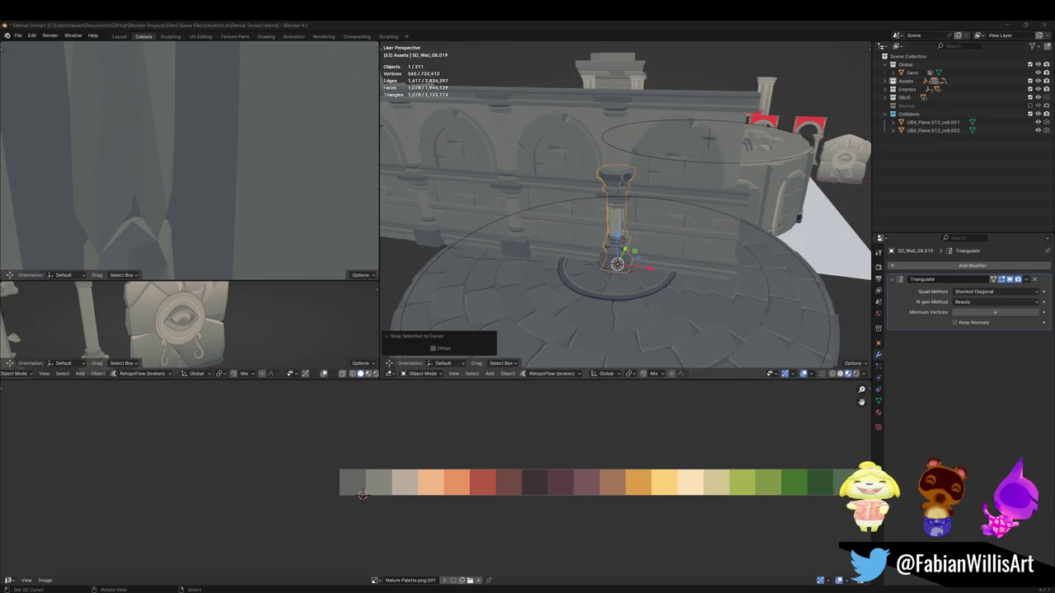
key("KP_Decimal")
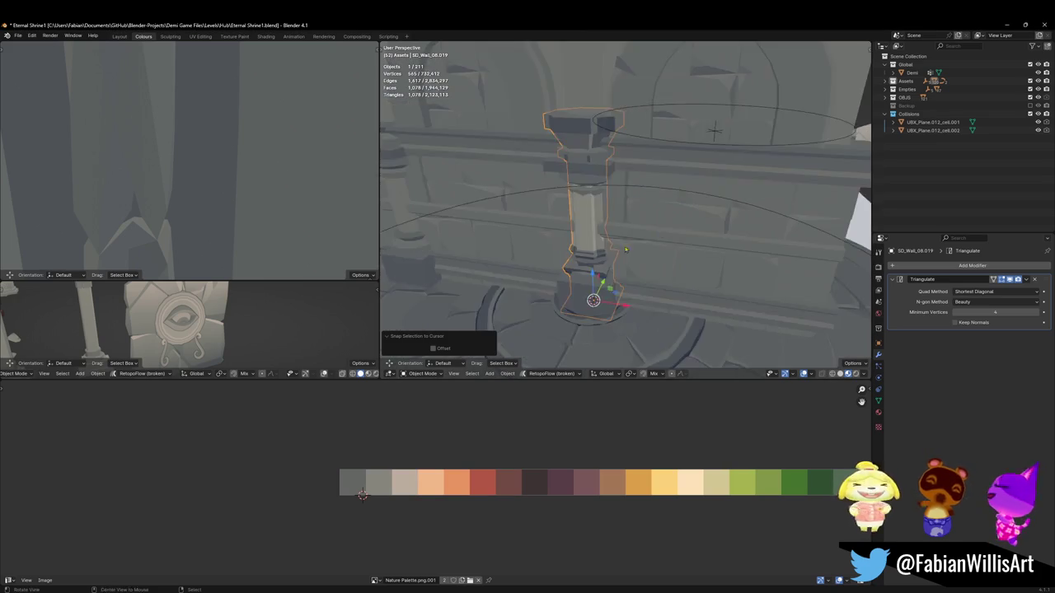
Step: Move the pillar along Y so it sits against the arena wall
right_click(649, 222)
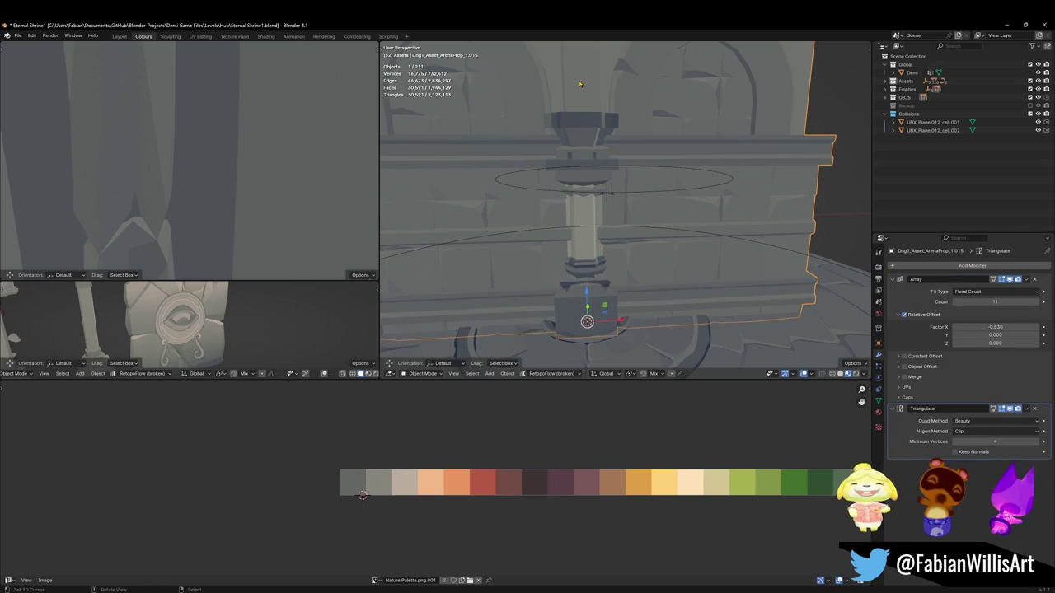
middle_click_drag(606, 193, 628, 150)
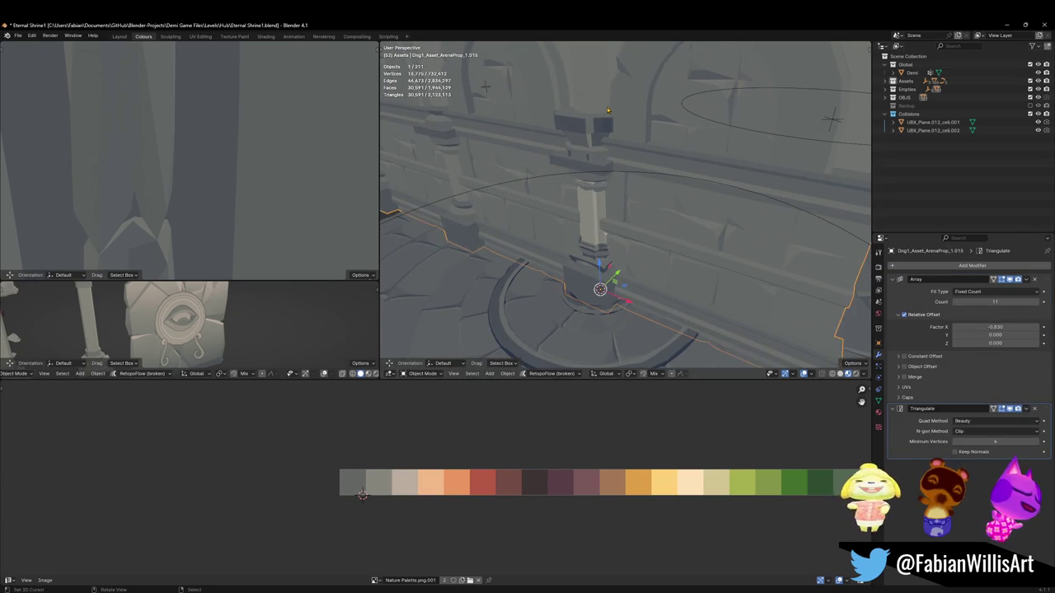
right_click(628, 150)
key("g")
key("y")
key("Escape")
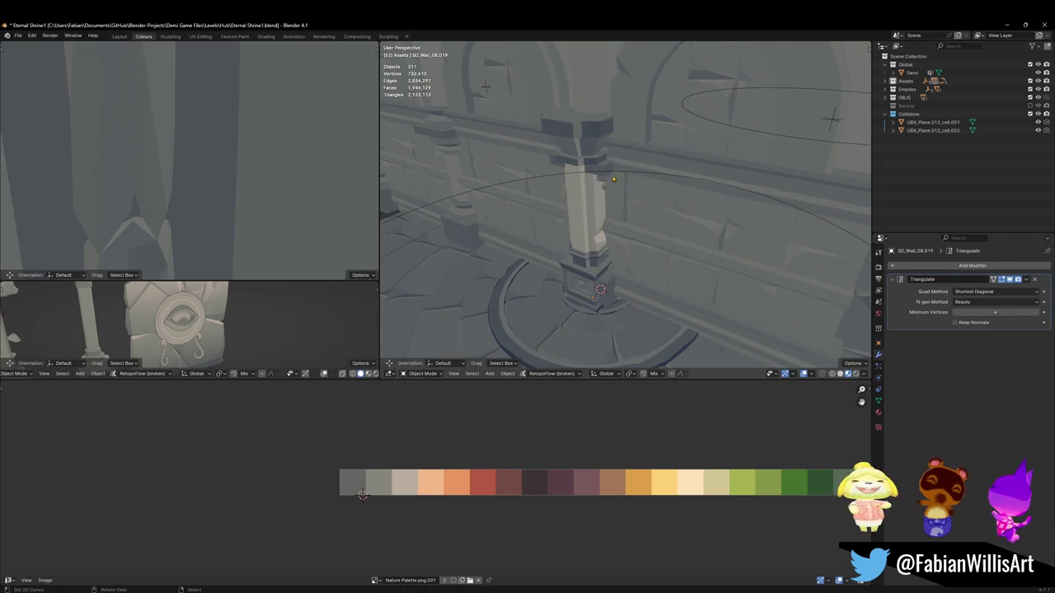
Step: Join the pillar into the arena wall module with Ctrl+J
right_click(612, 171)
middle_click_drag(612, 171, 610, 215)
scroll(618, 203, "down", 4)
scroll(610, 214, "up", 4)
right_click(595, 216)
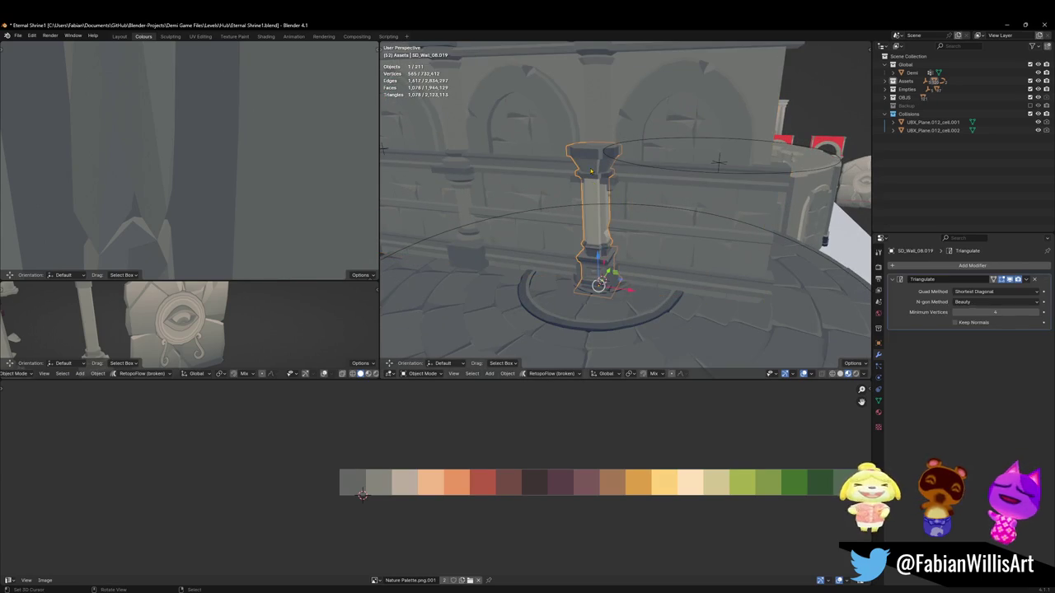
right_click(646, 206, "shift")
right_click(652, 188)
key("Tab")
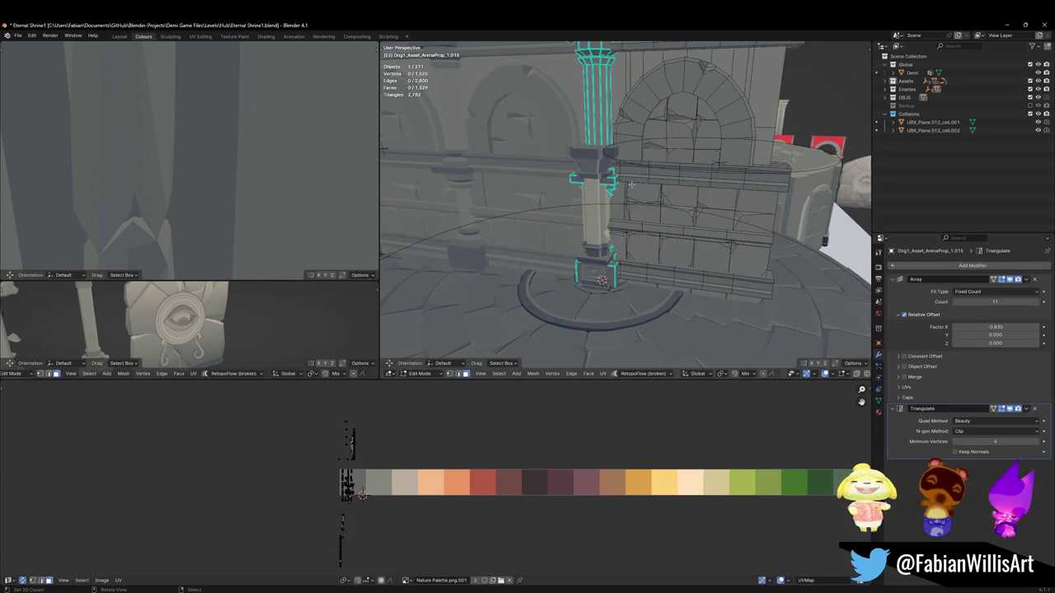
key("Tab")
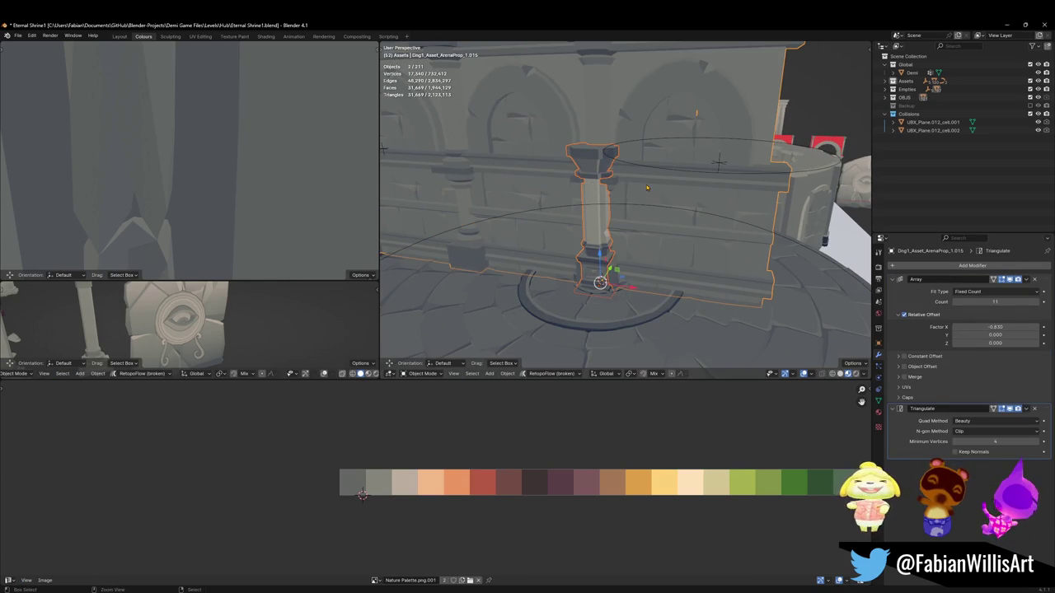
key("ctrl+j")
Step: Enter Edit Mode on the merged wall module and zoom onto the pillar
middle_click_drag(613, 182, 627, 184)
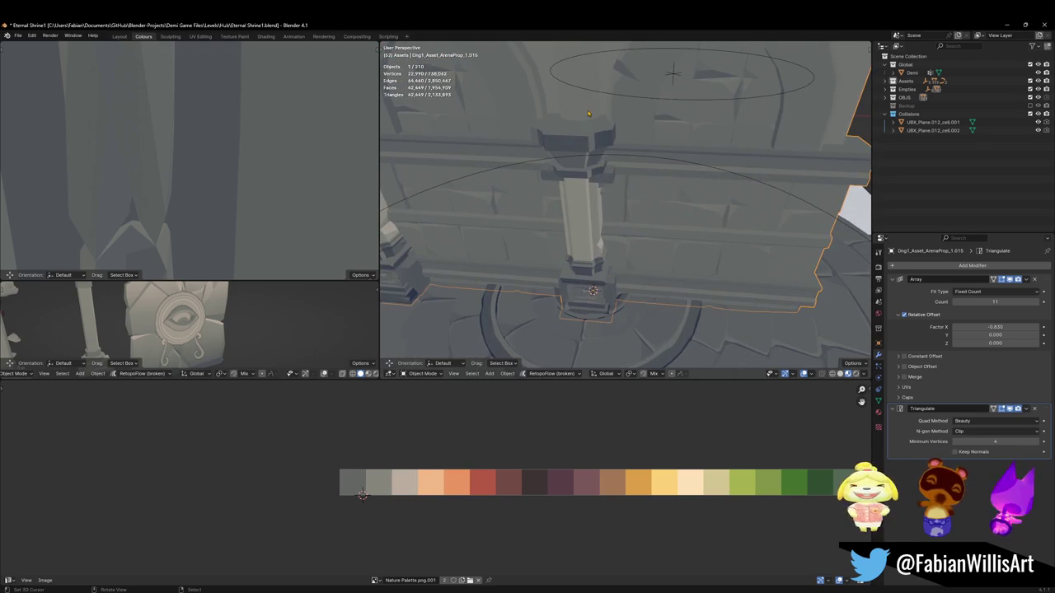
key("Tab")
mouse_move(627, 184)
middle_mouse_down()
mouse_move(610, 206)
mouse_move(640, 201)
middle_mouse_up()
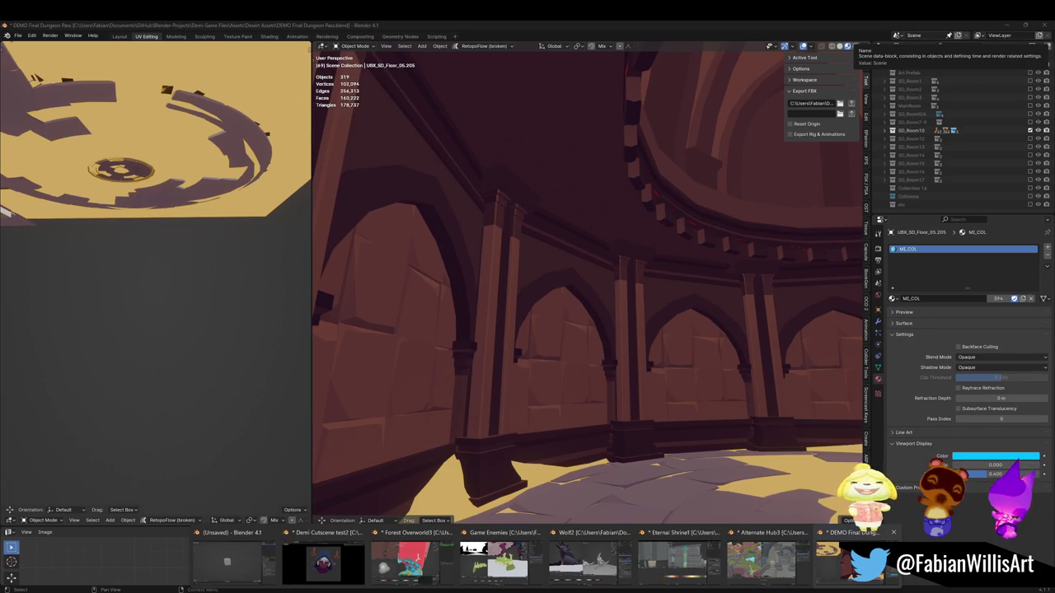
Step: Return to the Eternal Shrine1 file and deselect everything in the arena wall mesh
left_click(684, 556)
middle_click_drag(643, 264, 664, 272)
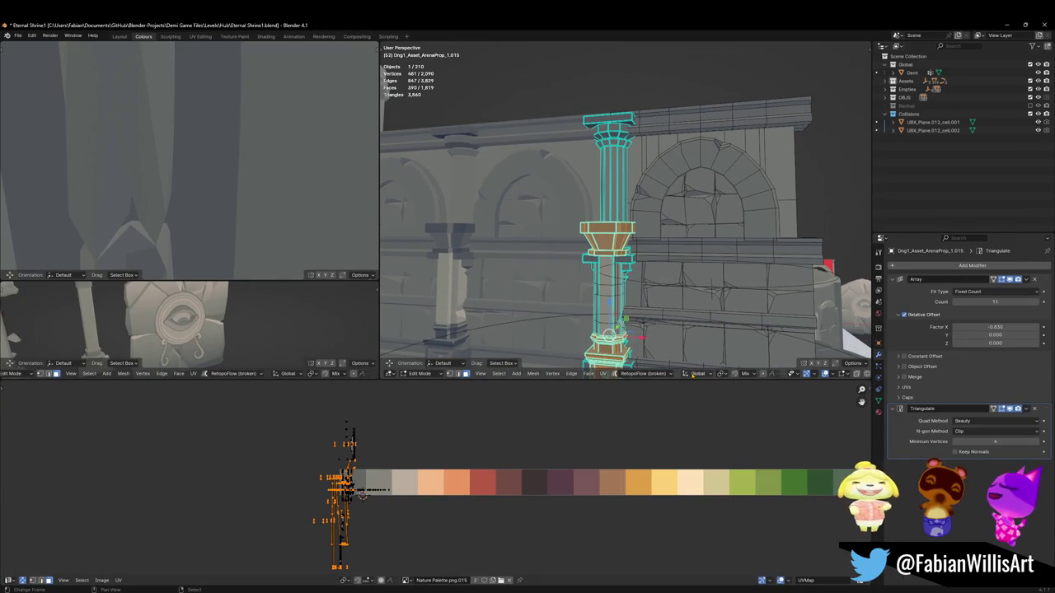
key("alt+a")
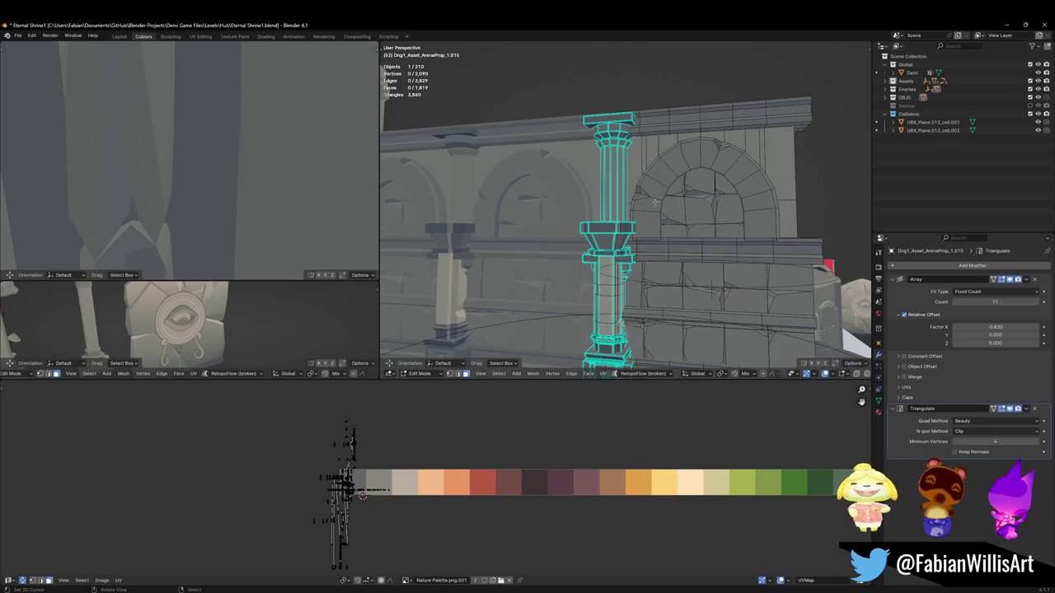
Step: Delete the linked pillar shaft parts and the upper beam
key("l")
key("l")
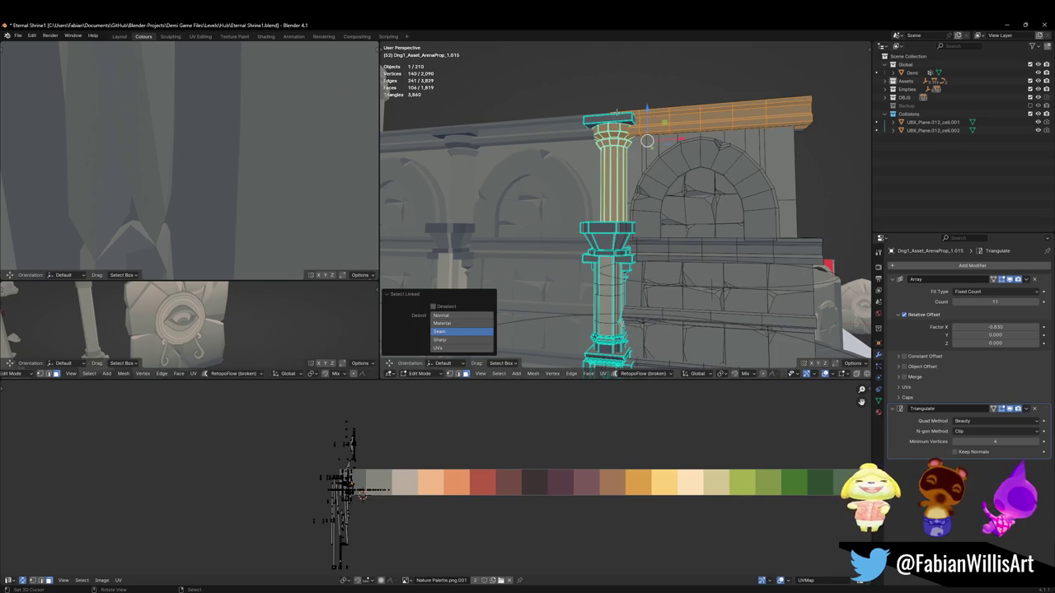
key("l")
middle_click_drag(626, 206, 638, 188)
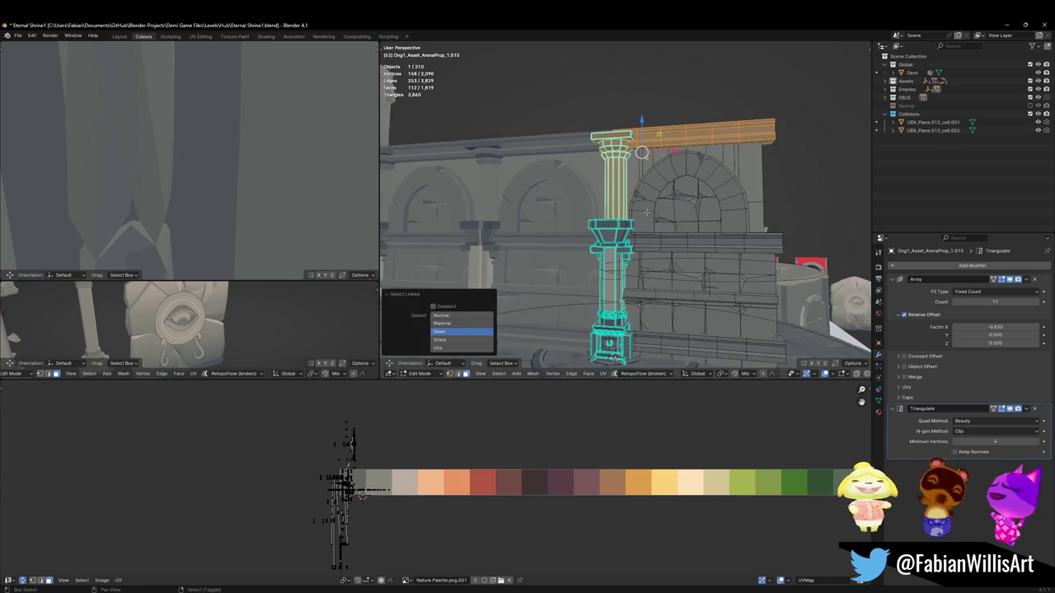
key("x")
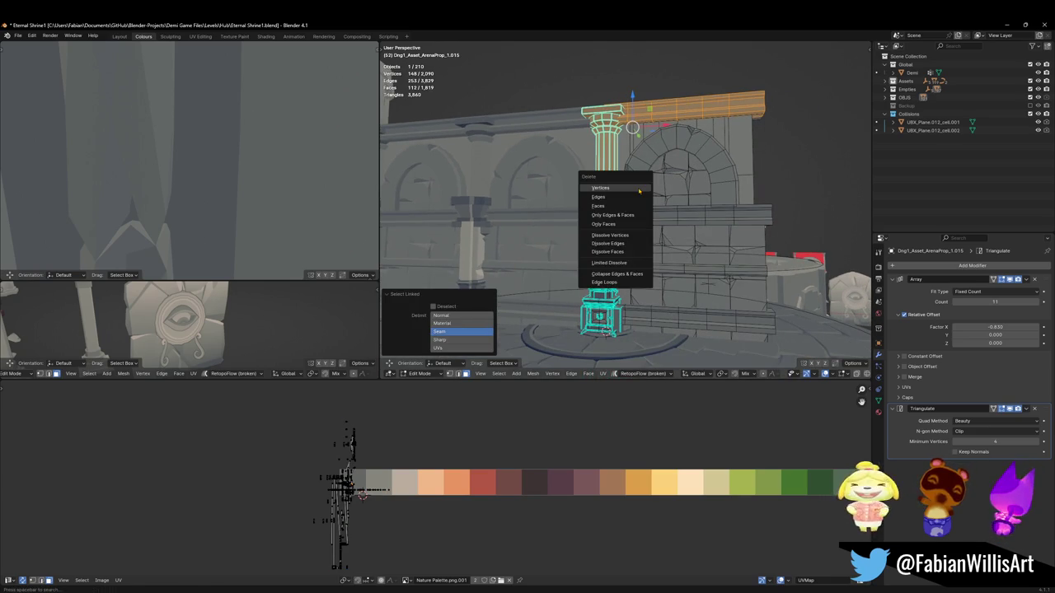
left_click(637, 188)
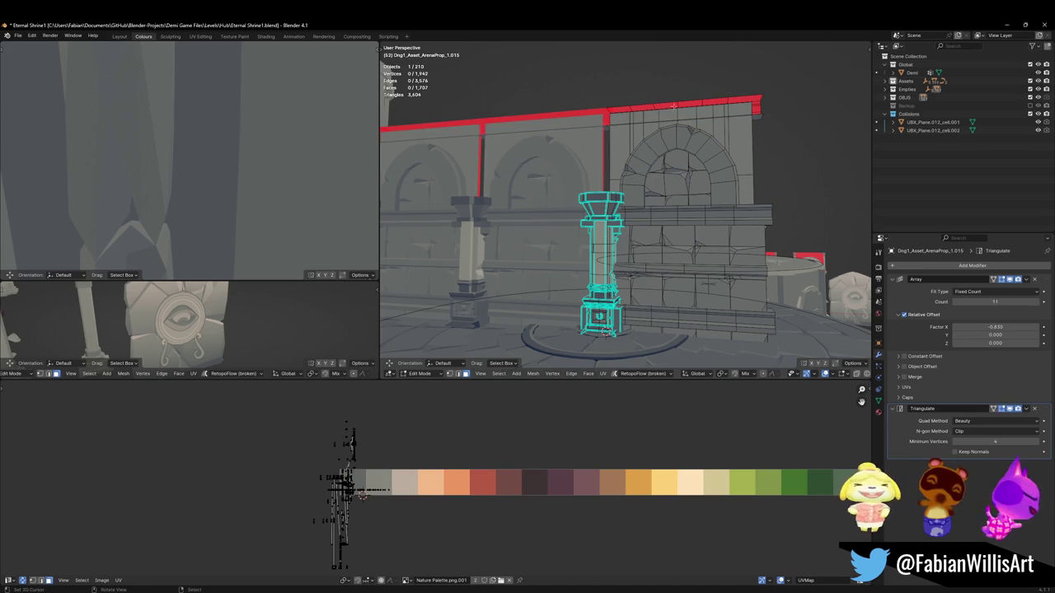
Step: Isolate the middle beam with linked selection and delete its vertices
key("l")
middle_click_drag(676, 102, 577, 154)
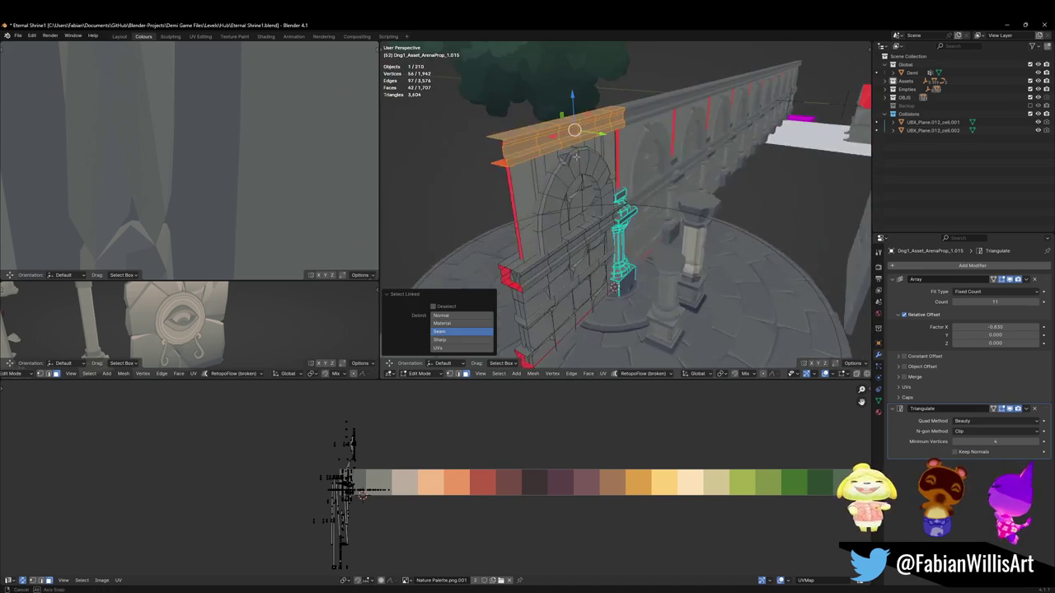
key("l")
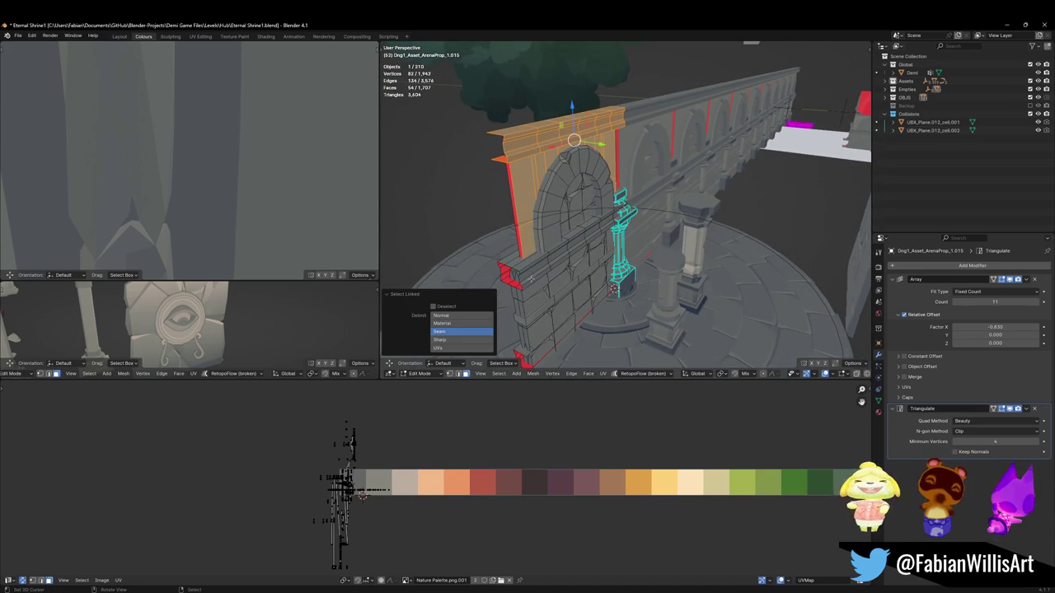
key("l")
key("l")
mouse_move(577, 206)
middle_mouse_down()
mouse_move(643, 206)
mouse_move(594, 206)
middle_mouse_up()
key("shift+l")
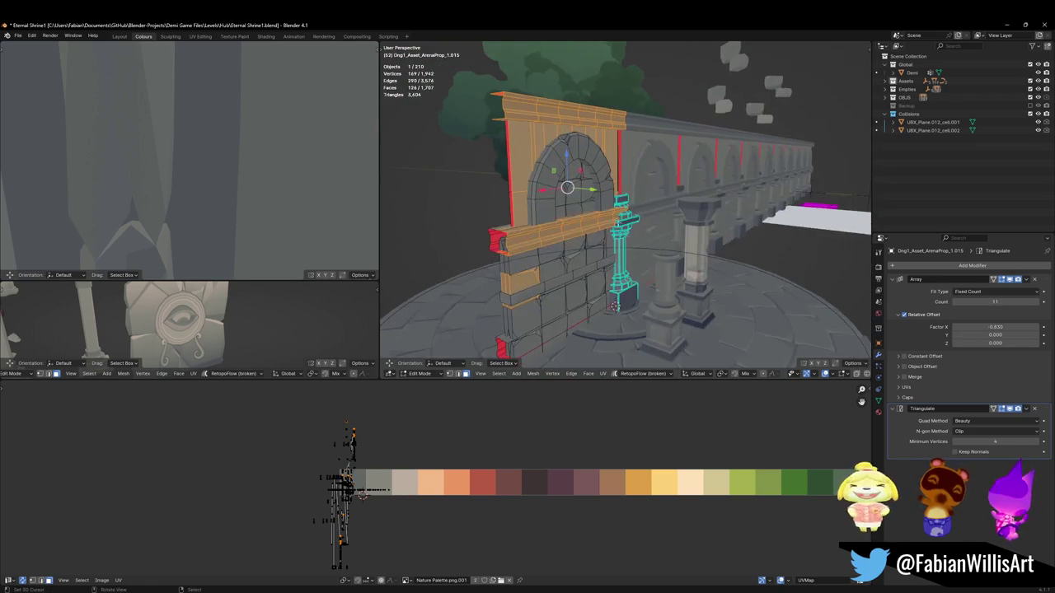
mouse_move(532, 268)
middle_mouse_down()
mouse_move(577, 235)
mouse_move(568, 253)
mouse_move(603, 277)
mouse_move(682, 201)
middle_mouse_up()
key("shift+l")
key("l")
key("x")
left_click(601, 273)
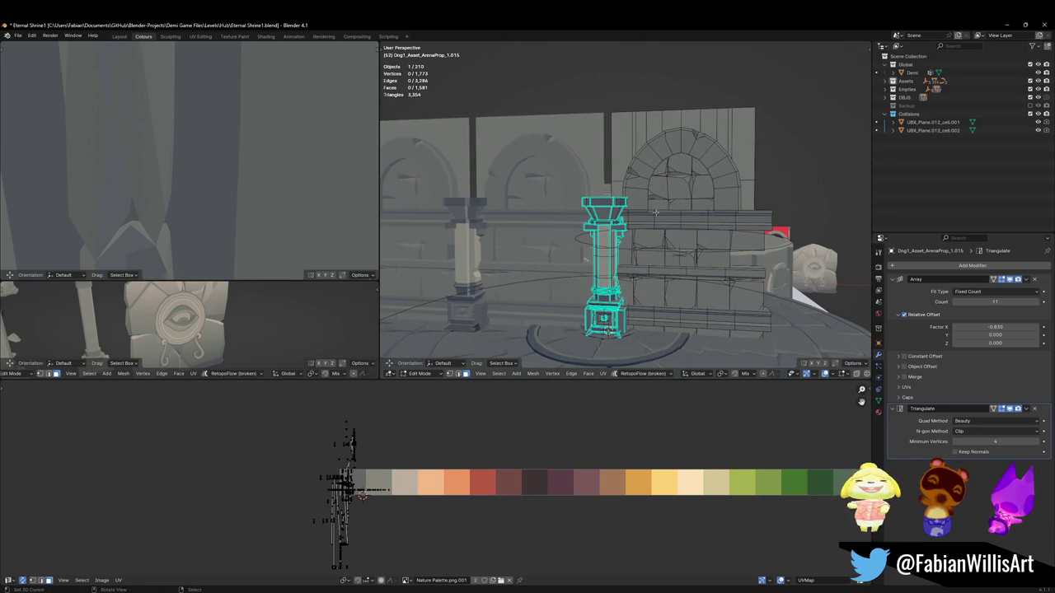
Step: Delete the inner arch trim and the ledge below the arch
key("l")
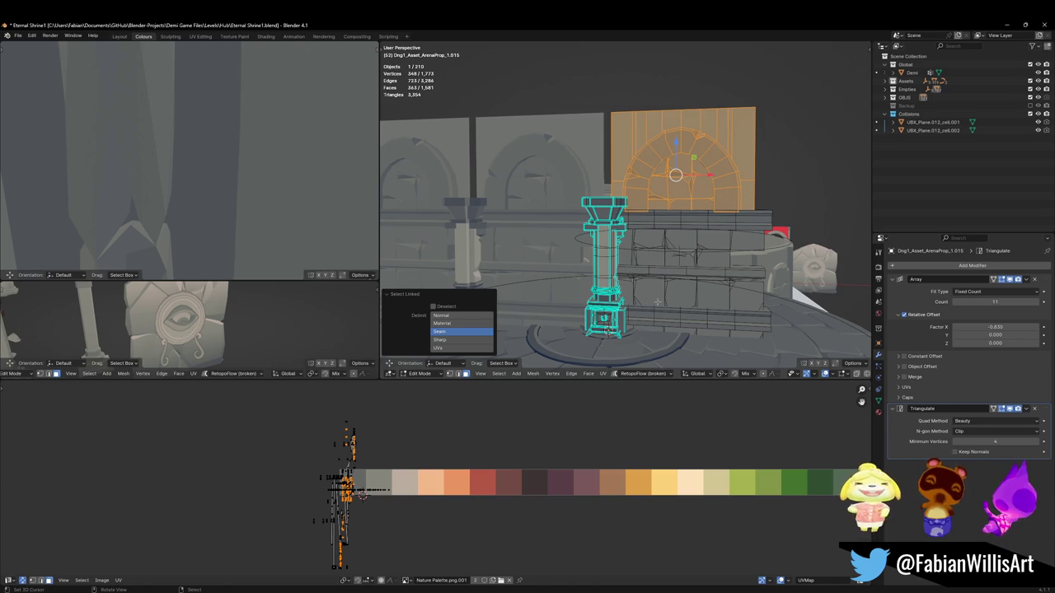
key("alt+a")
key("l")
key("x")
left_click(647, 188)
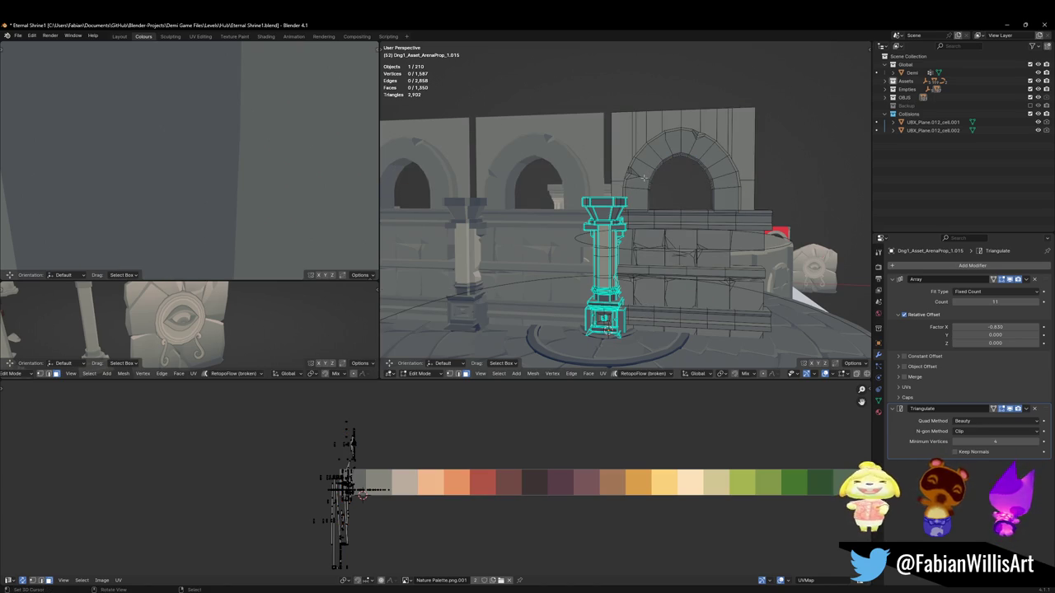
key("l")
key("alt+a")
key("l")
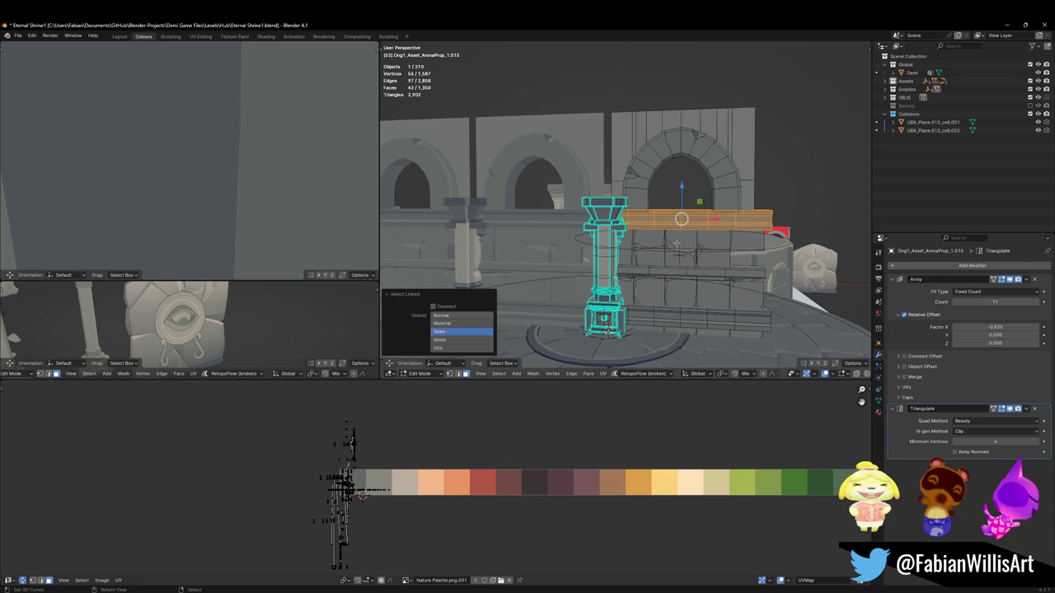
key("x")
left_click(647, 216)
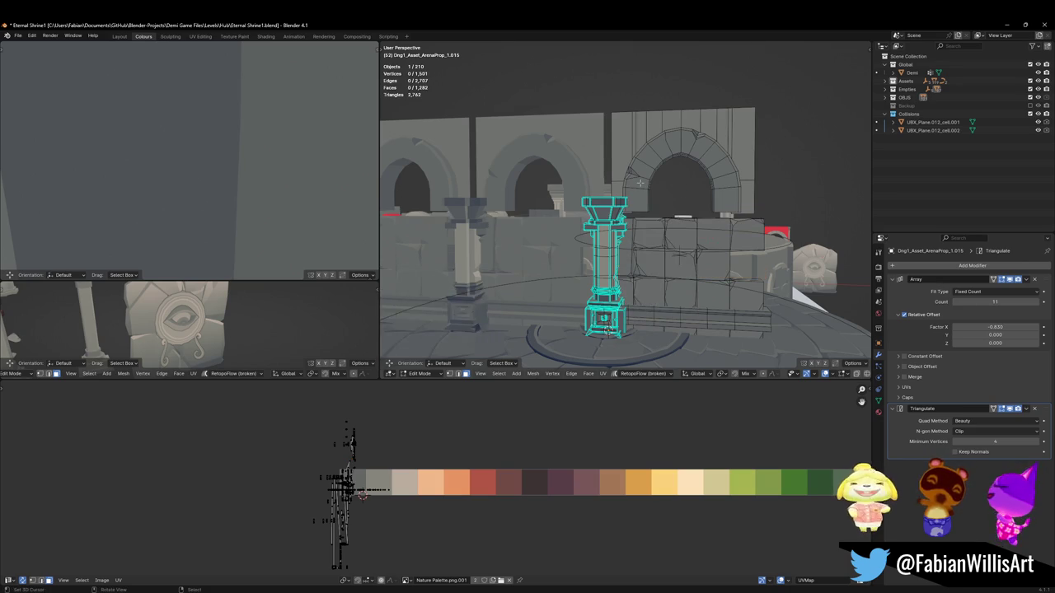
Step: Lower the arch, scale it 1.147× keeping Y depth, then raise it into place
key("l")
key("g")
key("z")
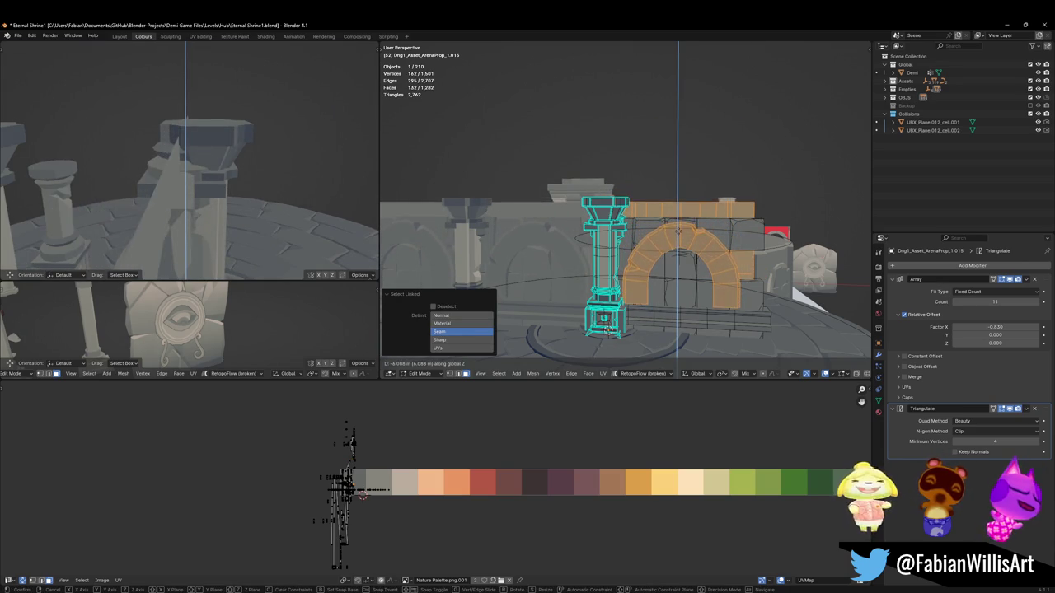
left_click(744, 216)
key("s")
key("shift+x")
key("shift+x")
key("shift+x")
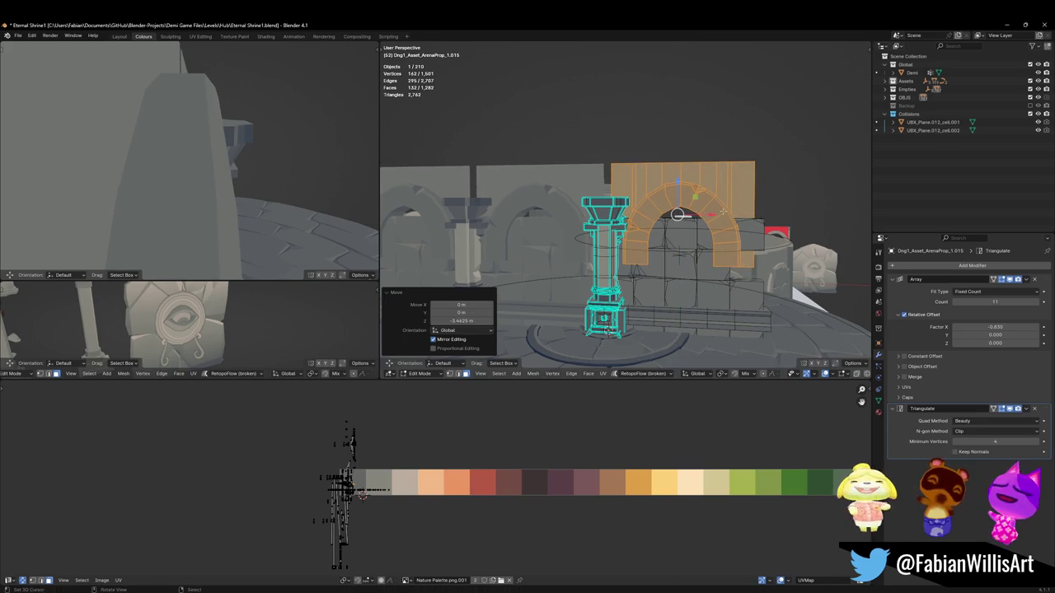
key("shift+y")
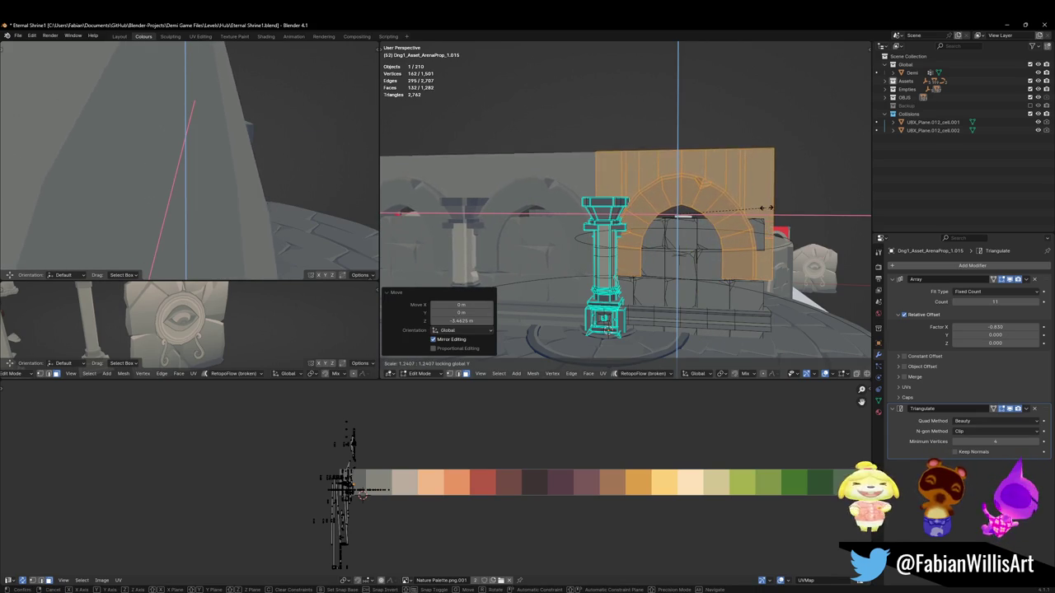
left_click(728, 212)
key("g")
key("z")
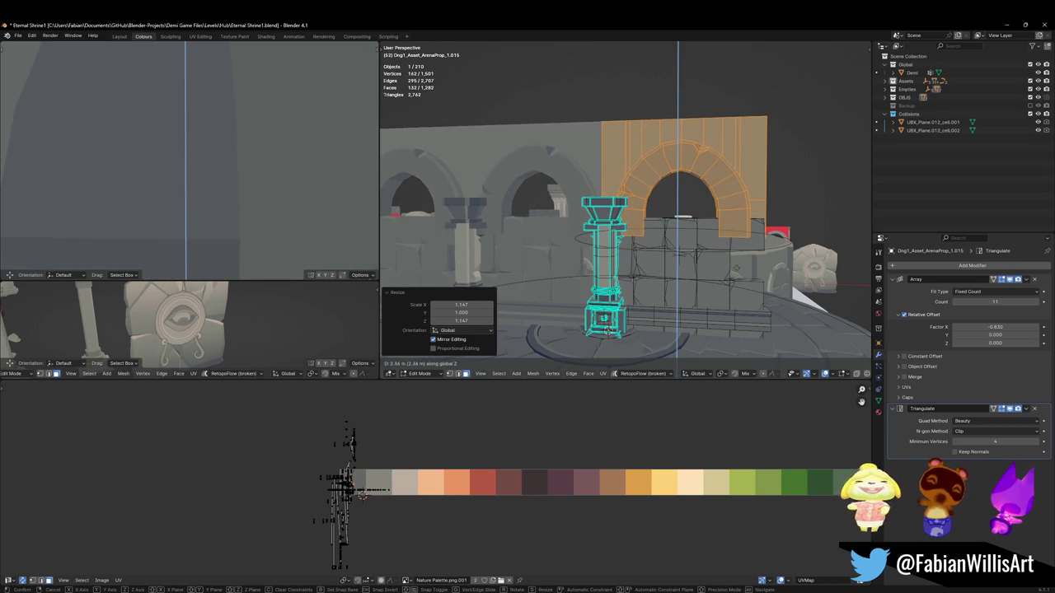
left_click(682, 253)
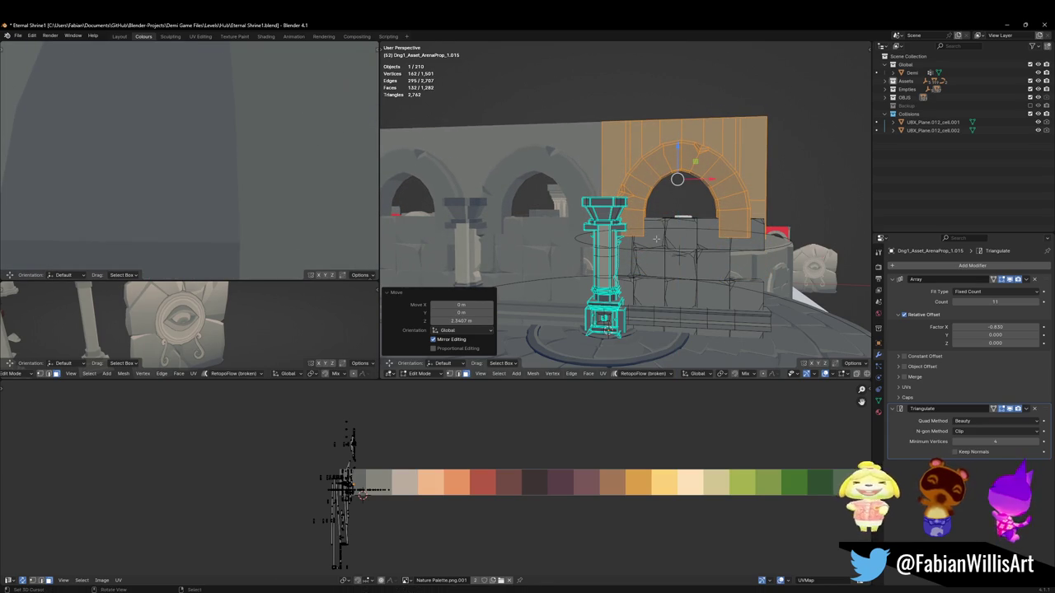
Step: Minimize Blender and open the DEMO Final Dungeon Pass file from Desert Assets
middle_click_drag(606, 266, 661, 260)
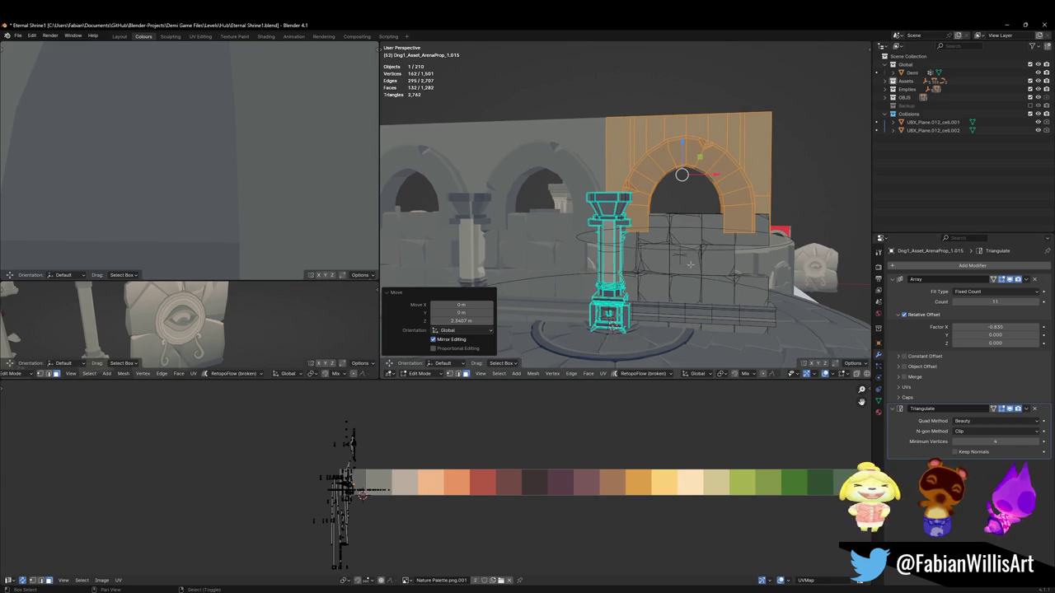
left_click(1006, 25)
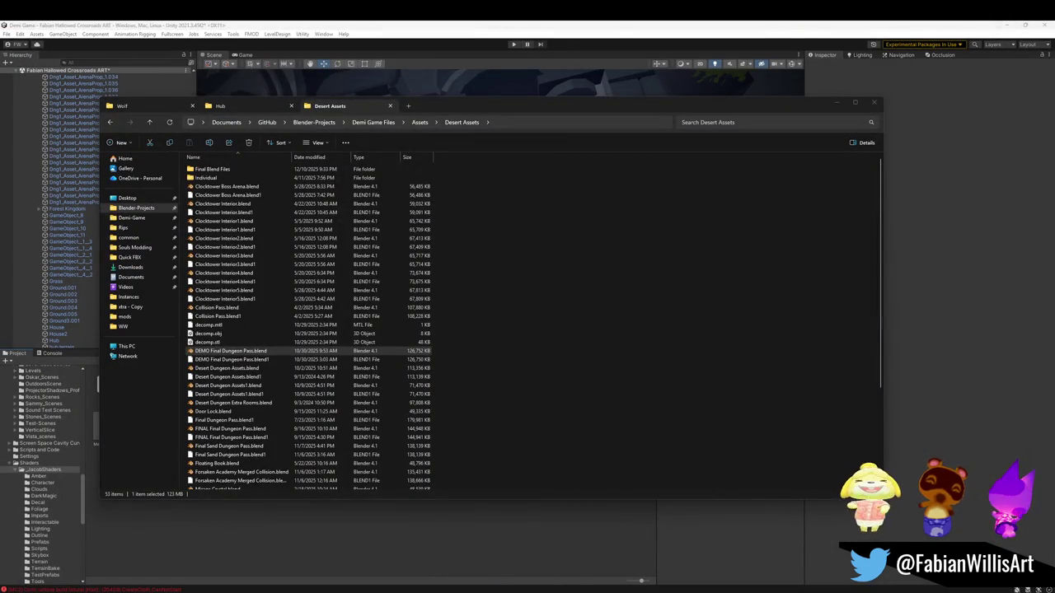
left_click(854, 556)
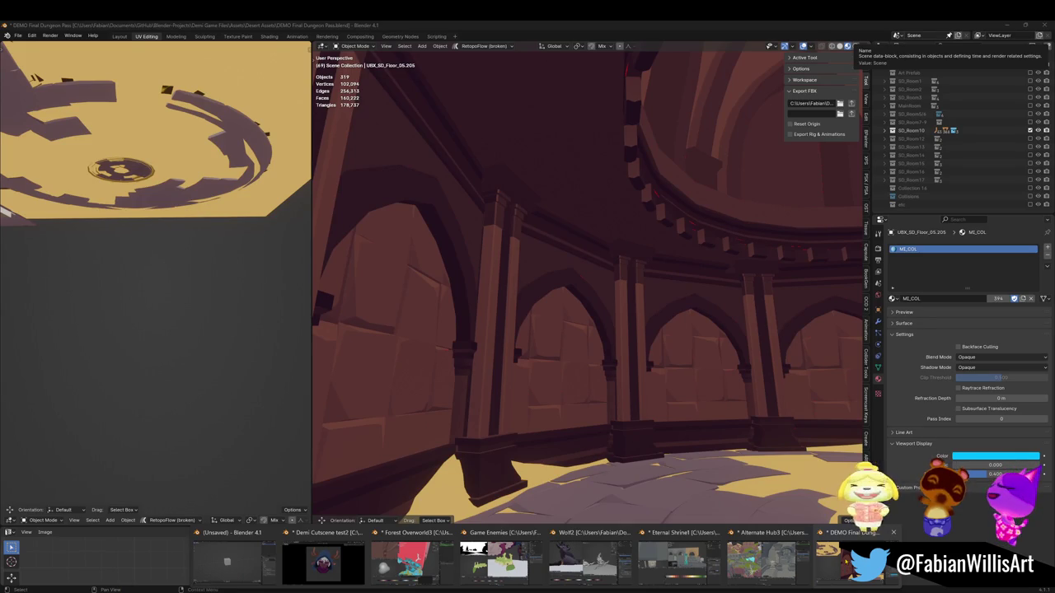
Step: Minimize the DEMO Final Dungeon Pass file and restore the Eternal Shrine1 window
left_click(853, 561)
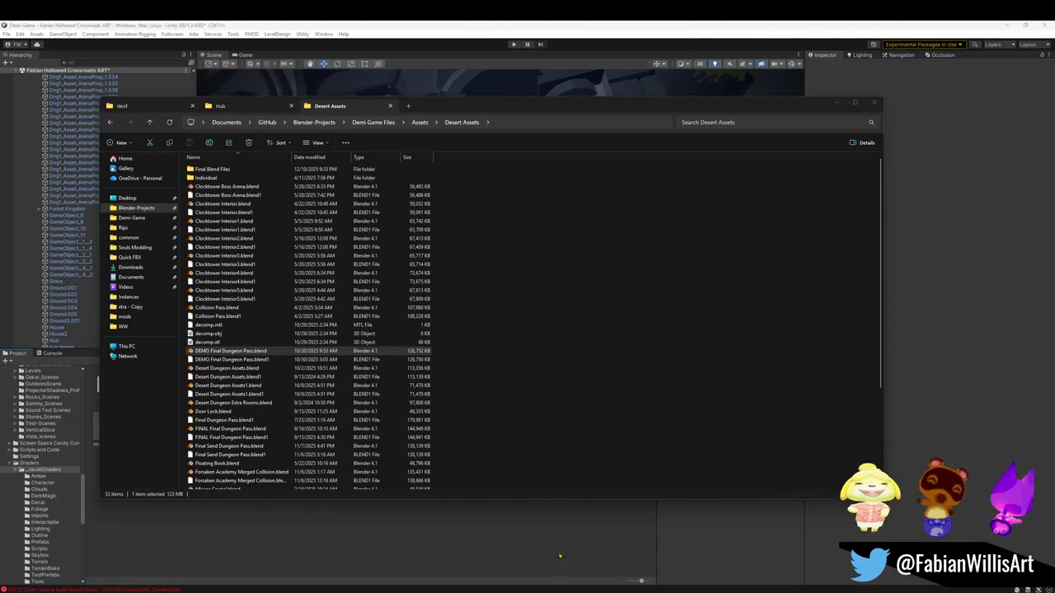
mouse_move(762, 561)
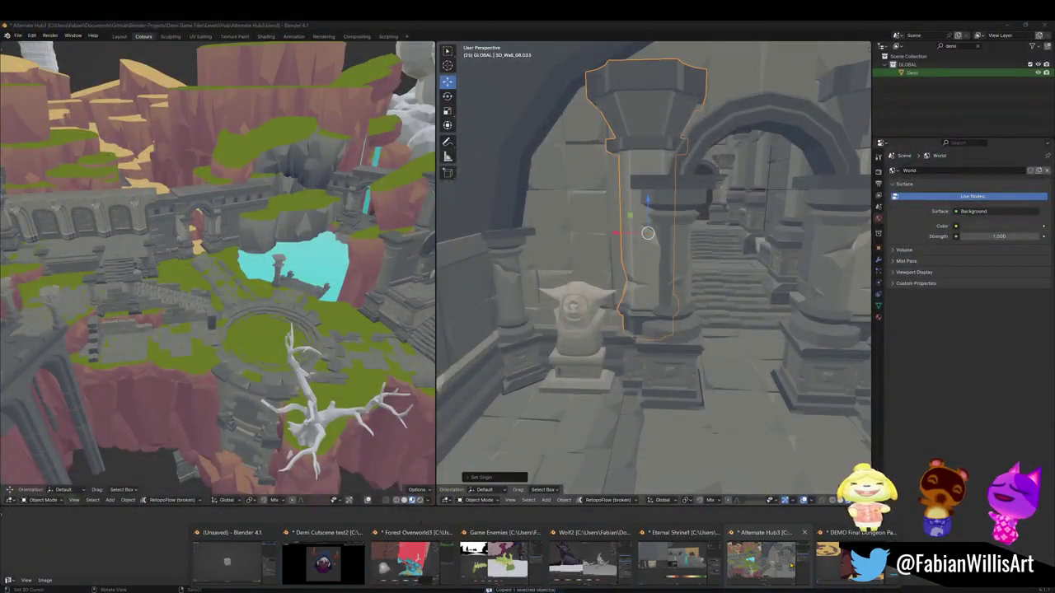
left_click(676, 558)
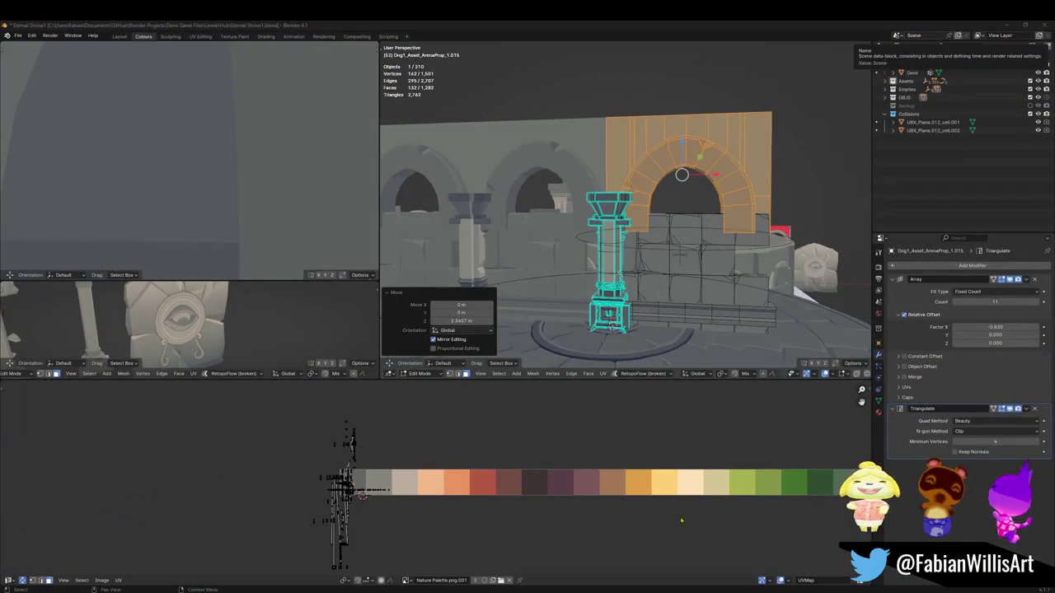
Step: Delete the pillar's base box and further linked pillar geometry
scroll(695, 279, "up", 3)
middle_click_drag(676, 247, 695, 279)
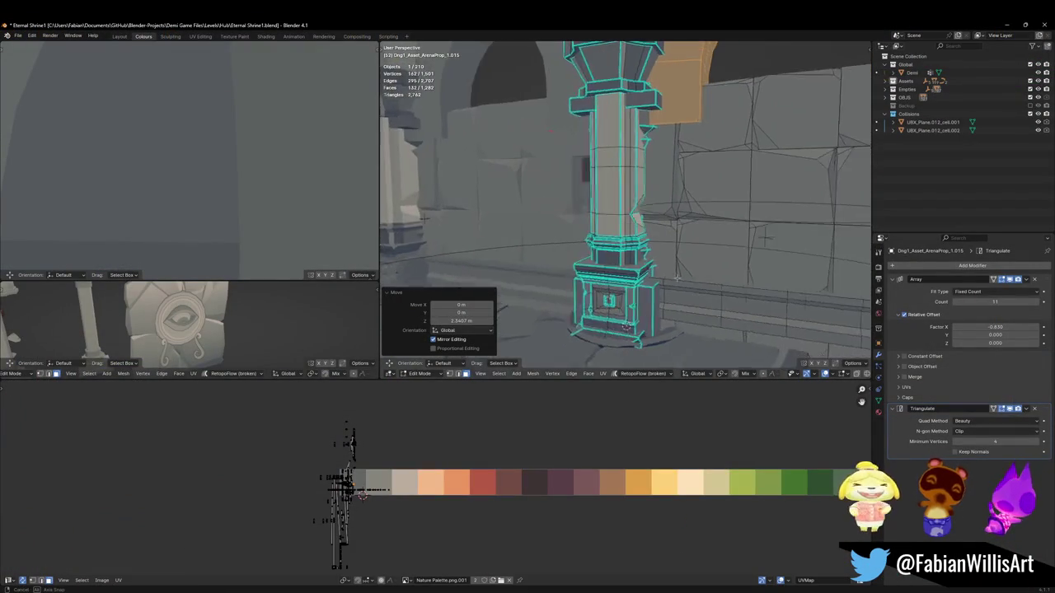
scroll(695, 278, "down", 2)
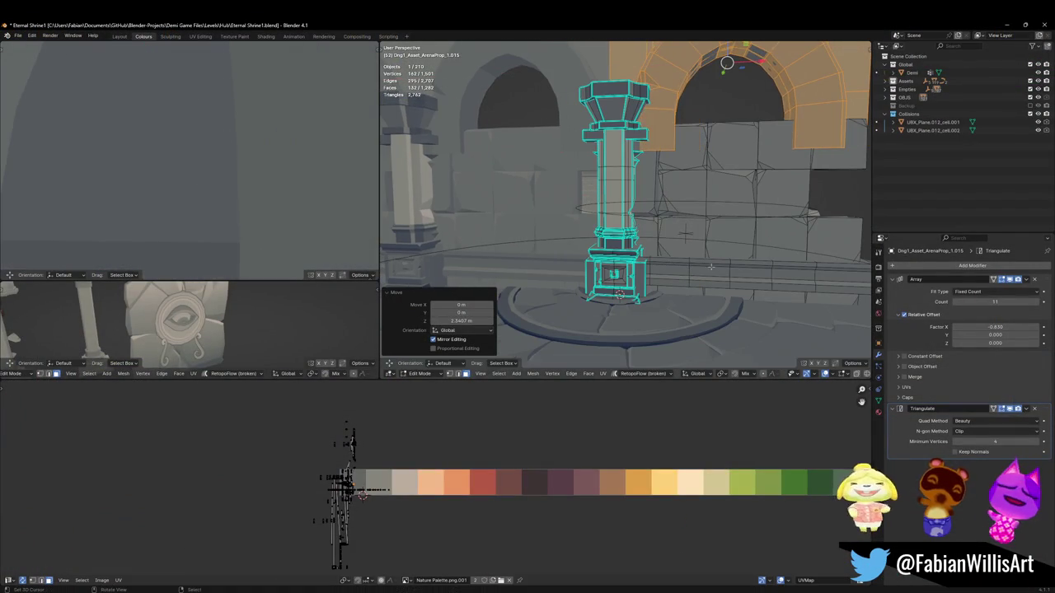
left_click(682, 273)
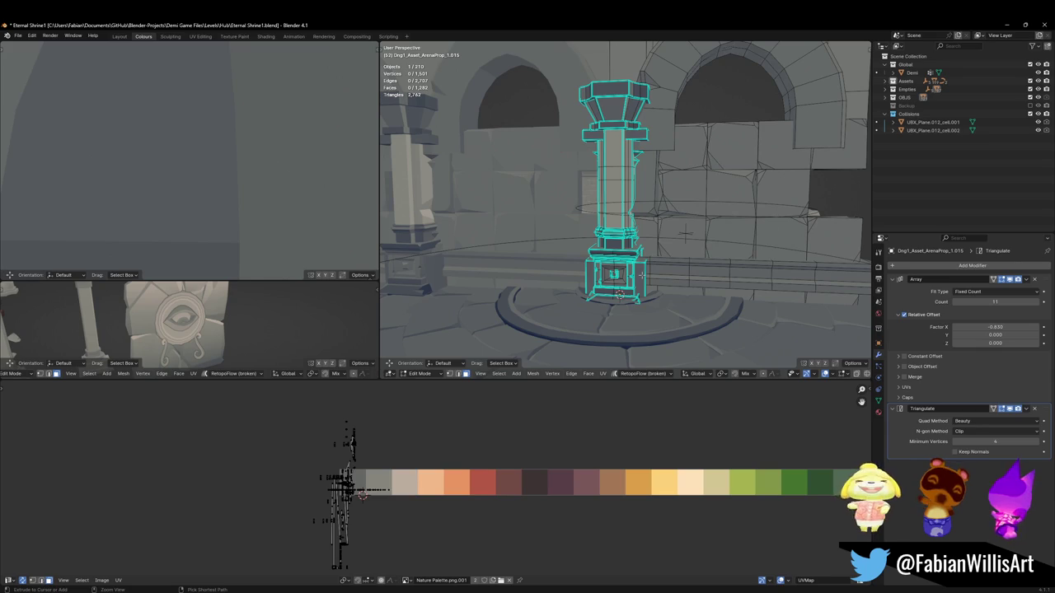
key("l")
key("x")
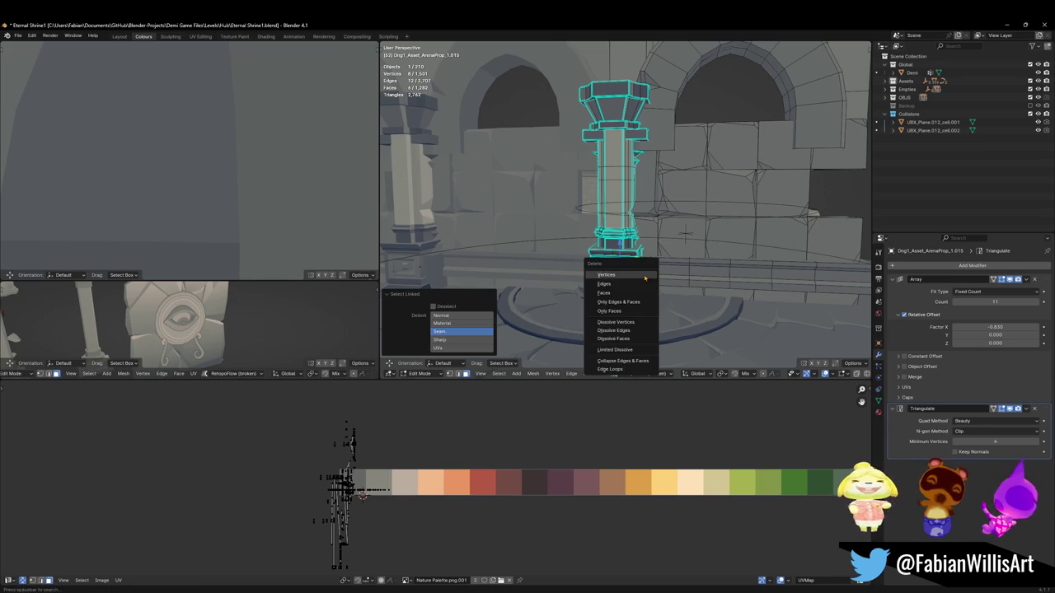
left_click(651, 272)
mouse_move(651, 272)
middle_mouse_down()
mouse_move(699, 274)
mouse_move(660, 275)
middle_mouse_up()
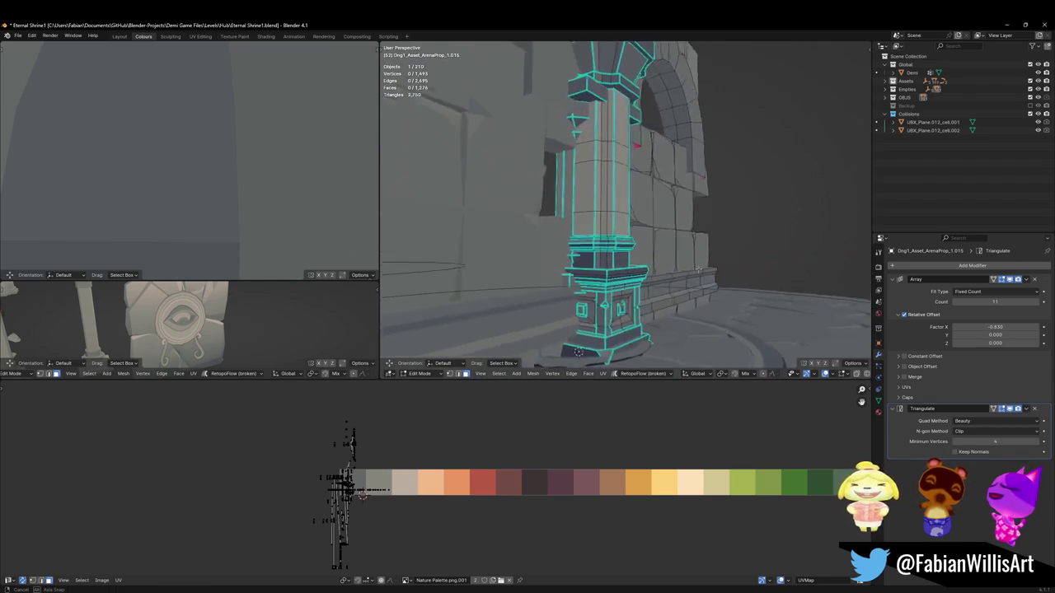
key("l")
key("x")
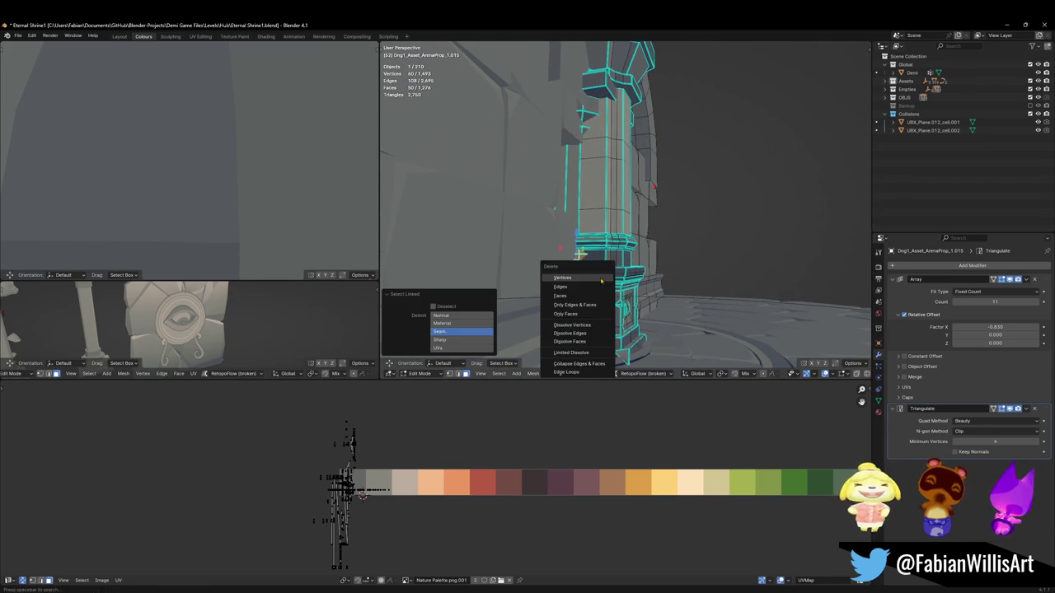
left_click(575, 274)
Step: Hide and then unhide the pillar shaft after cancelling a knife cut
mouse_move(575, 274)
middle_mouse_down()
mouse_move(623, 273)
mouse_move(604, 263)
middle_mouse_up()
key("k")
key("Escape")
key("l")
key("h")
key("alt+h")
Step: Hide the arch and pick out the square inset on the pillar base
middle_click_drag(612, 212, 613, 235)
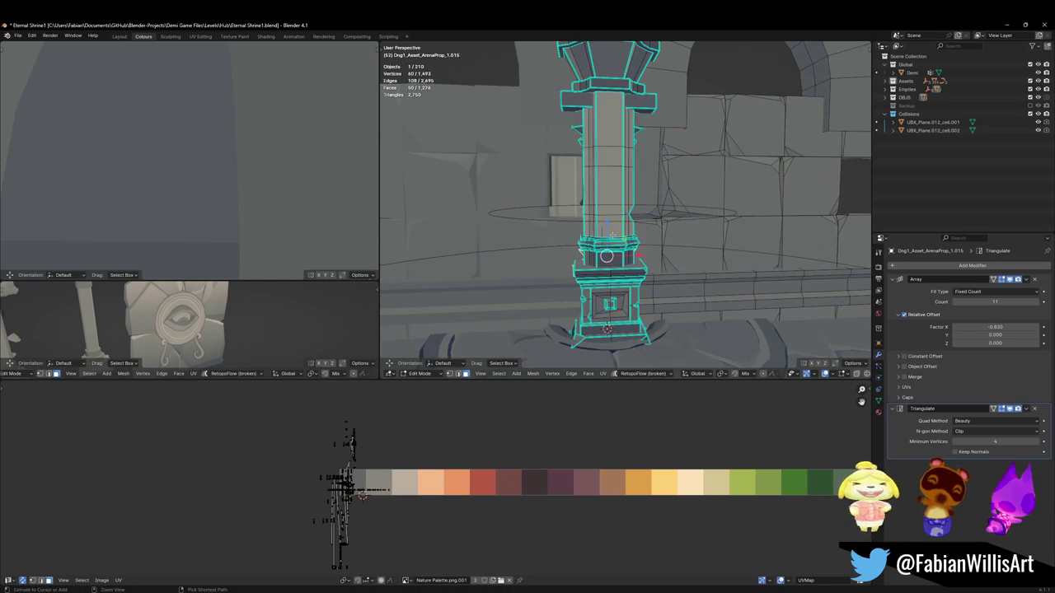
key("h")
key("a")
key("alt+a")
key("l")
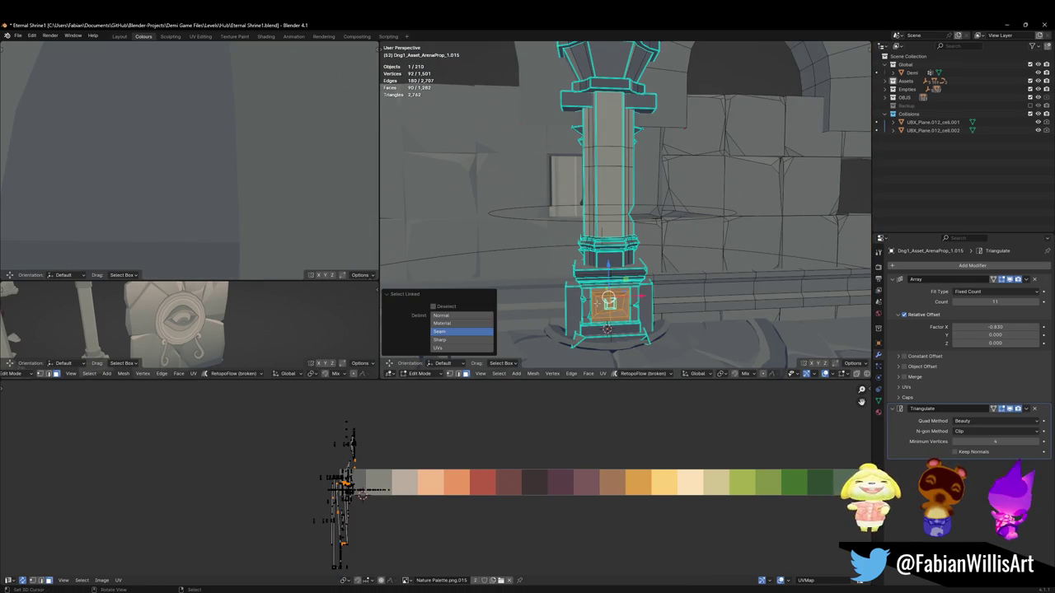
key("alt+a")
key("l")
key("alt+a")
Step: Hide the pillar's lower strip and outer shaft to expose the inner shaft
key("l")
key("h")
key("l")
key("h")
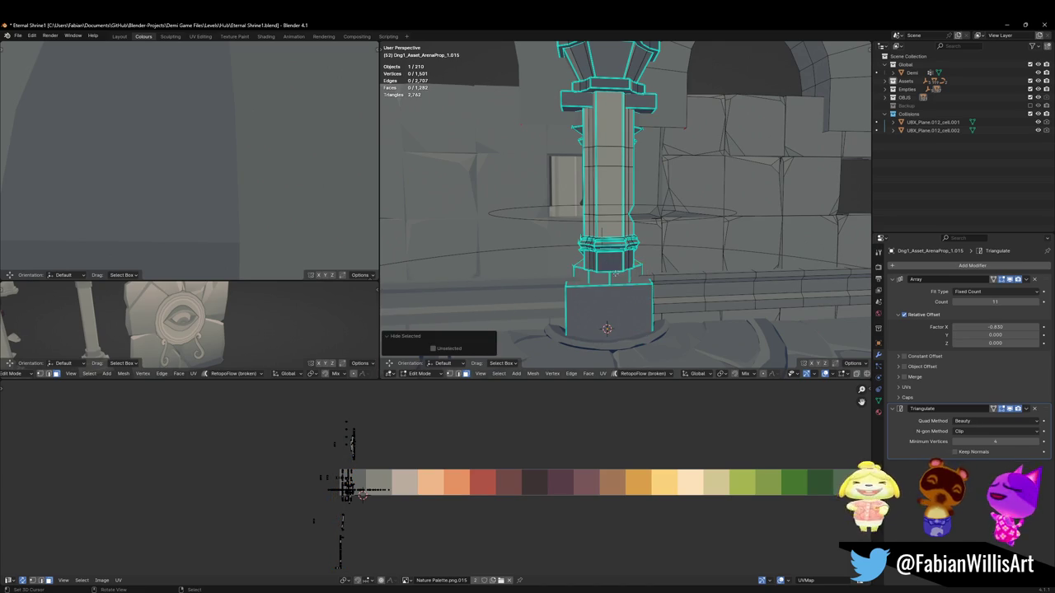
key("ctrl+z")
key("ctrl+z")
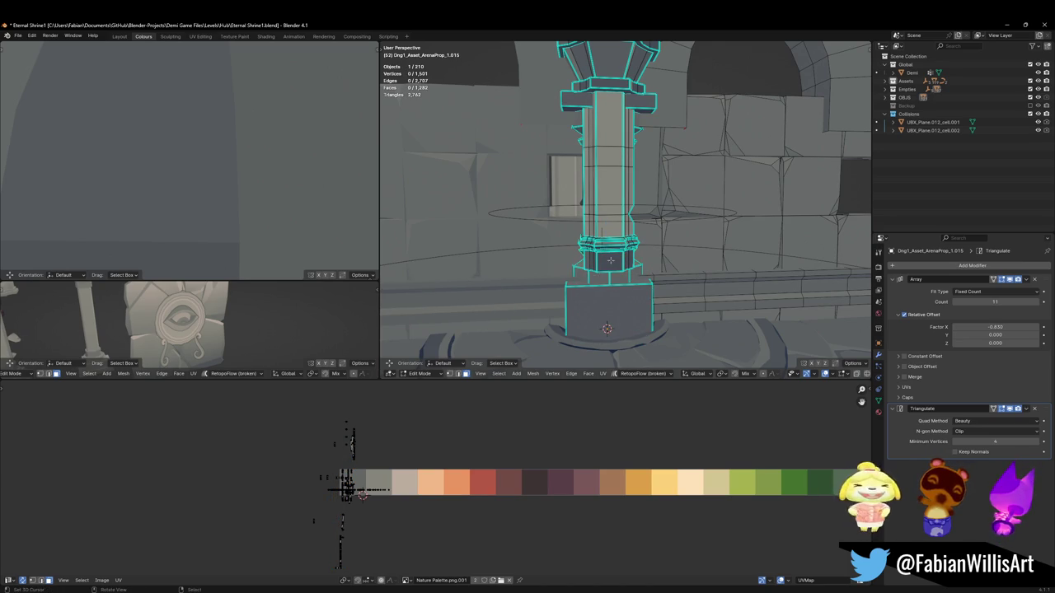
key("l")
key("h")
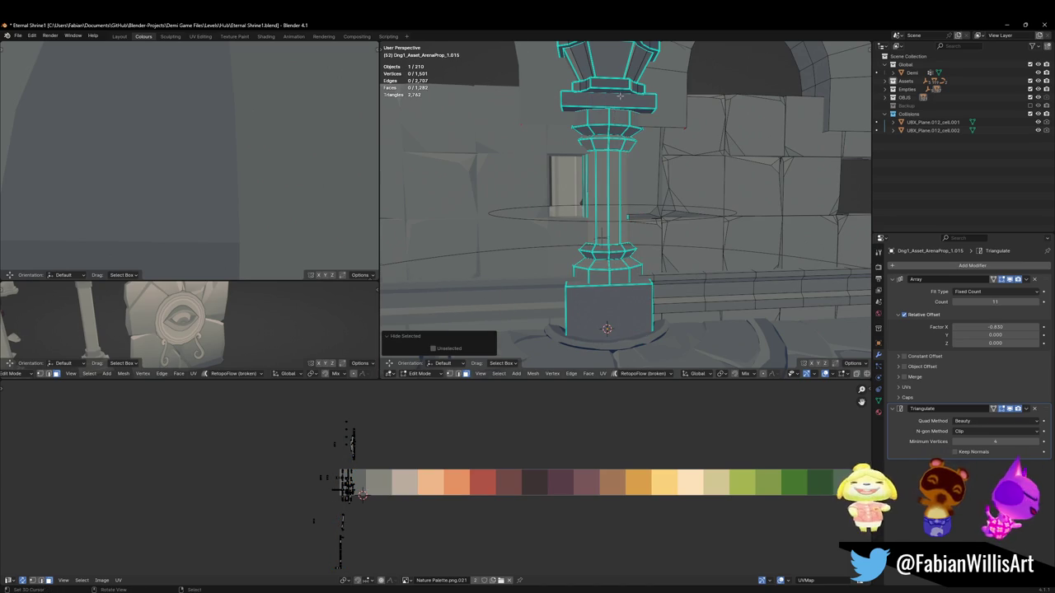
Step: Delete the pillar's top ornament, leaving a flat-capped column
scroll(620, 96, "down", 3)
scroll(614, 93, "down", 2)
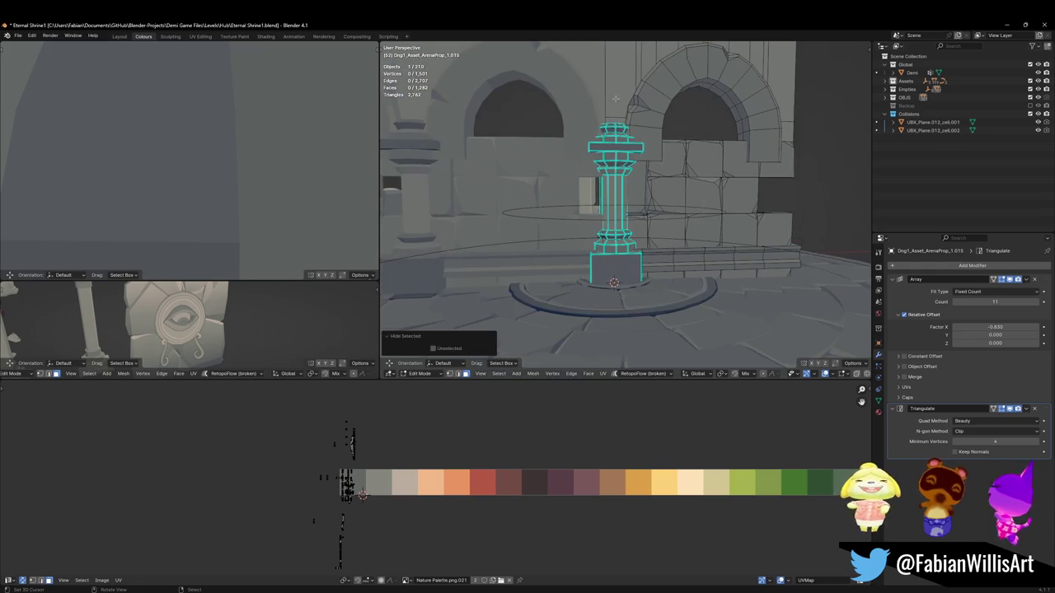
key("l")
key("x")
left_click(610, 139)
mouse_move(610, 138)
middle_mouse_down()
mouse_move(661, 270)
mouse_move(618, 290)
middle_mouse_up()
scroll(662, 269, "up", 2)
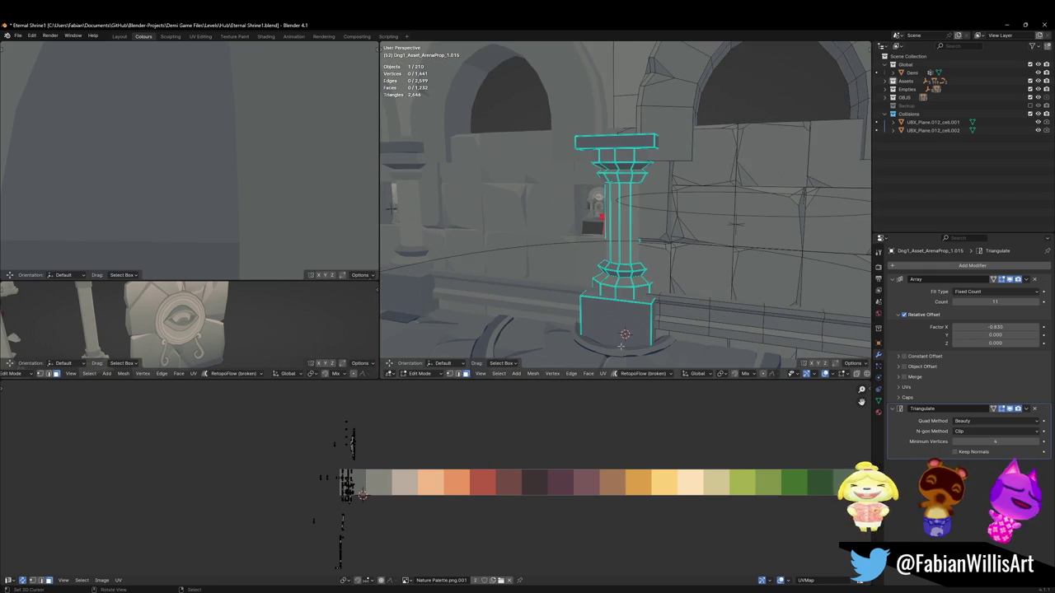
Step: Select the pillar, slide it along X, and place a duplicate beside it along X
key("l")
key("l")
key("l")
key("l")
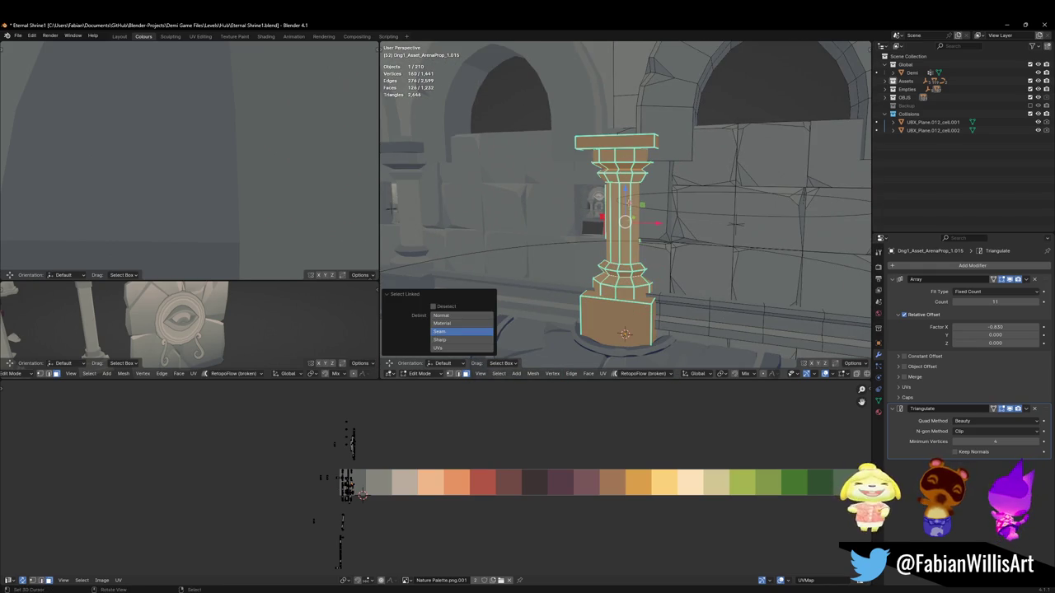
key("g")
key("x")
key("Return")
mouse_move(627, 247)
middle_mouse_down()
mouse_move(659, 247)
mouse_move(626, 247)
mouse_move(647, 250)
mouse_move(630, 266)
middle_mouse_up()
key("shift+d")
key("x")
key("Return")
Step: Frame the pillar and nudge it along the Y axis
key("Tab")
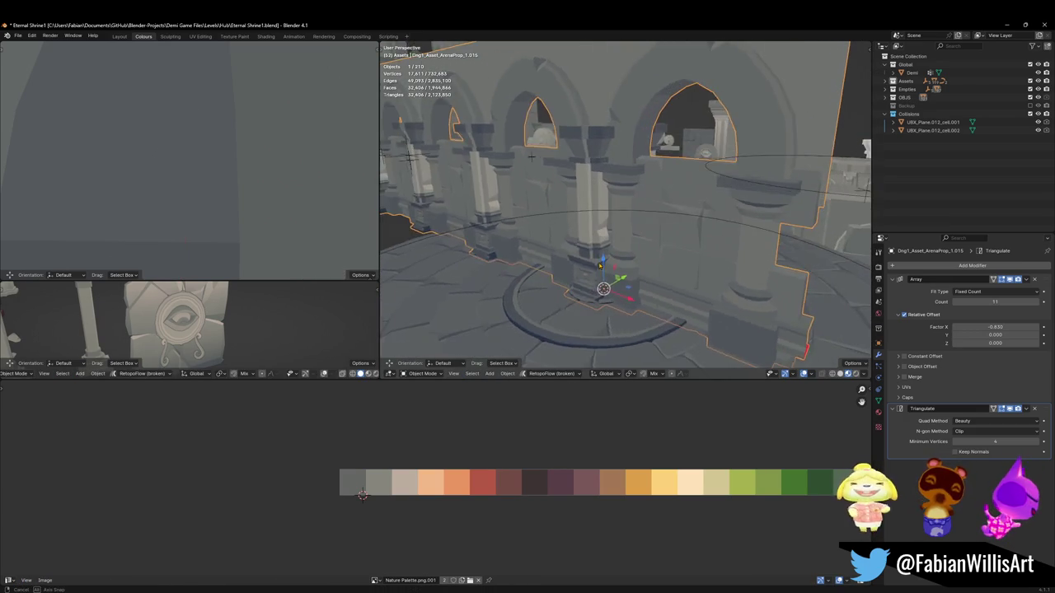
key("Tab")
key("KP_Decimal")
middle_click_drag(630, 266, 667, 264)
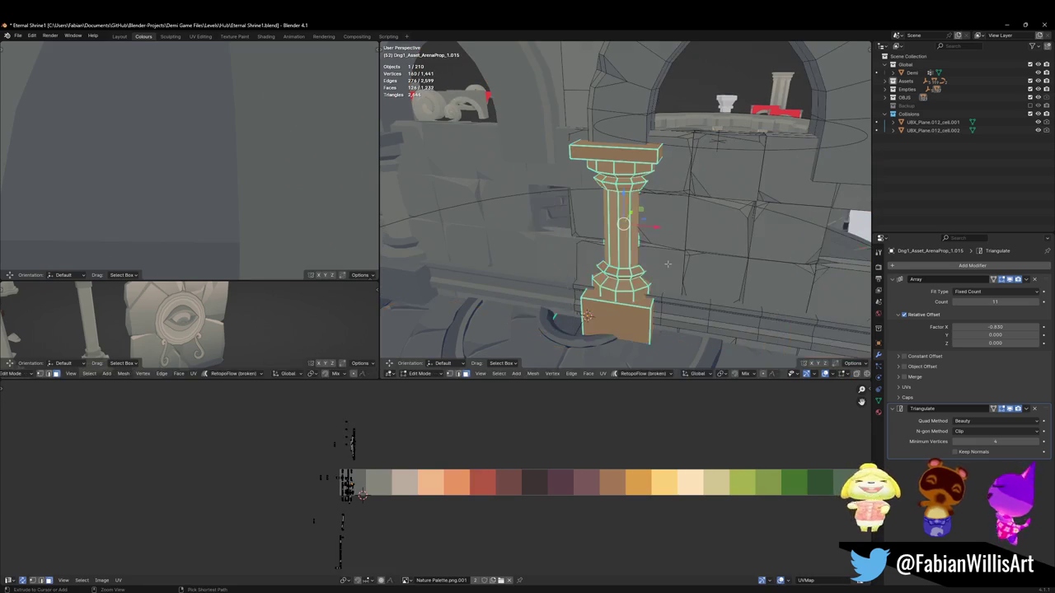
key("g")
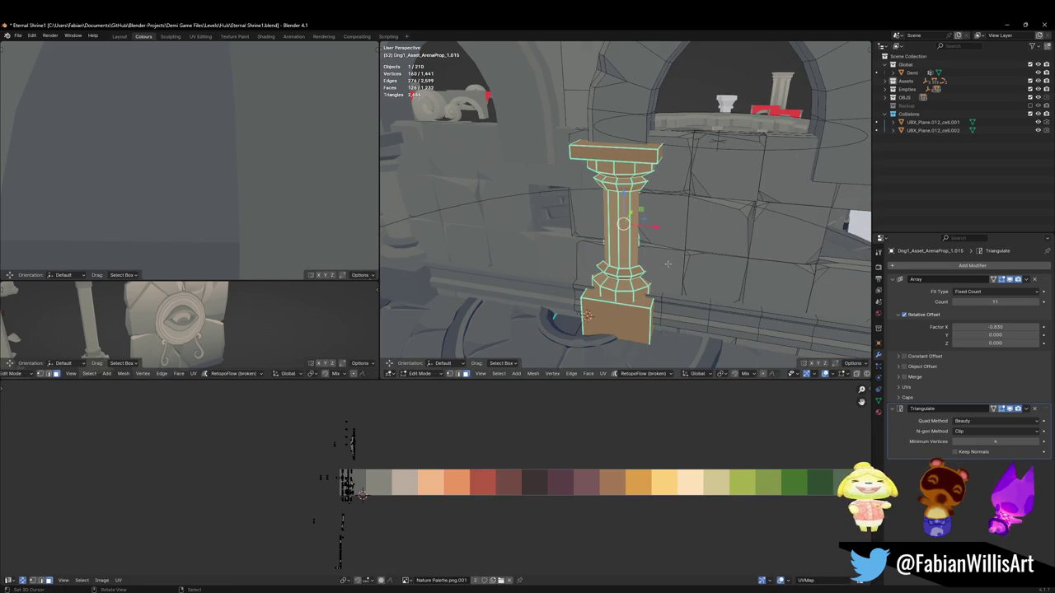
key("y")
left_click(659, 272)
Step: Place a second pillar copy along X, then clear the selection
middle_click_drag(659, 272, 589, 321)
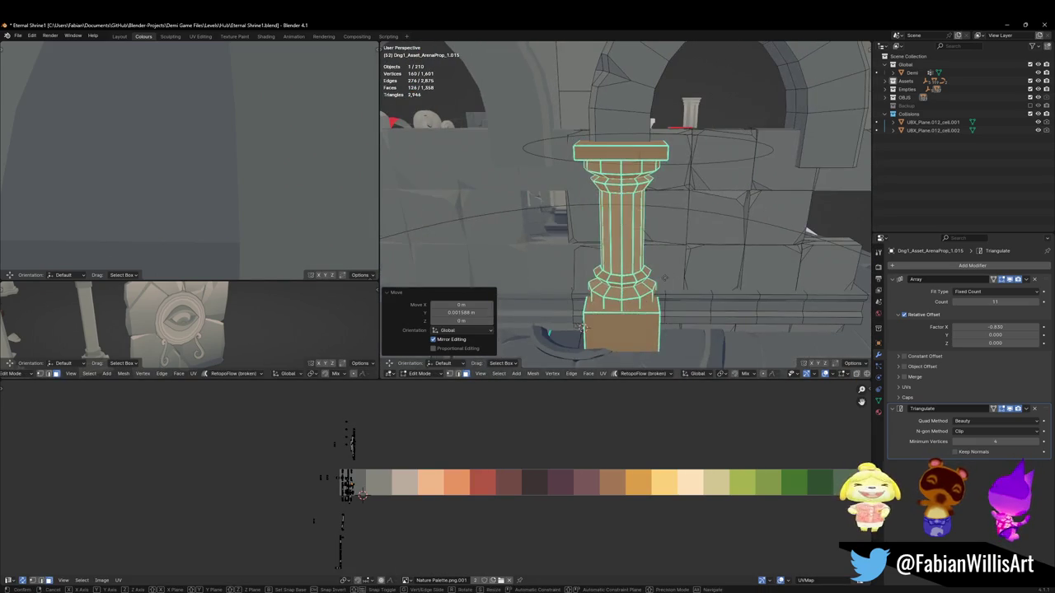
key("shift+d")
key("x")
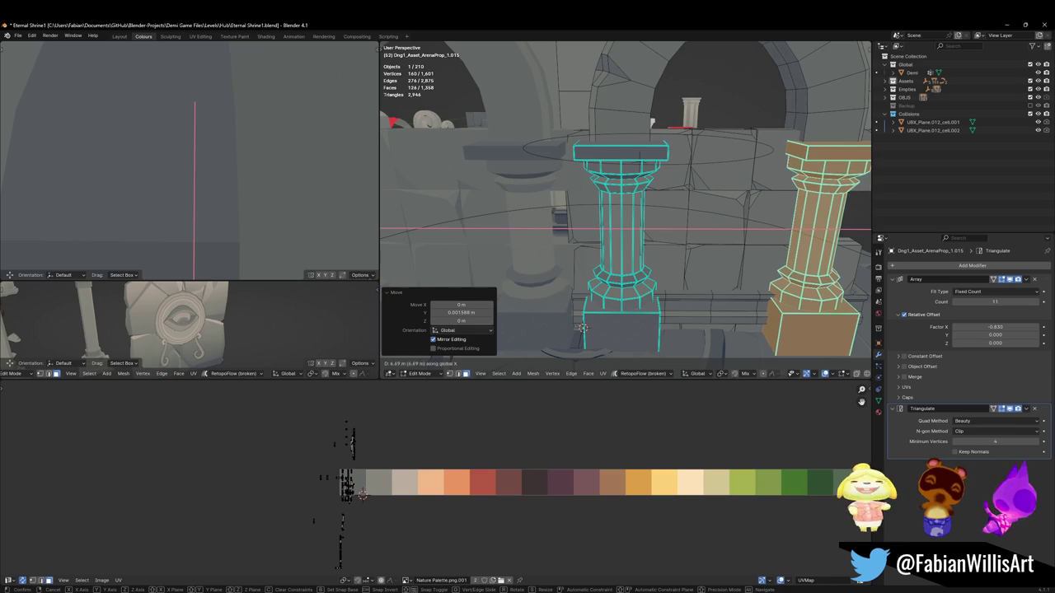
left_click(582, 328)
mouse_move(582, 328)
middle_mouse_down()
mouse_move(584, 240)
mouse_move(643, 262)
mouse_move(571, 228)
middle_mouse_up()
left_click(584, 239)
key("alt+a")
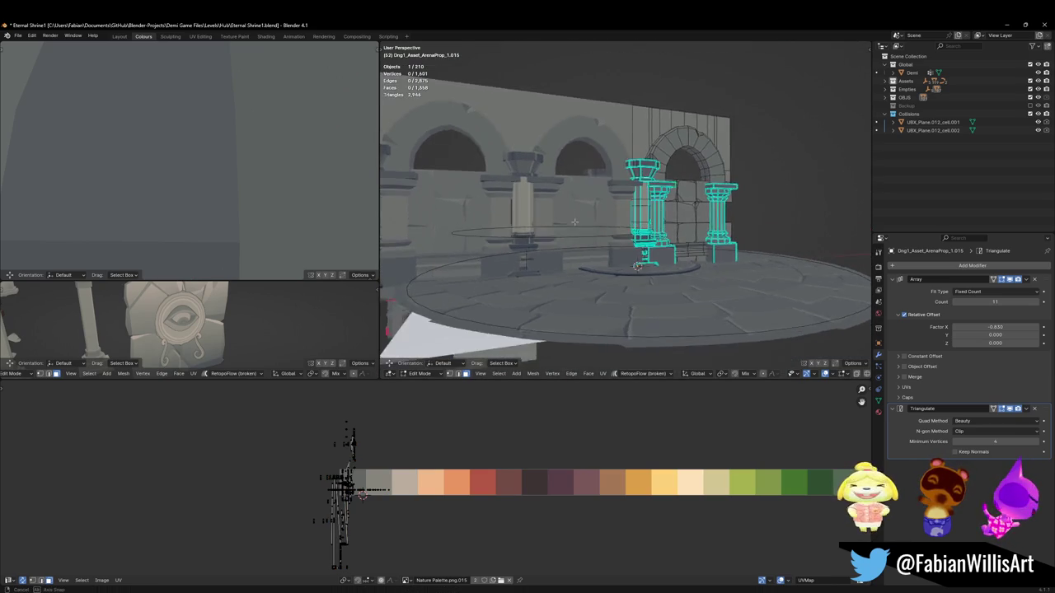
Step: Select the tall pillar's parts and push it back toward the wall along Y
scroll(689, 231, "up", 3)
middle_click_drag(689, 230, 553, 165)
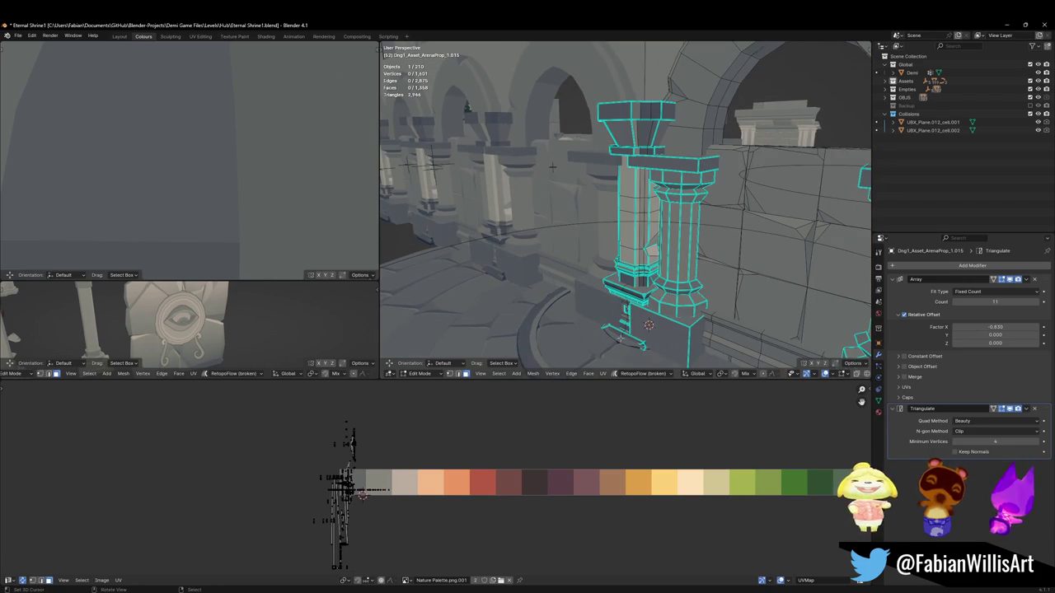
key("l")
key("l")
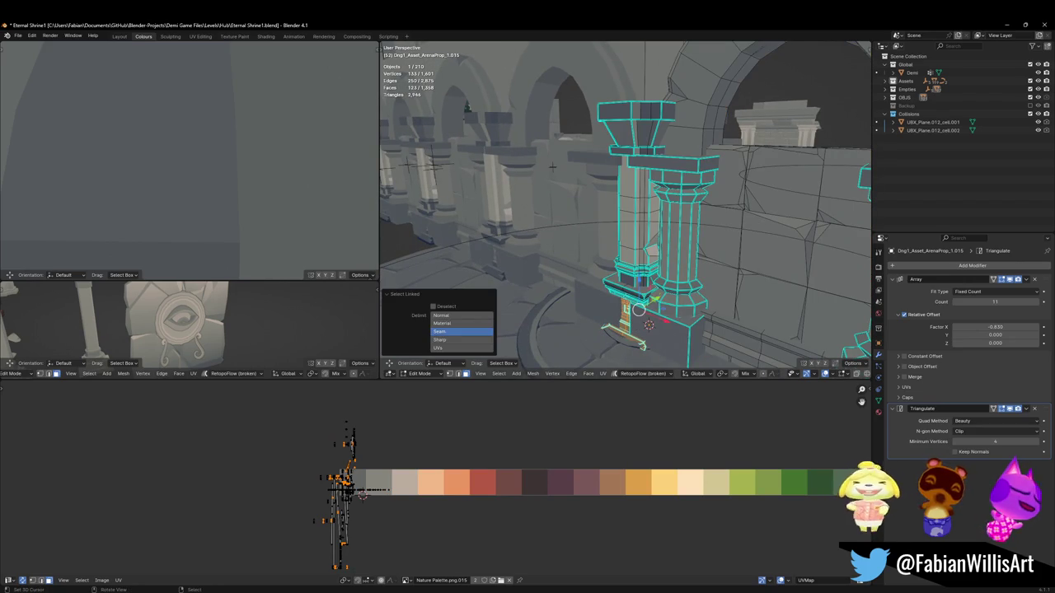
key("l")
key("l")
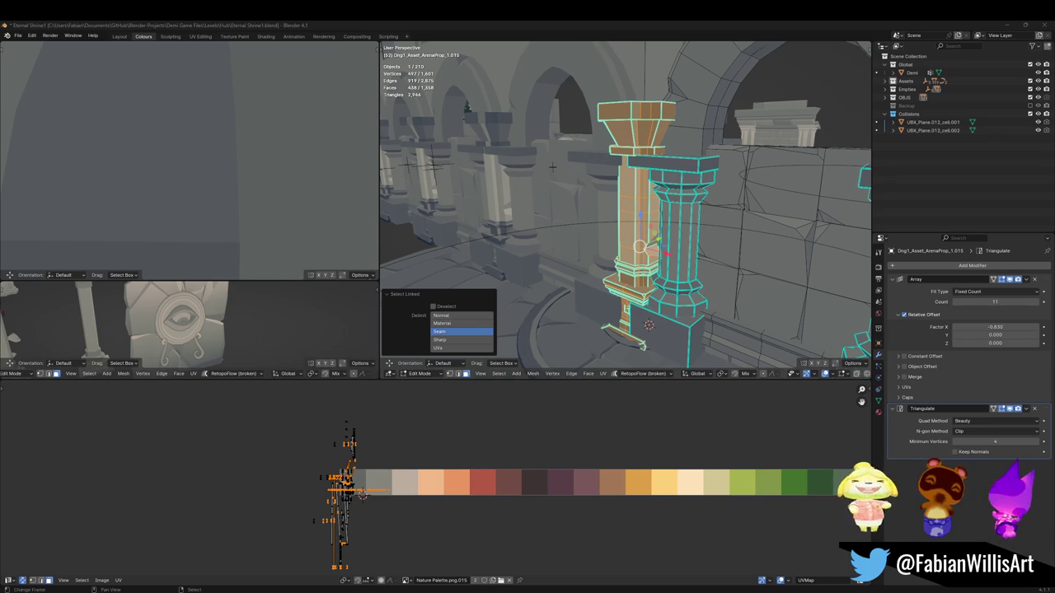
mouse_move(552, 165)
middle_mouse_down()
mouse_move(689, 217)
mouse_move(466, 205)
mouse_move(532, 210)
middle_mouse_up()
scroll(466, 205, "up", 3)
key("alt+z")
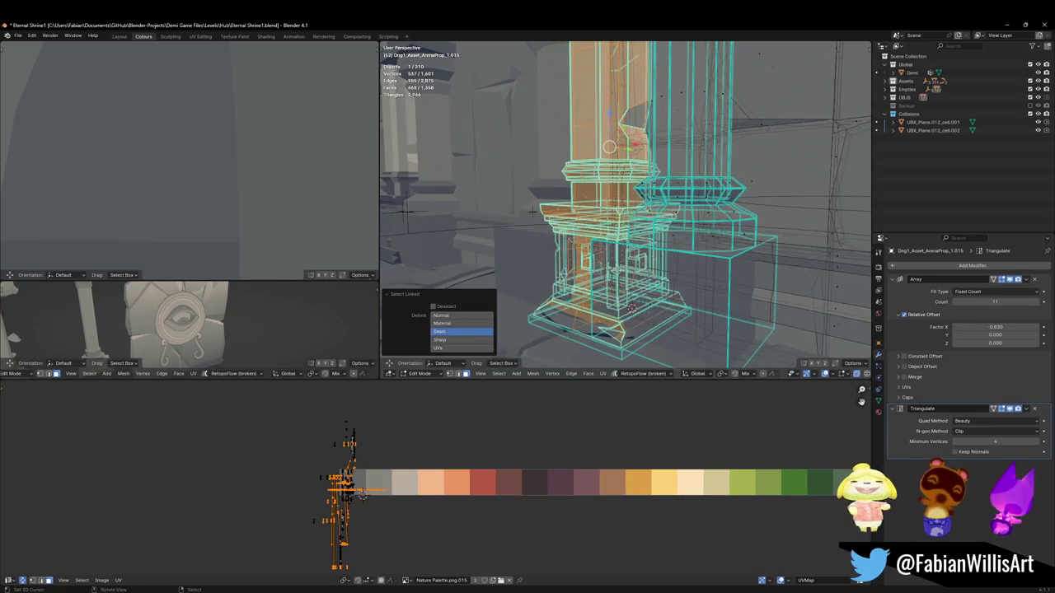
key("alt+z")
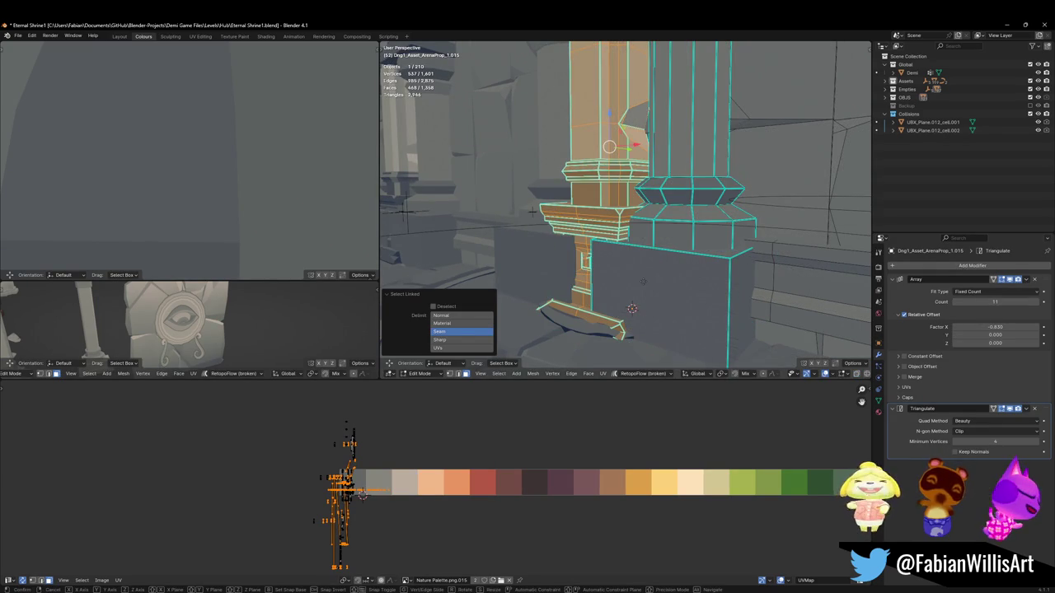
key("g")
key("y")
middle_click_drag(627, 247, 577, 239)
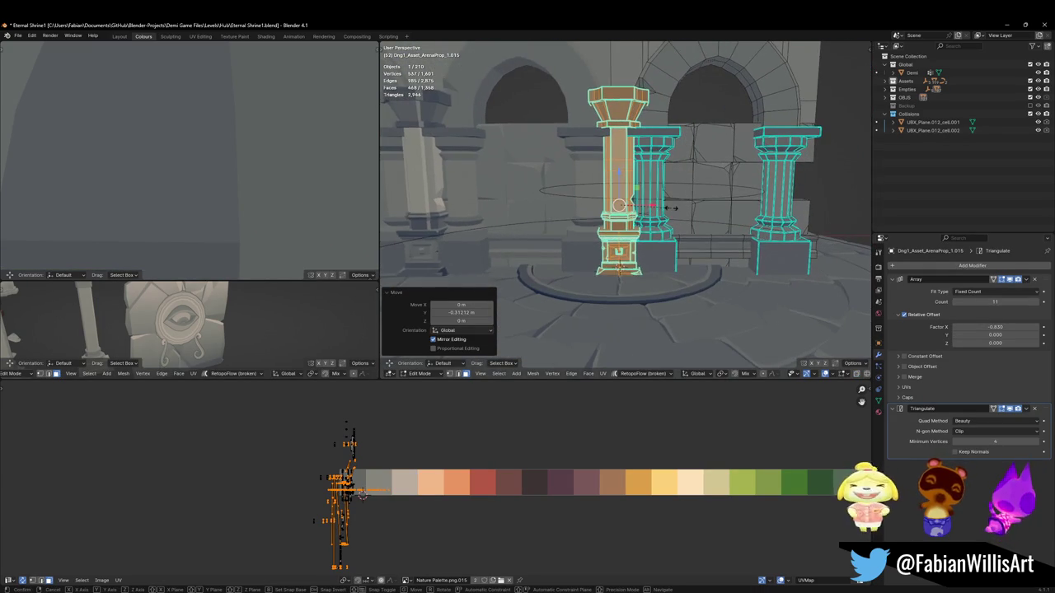
Step: Scale the pillar up to 1.103 and raise it 0.45884 m along Z
key("s")
key("Escape")
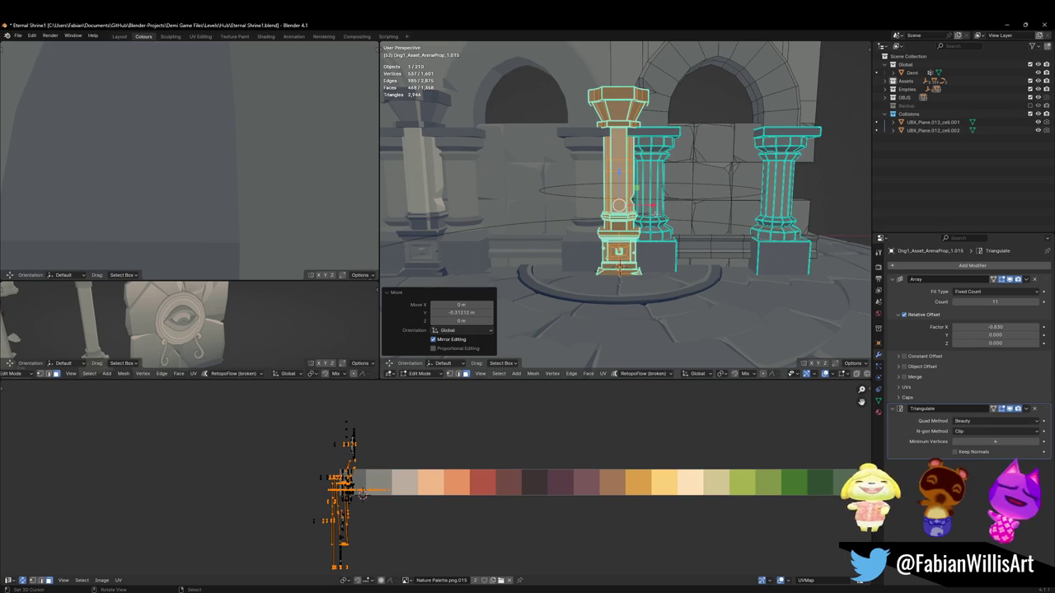
scroll(637, 215, "up", 2)
key("s")
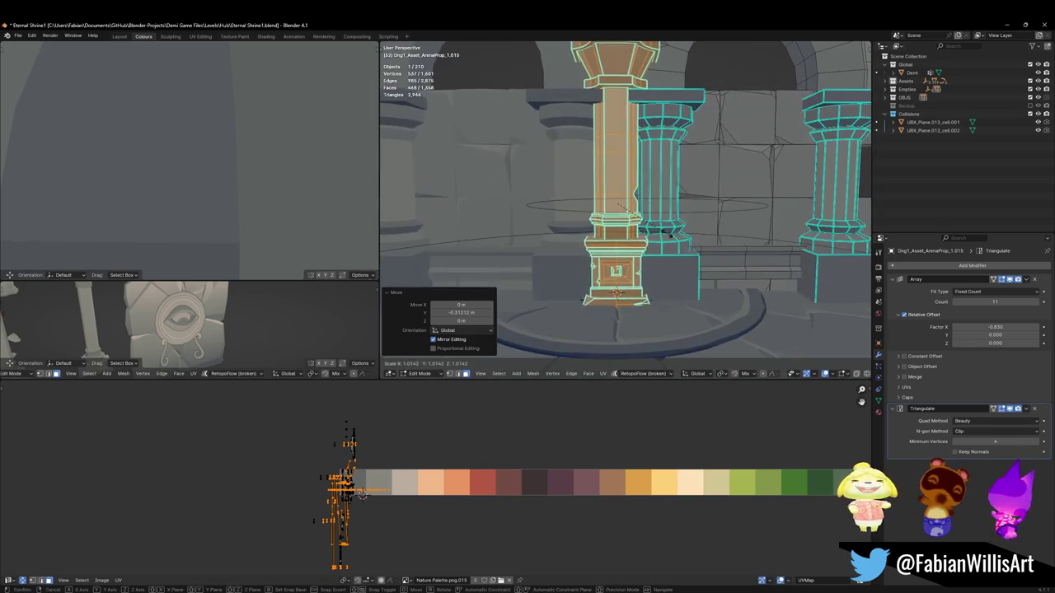
left_click(709, 203)
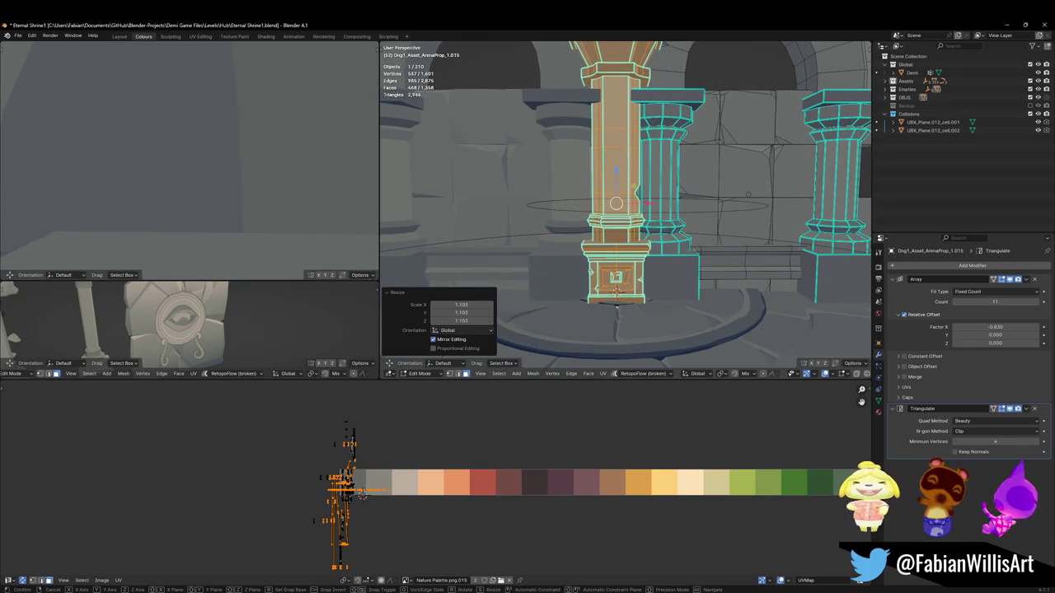
key("g")
key("z")
left_click(741, 214)
mouse_move(741, 214)
middle_mouse_down()
mouse_move(576, 183)
mouse_move(641, 249)
mouse_move(621, 208)
middle_mouse_up()
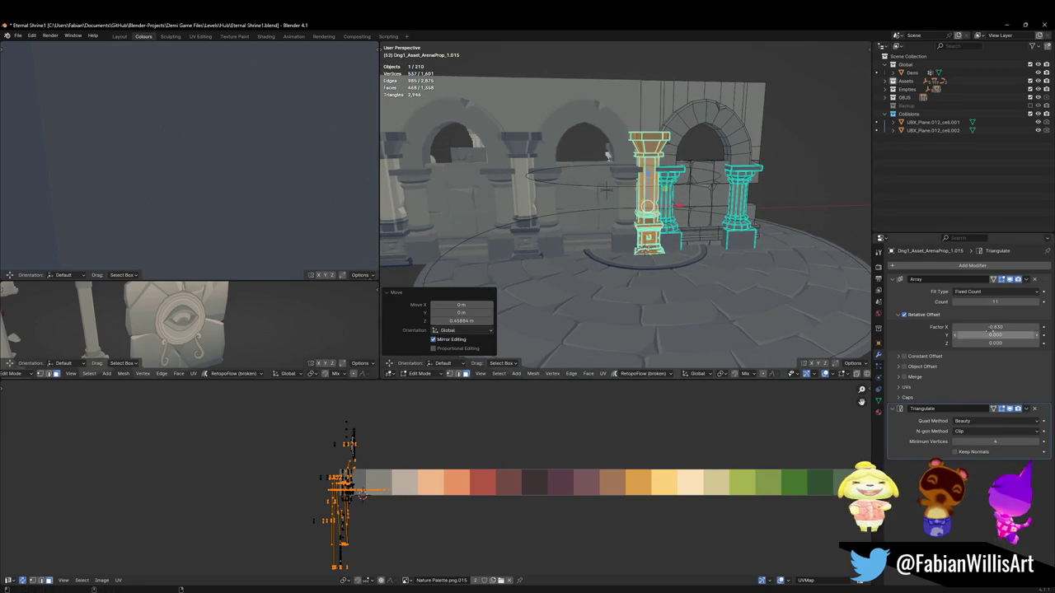
Step: Change the Array modifier's Relative Offset Factor X from -0.830 to -0.790
left_click_drag(996, 326, 1002, 327)
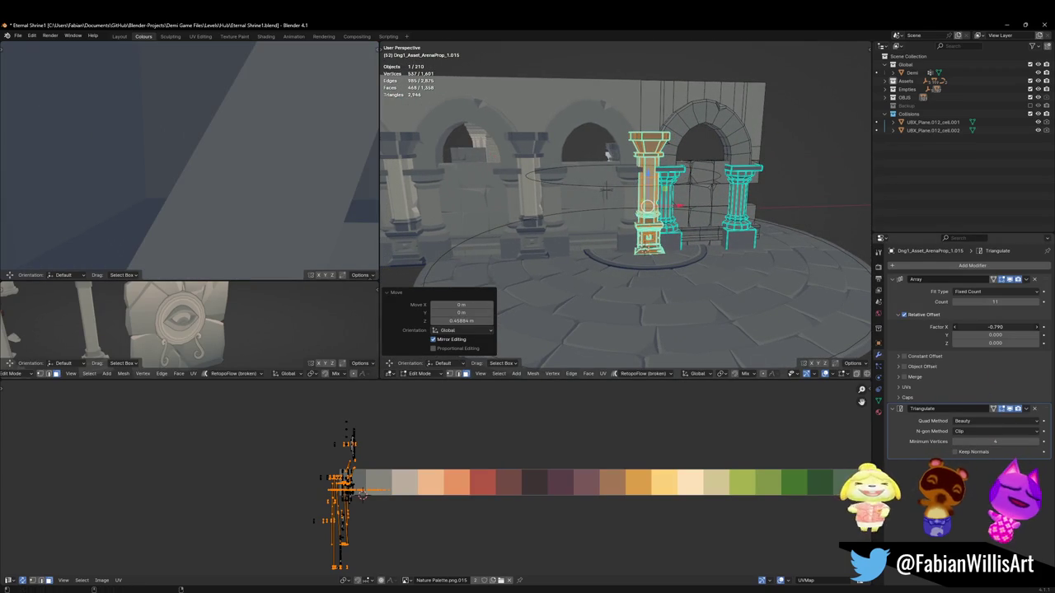
middle_click_drag(606, 191, 614, 195)
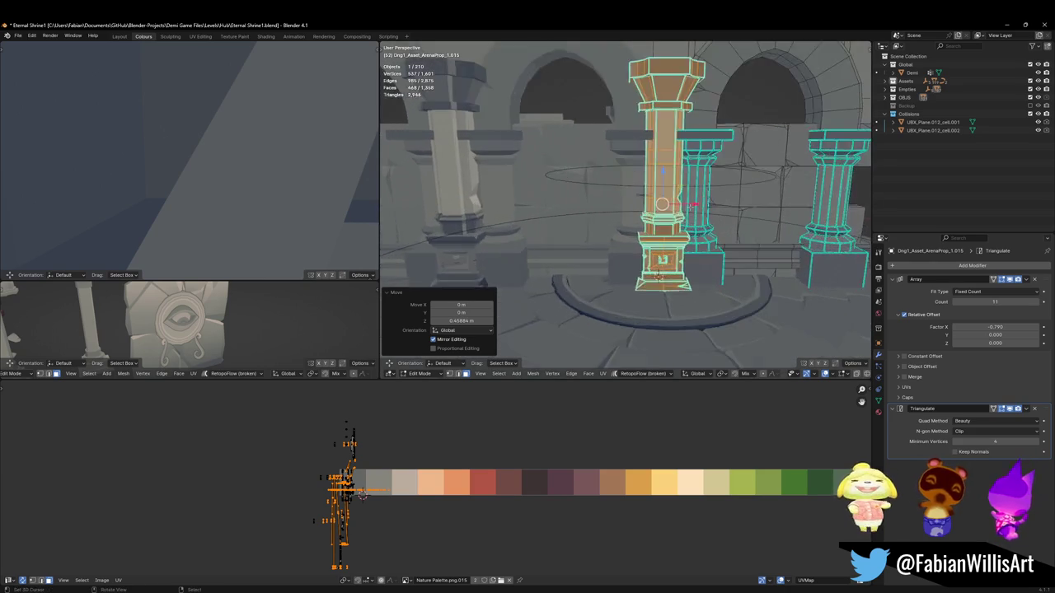
scroll(685, 208, "down", 3)
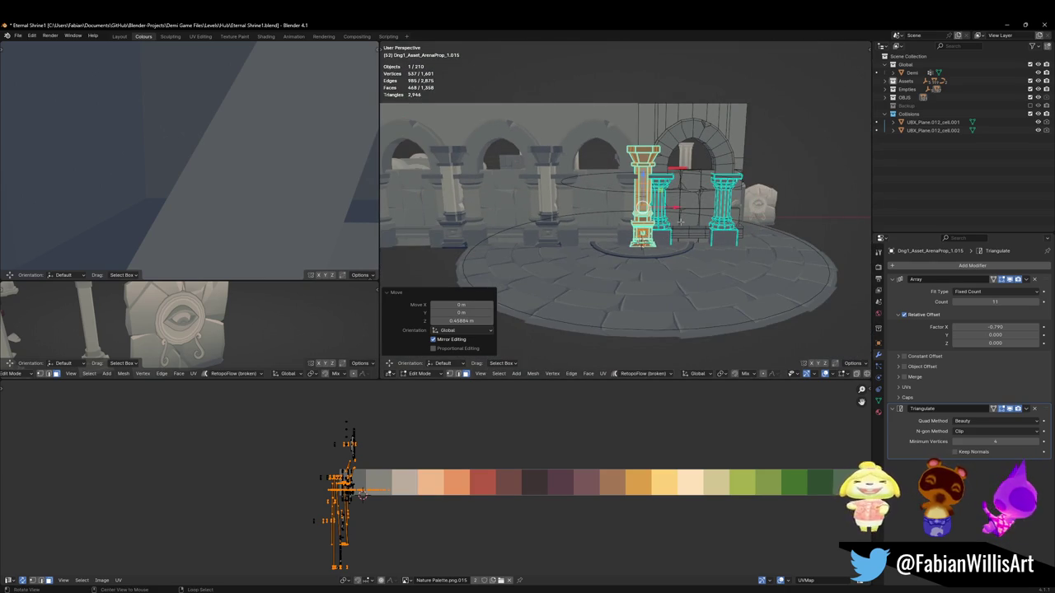
mouse_move(627, 207)
middle_mouse_down()
mouse_move(601, 210)
mouse_move(626, 215)
middle_mouse_up()
scroll(676, 239, "up", 3)
left_click(676, 249)
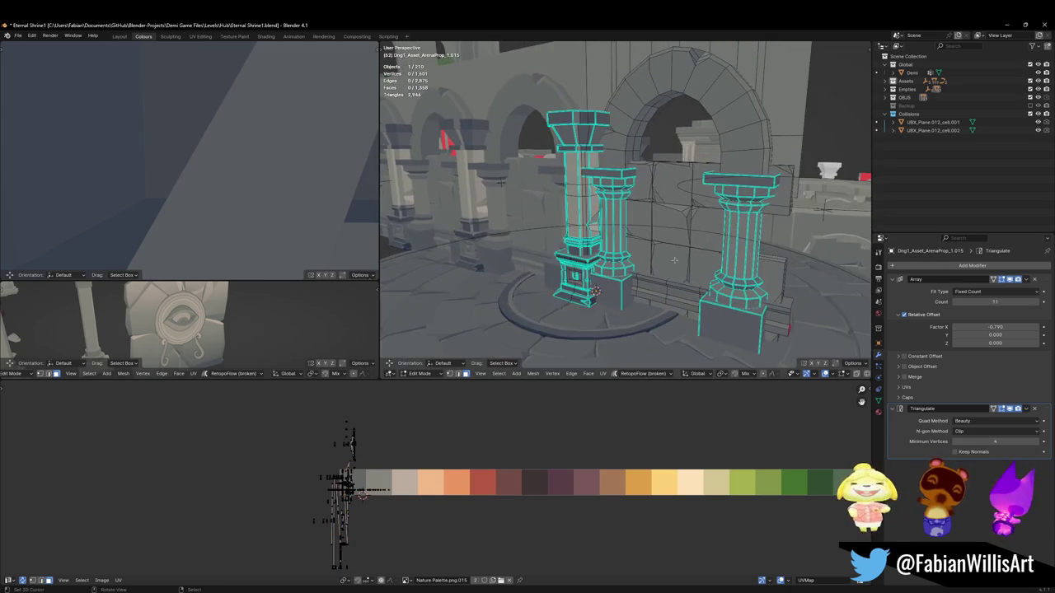
Step: Duplicate the arch's inner fill piece and raise the copy 3.987 m along Z into the arch top
key("l")
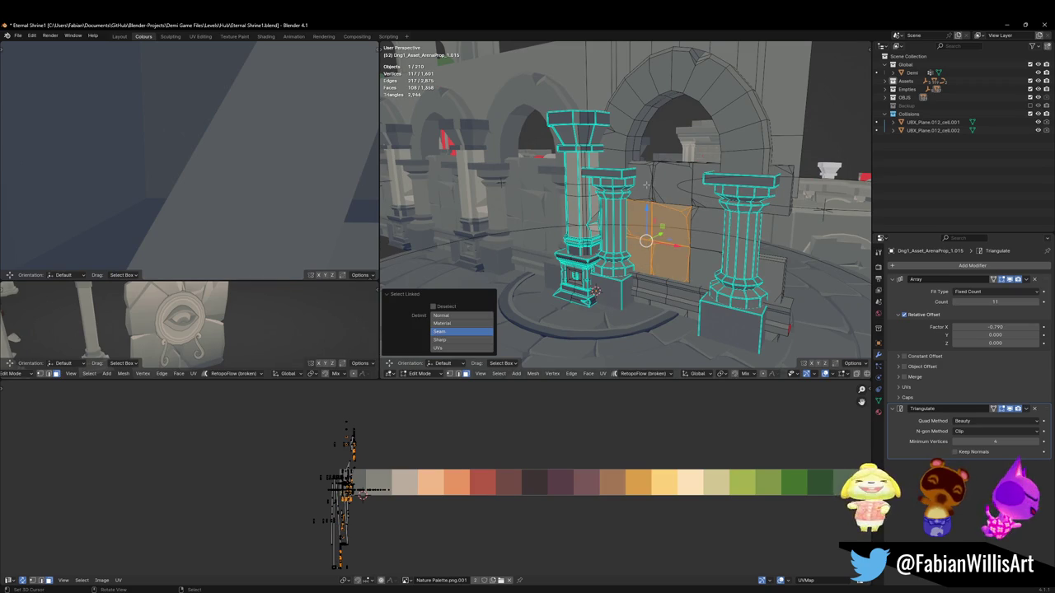
left_click(640, 227)
key("l")
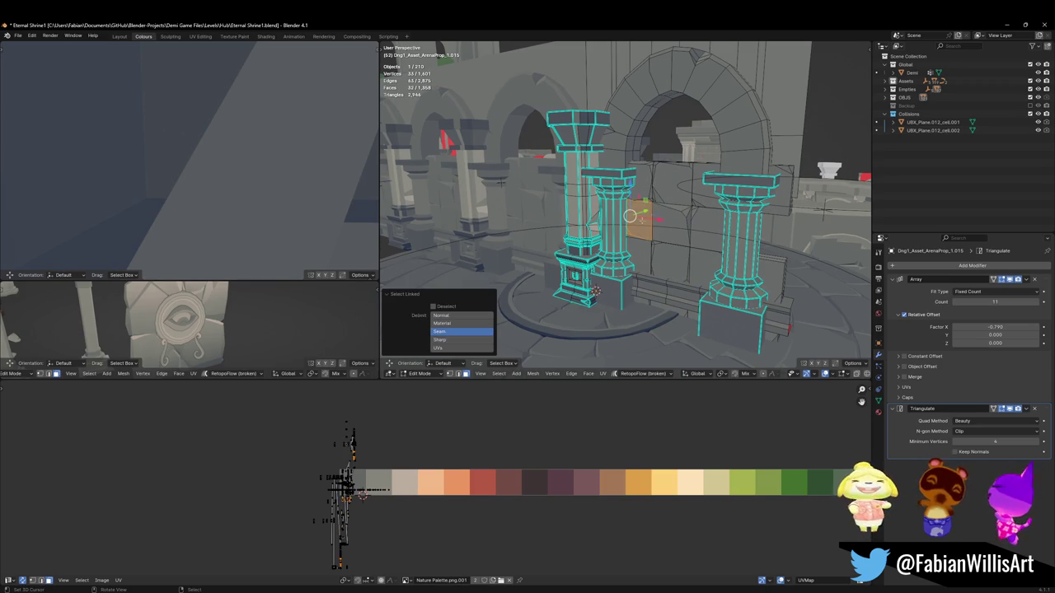
middle_click_drag(595, 290, 614, 290)
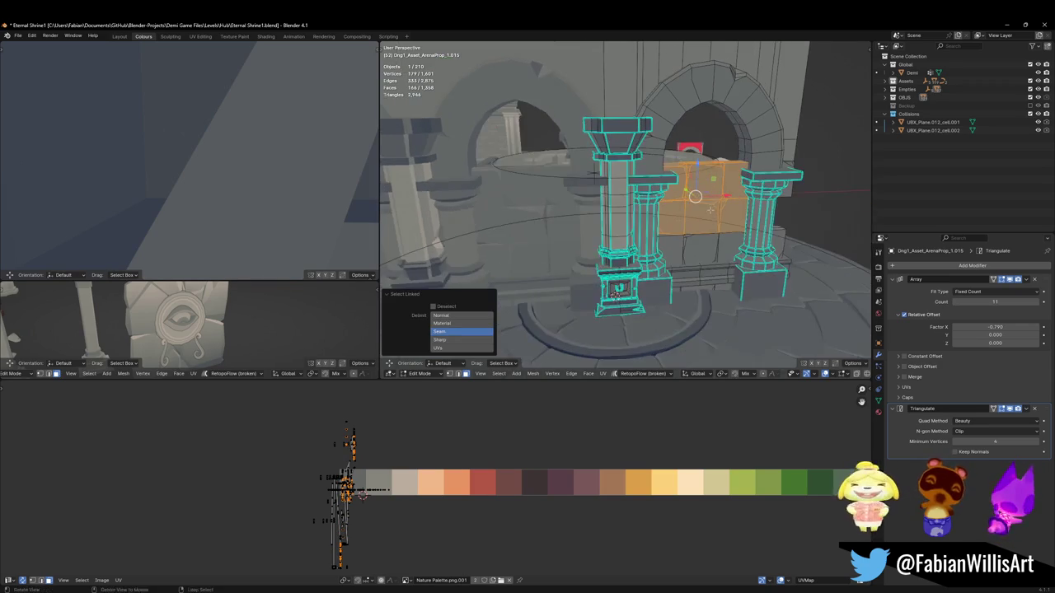
key("g")
key("z")
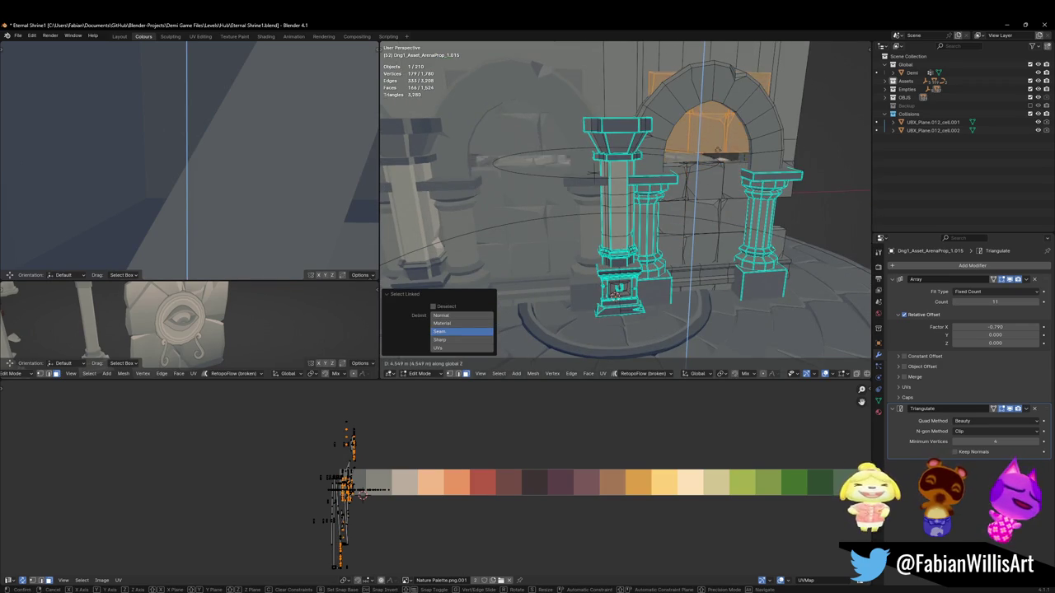
left_click(614, 290)
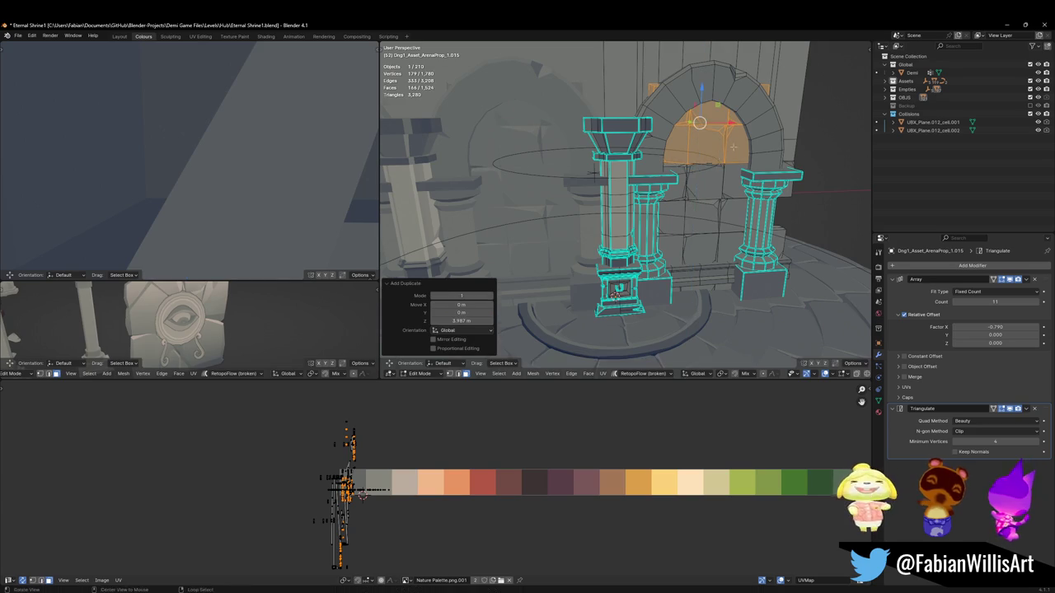
middle_click_drag(615, 290, 595, 290)
mouse_move(148, 173)
middle_mouse_down()
mouse_move(115, 163)
mouse_move(219, 187)
middle_mouse_up()
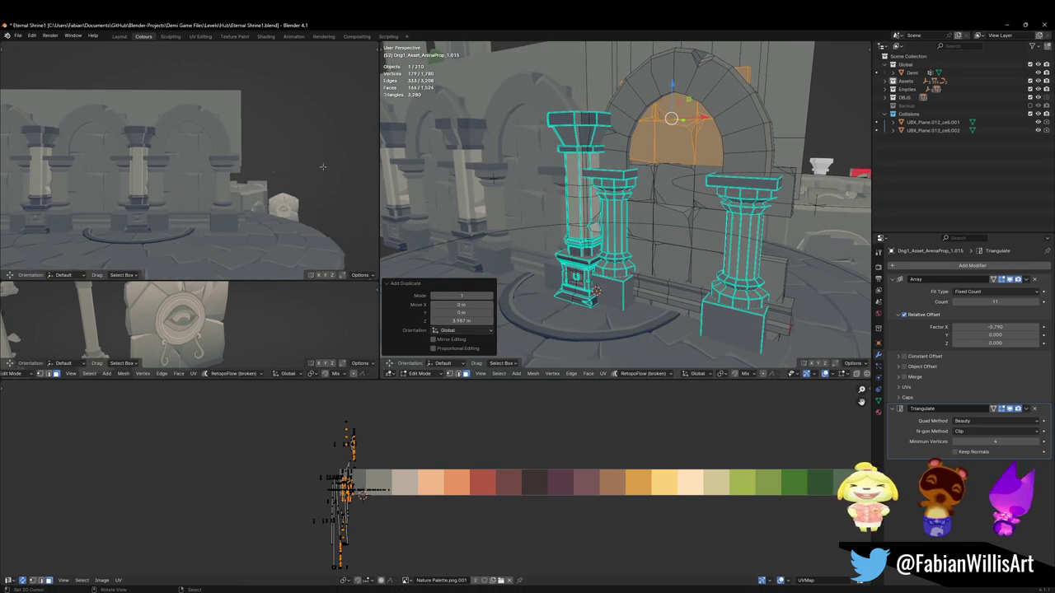
scroll(750, 221, "up", 2)
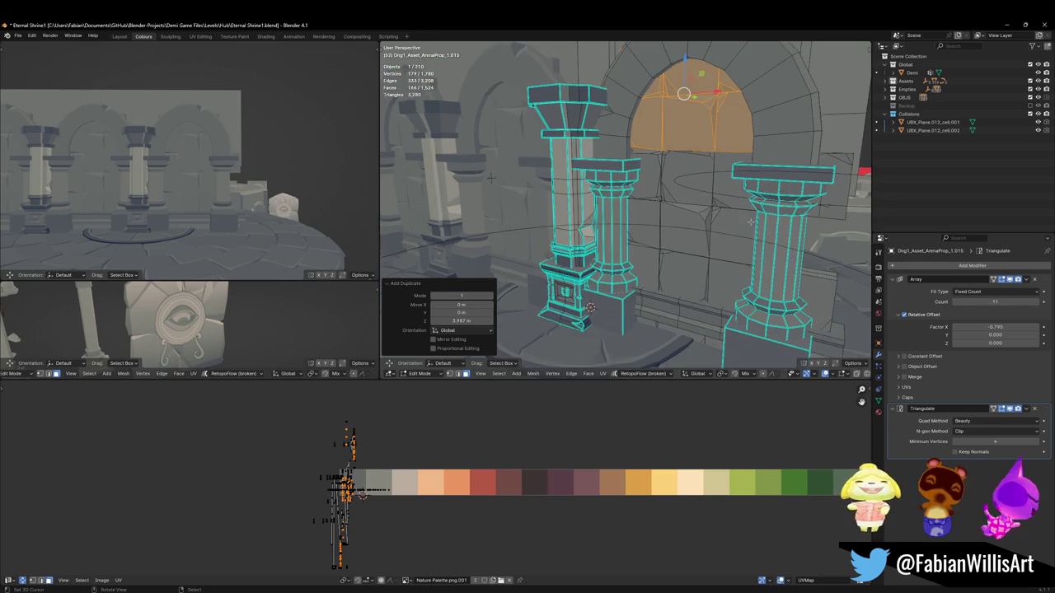
middle_click_drag(219, 175, 178, 195)
Step: Select the middle and right columns' faces and shift them along X
key("h")
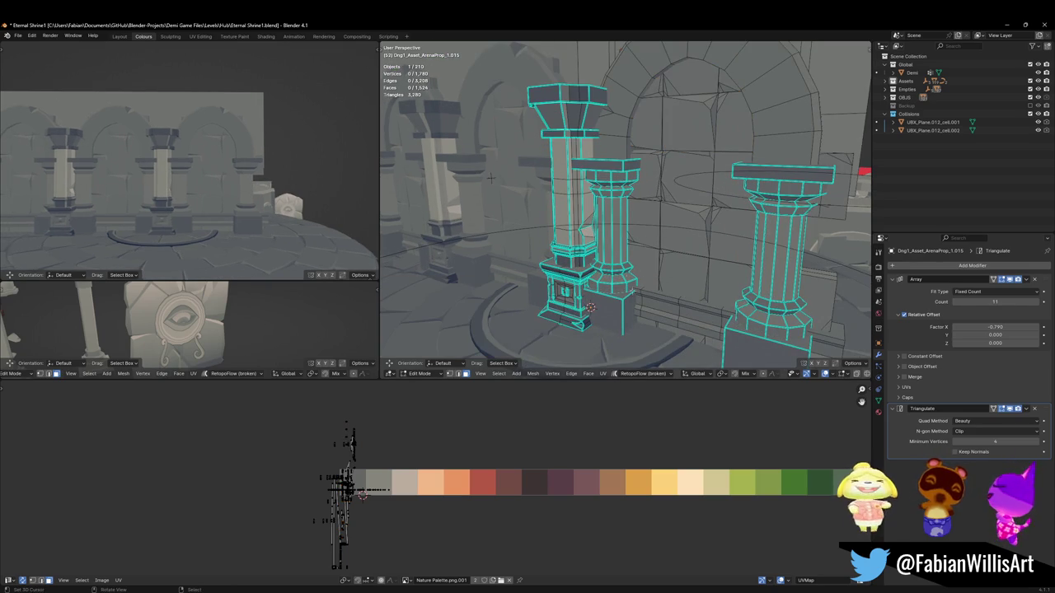
key("l")
key("l")
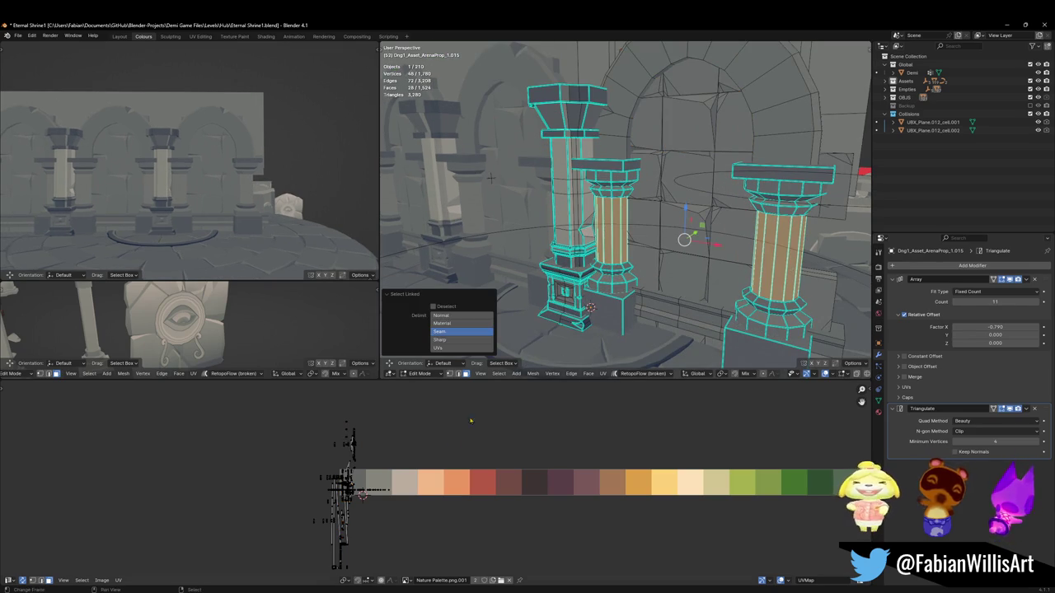
key("x")
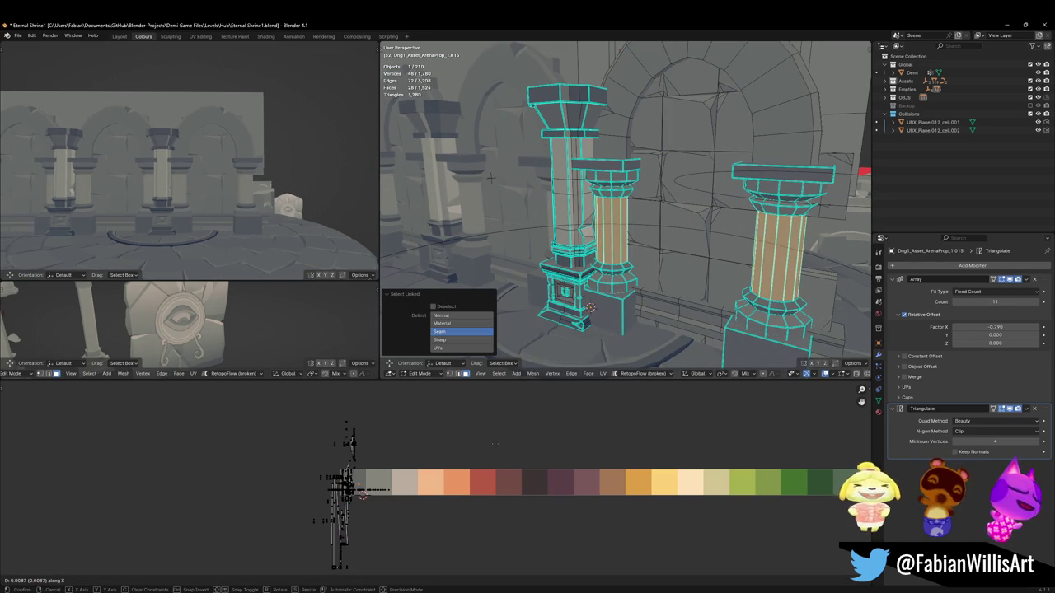
left_click(494, 444)
mouse_move(248, 165)
middle_mouse_down()
mouse_move(212, 195)
mouse_move(234, 200)
mouse_move(218, 186)
middle_mouse_up()
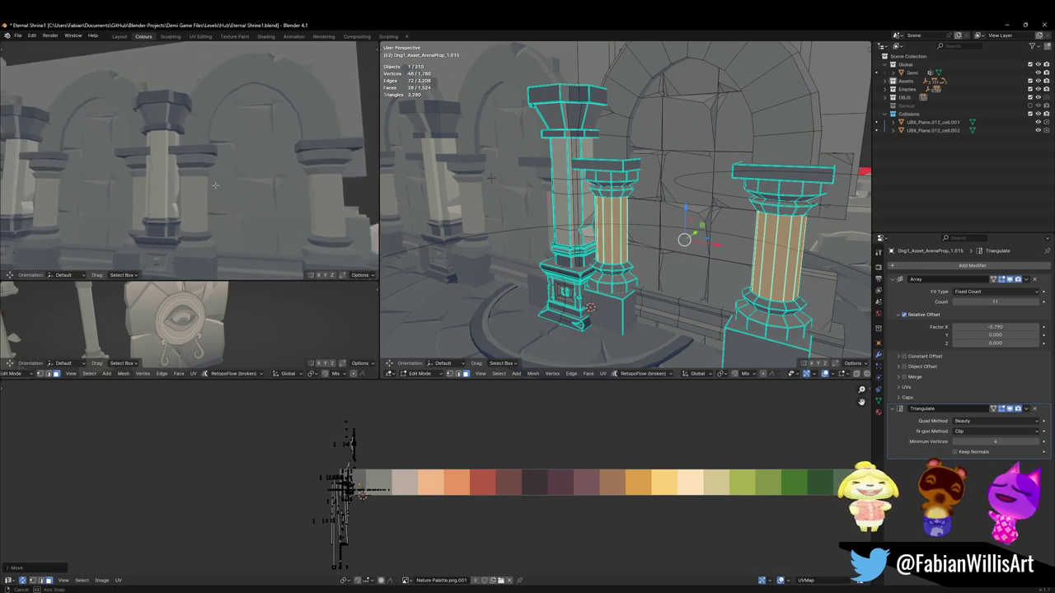
mouse_move(219, 186)
middle_mouse_down()
mouse_move(238, 180)
mouse_move(216, 169)
middle_mouse_up()
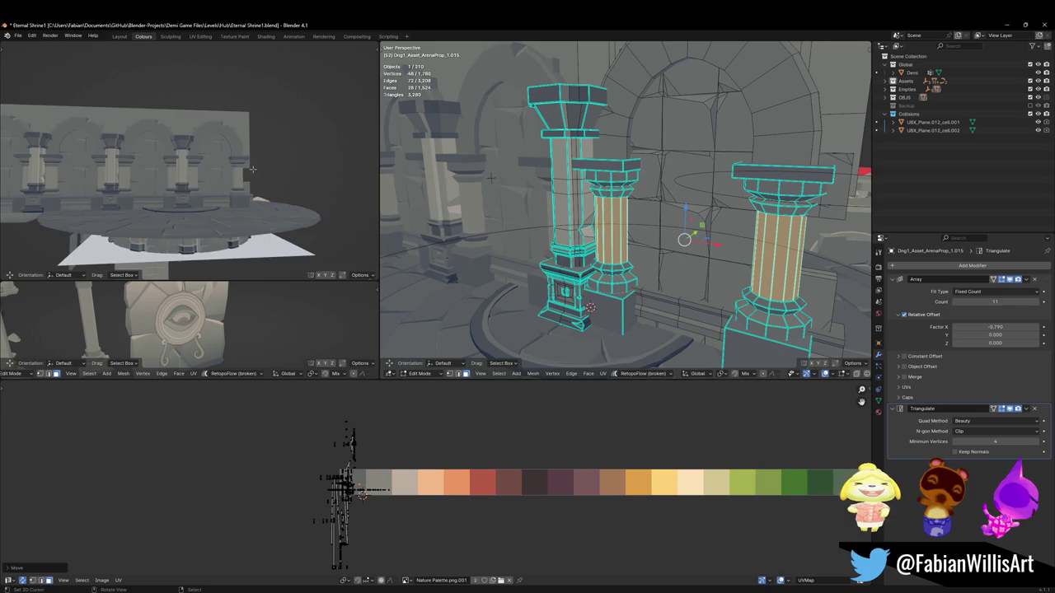
mouse_move(709, 231)
middle_mouse_down()
mouse_move(729, 230)
mouse_move(671, 248)
middle_mouse_up()
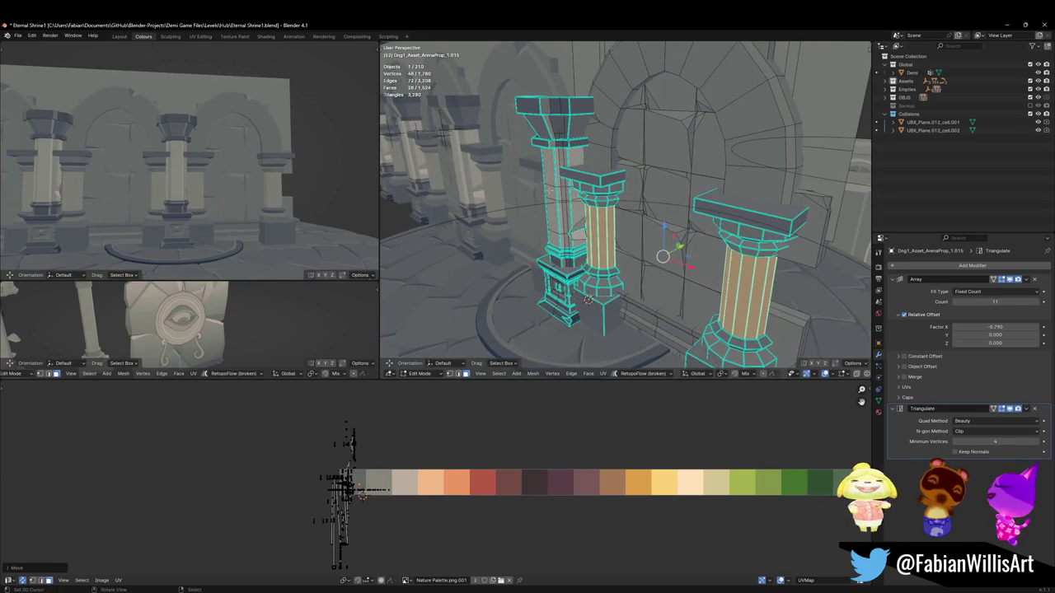
Step: Select the left column, enlarge it slightly and raise it along Z
key("alt+a")
key("l")
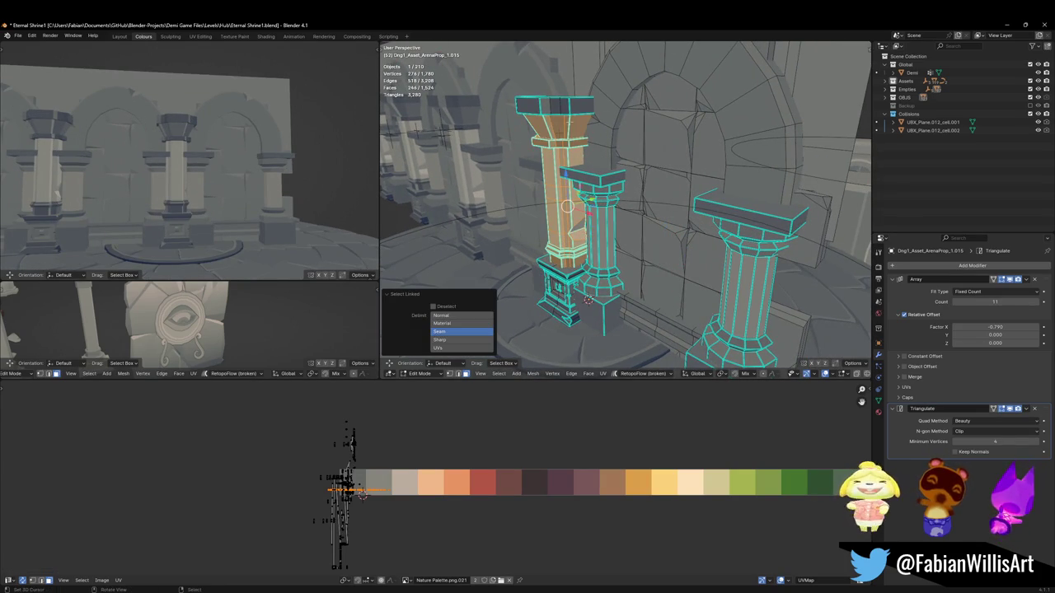
key("s")
key("Return")
key("g")
key("z")
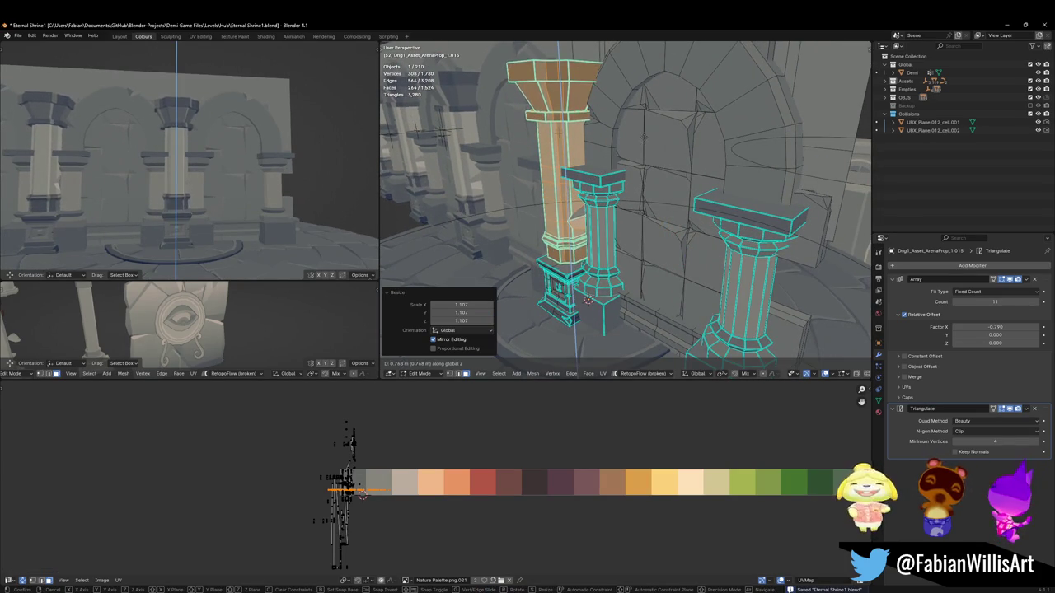
left_click(567, 188)
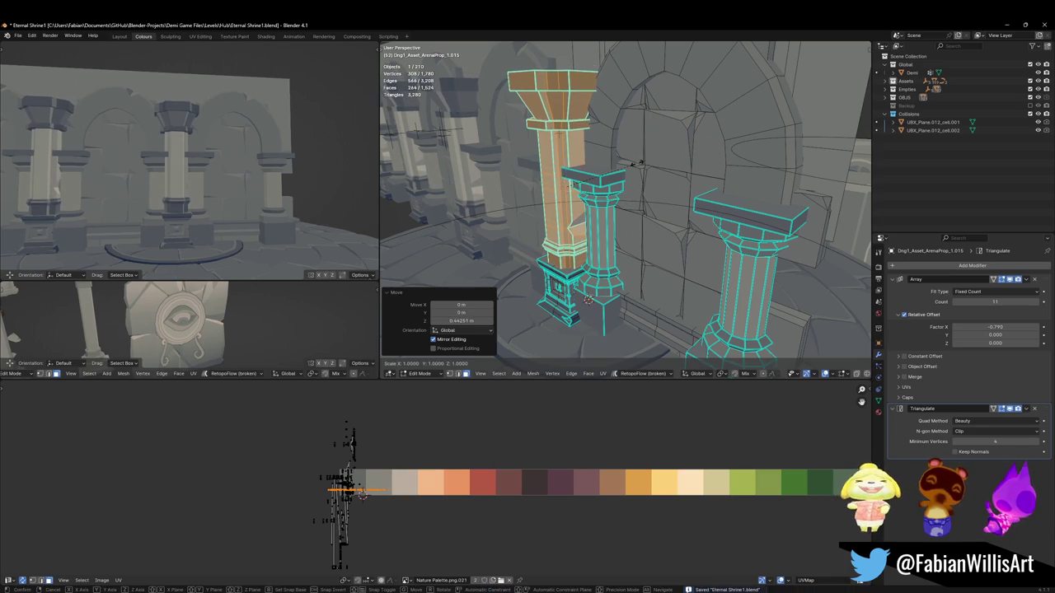
Step: Rescale the left column and adjust its height along Z again
key("s")
key("Return")
key("g")
key("z")
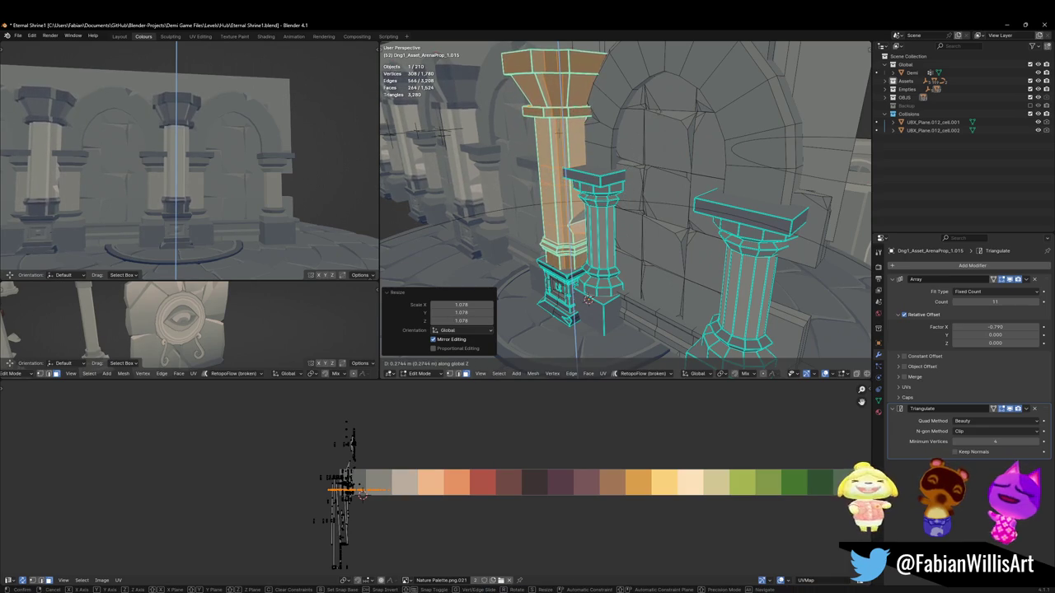
left_click(588, 300)
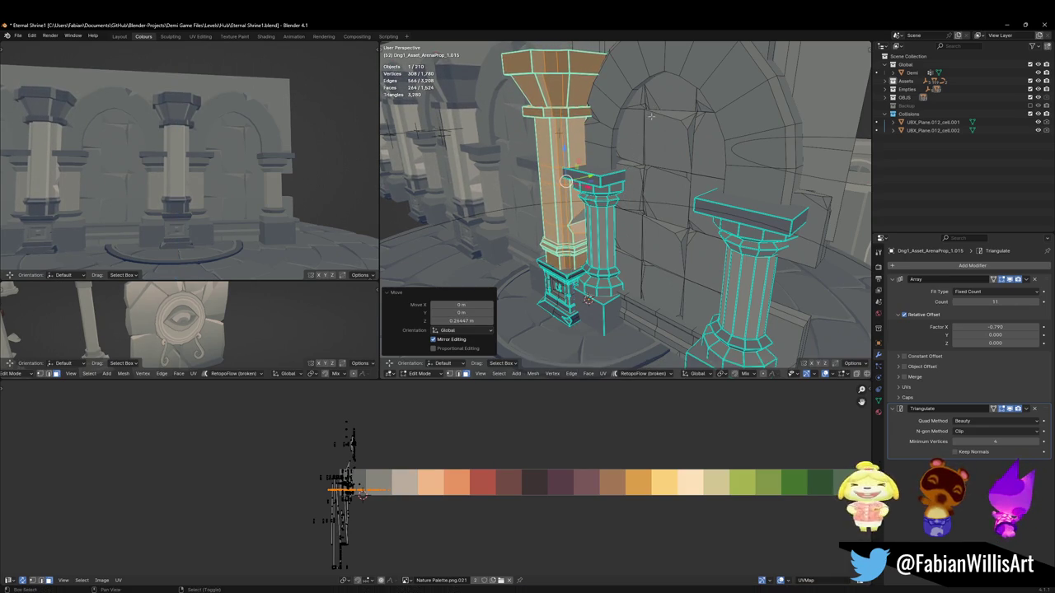
middle_click_drag(588, 301, 586, 191)
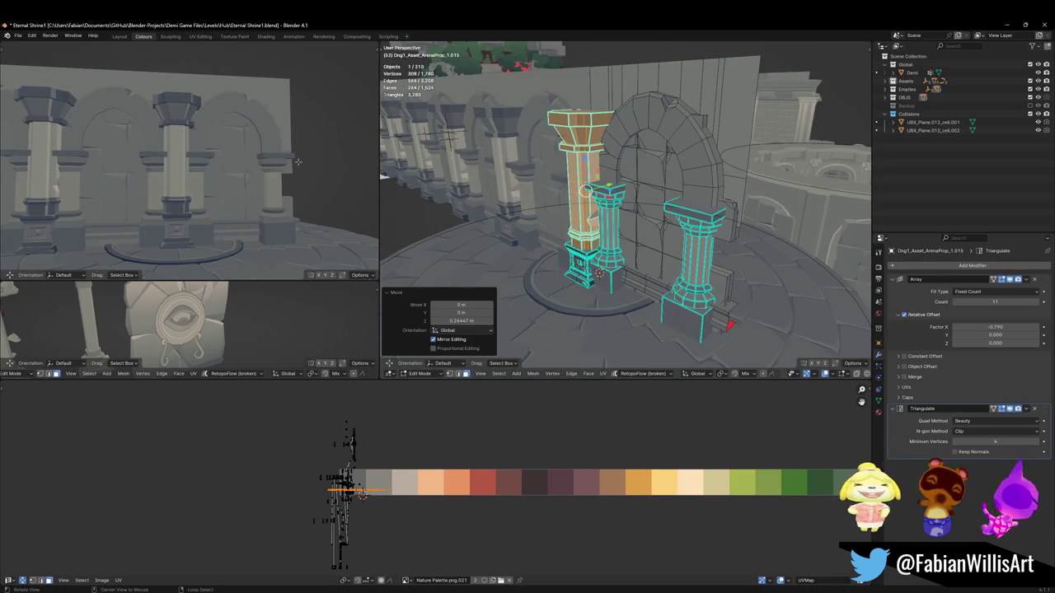
middle_click_drag(586, 192, 599, 161)
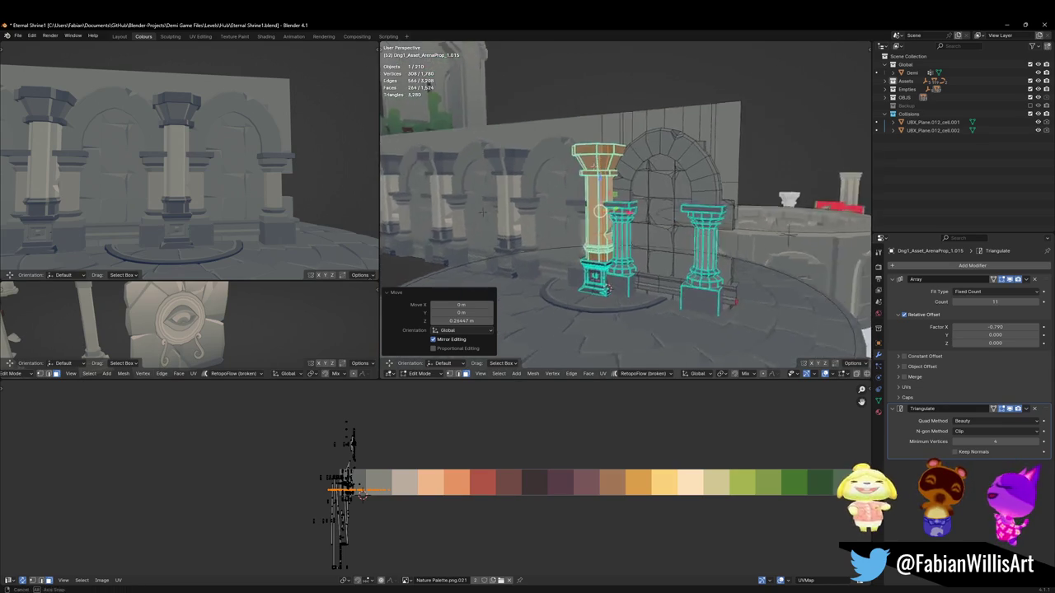
scroll(600, 161, "up", 3)
Step: Select and frame the column capital, hiding and revealing it to inspect it
key("alt+a")
scroll(599, 159, "down", 3)
scroll(609, 189, "down", 1)
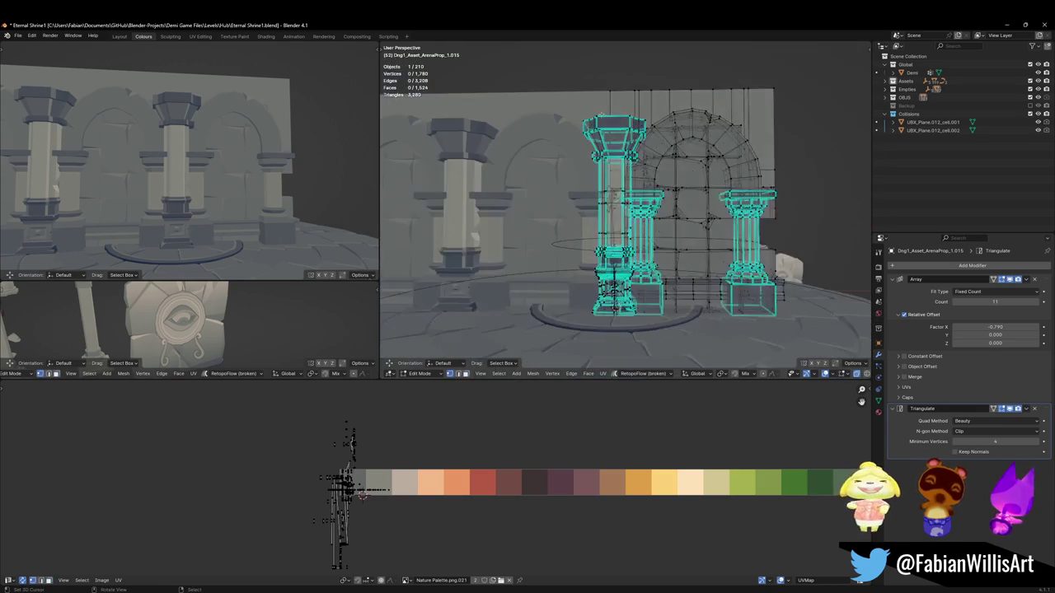
key("alt+z")
key("l")
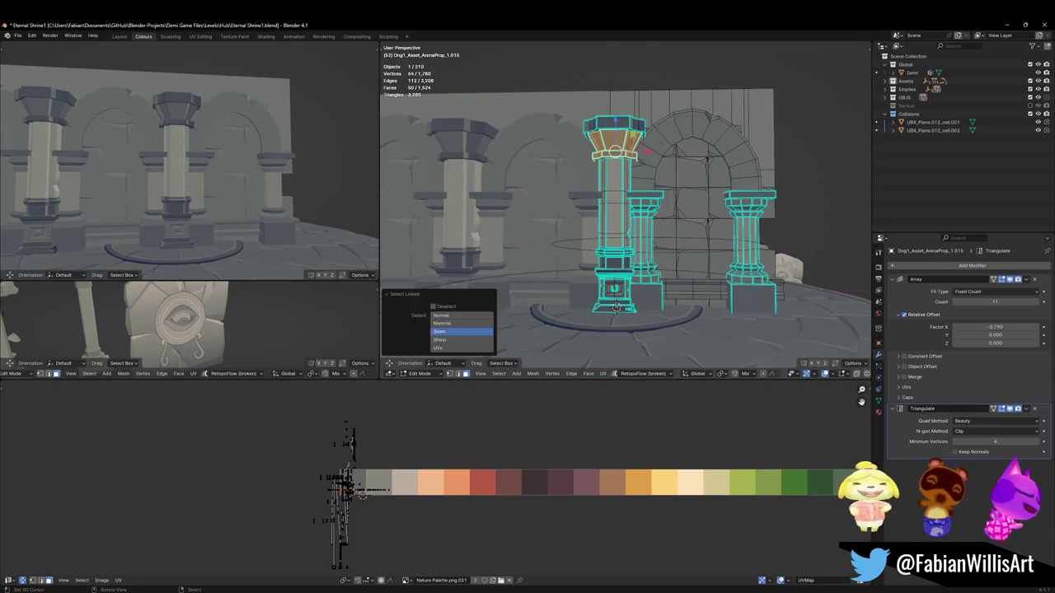
key("KP_Decimal")
key("l")
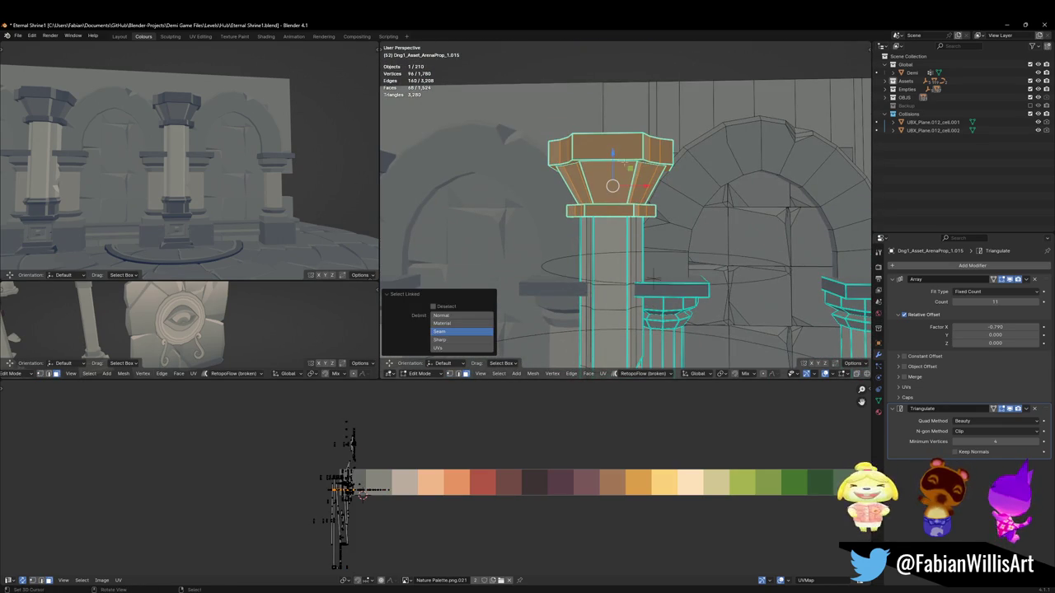
key("h")
key("alt+h")
key("g")
key("Escape")
key("alt+a")
mouse_move(612, 206)
middle_mouse_down()
mouse_move(614, 235)
mouse_move(624, 211)
middle_mouse_up()
Step: Return to Object Mode and save Eternal Shrine1.blend
key("g")
key("z")
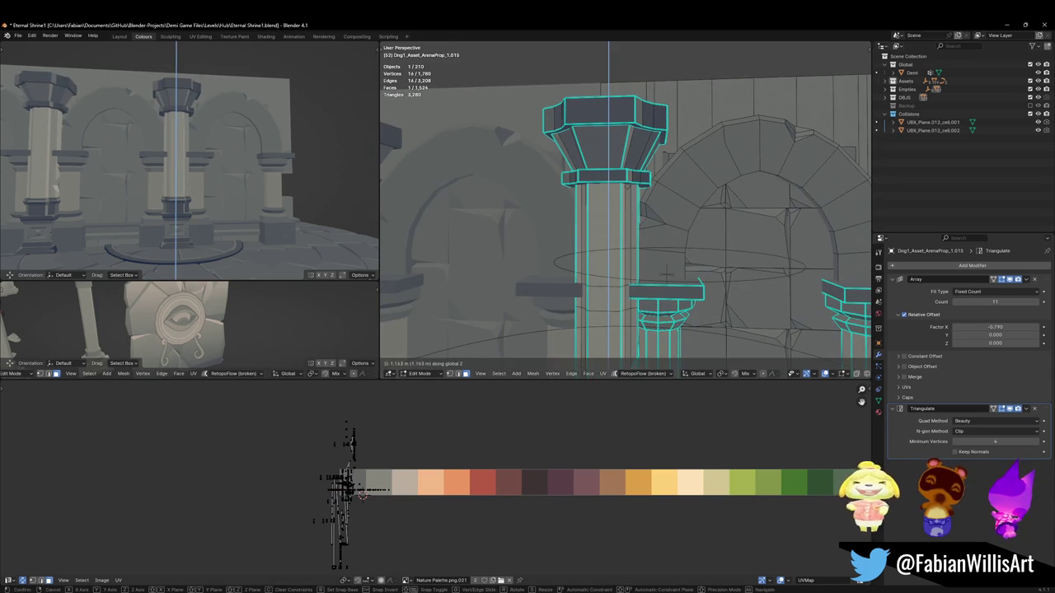
key("Tab")
scroll(627, 189, "down", 5)
key("alt+a")
key("ctrl+s")
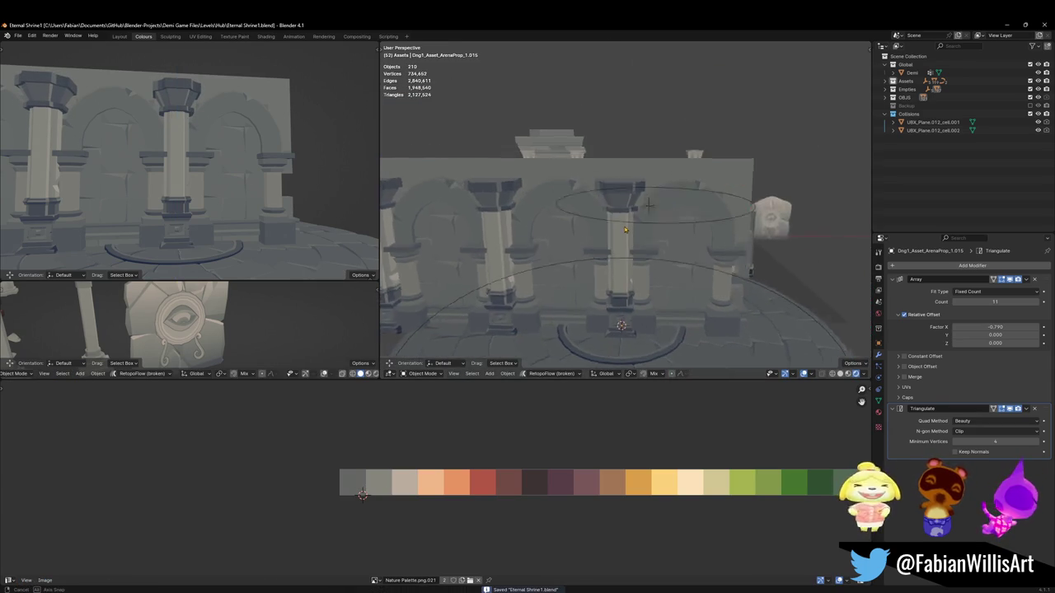
Step: Select the ledge between the arch module's pillar bases and scale it taller along Z
middle_click_drag(607, 206, 607, 240)
left_click(612, 294)
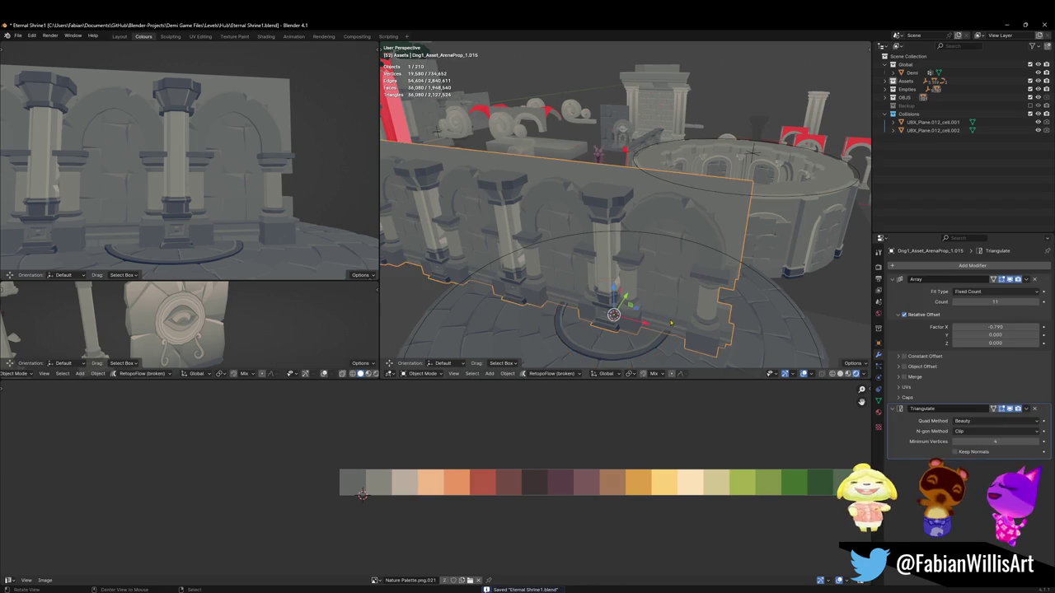
key("Tab")
key("KP_Decimal")
scroll(613, 228, "up", 5)
key("a")
key("alt+a")
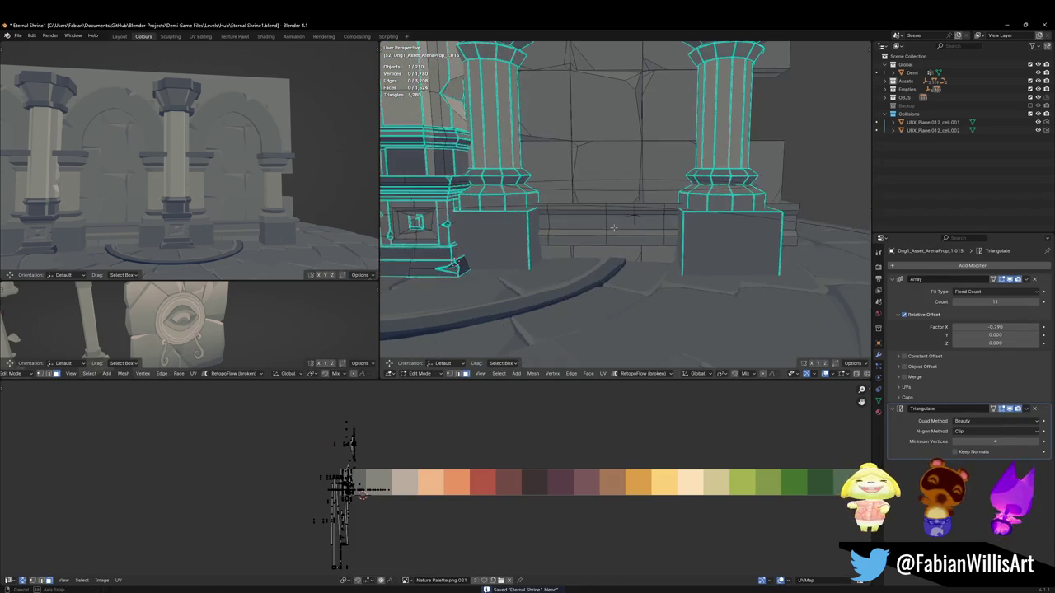
left_click(613, 228)
middle_click_drag(607, 217, 608, 231)
left_click_drag(607, 231, 608, 247)
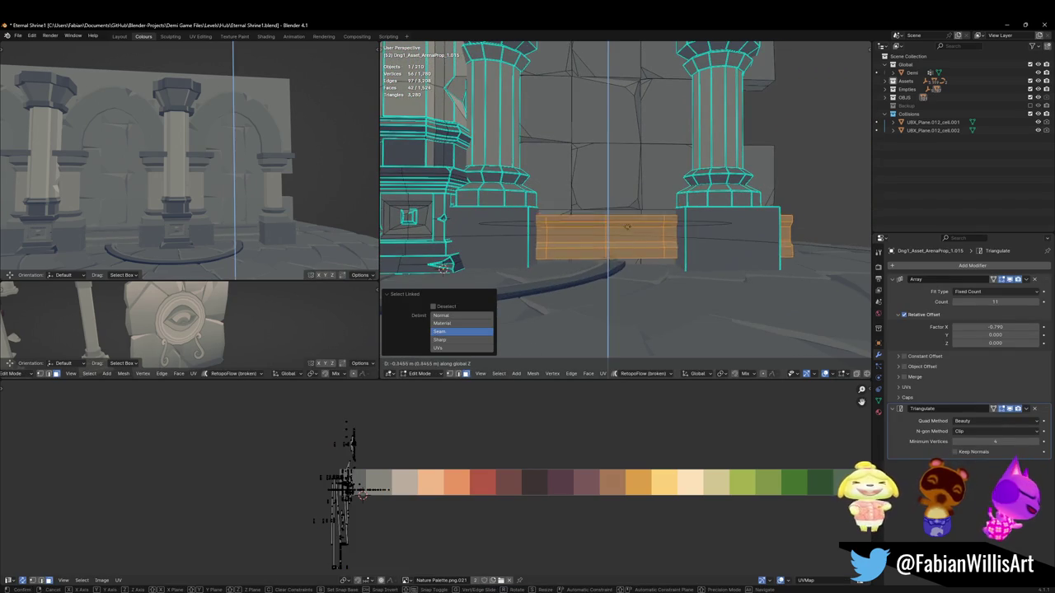
key("s")
key("z")
left_click(608, 244)
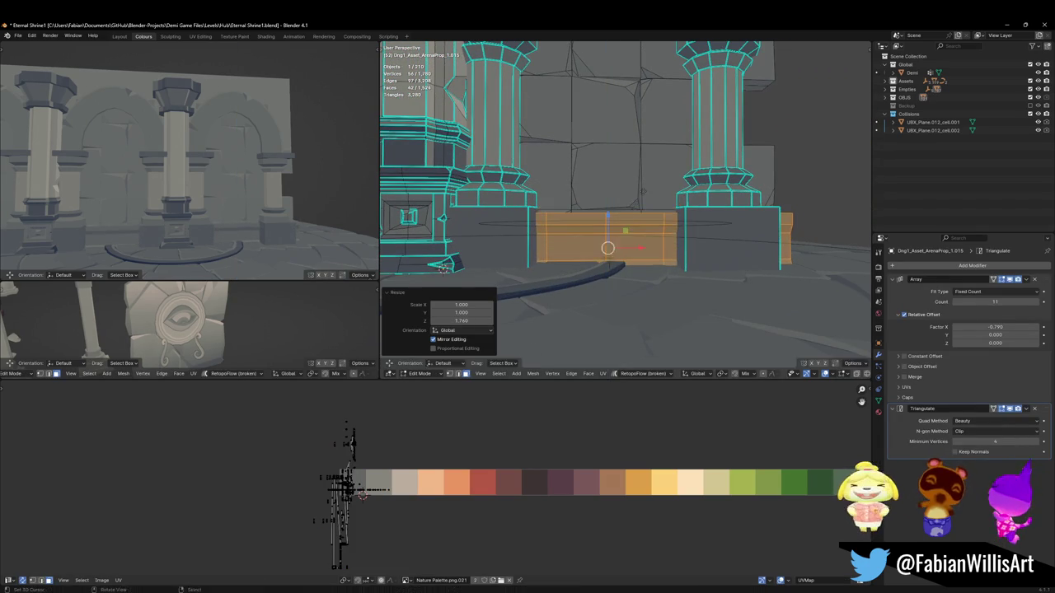
Step: Move the ledge vertically to its new height and rescale it
key("g")
key("z")
left_click(607, 232)
key("s")
left_click(670, 207)
key("h")
mouse_move(670, 207)
middle_mouse_down()
mouse_move(614, 234)
mouse_move(608, 294)
mouse_move(600, 280)
mouse_move(620, 272)
middle_mouse_up()
key("alt+h")
key("alt+a")
Step: Adjust the ledge's face loop along depth against the wall-top loop
left_click(597, 284, "alt")
key("g")
key("y")
key("Escape")
left_click(641, 197, "alt")
key("g")
key("Escape")
key("alt+a")
key("alt+z")
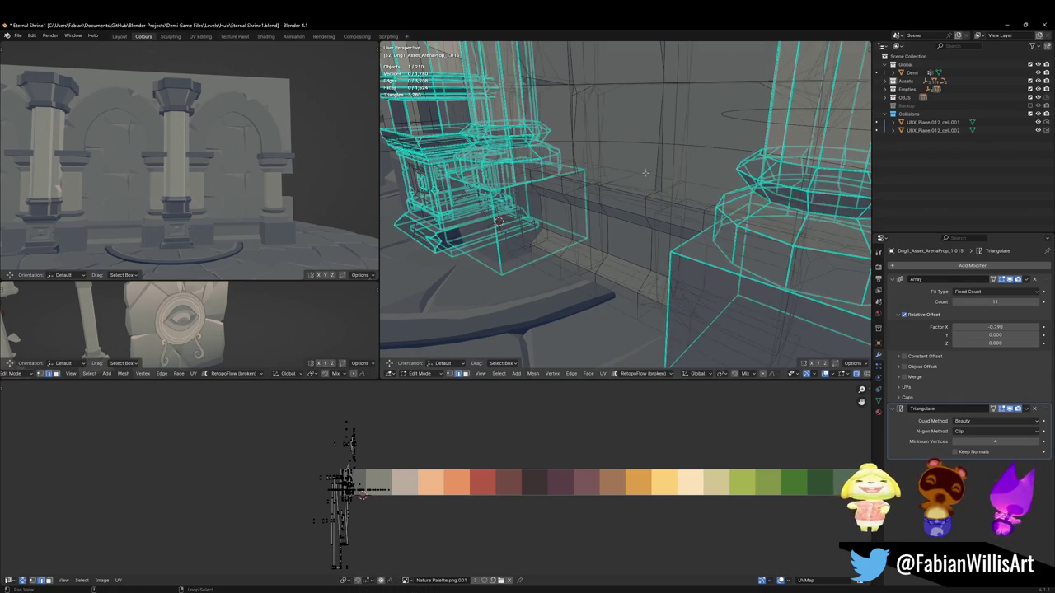
key("alt+z")
Step: Raise the ledge's top vertices and save Eternal Shrine1.blend
left_click(645, 173, "alt")
key("g")
key("z")
key("Escape")
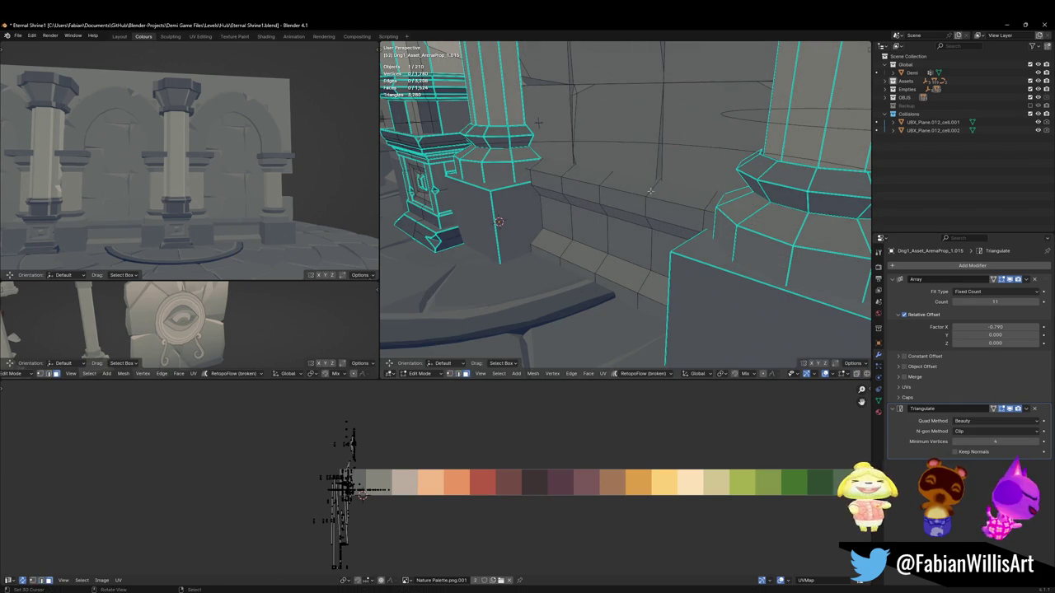
left_click(626, 183, "alt")
key("Return")
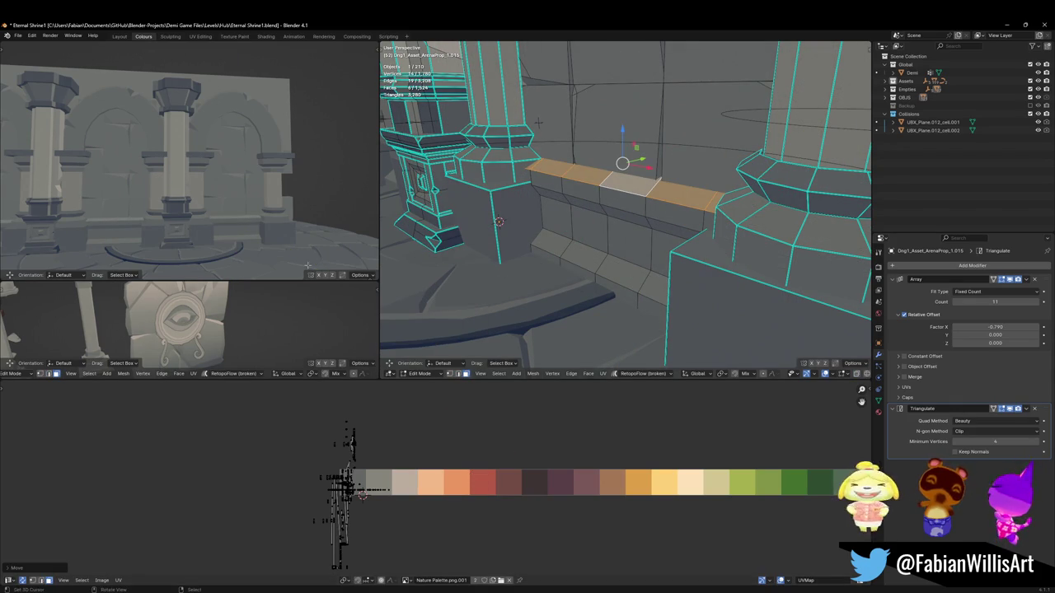
middle_click_drag(253, 197, 272, 174)
mouse_move(554, 210)
middle_mouse_down()
mouse_move(620, 224)
mouse_move(626, 190)
middle_mouse_up()
key("alt+a")
key("ctrl+s")
Step: Duplicate the ledge block, place the copy above the arch and widen it 1.57× along X
key("l")
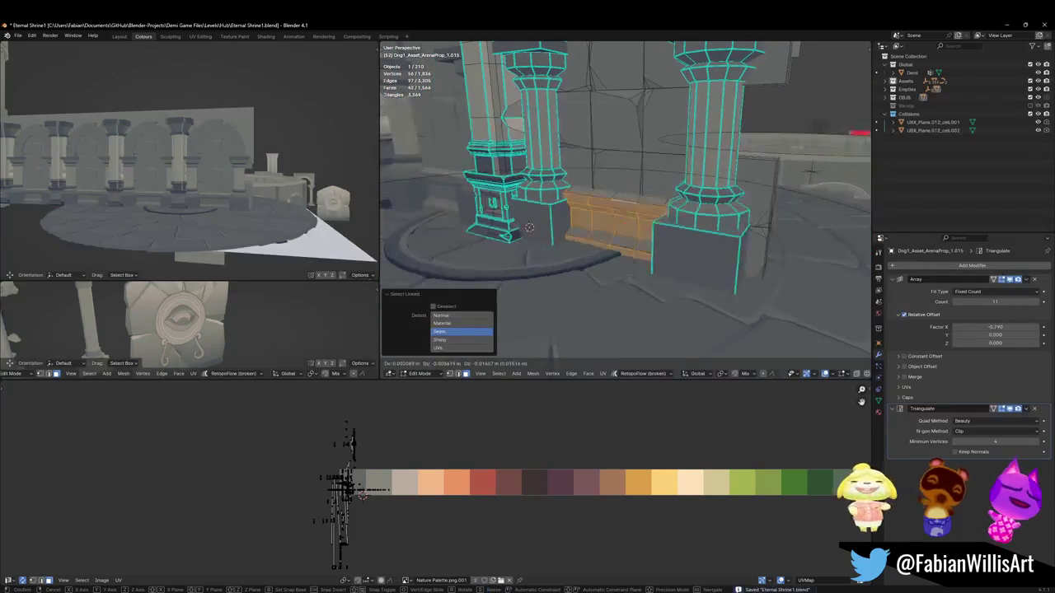
key("shift+d")
key("z")
left_click(621, 142)
middle_click_drag(621, 142, 709, 109)
key("g")
key("z")
left_click(649, 115)
key("s")
key("x")
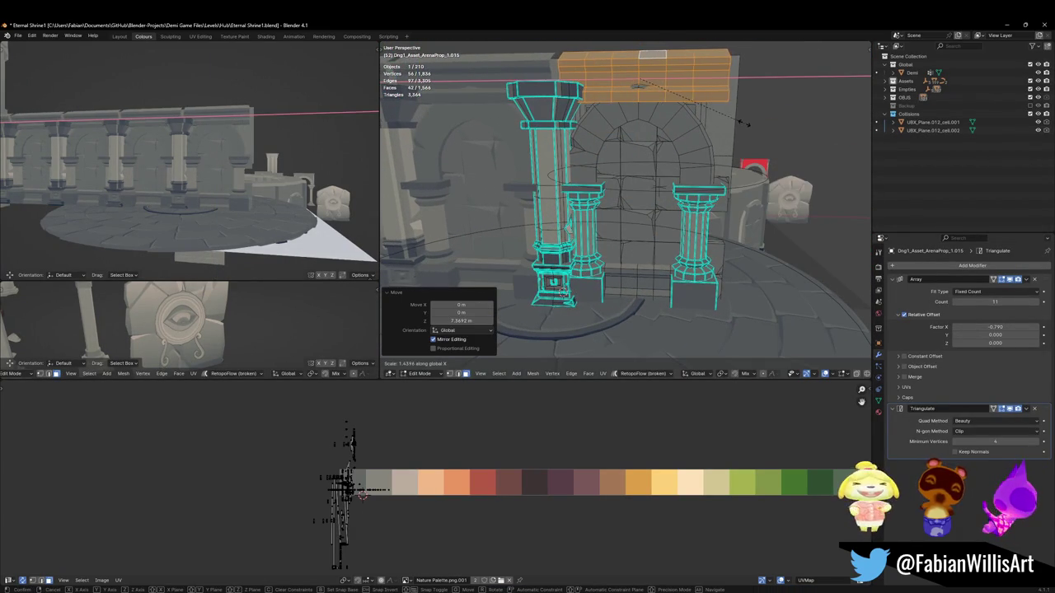
left_click(755, 122)
Step: Shift the top block in depth, lift it 0.693 m above the arch, and save
mouse_move(217, 164)
middle_mouse_down()
mouse_move(266, 162)
mouse_move(234, 120)
middle_mouse_up()
middle_click_drag(607, 142, 587, 140)
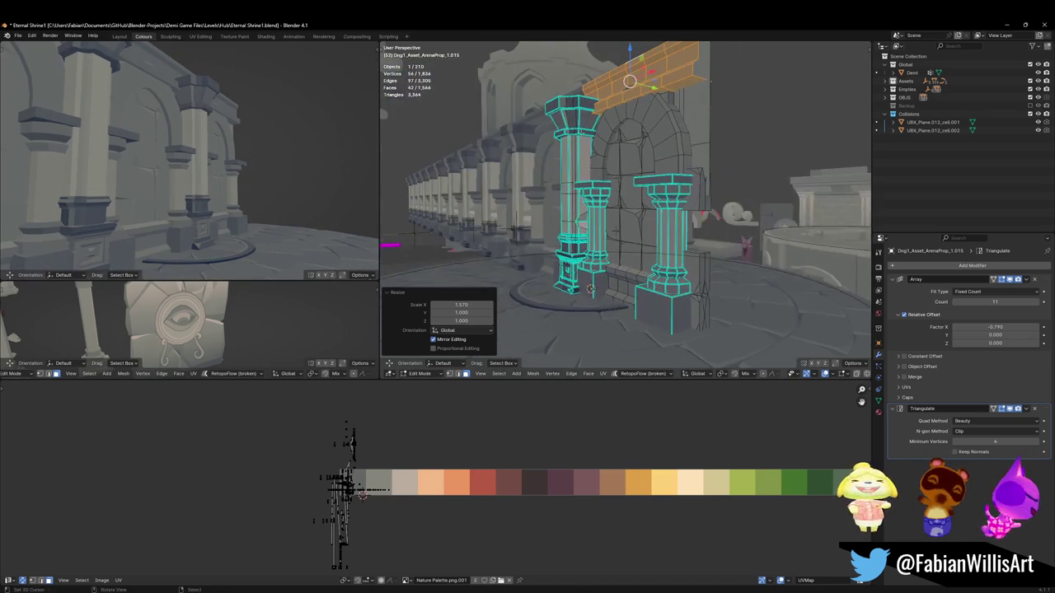
key("g")
key("y")
key("Return")
key("g")
key("z")
key("Return")
mouse_move(363, 132)
middle_mouse_down()
mouse_move(167, 131)
mouse_move(263, 176)
middle_mouse_up()
key("ctrl+s")
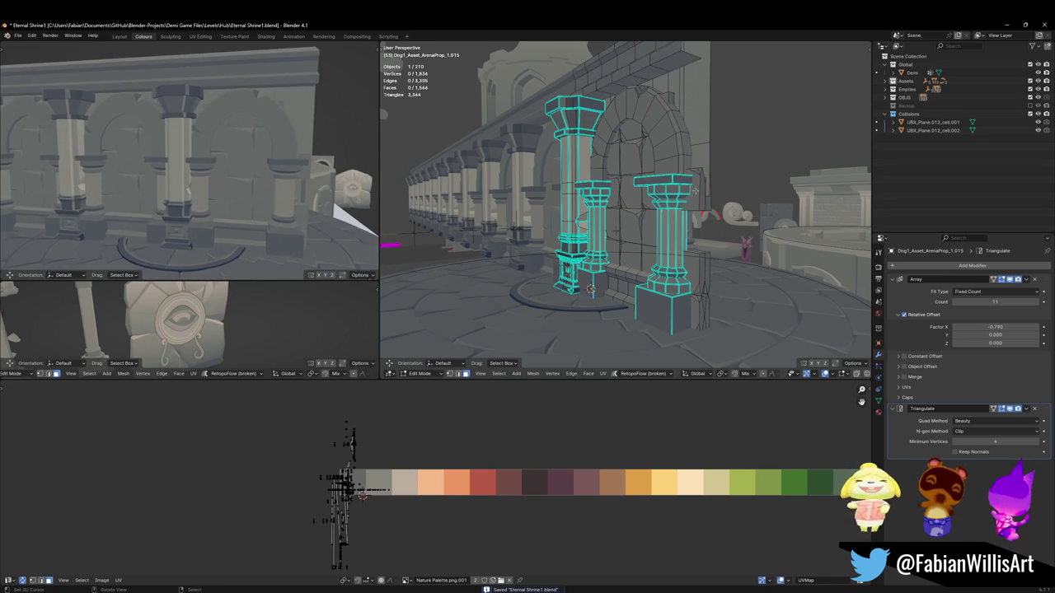
key("alt+a")
middle_click_drag(609, 216, 655, 218)
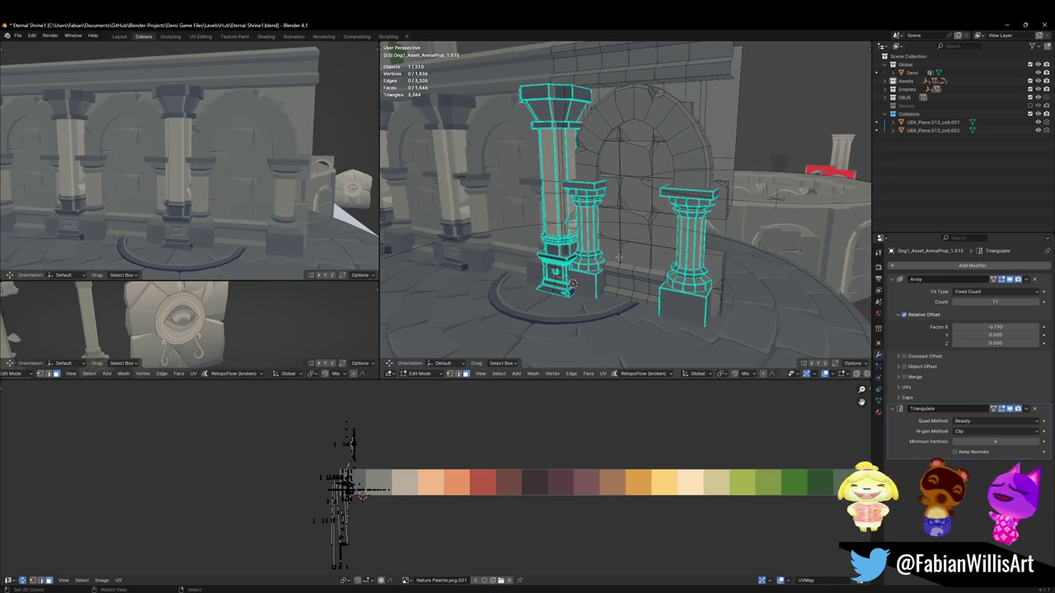
Step: Shift the connected arch mesh along X and save the shrine file
key("l")
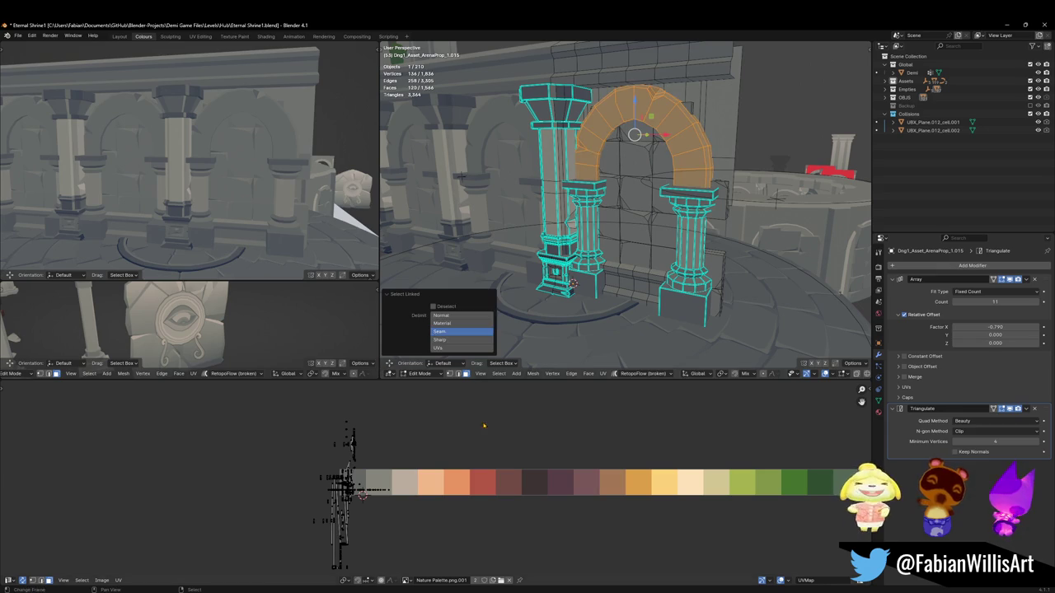
key("x")
key("Return")
mouse_move(206, 165)
middle_mouse_down()
mouse_move(237, 183)
mouse_move(220, 188)
mouse_move(263, 177)
middle_mouse_up()
key("ctrl+s")
Step: Enlarge the pillar capital top faces to 1.08 and extrude them upward
scroll(453, 177, "up", 6)
key("a")
left_click(571, 211)
middle_click_drag(571, 210, 845, 208)
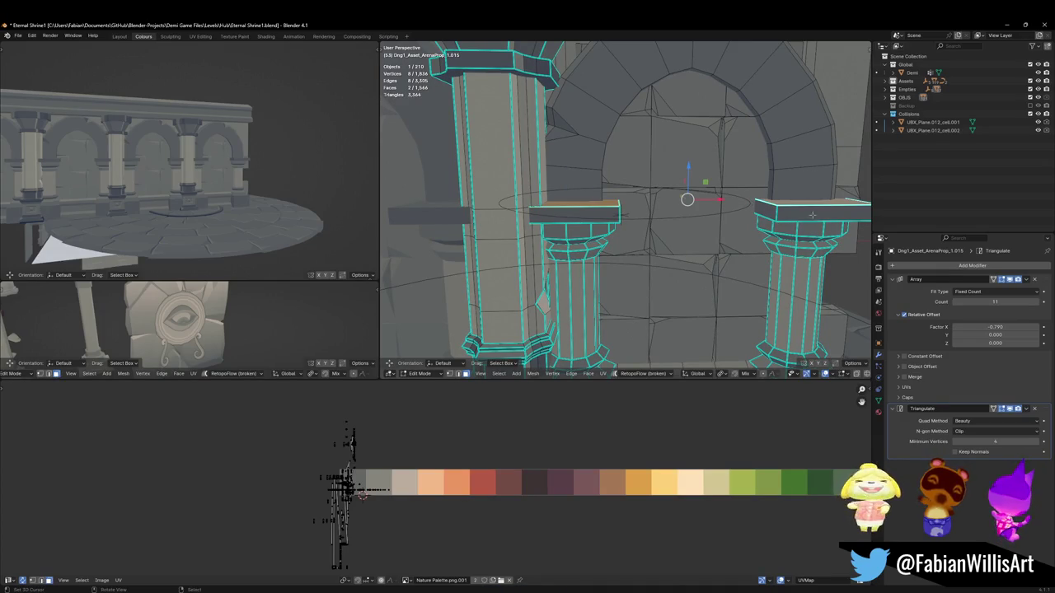
middle_click_drag(811, 176, 828, 175)
key("s")
left_click(843, 175)
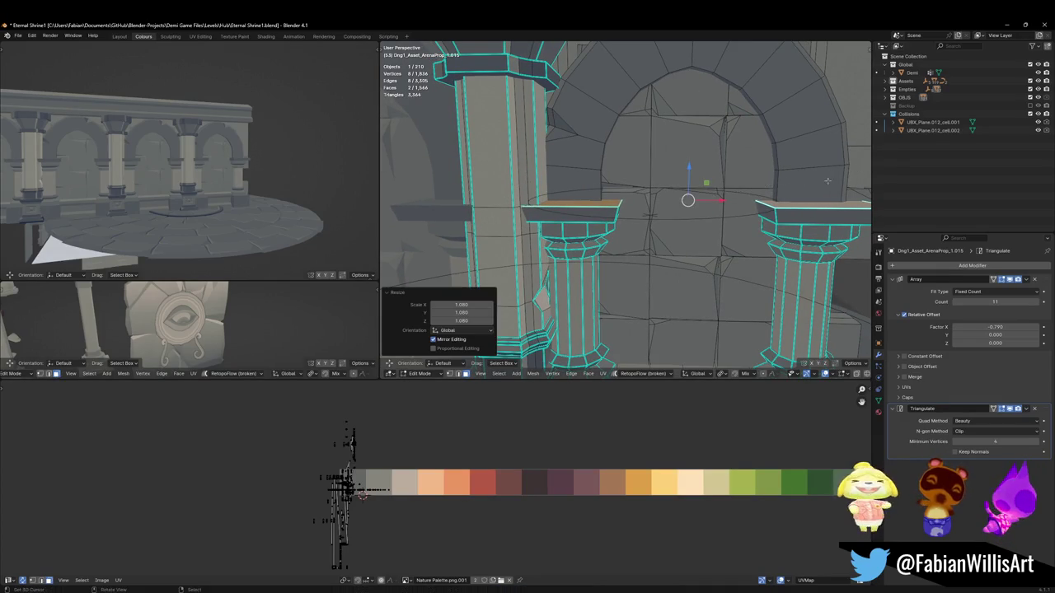
key("e")
left_click(790, 183)
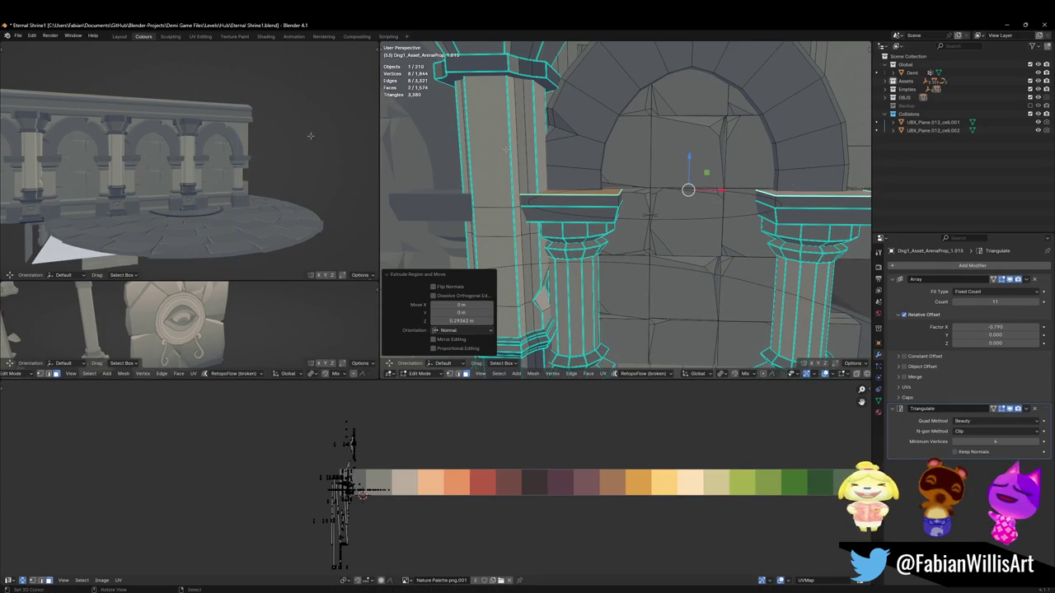
Step: Bevel the pillar bases' vertical corner edges 0.268 m with a single segment
scroll(253, 146, "up", 3)
scroll(253, 146, "up", 1)
scroll(253, 144, "up", 2)
scroll(252, 142, "up", 2)
scroll(252, 140, "up", 2)
scroll(252, 141, "down", 5)
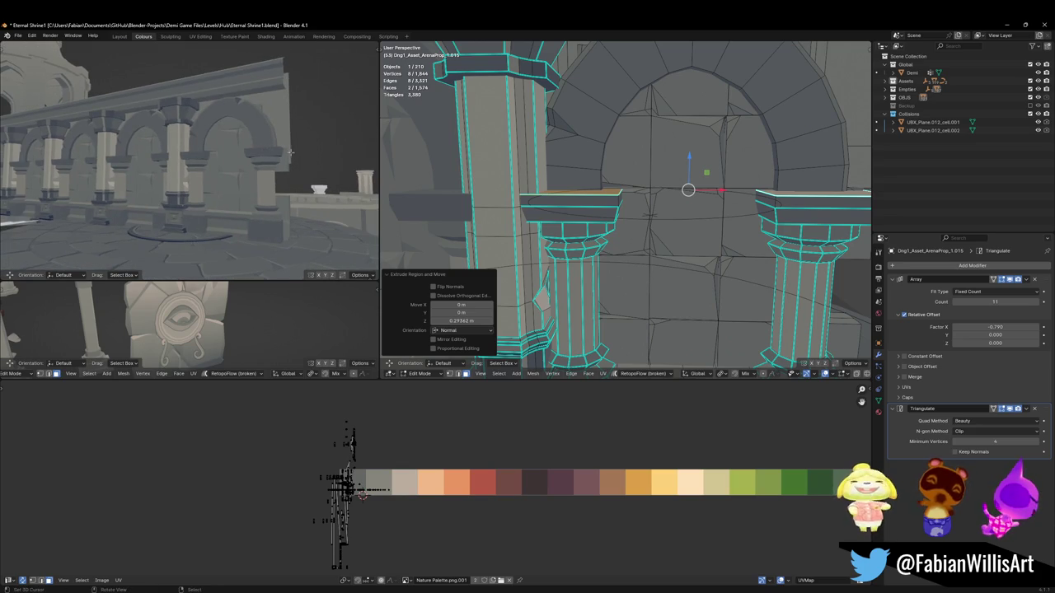
middle_click_drag(614, 346, 610, 241, "shift")
key("alt+a")
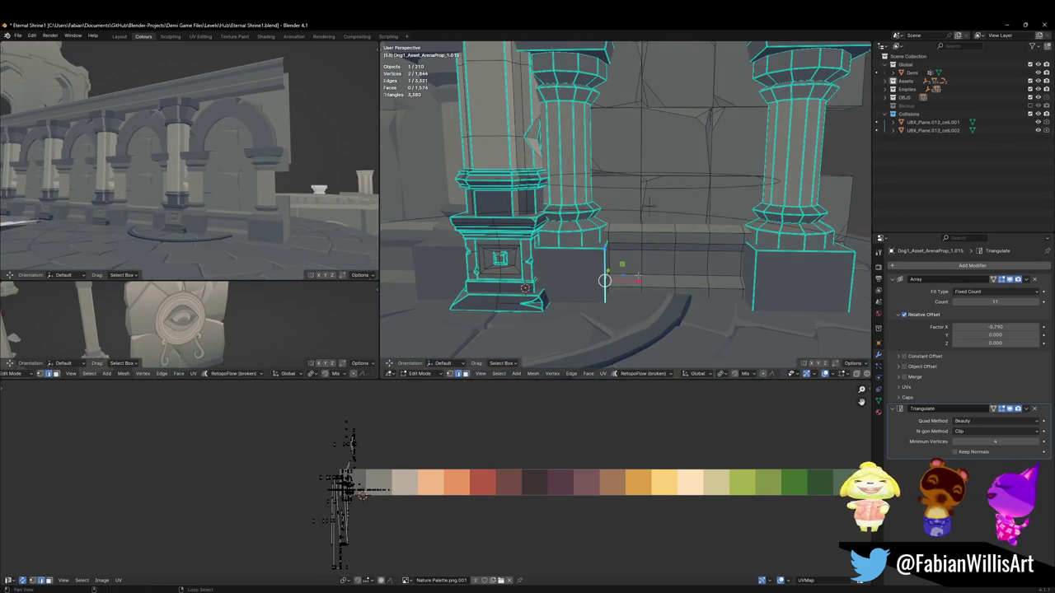
middle_click_drag(783, 288, 710, 301, "shift")
middle_click_drag(426, 291, 486, 287, "shift")
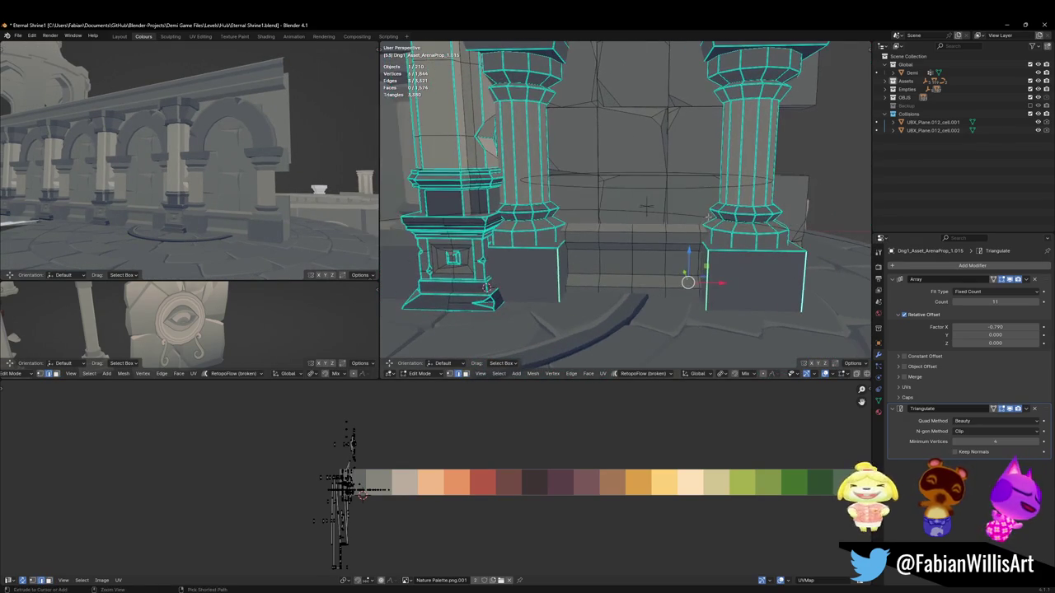
key("ctrl+b")
left_click(487, 288)
Step: Slide the bevel faces' UVs along X onto a new palette colour
key("g")
key("x")
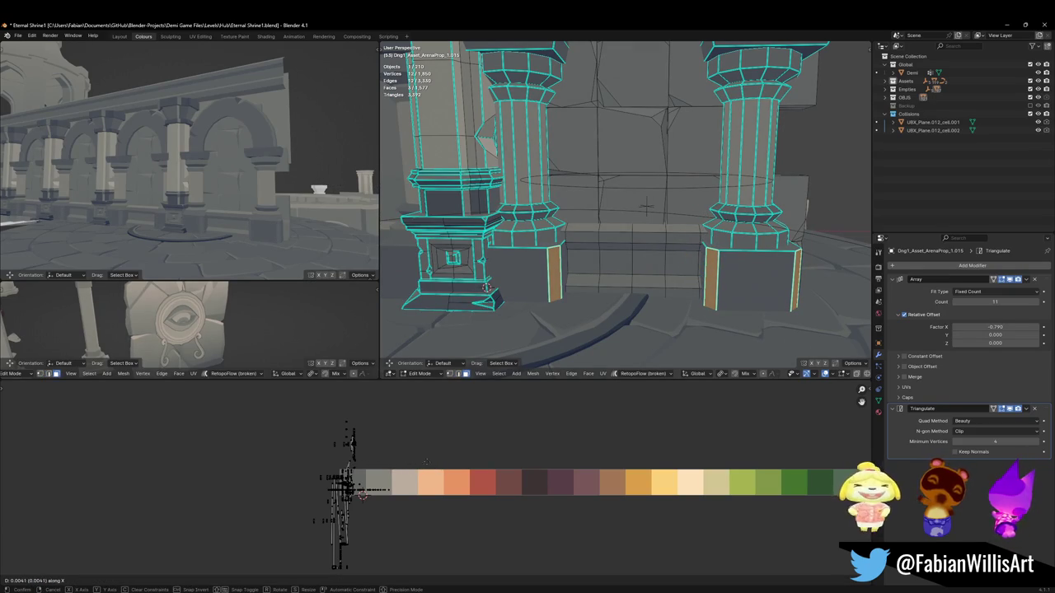
left_click(487, 288)
middle_click_drag(248, 165, 280, 218)
mouse_move(487, 288)
middle_mouse_down()
mouse_move(691, 248)
mouse_move(577, 272)
middle_mouse_up()
scroll(560, 268, "up", 3)
Step: Shift the selected faces horizontally on the colour palette and save the file
key("g")
key("x")
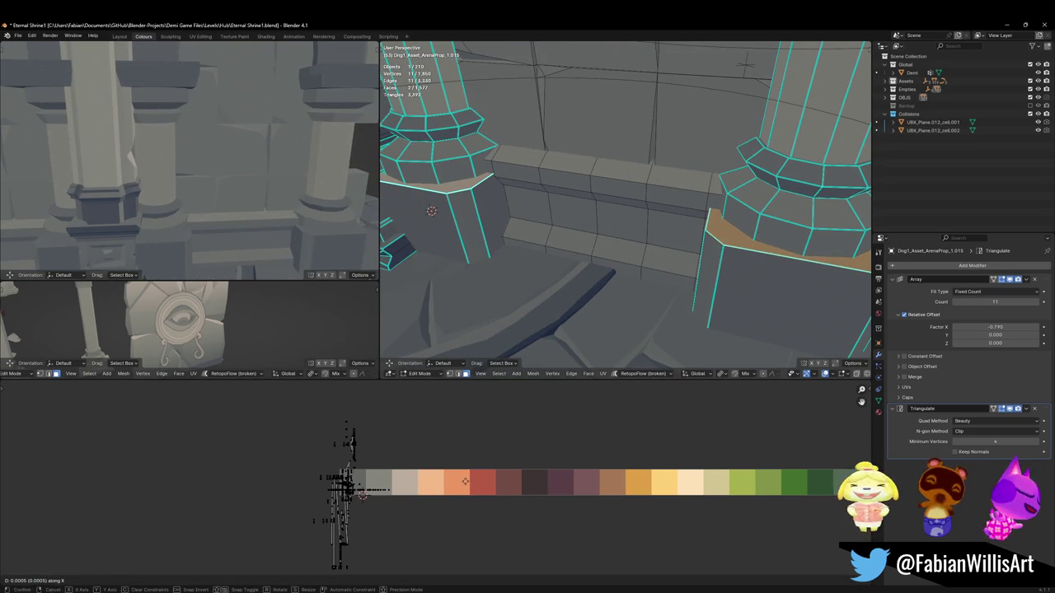
left_click(470, 478)
key("ctrl+s")
Step: Bevel the base-top face into a chamfer strip along the pillar base
mouse_move(247, 190)
middle_mouse_down()
mouse_move(283, 212)
mouse_move(313, 207)
middle_mouse_up()
left_click(729, 237)
key("ctrl+b")
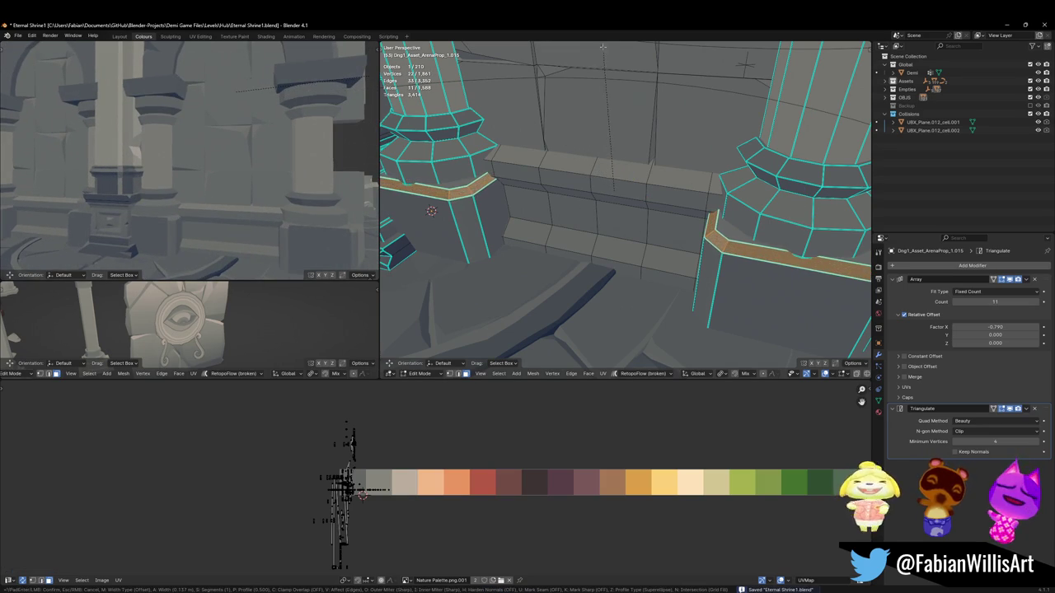
left_click(588, 87)
key("x")
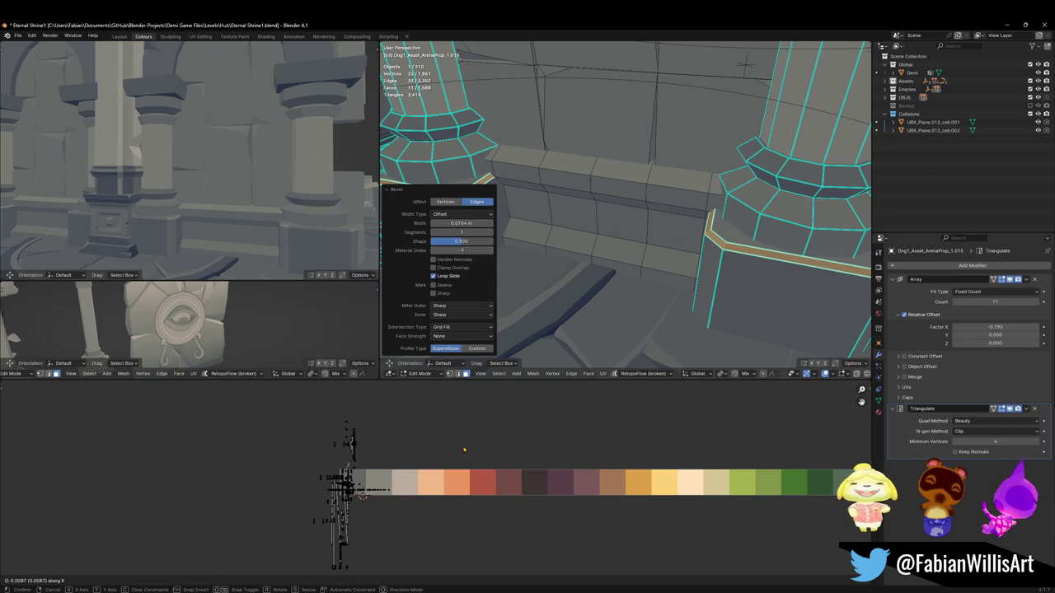
key("Escape")
key("alt+a")
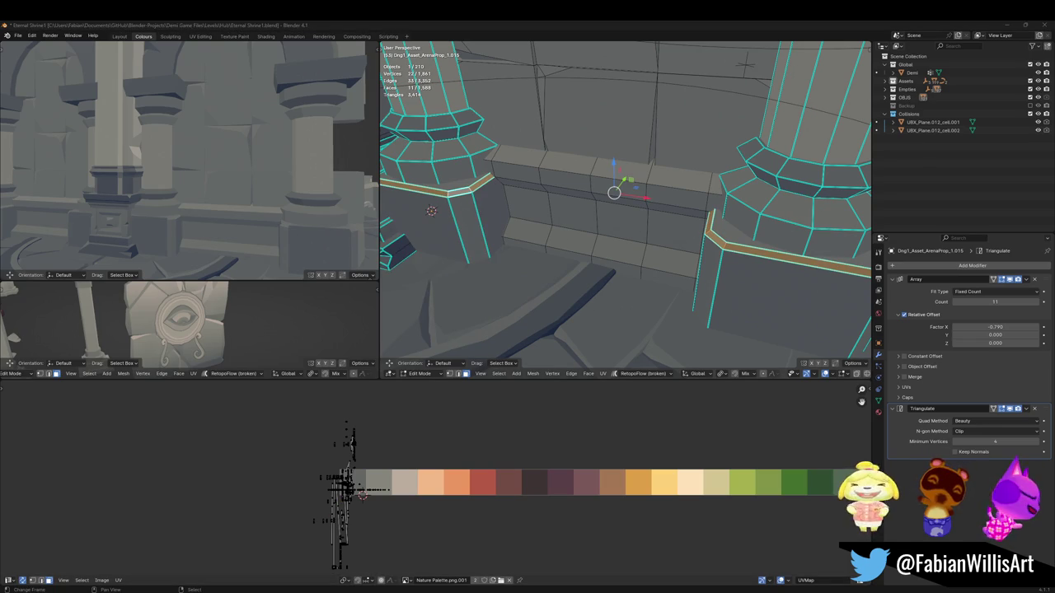
Step: Shrink and move the chamfer strip's UVs onto a different palette colour
key("s")
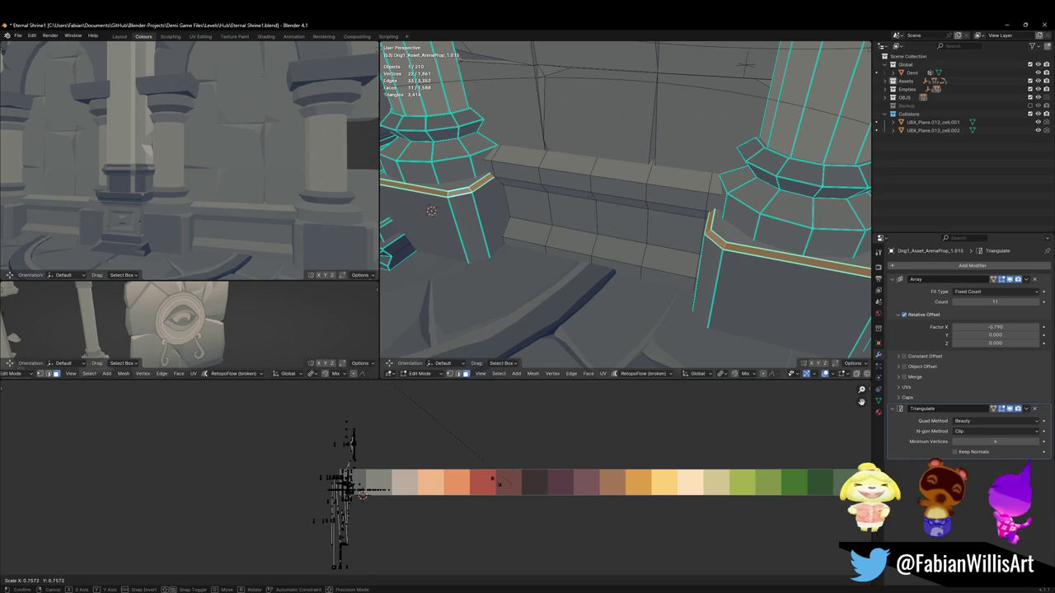
scroll(430, 449, "down", 2)
key("g")
key("x")
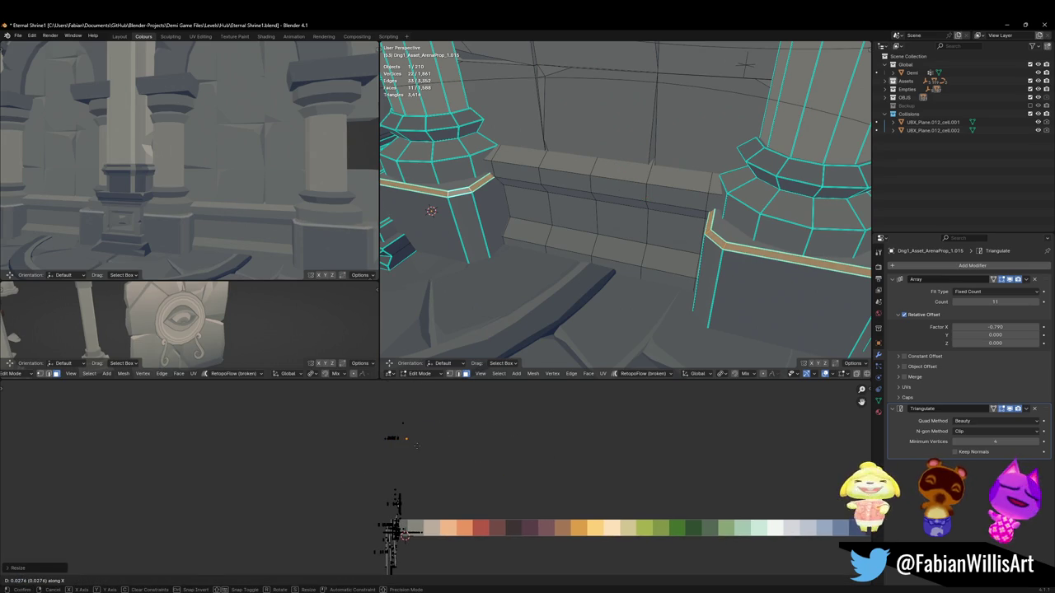
left_click(417, 446)
Step: Slide an edge loop on the left pillar base in edge mode
left_click(740, 257)
left_click(436, 200, "alt+shift")
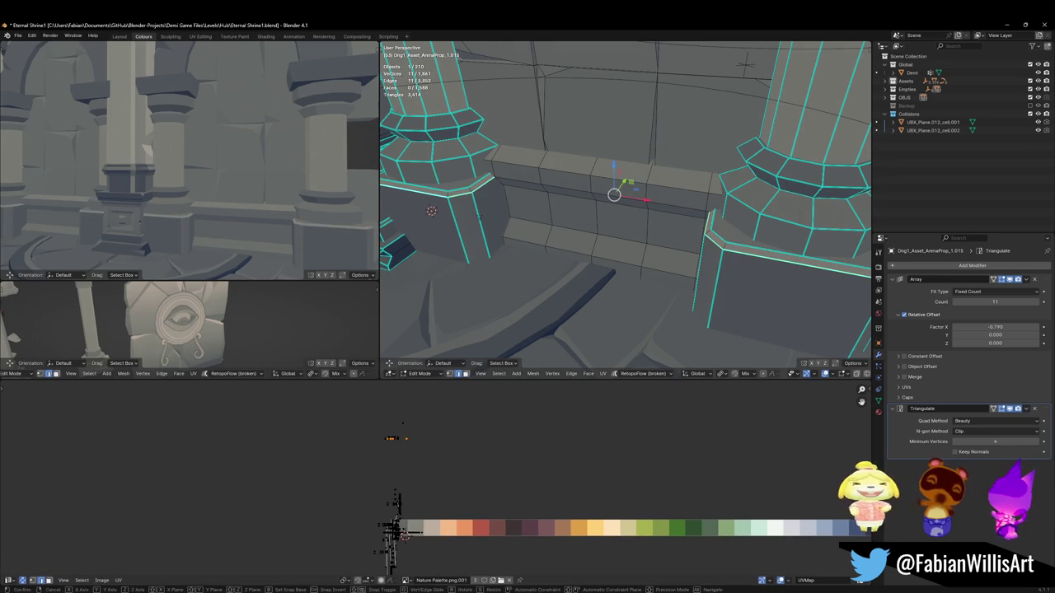
key("g")
key("g")
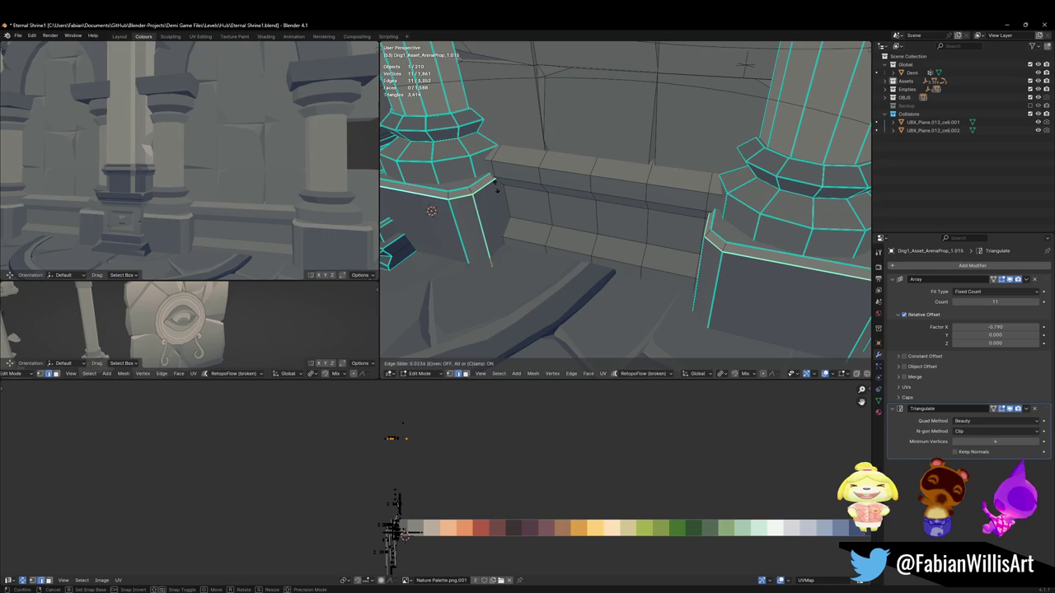
left_click(495, 187)
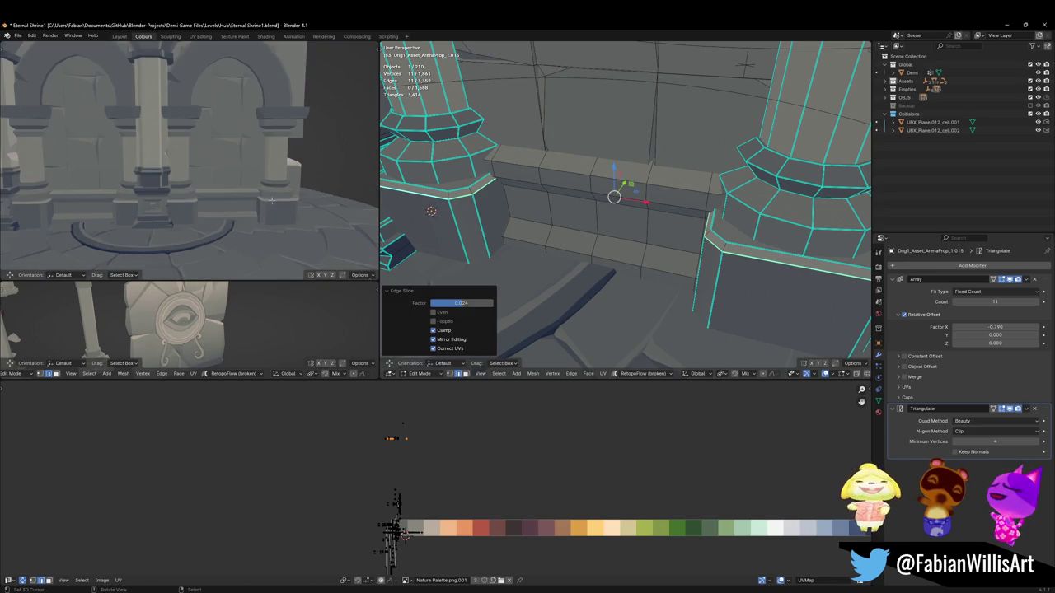
Step: Shift the chamfer edge loops of both pillars along the X axis
left_click(464, 192, "alt")
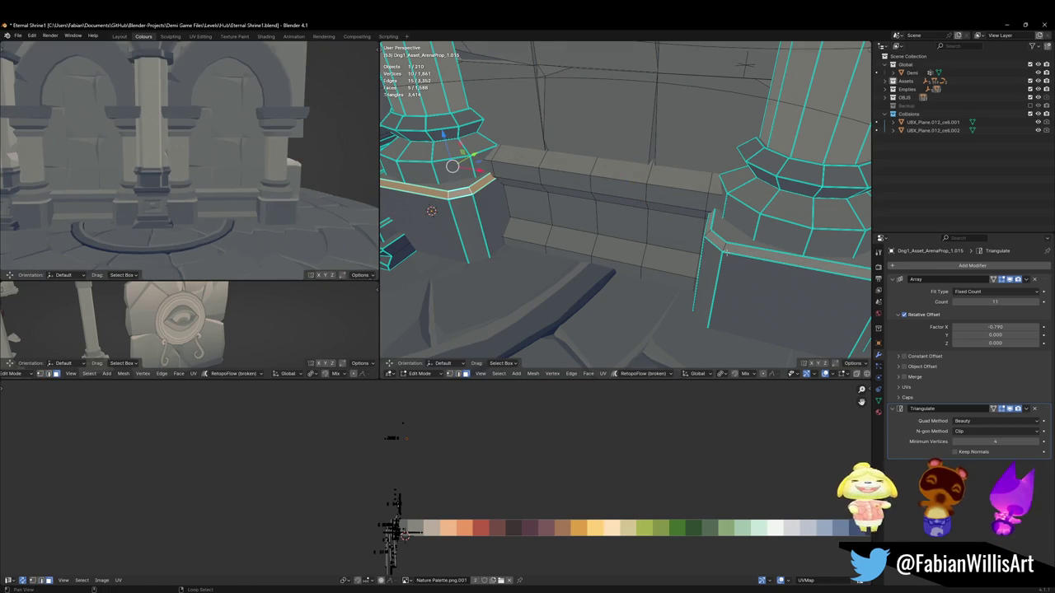
left_click(741, 247, "alt+shift")
key("g")
key("x")
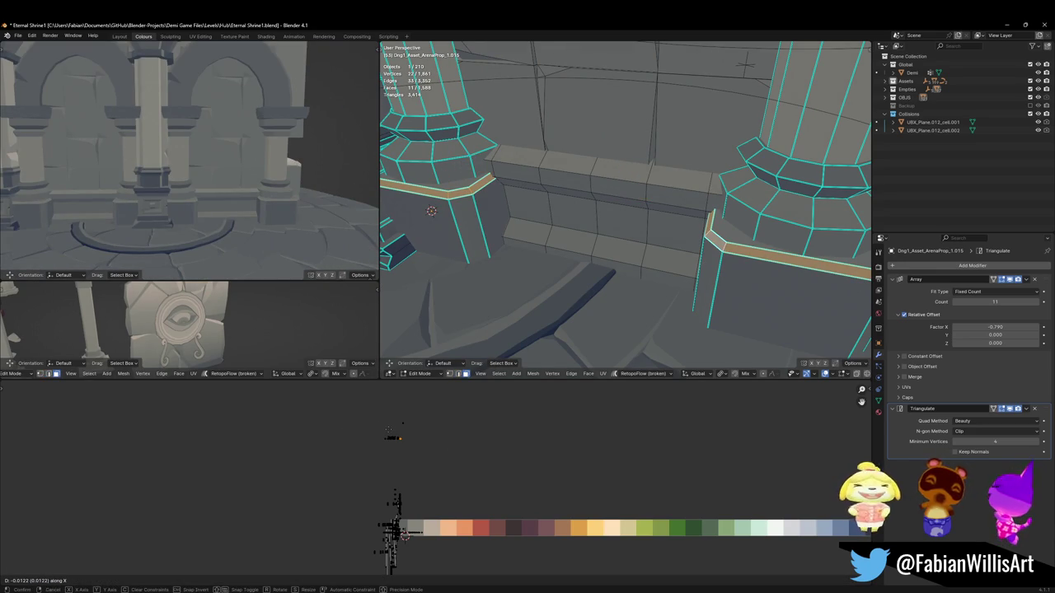
key("Escape")
key("alt+a")
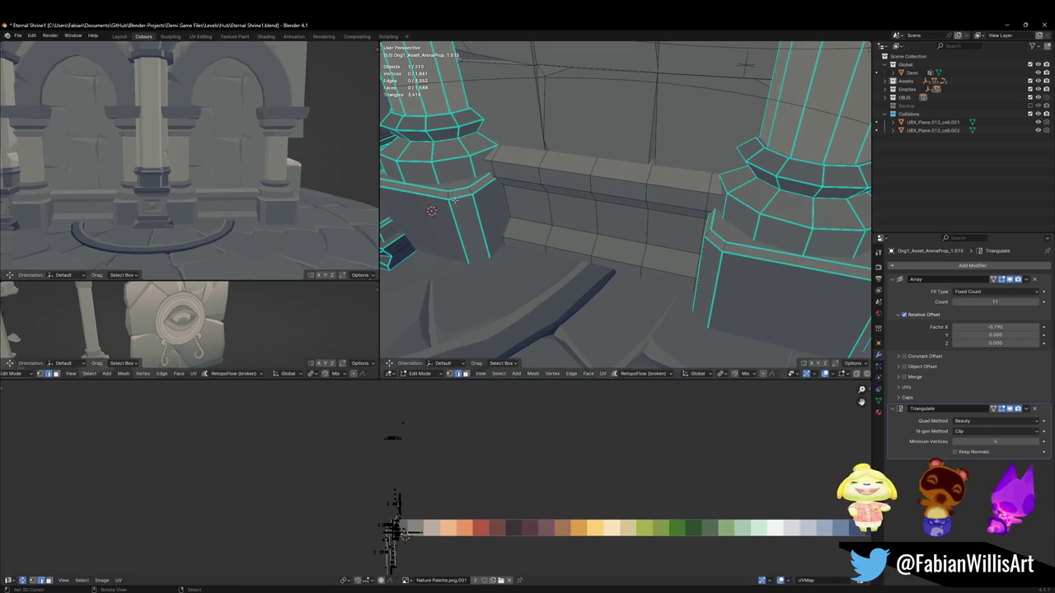
Step: Slide single edges on the left and right pillar bases to tidy them
left_click(453, 198)
key("g")
key("g")
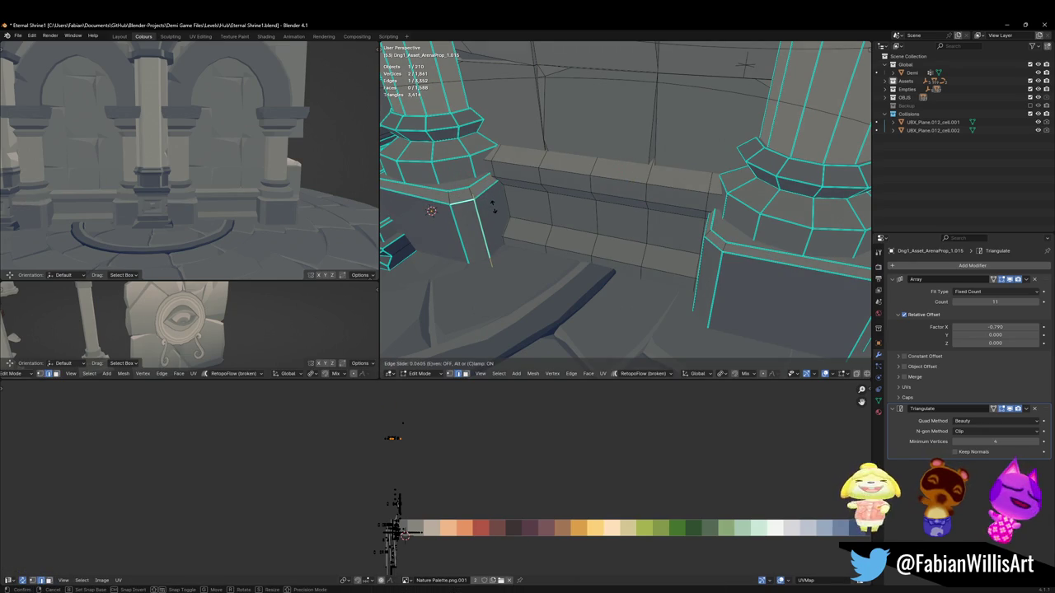
left_click(492, 207)
middle_click_drag(791, 295, 762, 287, "shift")
left_click(743, 274)
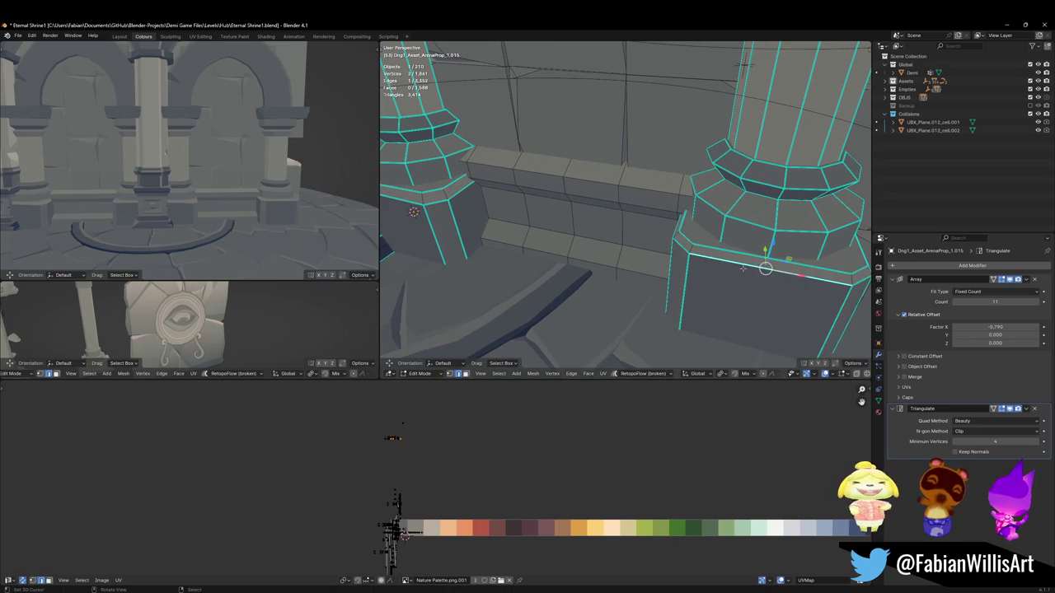
key("g")
key("g")
key("Escape")
Step: Slide corner vertices on the right and left bases along their edges, then save
key("1")
left_click(682, 245)
key("g")
key("g")
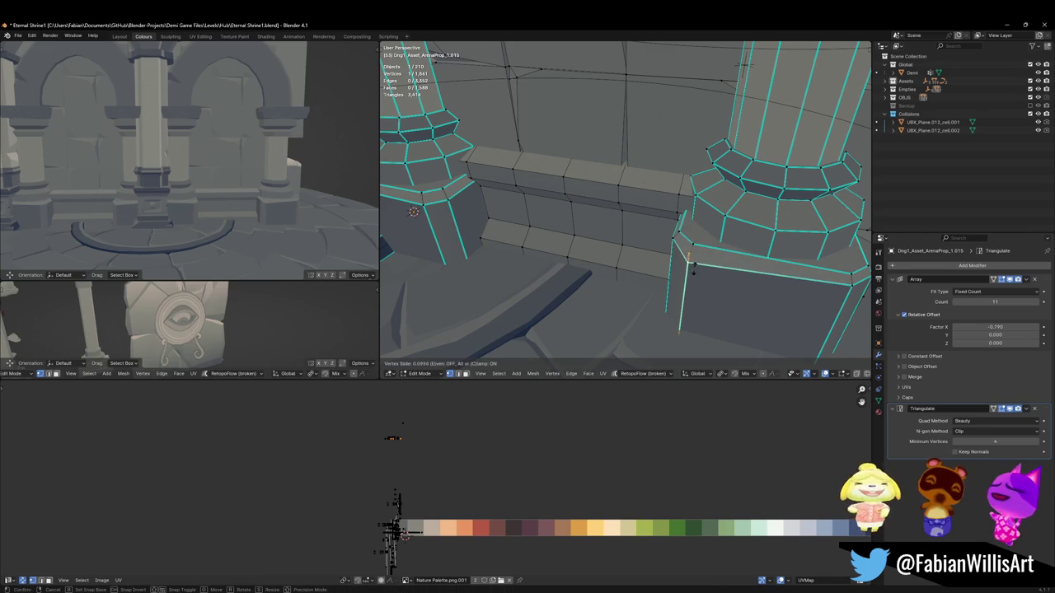
left_click(688, 263)
middle_click_drag(141, 247, 239, 132)
left_click(448, 200)
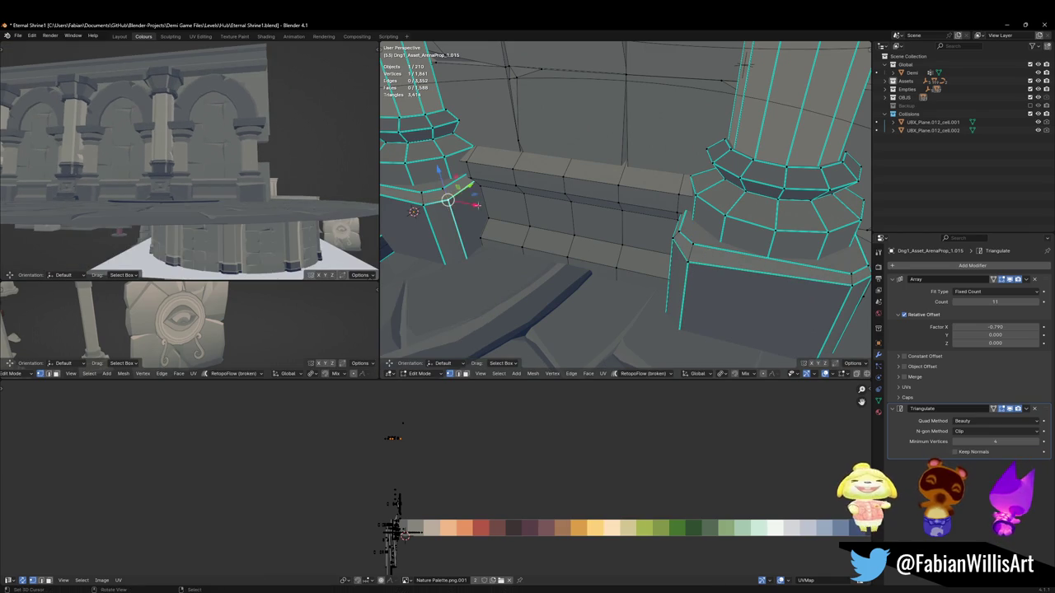
key("g")
key("g")
left_click(493, 210)
mouse_move(190, 216)
middle_mouse_down()
mouse_move(197, 182)
mouse_move(305, 185)
middle_mouse_up()
key("ctrl+s")
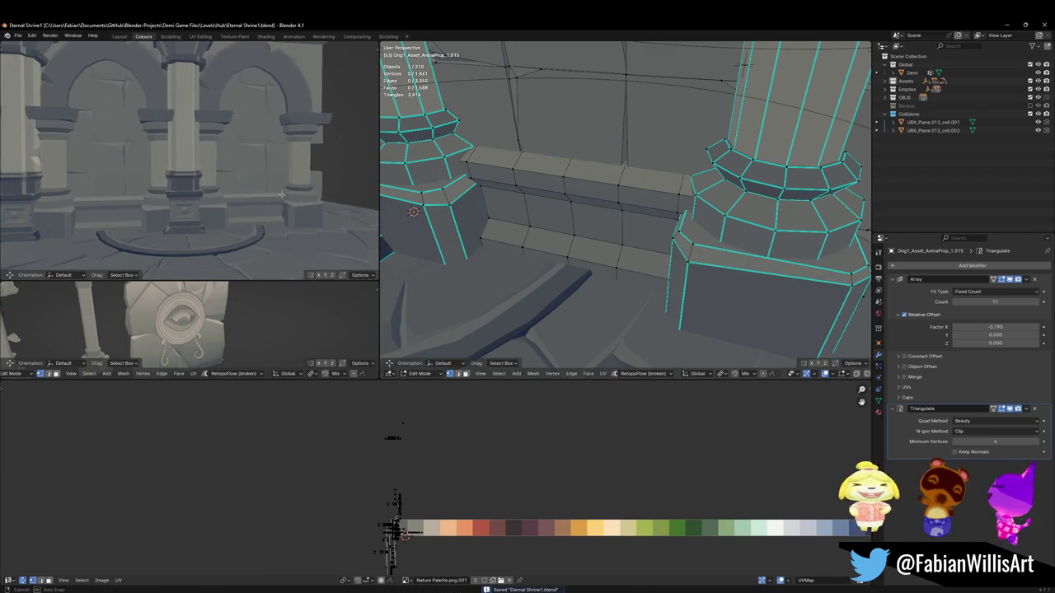
Step: Try a loop cut around the pillar, then undo it
middle_click_drag(577, 206, 651, 188)
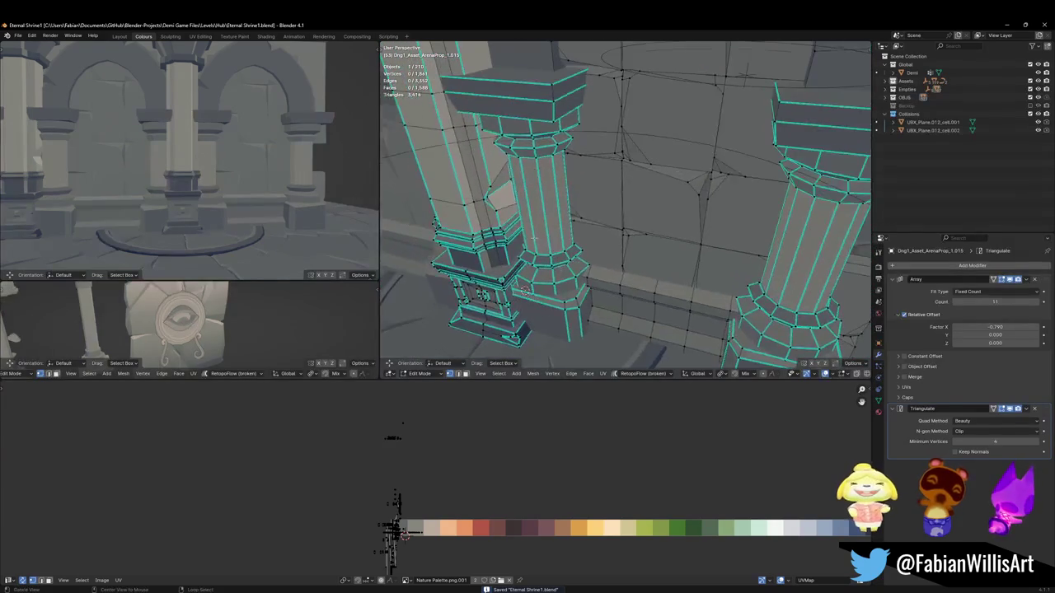
key("ctrl+r")
left_click(550, 212)
key("alt+a")
key("2")
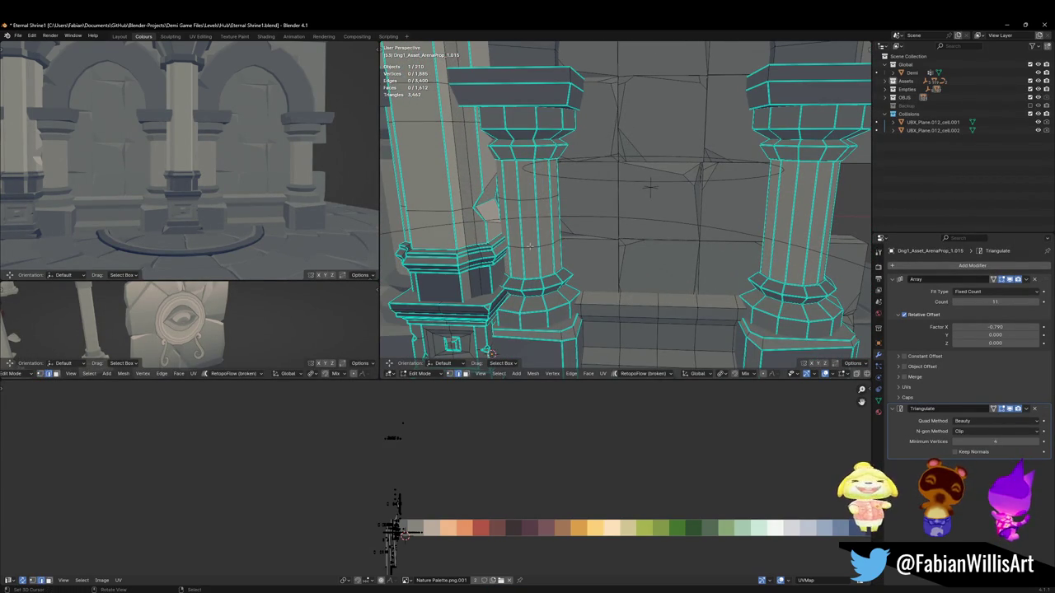
key("ctrl+z")
key("ctrl+z")
key("ctrl+z")
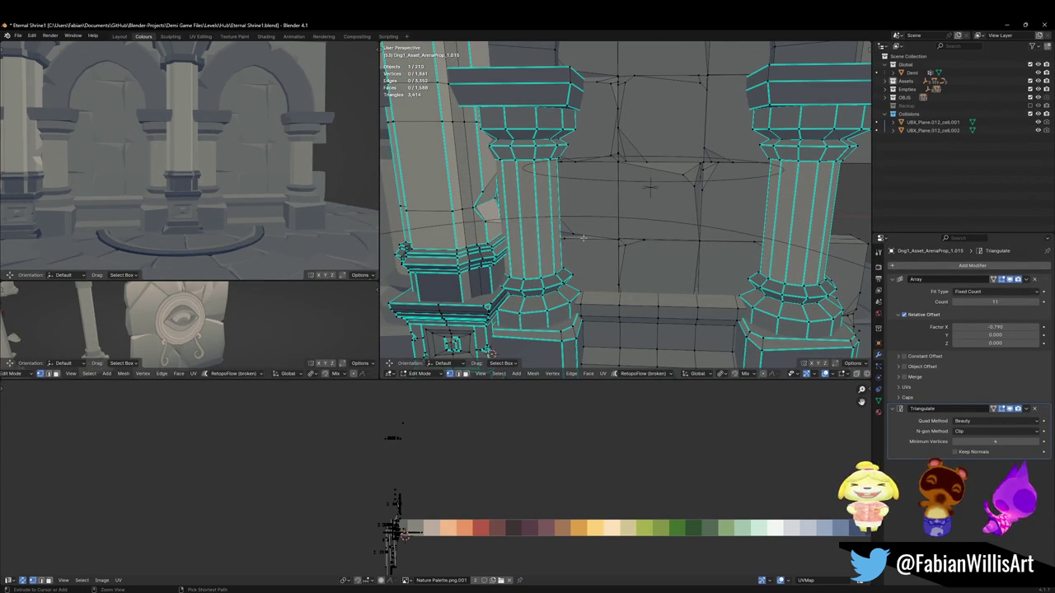
Step: Return to Object Mode and view the pillars and arches up close
middle_click_drag(303, 176, 206, 178)
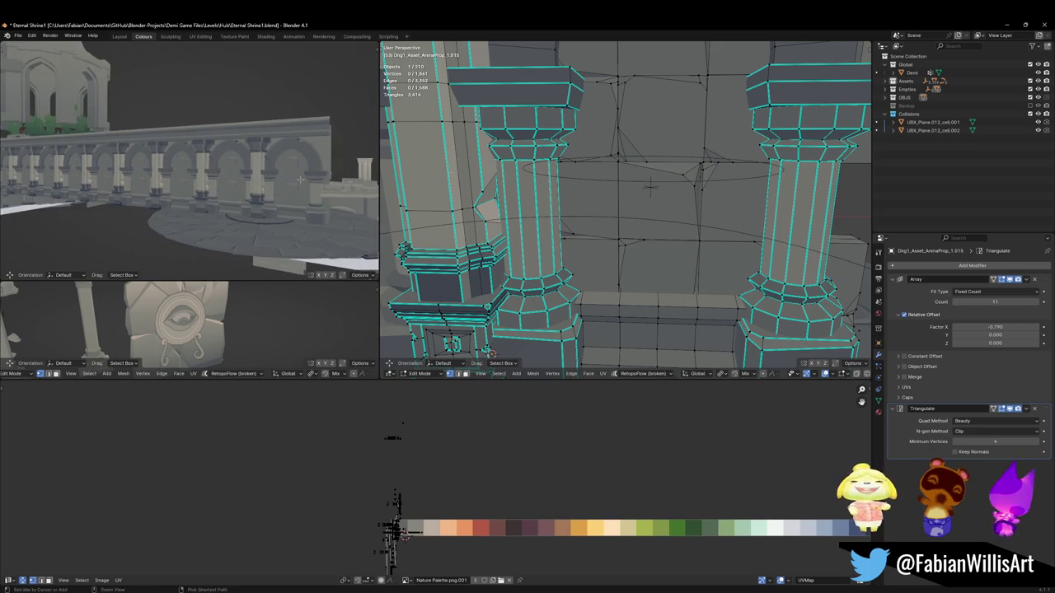
middle_click_drag(647, 176, 609, 161)
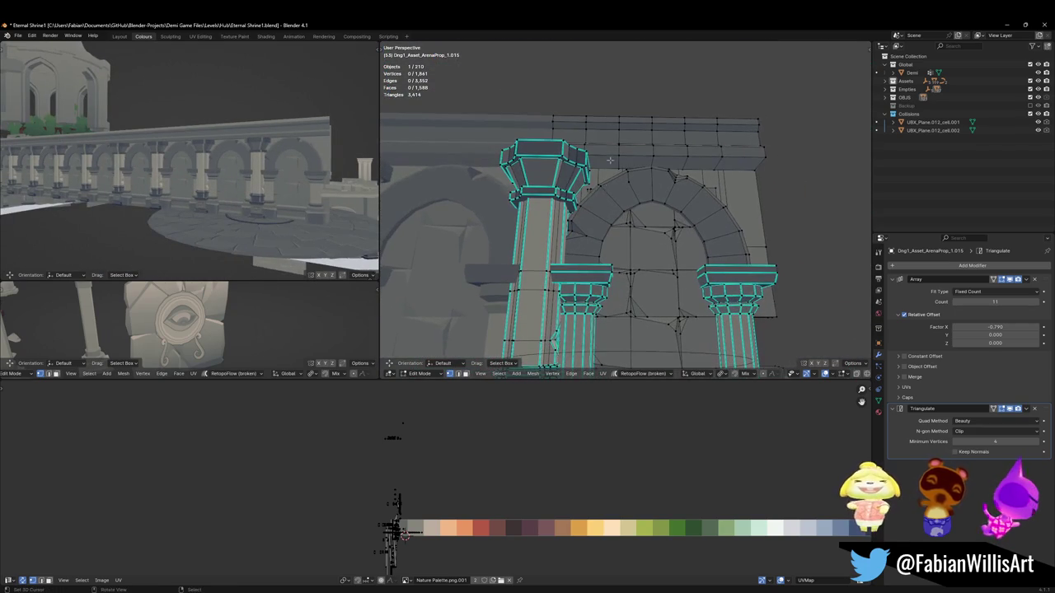
key("Tab")
middle_click_drag(542, 184, 660, 242)
scroll(618, 239, "down", 3)
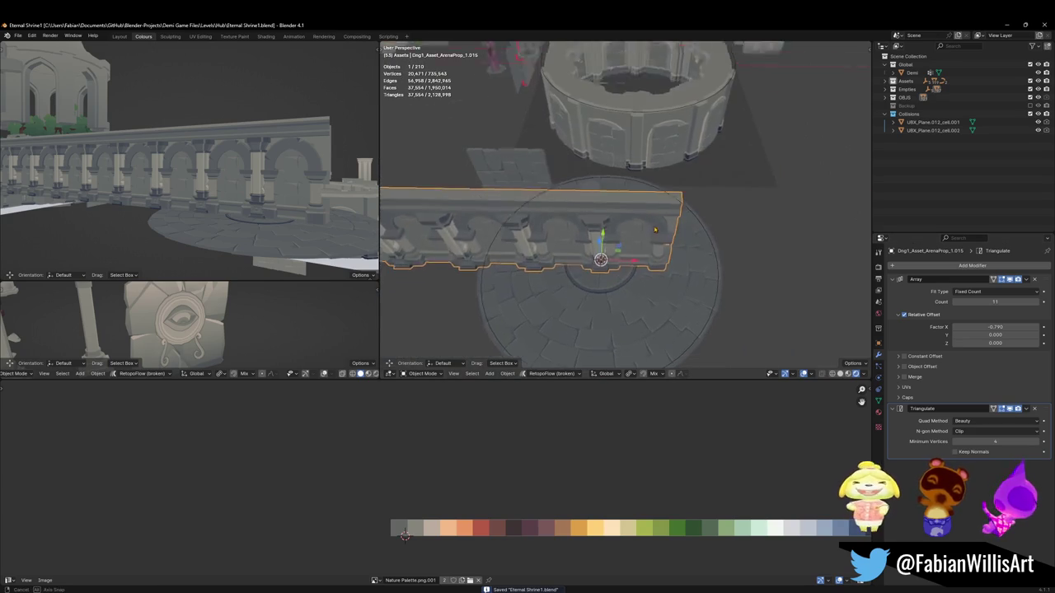
Step: Add a Curve modifier to the arch module using BezierCircle.001 as its curve
left_click(948, 265)
left_click(964, 417)
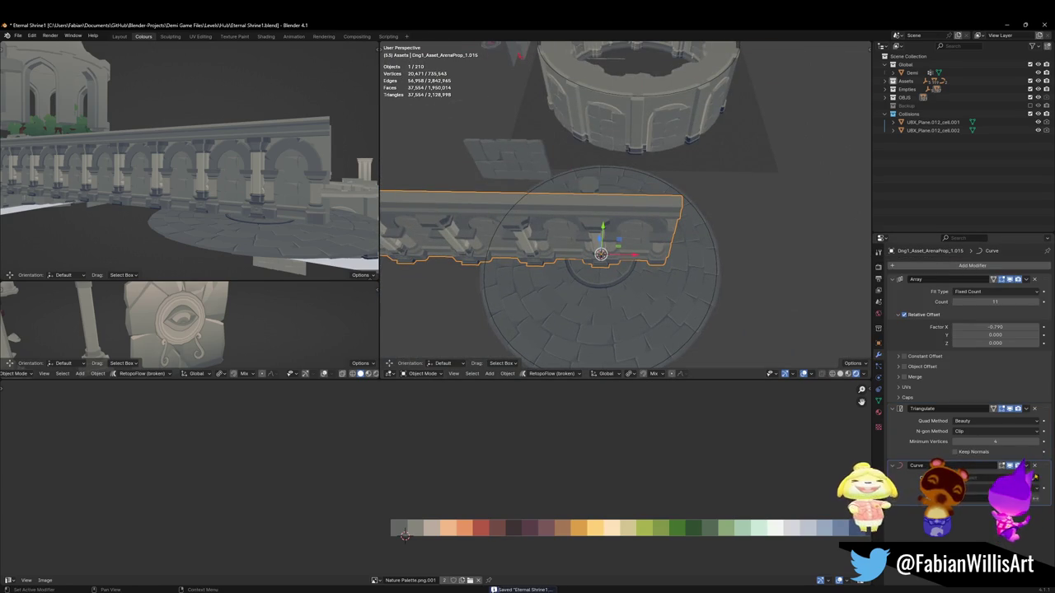
left_click(715, 292)
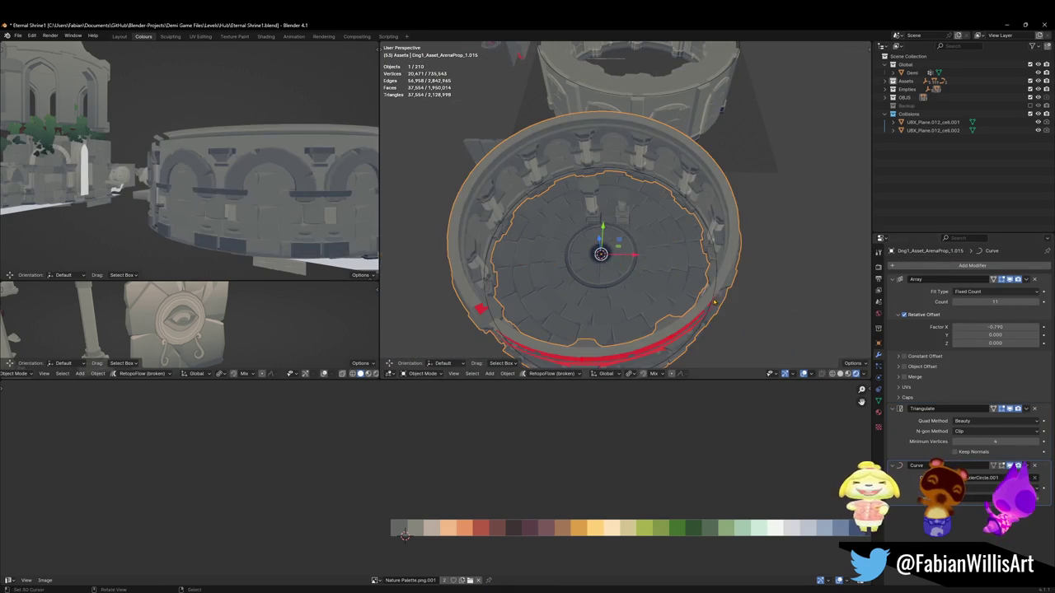
key("alt+a")
scroll(583, 185, "up", 3)
Step: Delete the stray central pillar and save the scene
middle_click_drag(582, 185, 631, 228)
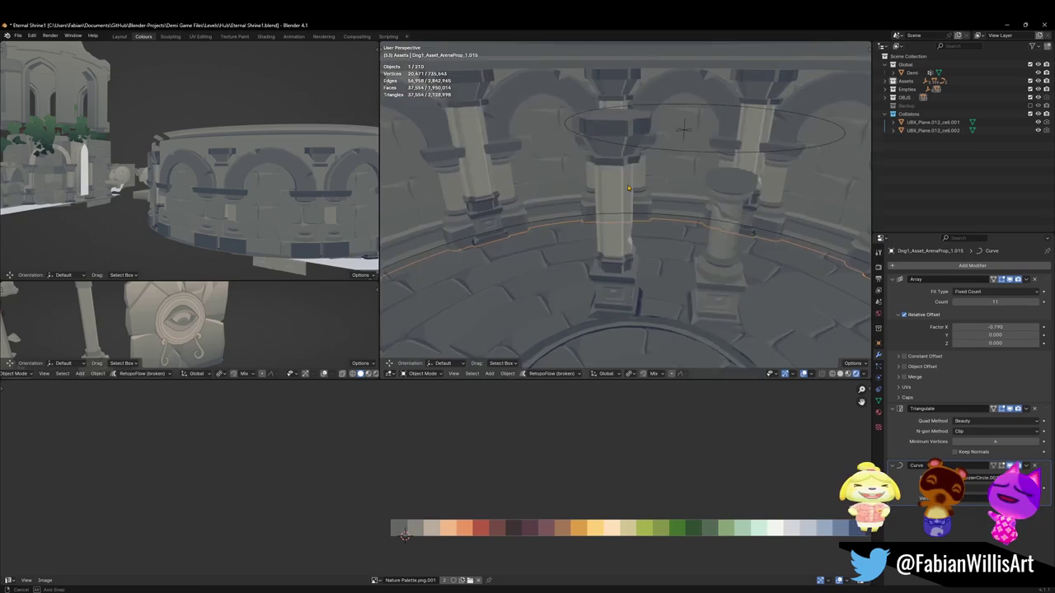
left_click(630, 228)
key("Delete")
key("ctrl+s")
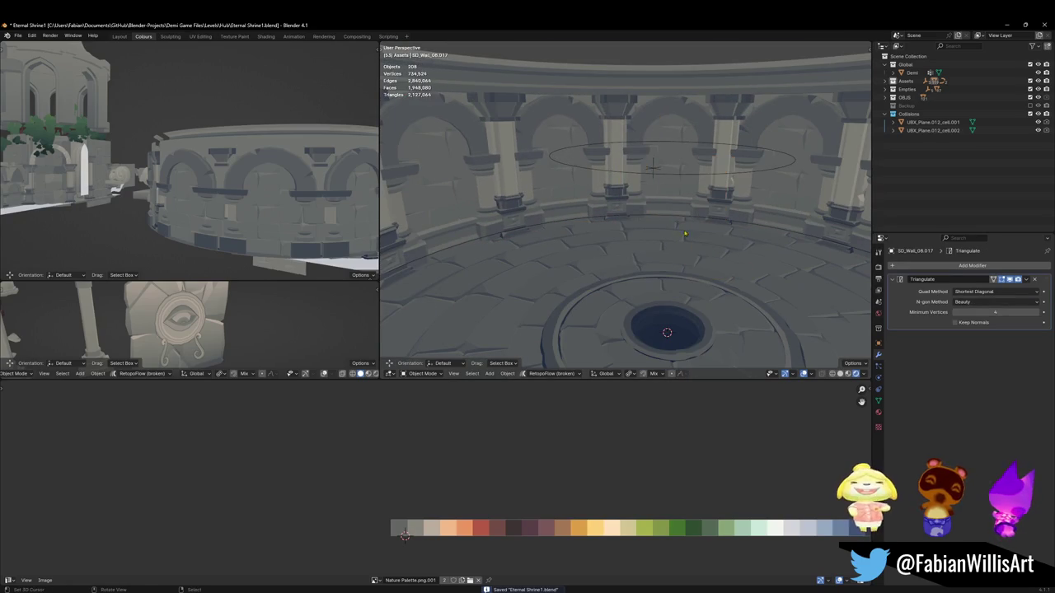
Step: Edit the arena wall mesh with the ring bend shown during editing
mouse_move(650, 176)
middle_mouse_down()
mouse_move(614, 242)
mouse_move(638, 227)
mouse_move(636, 247)
mouse_move(915, 463)
middle_mouse_up()
left_click(664, 163)
left_click(636, 253)
key("Tab")
left_click(1002, 466)
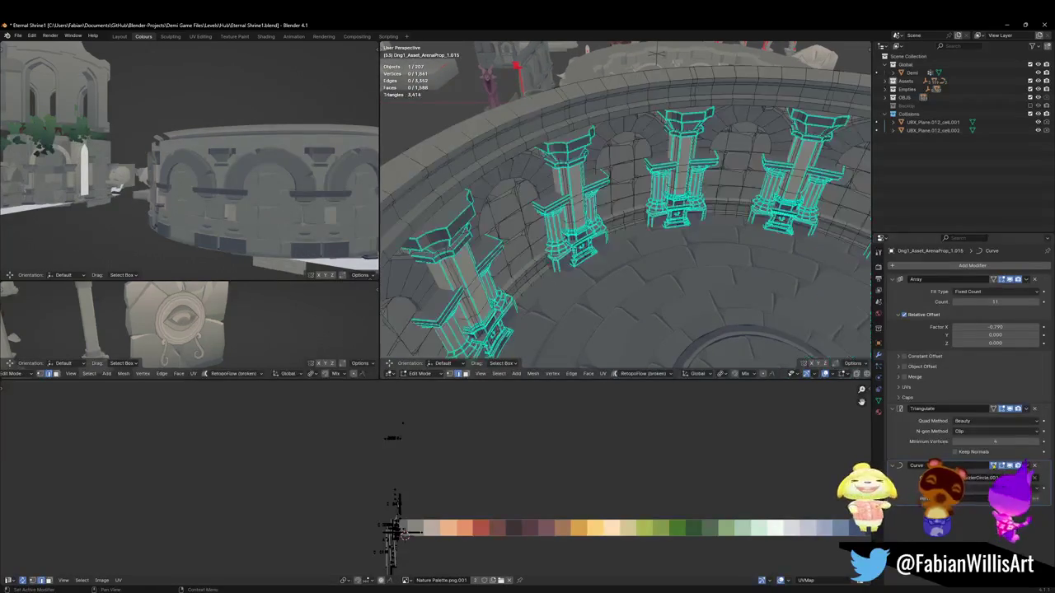
Step: Duplicate the wall's top ledge strip in place and separate it into its own object
middle_click_drag(643, 214, 590, 172)
key("a")
key("alt+a")
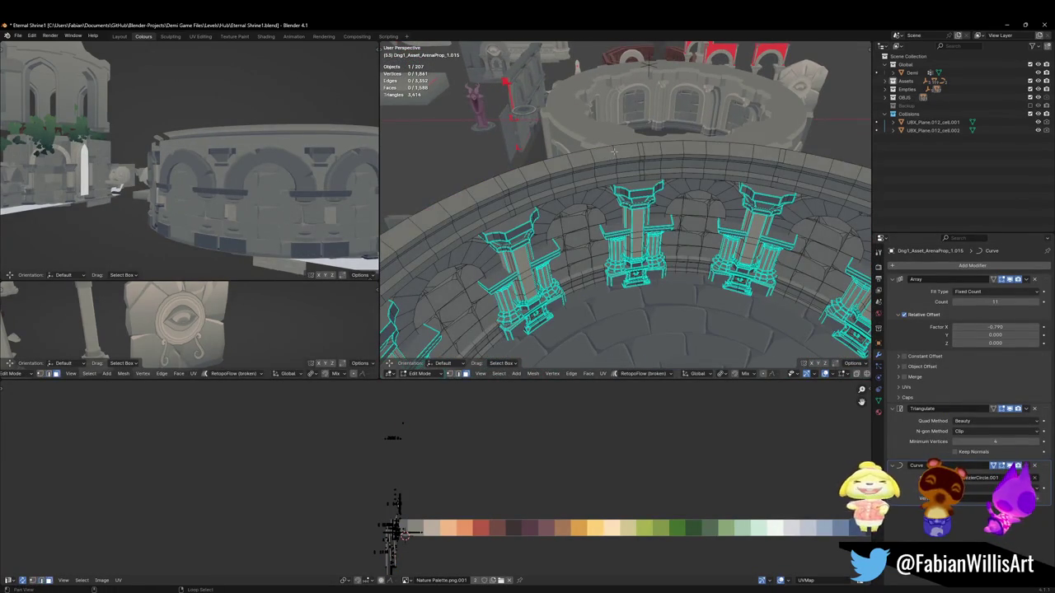
left_click(614, 151, "alt")
key("shift+d")
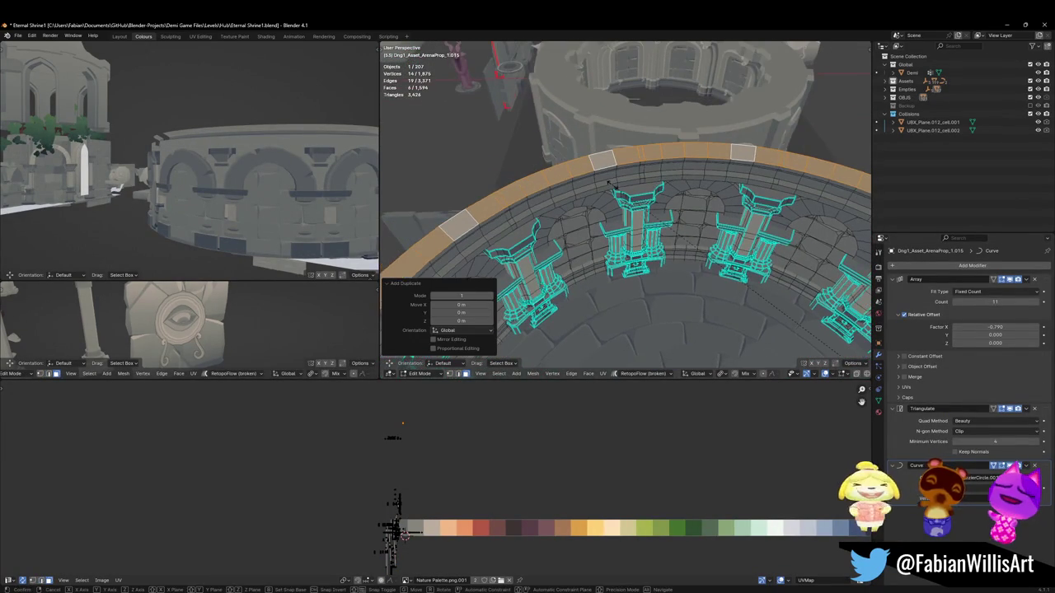
middle_click_drag(610, 183, 627, 170)
right_click(627, 170)
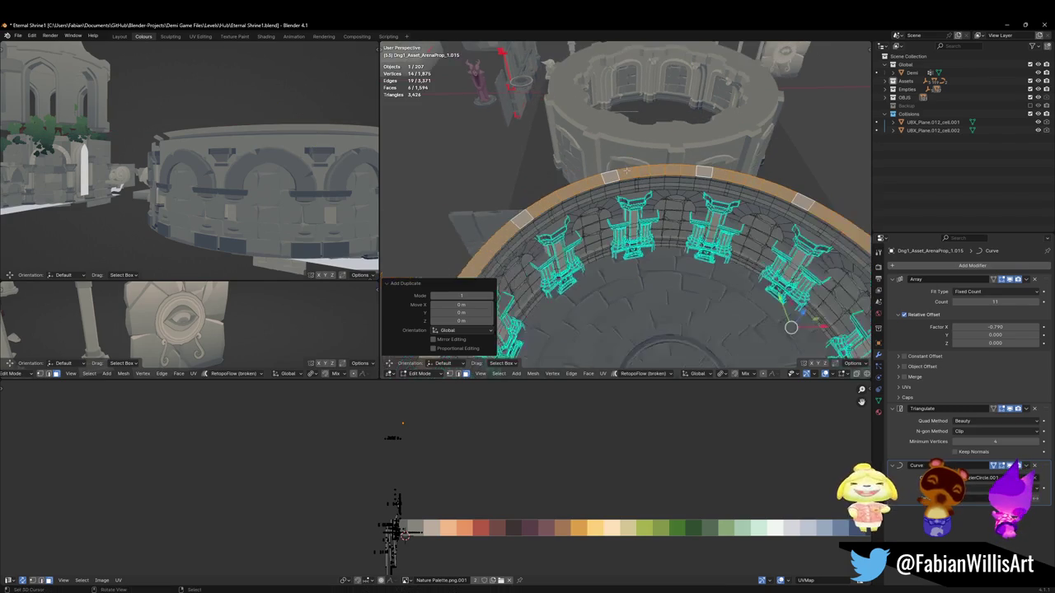
mouse_move(626, 247)
middle_mouse_down()
mouse_move(626, 206)
mouse_move(610, 248)
middle_mouse_up()
key("p")
left_click(654, 222)
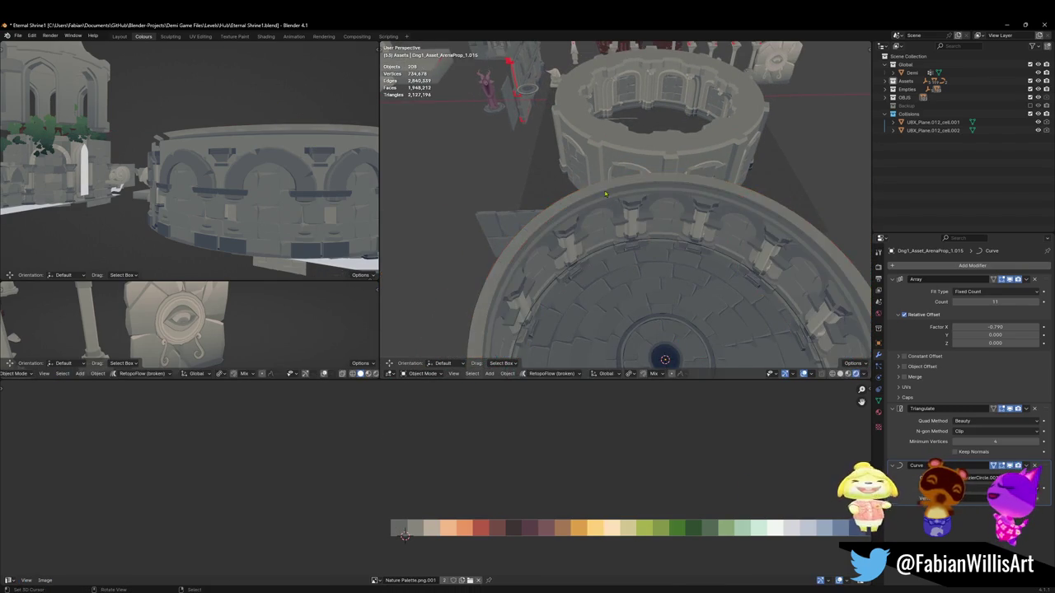
Step: Back in Object Mode, delete the separated ring object
middle_click_drag(604, 188, 645, 172)
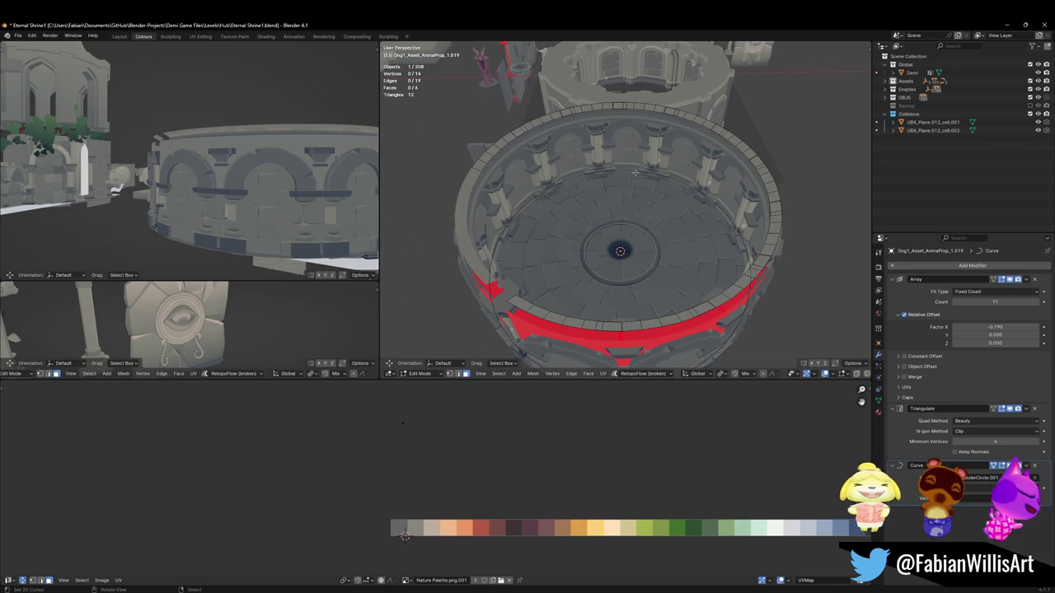
key("Tab")
key("Delete")
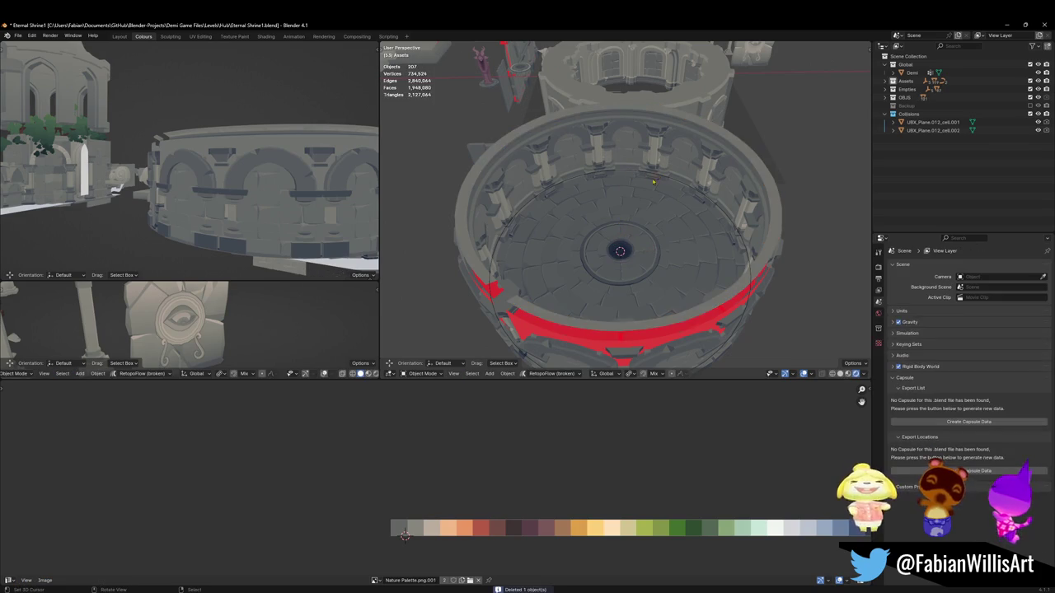
scroll(643, 186, "up", 3)
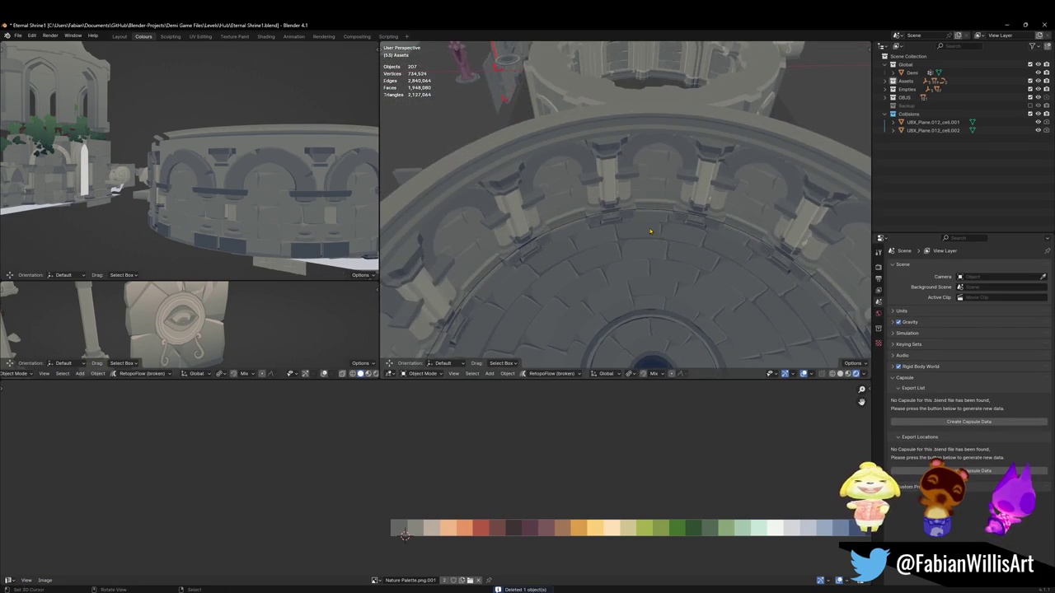
scroll(675, 257, "down", 2)
key("shift+a")
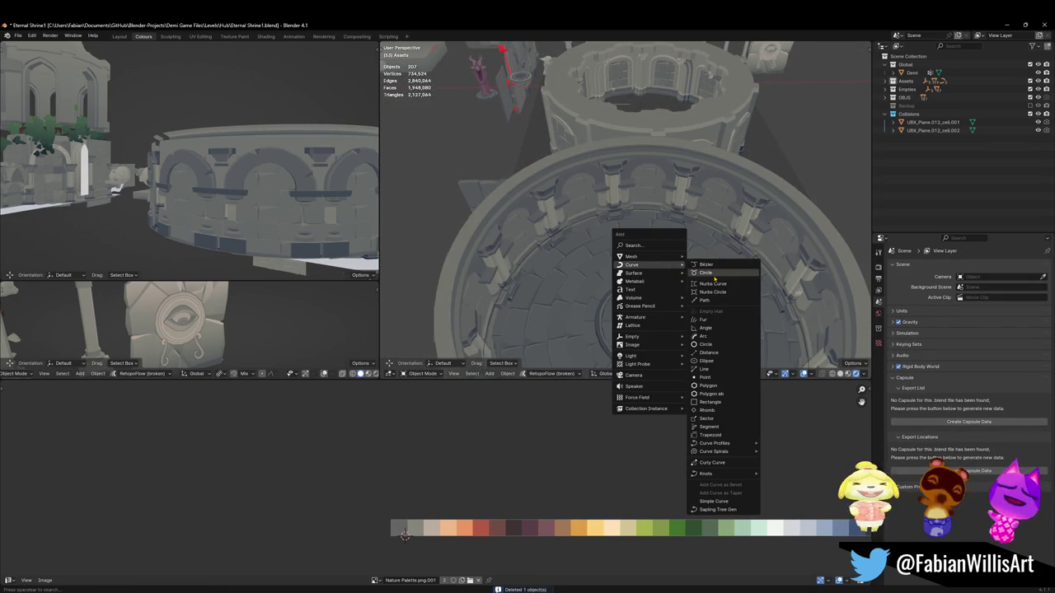
Step: Add a circle at the arena centre, resize it, and raise it in Edit Mode
mouse_move(631, 256)
left_click(718, 275)
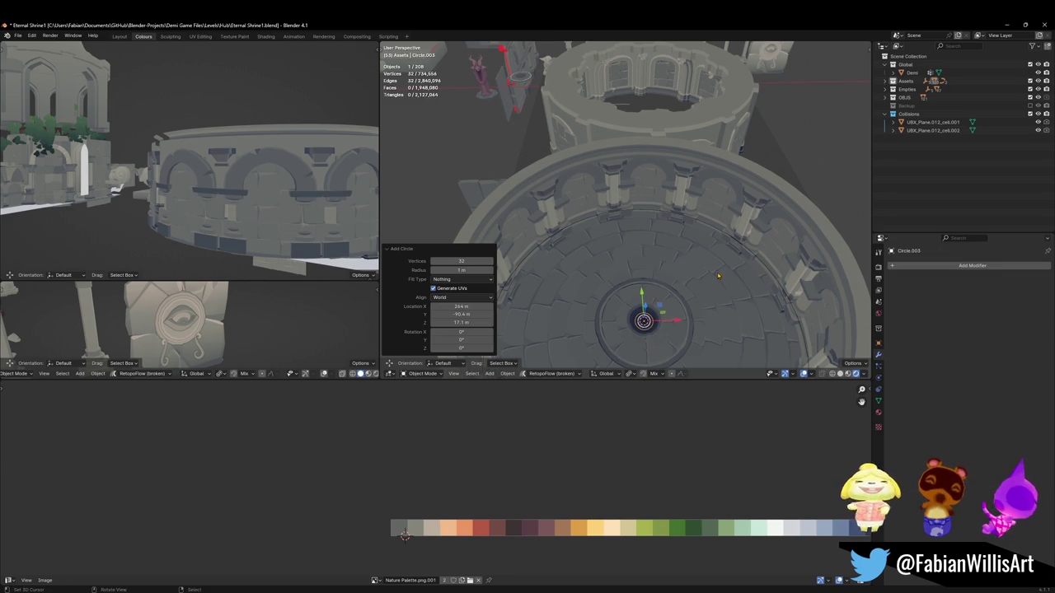
key("s")
left_click(828, 314)
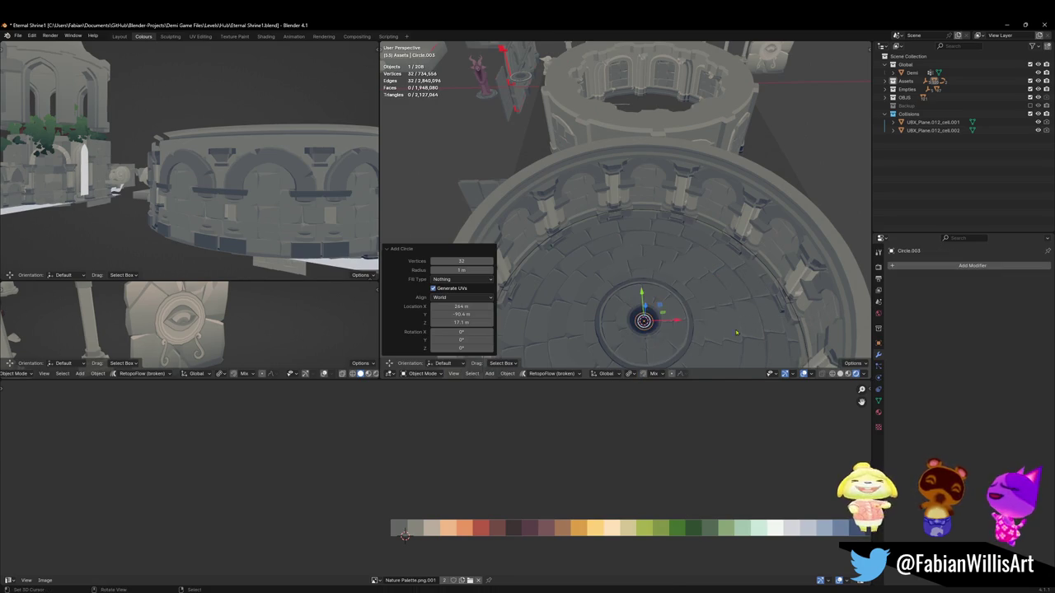
key("Tab")
key("s")
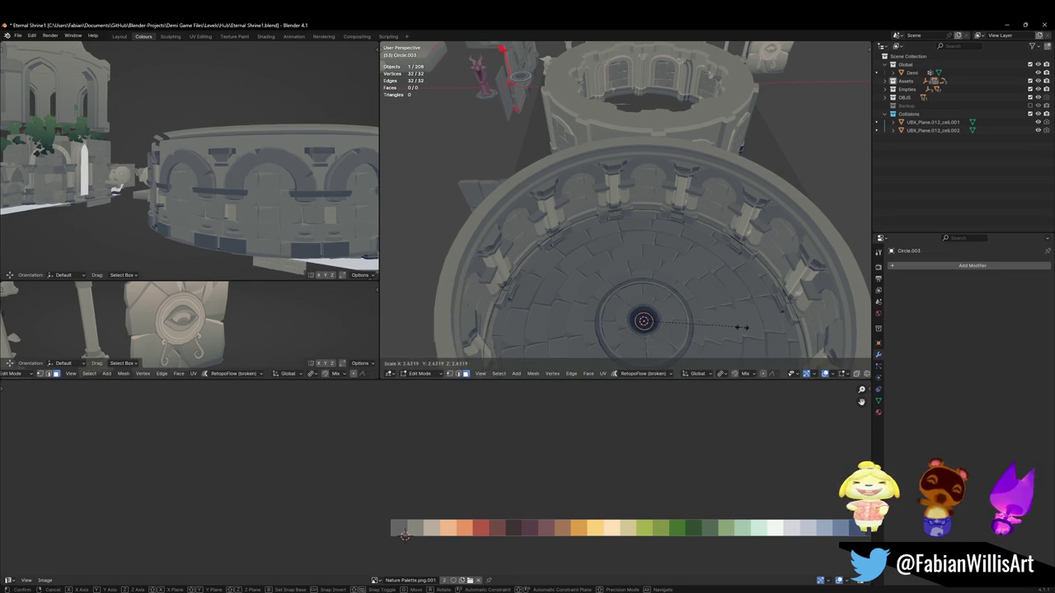
left_click(745, 327)
key("s")
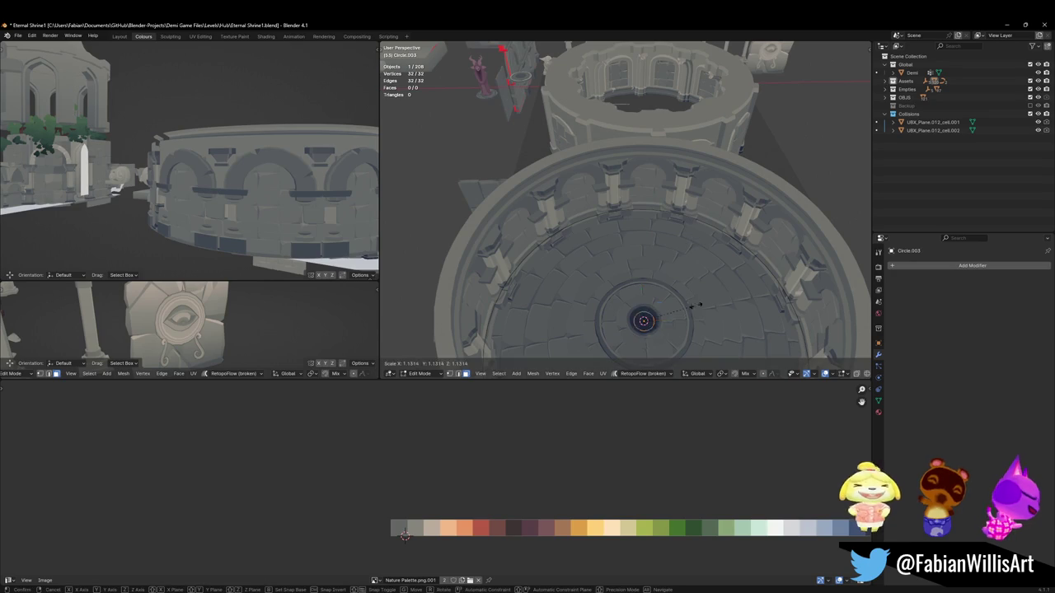
left_click(724, 306)
key("g")
key("z")
key("Return")
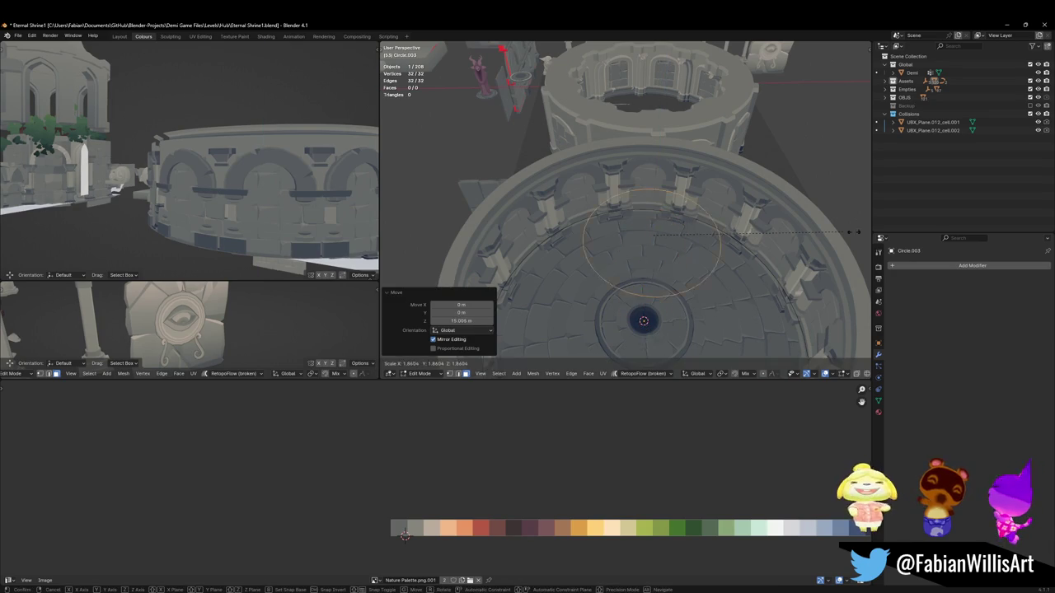
Step: Fill the circle with a face, scale it 1.728, lower it, and rescale 1.076
key("f")
key("s")
left_click(735, 257)
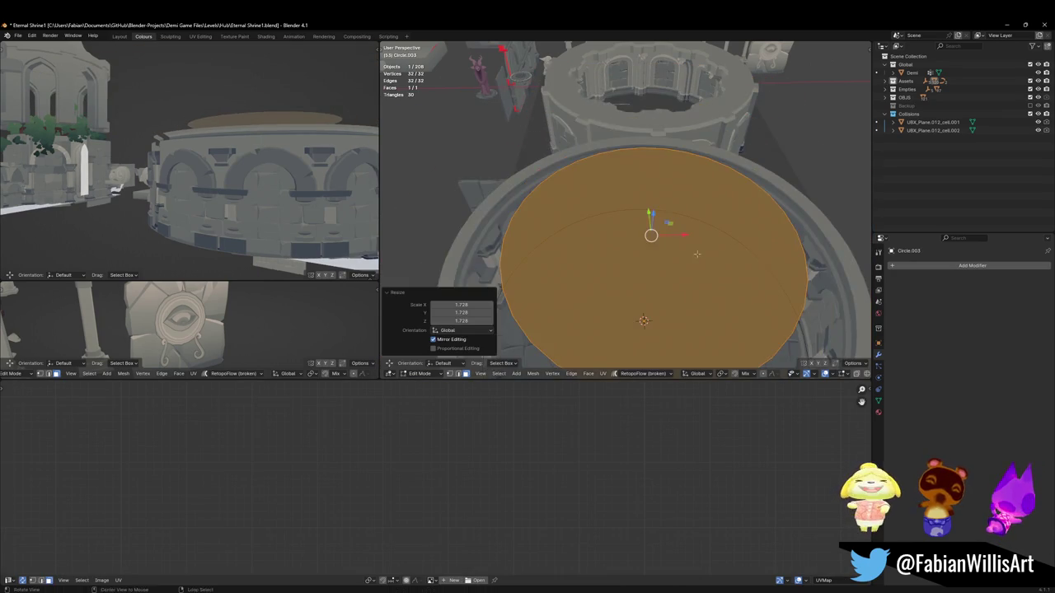
middle_click_drag(735, 258, 707, 220)
key("g")
key("z")
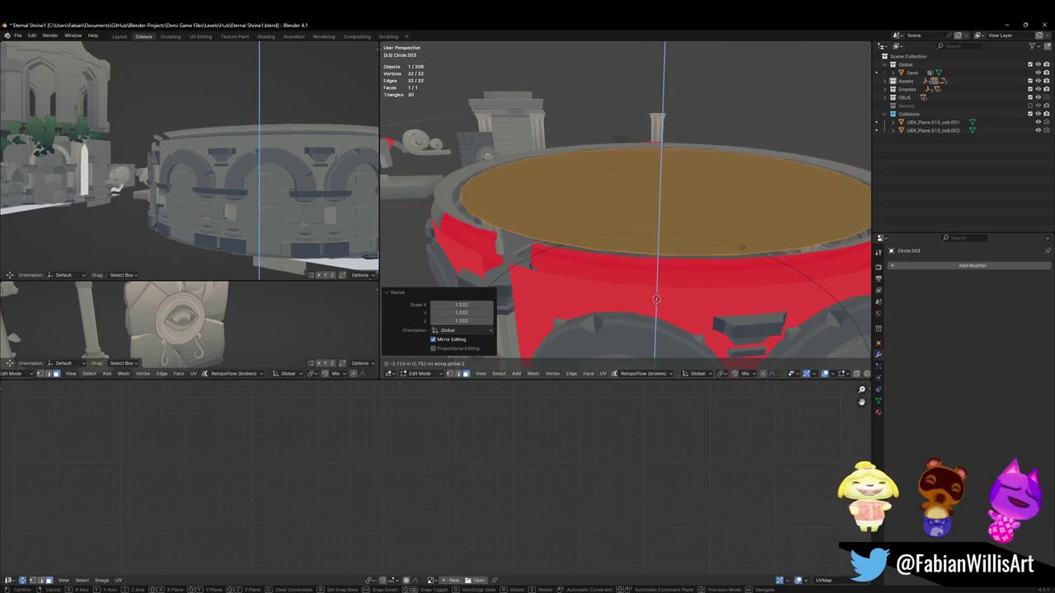
key("Return")
key("s")
left_click(745, 248)
Step: Adjust the face height, scale it 1.054, and inset it by 2.927 m
middle_click_drag(666, 172, 618, 197)
key("g")
key("z")
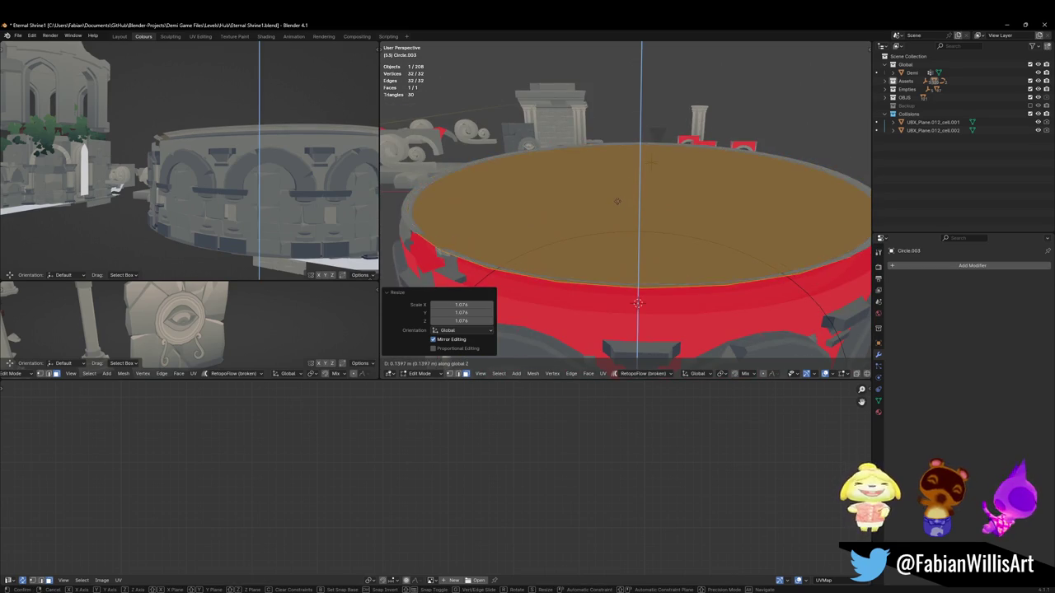
left_click(616, 198)
key("s")
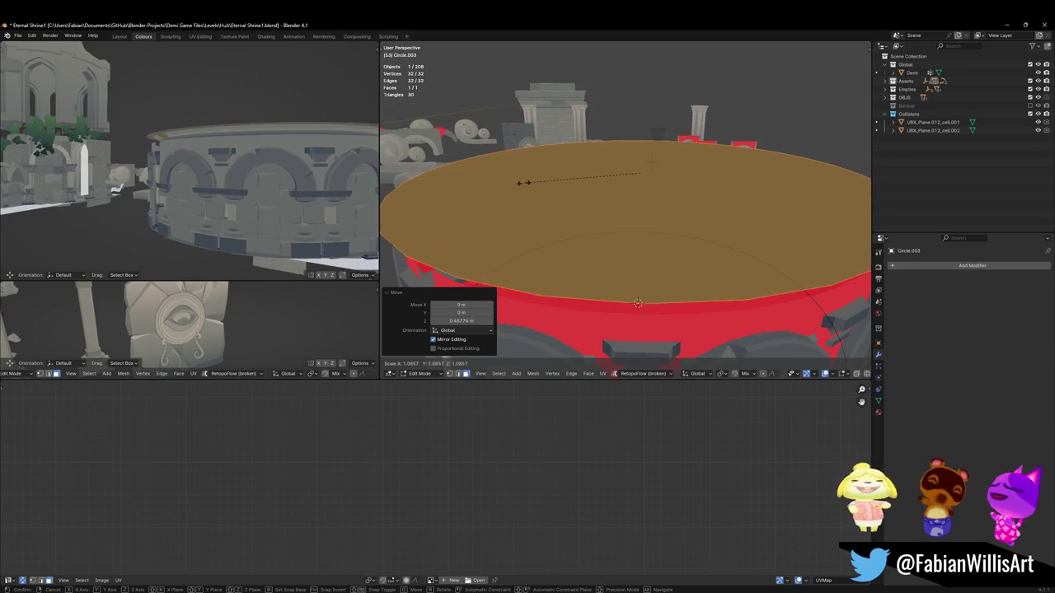
left_click(536, 179)
left_click(536, 180, "shift")
left_click(610, 198)
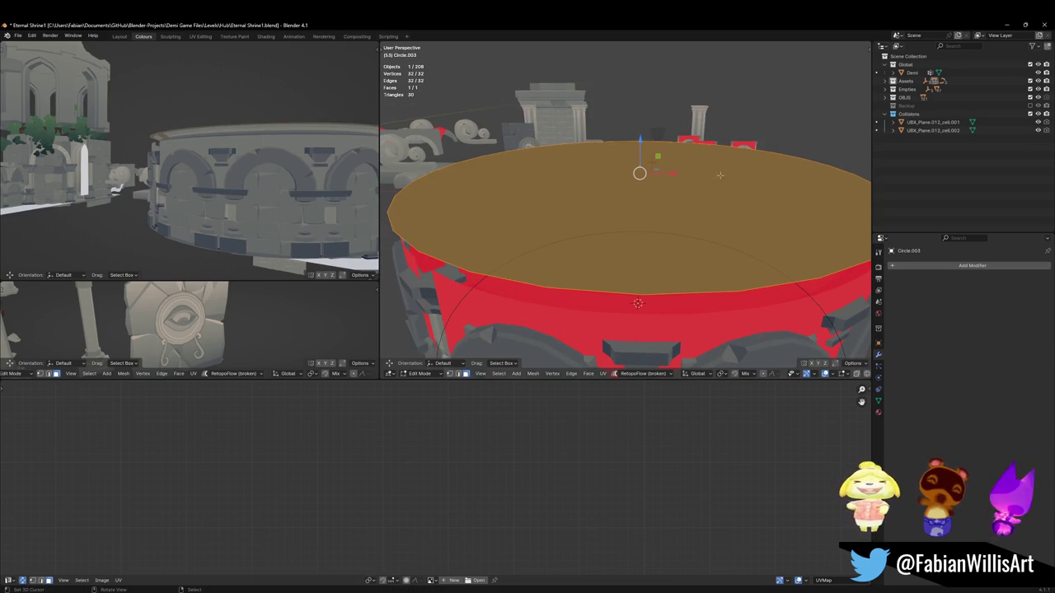
key("i")
left_click(689, 182)
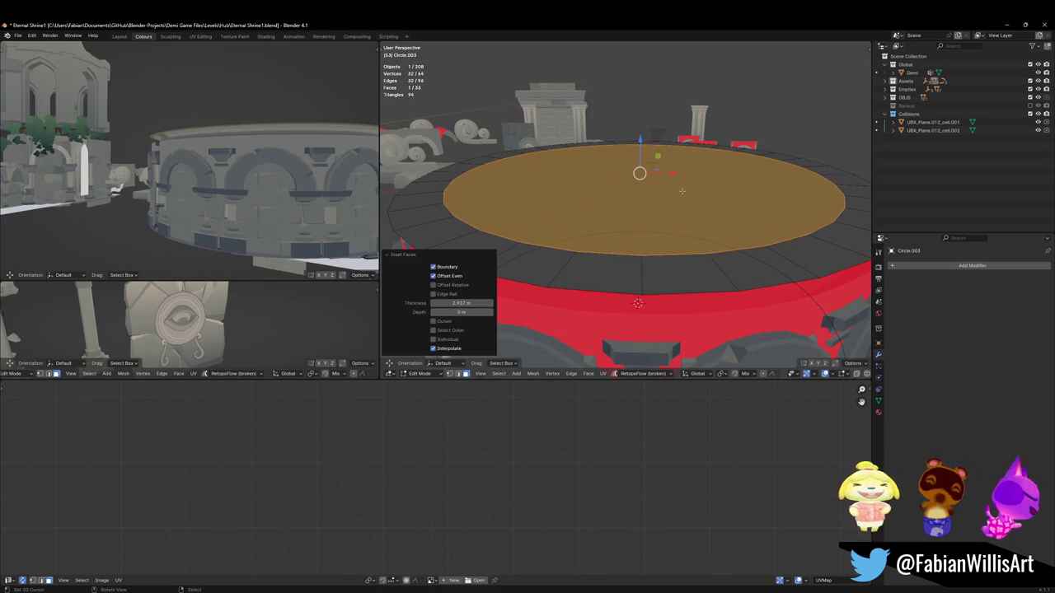
Step: Delete the inner face to open a hole and widen its edge loop to 0.939
key("x")
left_click(649, 221)
middle_click_drag(650, 221, 602, 218)
left_click(602, 217, "alt")
key("s")
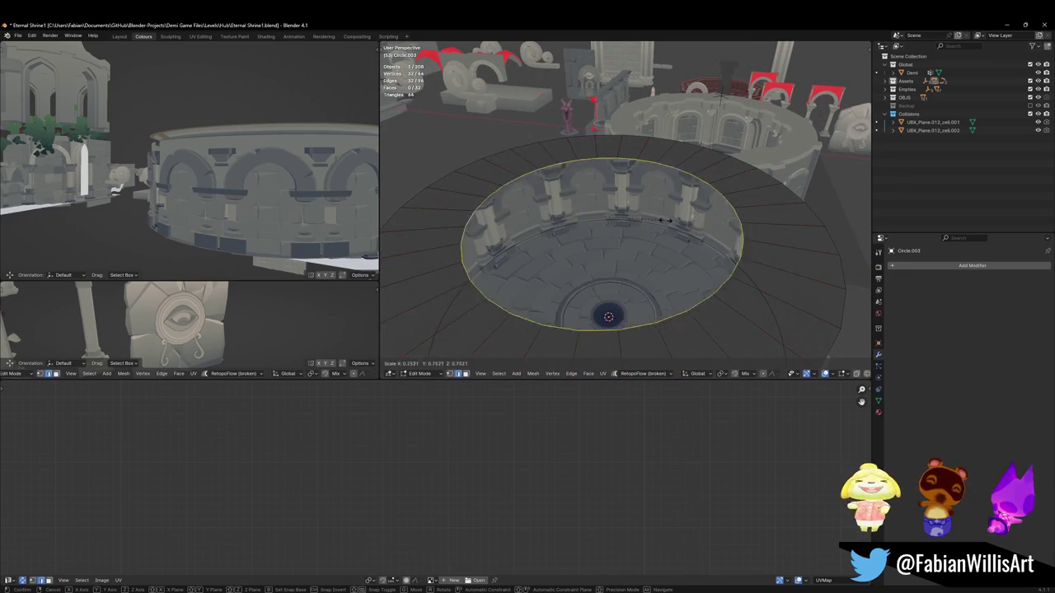
left_click(606, 218)
Step: Recalculate the ledge ring normals outward, set its height, and save the file
scroll(626, 225, "up", 2)
middle_click_drag(626, 225, 627, 164)
key("a")
key("alt+n")
left_click(613, 188)
key("g")
key("z")
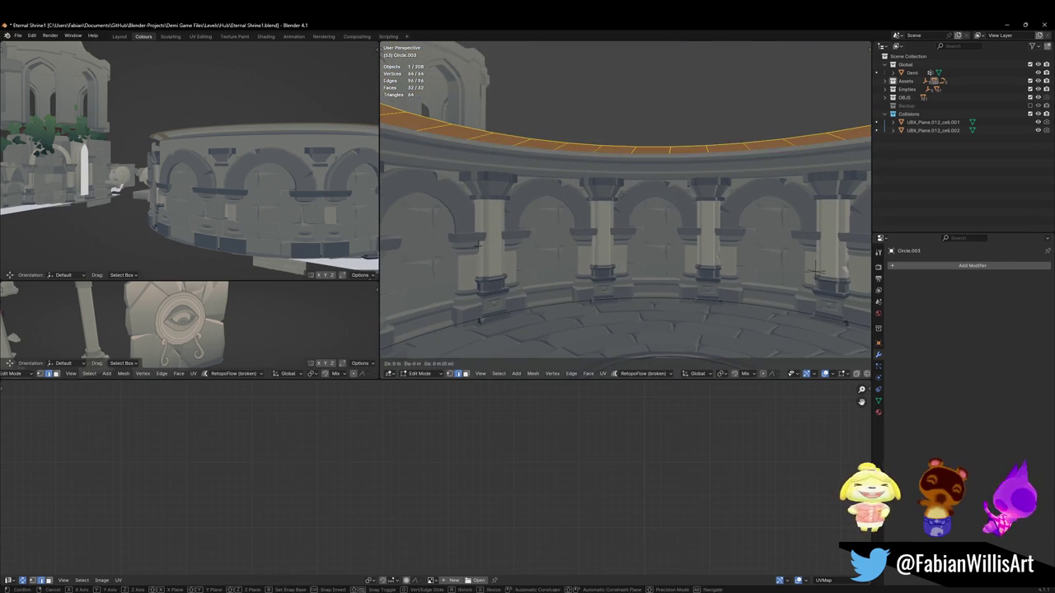
left_click(601, 193)
key("alt+a")
key("ctrl+s")
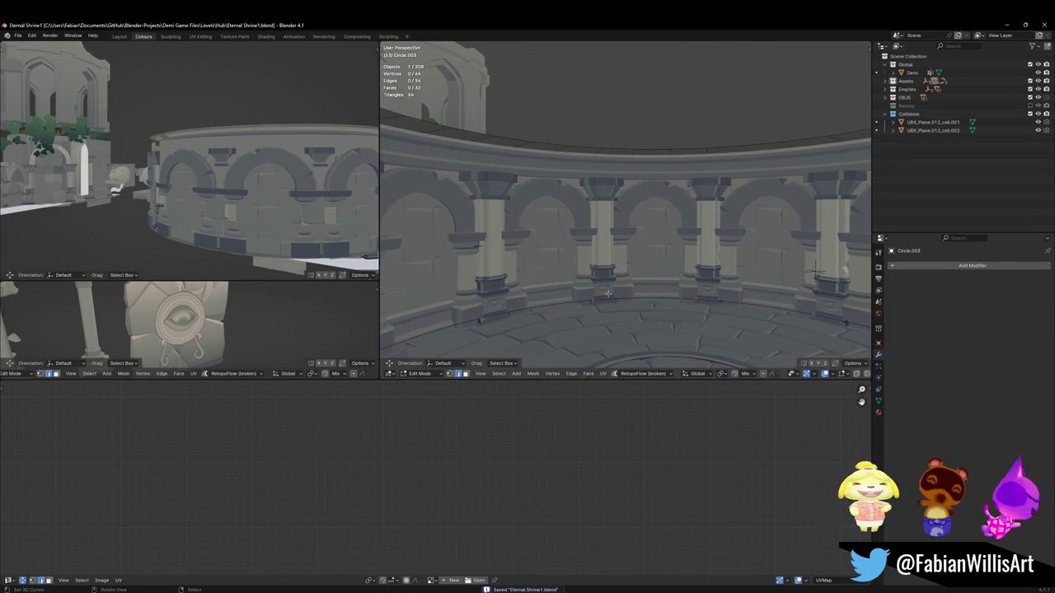
Step: Orbit around the whole ring and the arcade interior, saving the file again
middle_click_drag(628, 267, 646, 179)
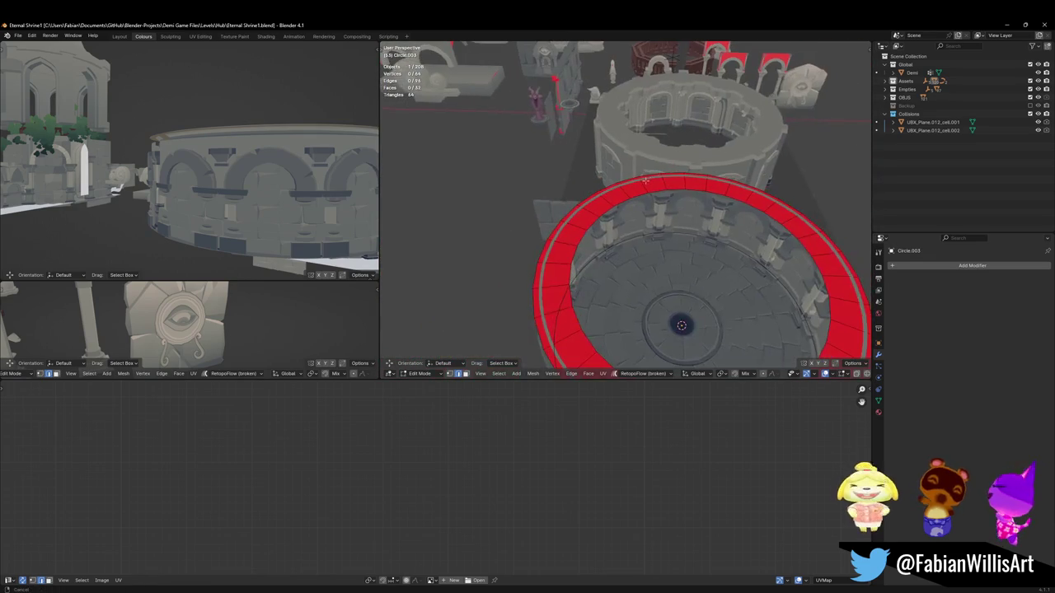
scroll(686, 224, "up", 5)
middle_click_drag(686, 224, 600, 239)
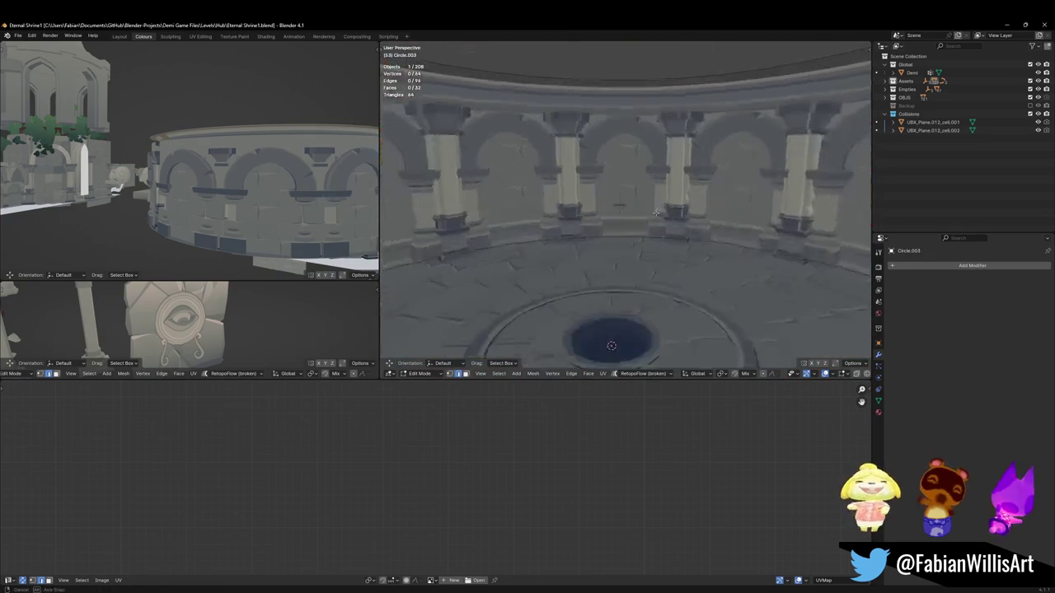
key("ctrl+s")
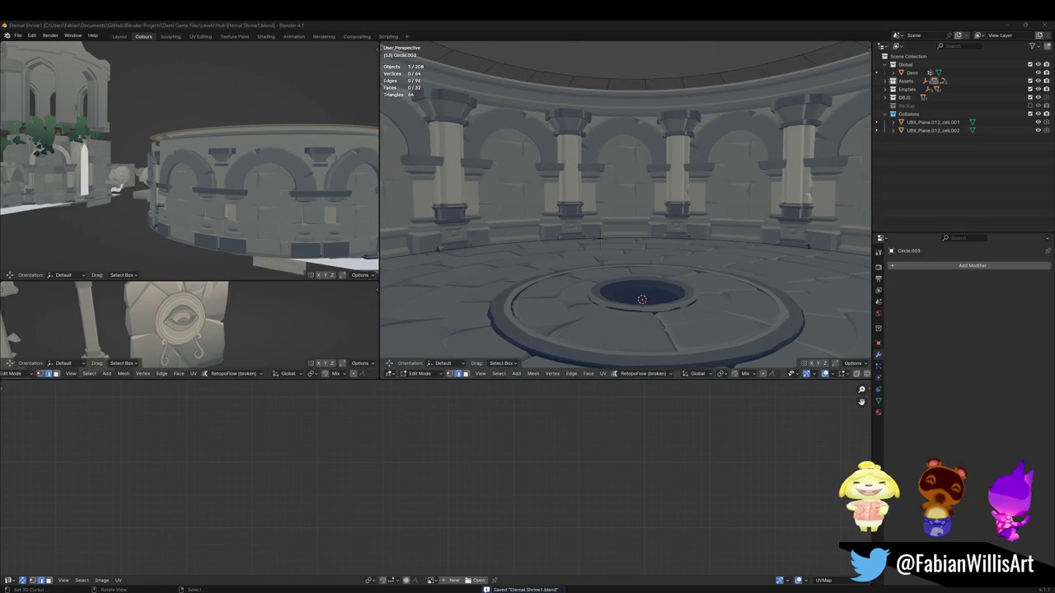
middle_click_drag(599, 262, 649, 233)
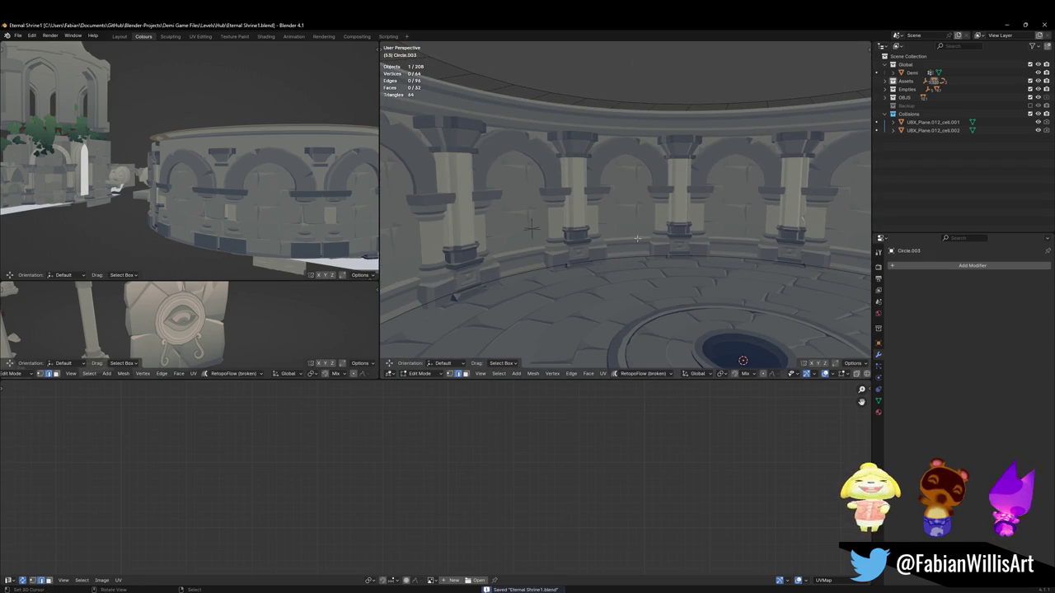
Step: Walk through the arena to inspect it, save, and switch to the DEMO Final Dungeon Pass window
key("shift+grave")
key("w")
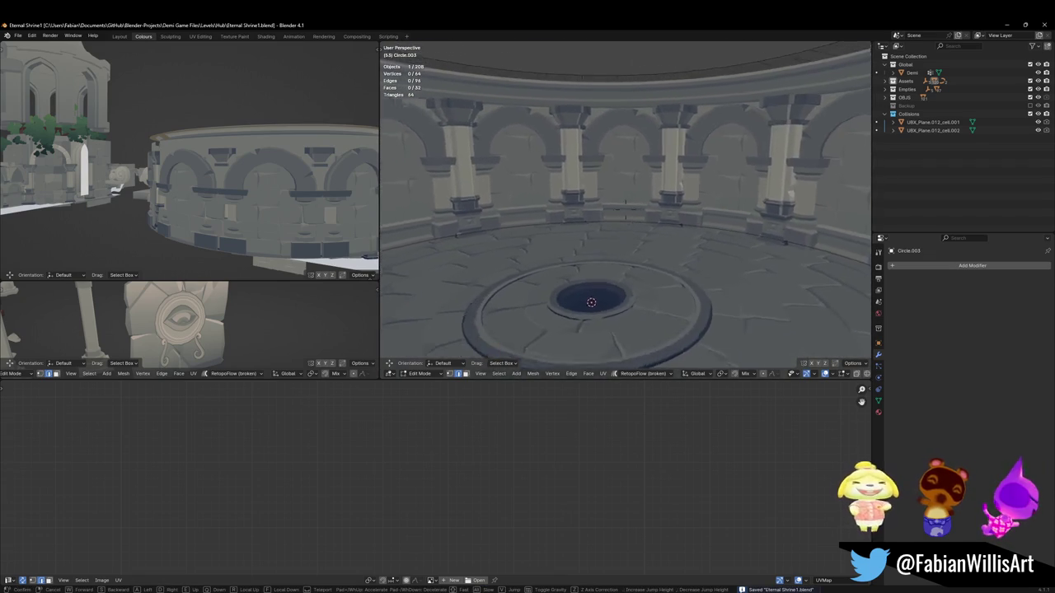
key("s")
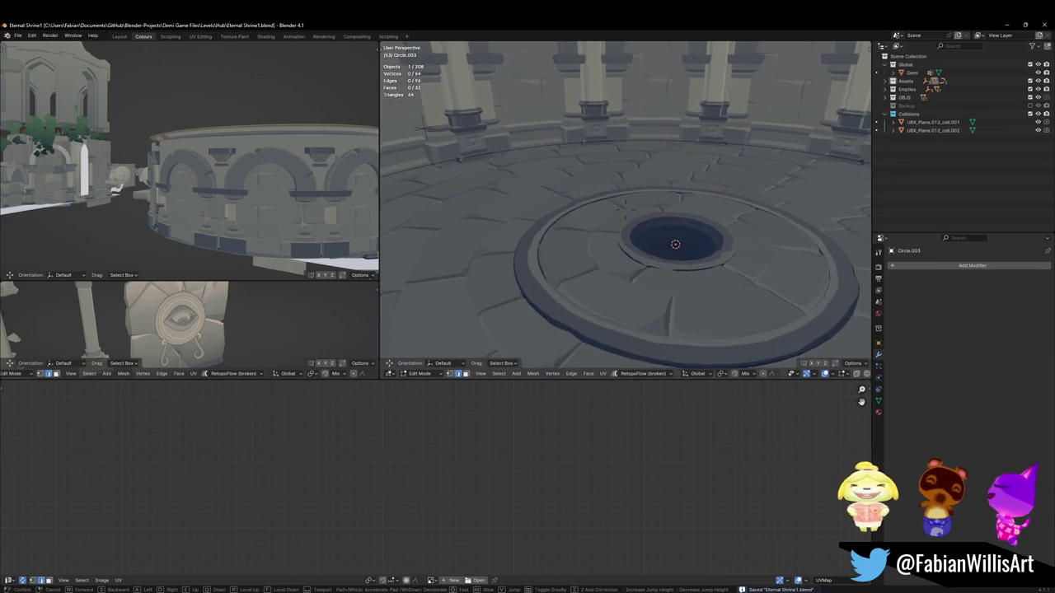
left_click(604, 242)
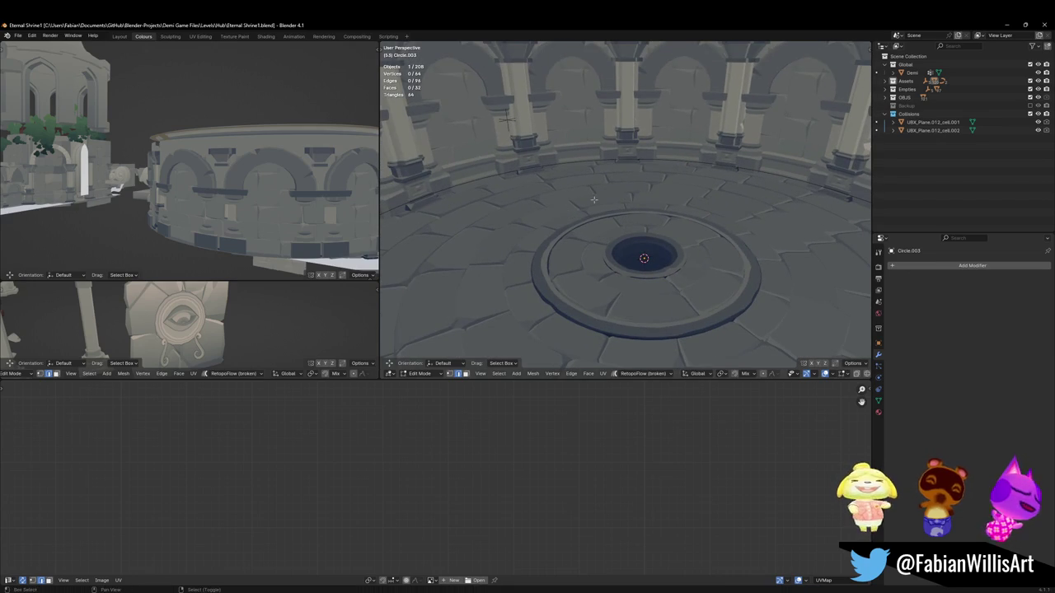
middle_click_drag(595, 196, 588, 222)
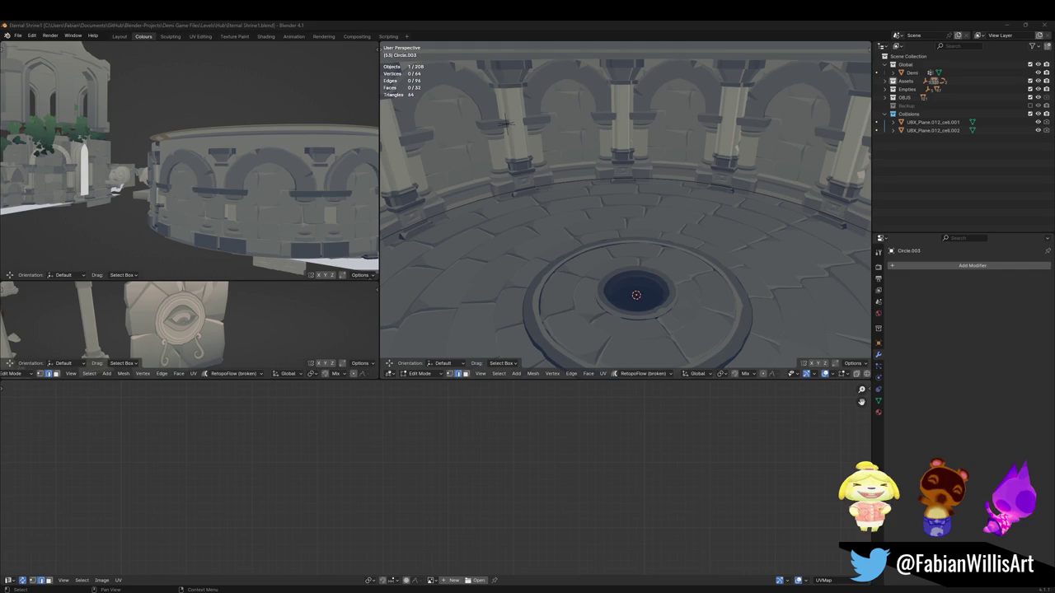
middle_click_drag(690, 243, 633, 189)
key("ctrl+s")
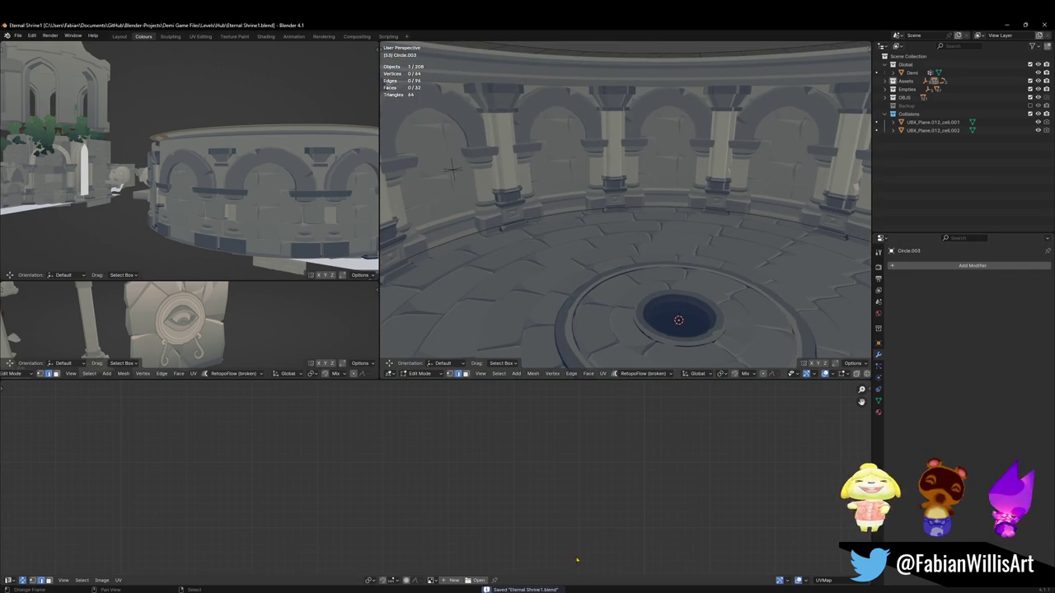
left_click(853, 556)
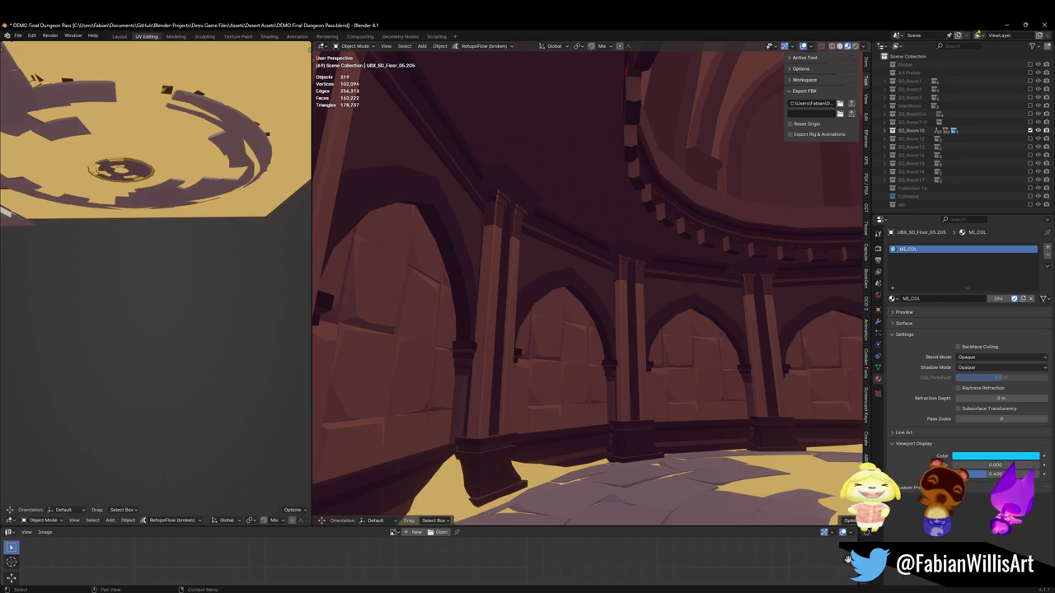
Step: Minimize the DEMO window and open the wall prop Drg1_Asset_ArenaProp_1.015 in Edit Mode
left_click(1003, 25)
mouse_move(598, 204)
middle_mouse_down()
mouse_move(591, 175)
mouse_move(625, 177)
middle_mouse_up()
key("Tab")
left_click(591, 174)
key("Tab")
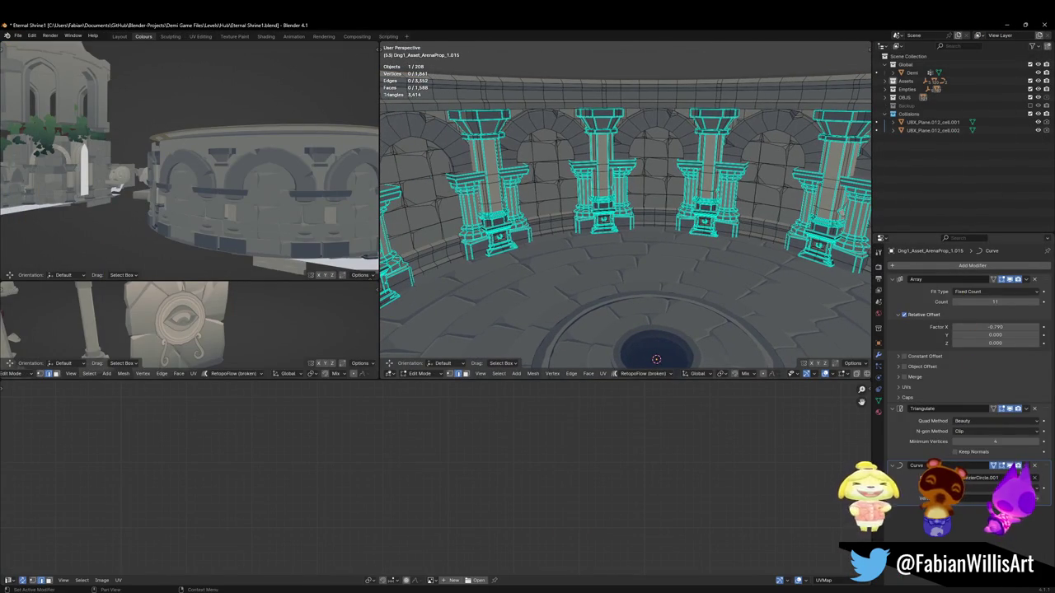
Step: Disable the Curve modifier in the viewport so the arch row lies straight
left_click(1009, 466)
scroll(566, 235, "down", 5)
mouse_move(577, 206)
middle_mouse_down()
mouse_move(565, 235)
mouse_move(576, 218)
middle_mouse_up()
scroll(565, 235, "up", 5)
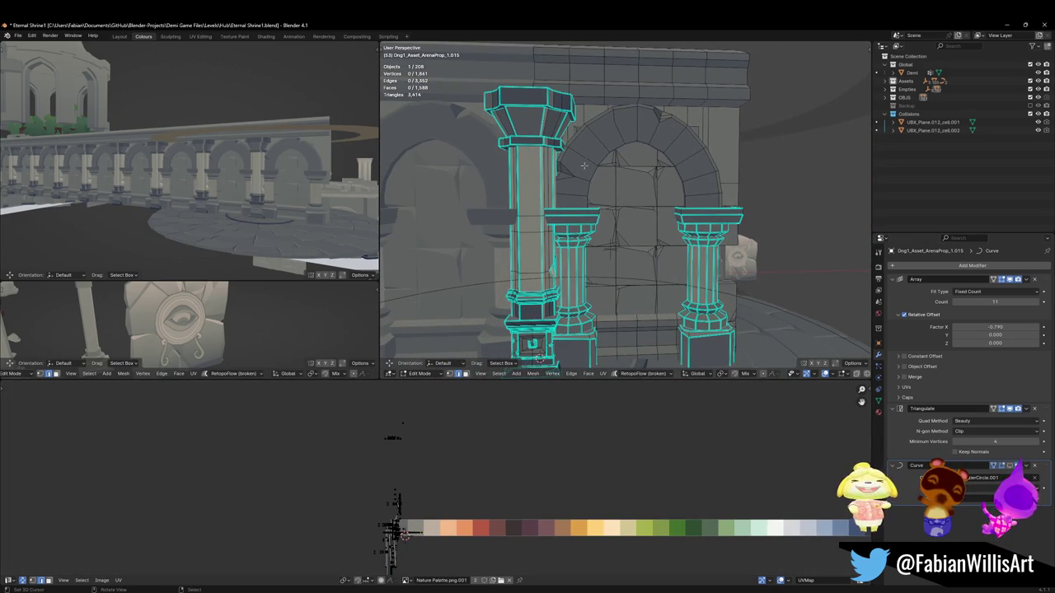
key("l")
key("g")
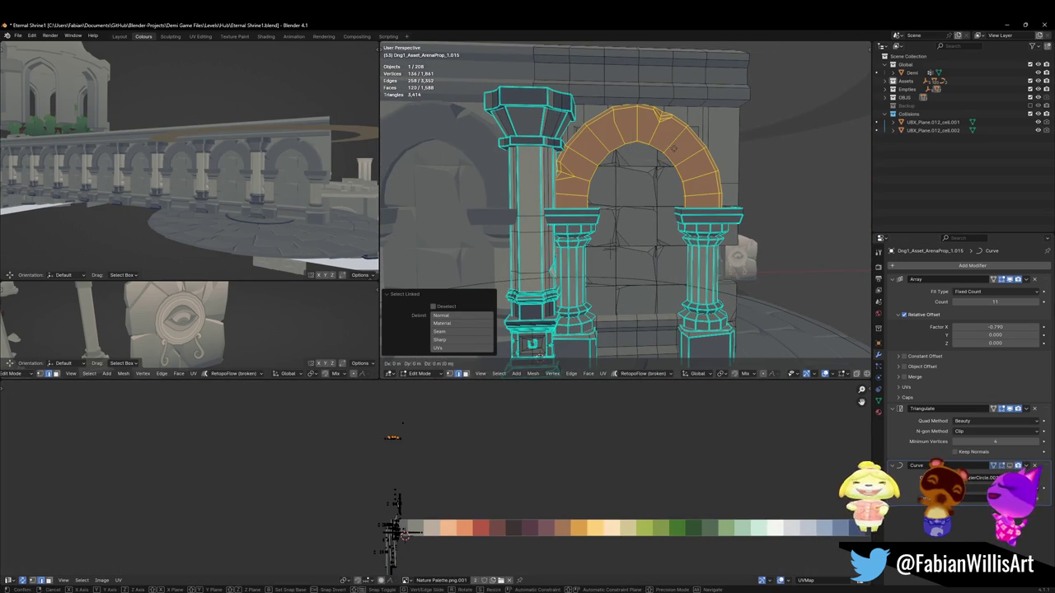
key("z")
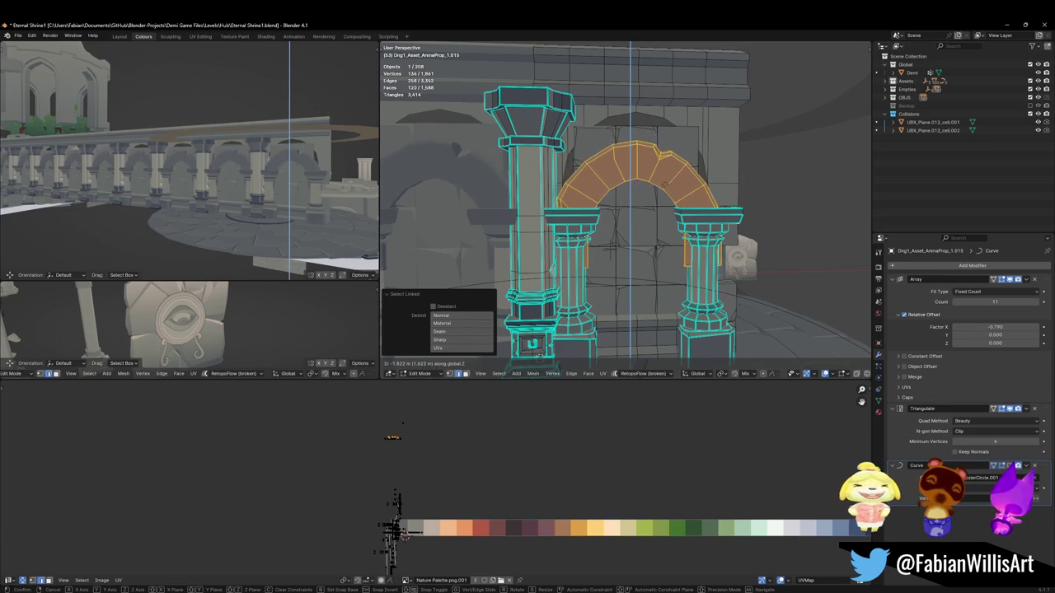
key("Escape")
key("ctrl+z")
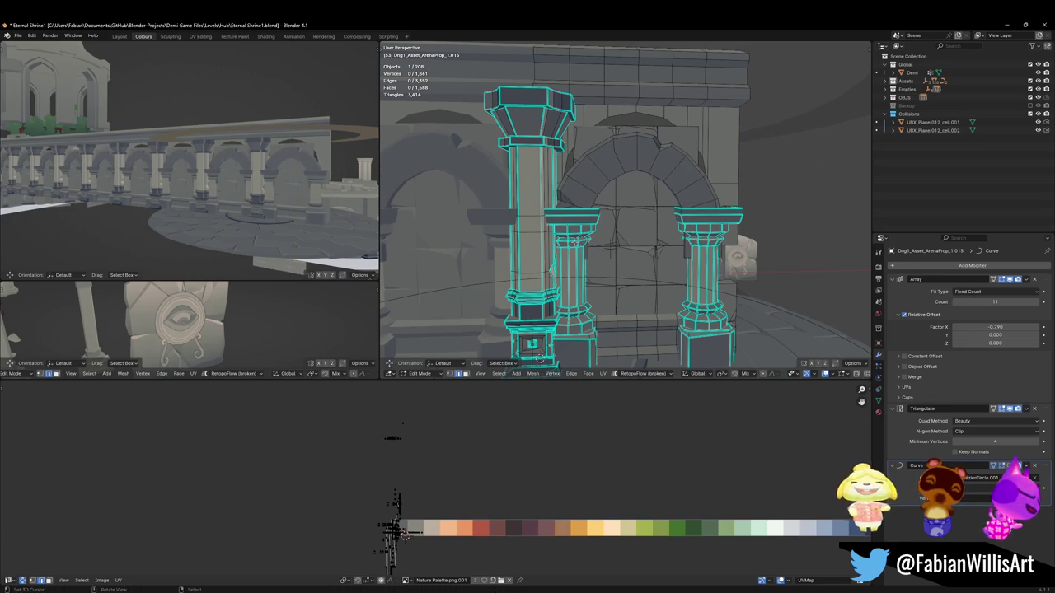
Step: Select both column capitals and lower them along Z
key("l")
key("l")
key("g")
key("z")
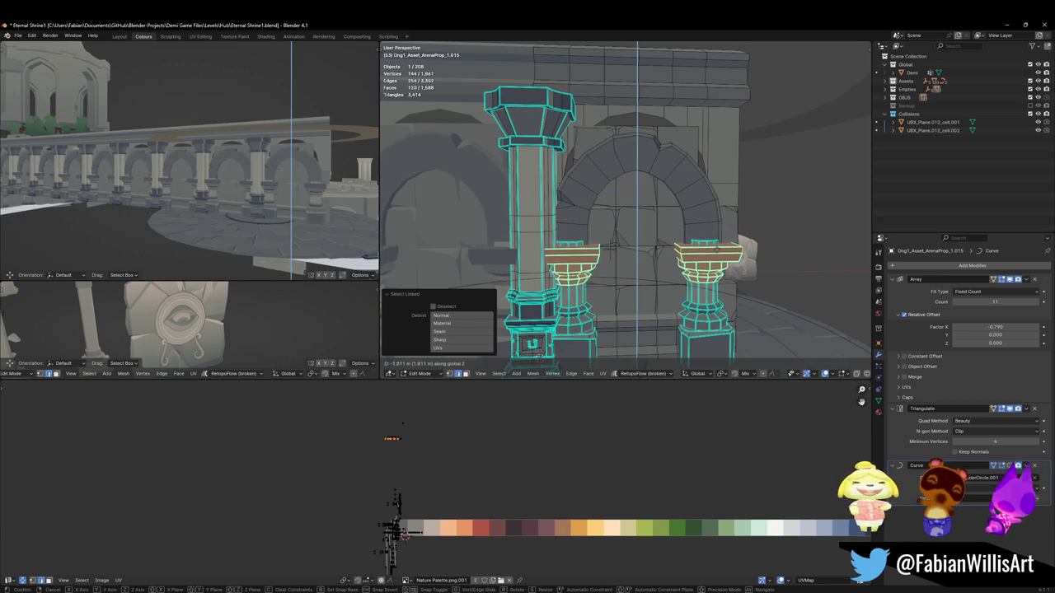
key("Return")
Step: Move both capitals' top edge loops vertically, then leave Edit Mode and save
middle_click_drag(684, 198, 709, 252)
left_click(709, 252)
left_click(715, 251, "alt")
left_click(560, 249, "alt+shift")
key("g")
key("z")
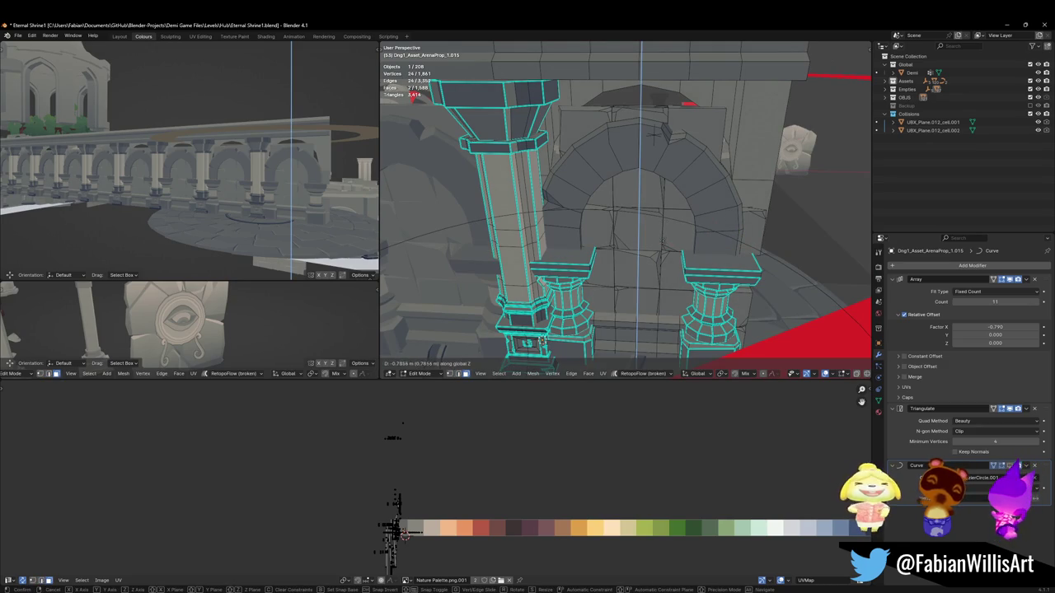
key("Tab")
scroll(674, 218, "down", 3)
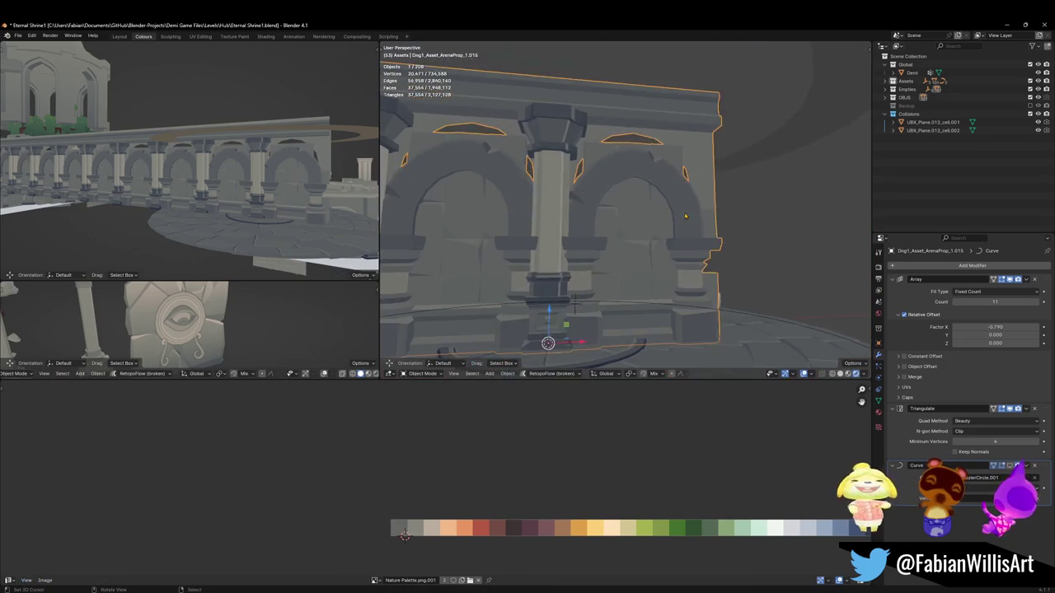
key("ctrl+s")
Step: Try raising the connected wall panel, then undo the move and deselect it
scroll(670, 156, "up", 3)
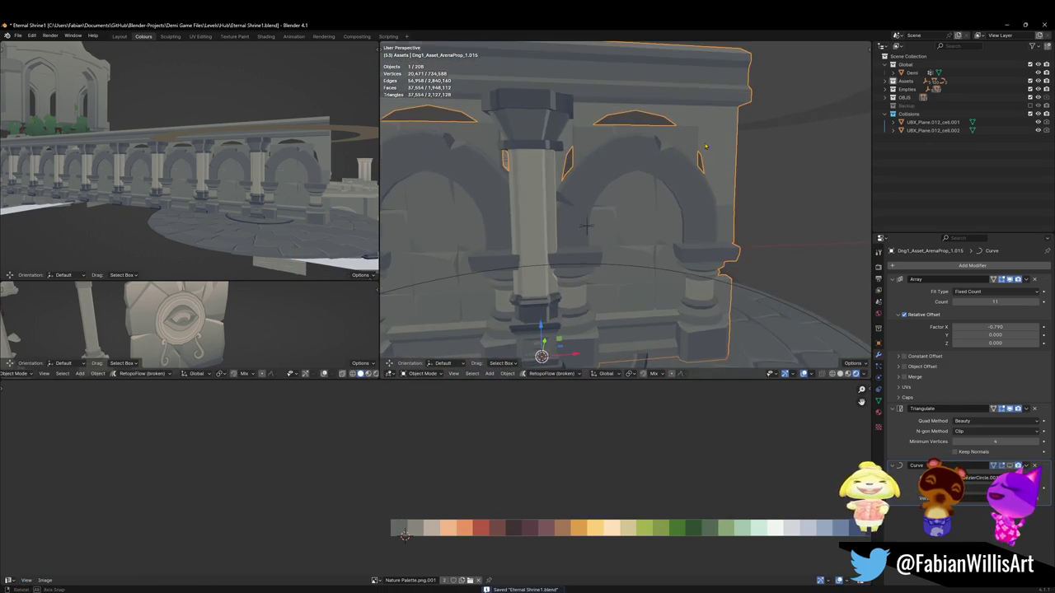
key("Tab")
key("l")
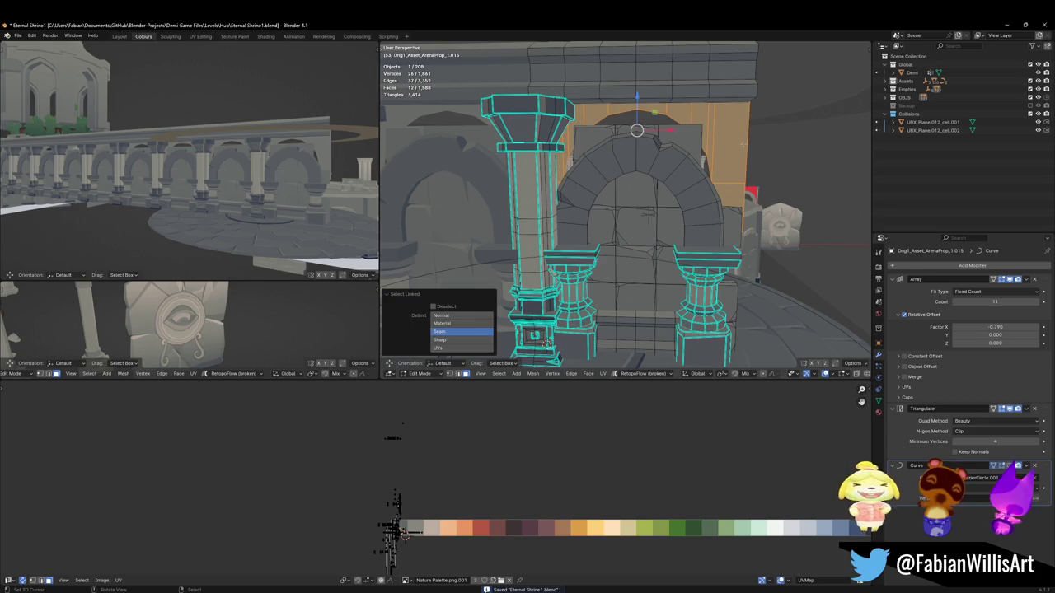
key("g")
key("z")
left_click(739, 177)
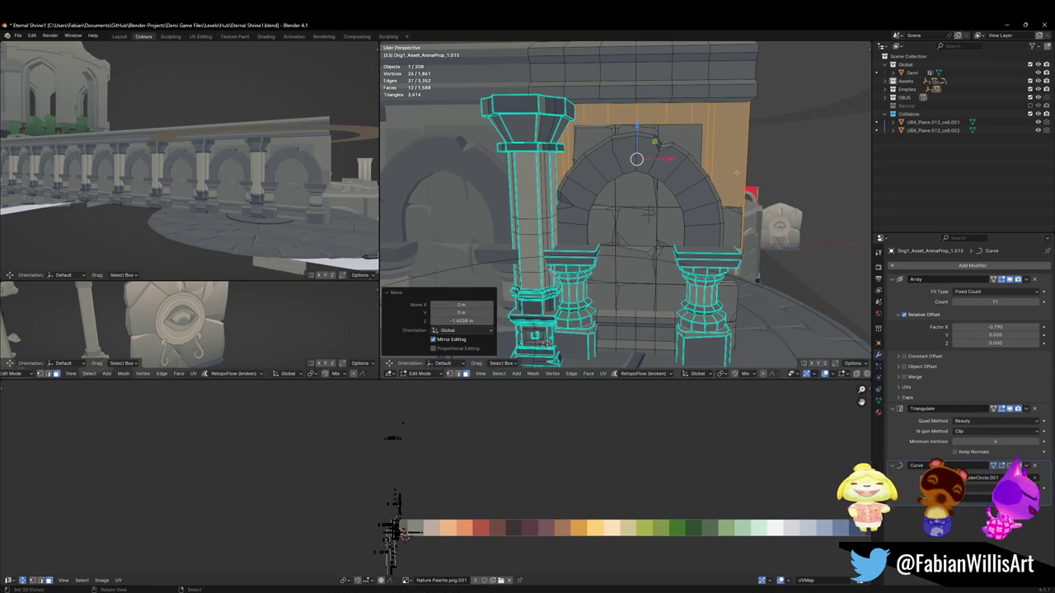
key("ctrl+z")
key("ctrl+z")
key("l")
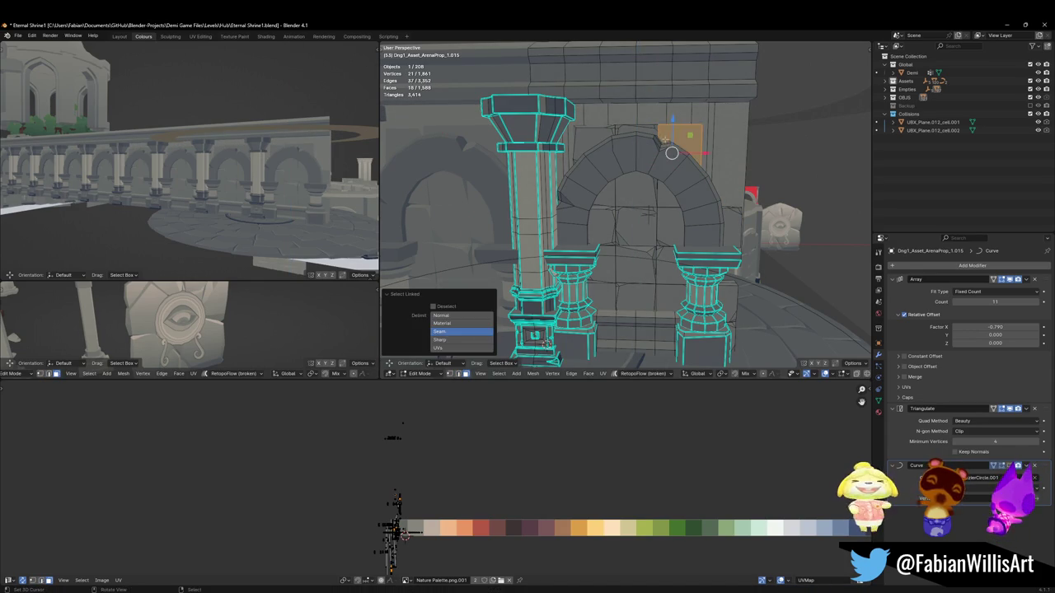
key("alt+a")
Step: Delete the small leftover arch piece's vertices, exit Edit Mode, and save Eternal Shrine1.blend
key("l")
key("x")
left_click(603, 135)
mouse_move(603, 135)
middle_mouse_down()
mouse_move(668, 159)
mouse_move(714, 224)
middle_mouse_up()
key("Tab")
key("ctrl+s")
scroll(705, 249, "up", 5)
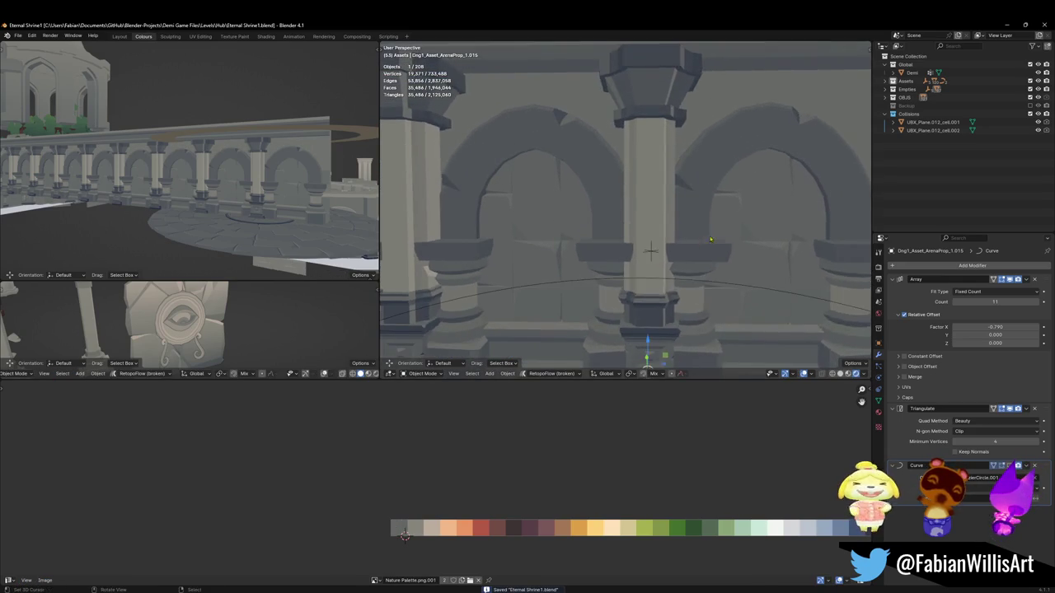
Step: Back in the wall mesh, select the linked arch stones and adjust their vertical height
key("Tab")
scroll(673, 176, "up", 1)
key("alt+a")
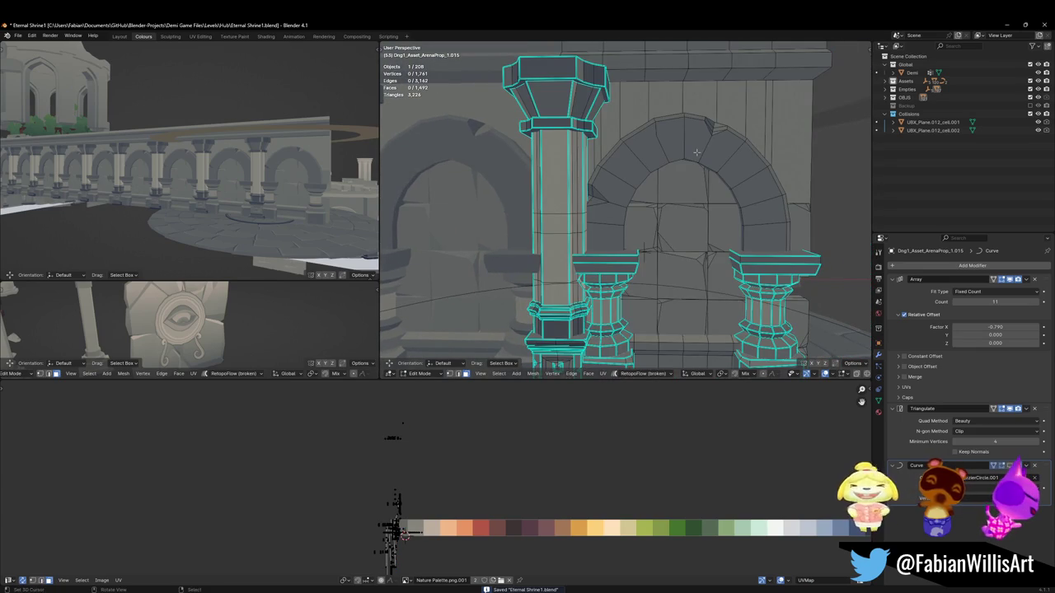
key("l")
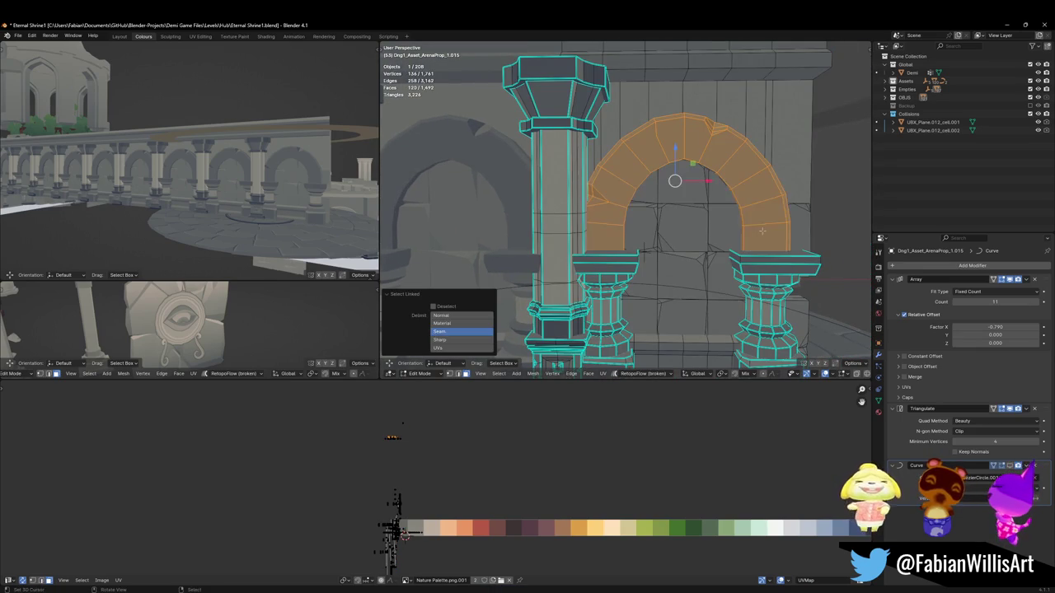
key("g")
key("z")
key("Escape")
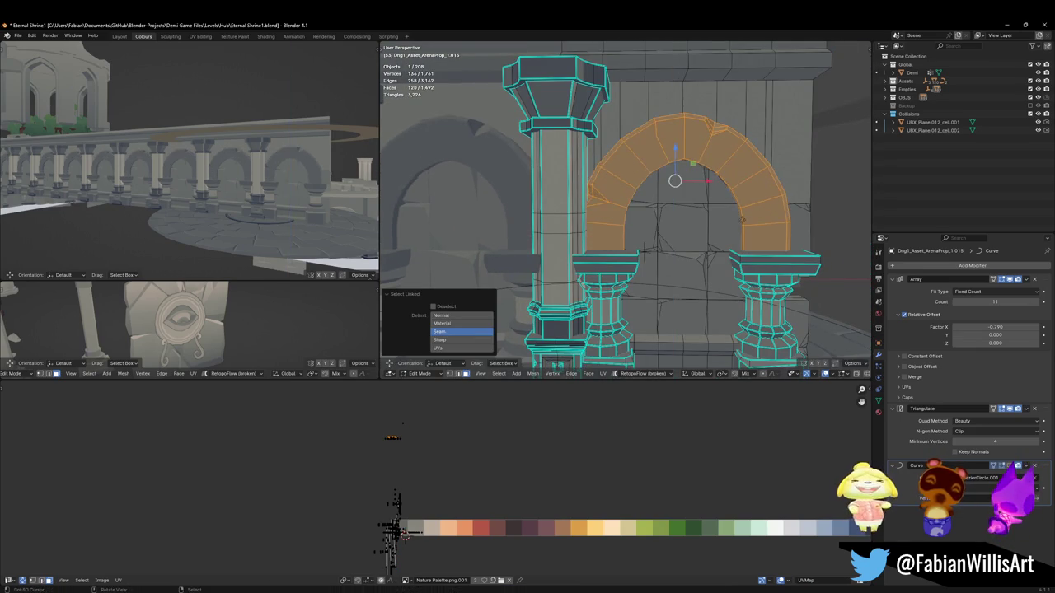
key("g")
key("z")
left_click(734, 167)
key("alt+a")
Step: Reposition the arch base edges vertically, undoing an accidental deletion of them
middle_click_drag(734, 167, 758, 199)
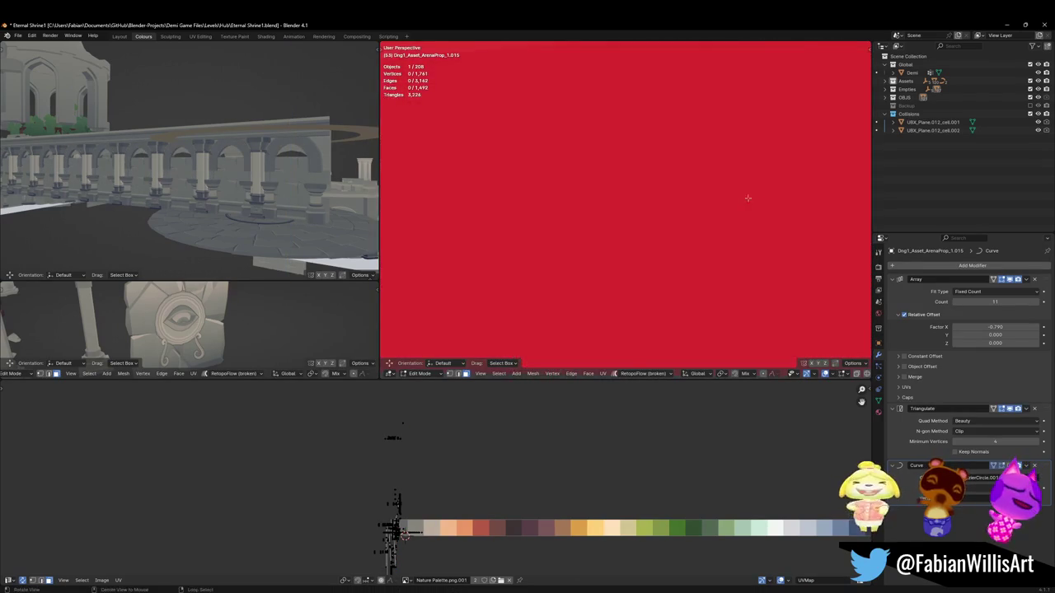
middle_click_drag(640, 201, 676, 206)
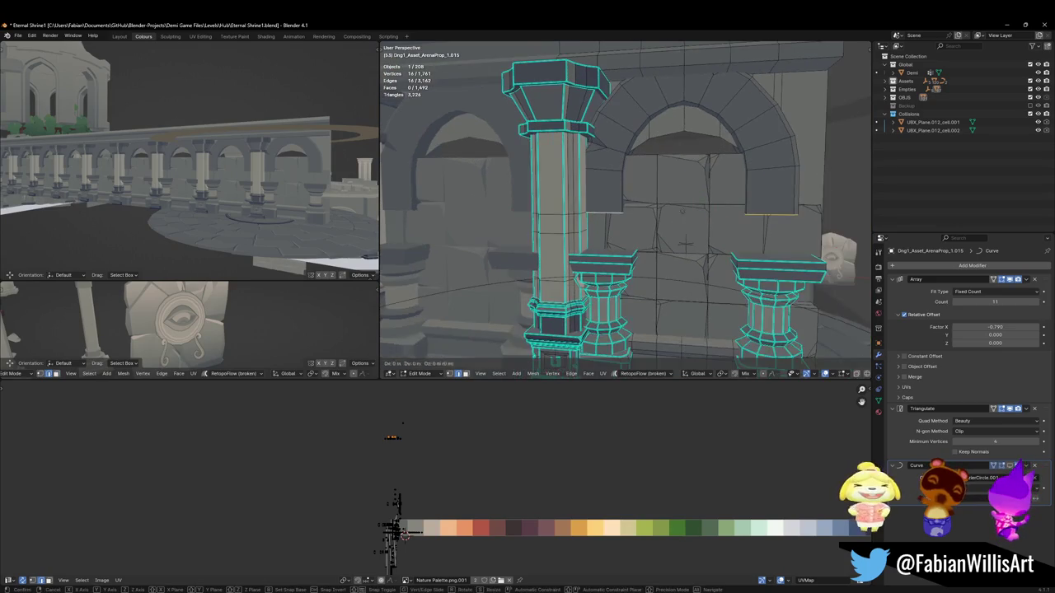
key("g")
key("z")
left_click(730, 175)
key("x")
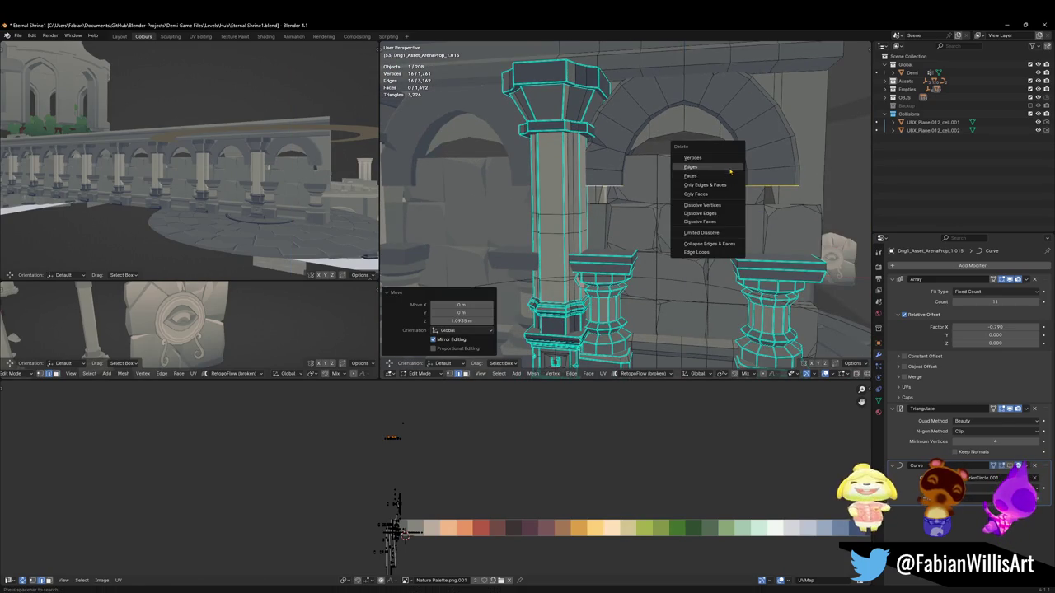
left_click(729, 176)
key("ctrl+z")
key("ctrl+shift+z")
key("g")
key("z")
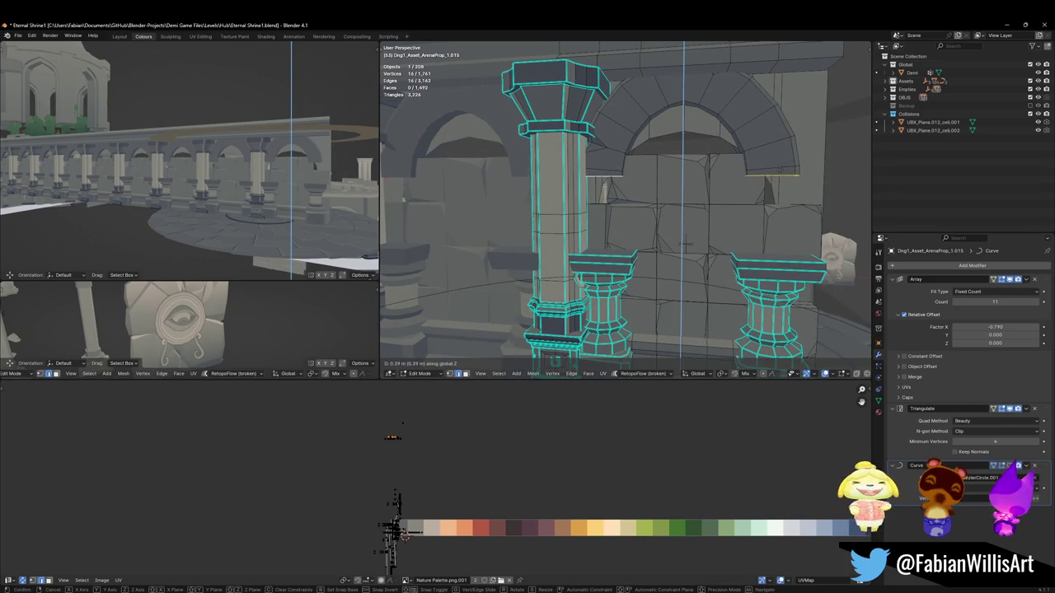
left_click(779, 169)
left_click(778, 153)
Step: Lower the back wall panel behind the arch by 0.534 m along Z
key("l")
key("g")
key("z")
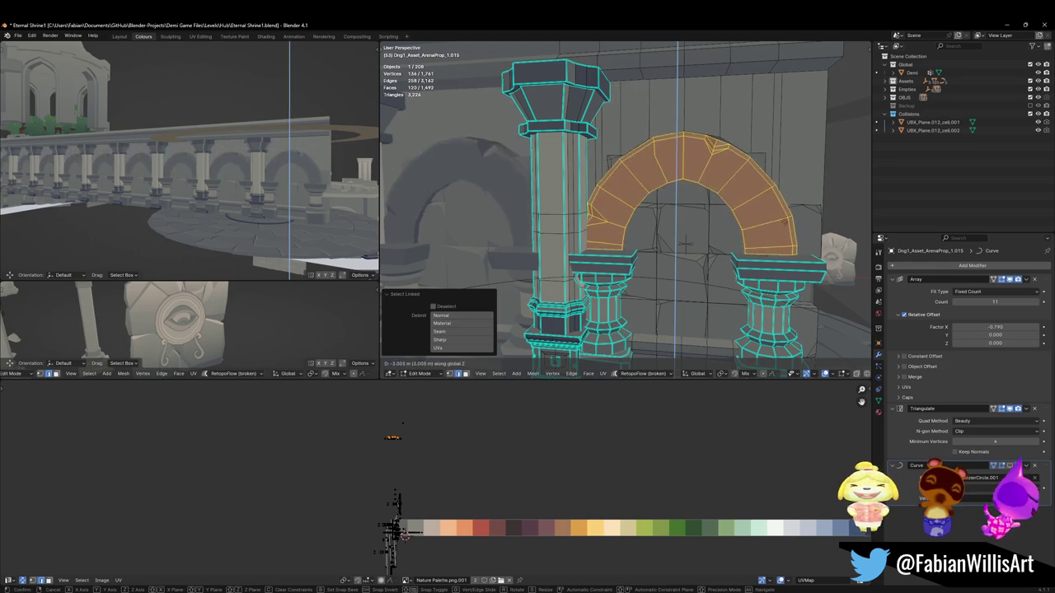
key("Escape")
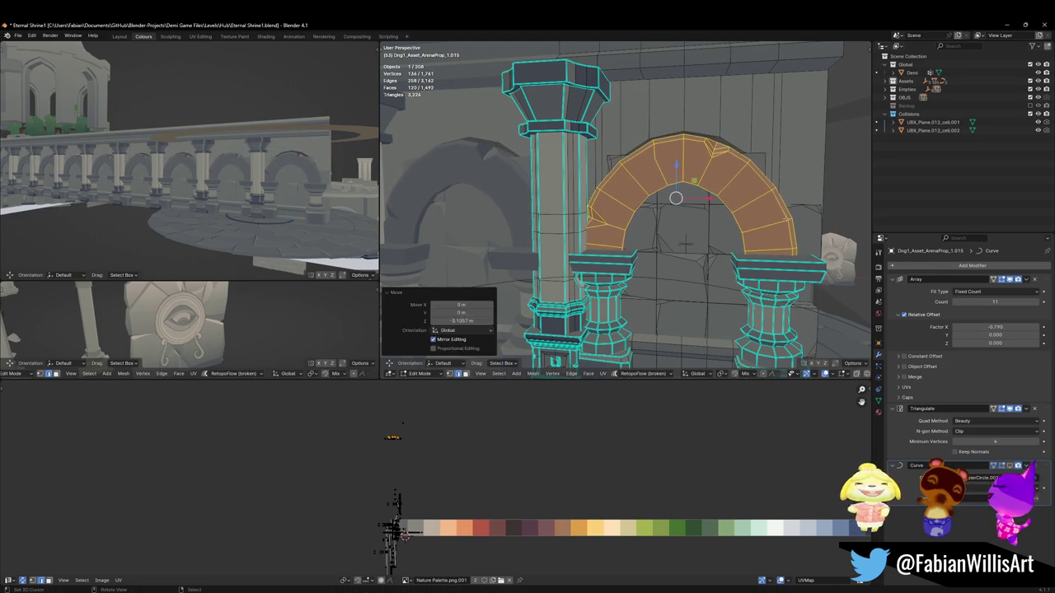
left_click(740, 142)
key("l")
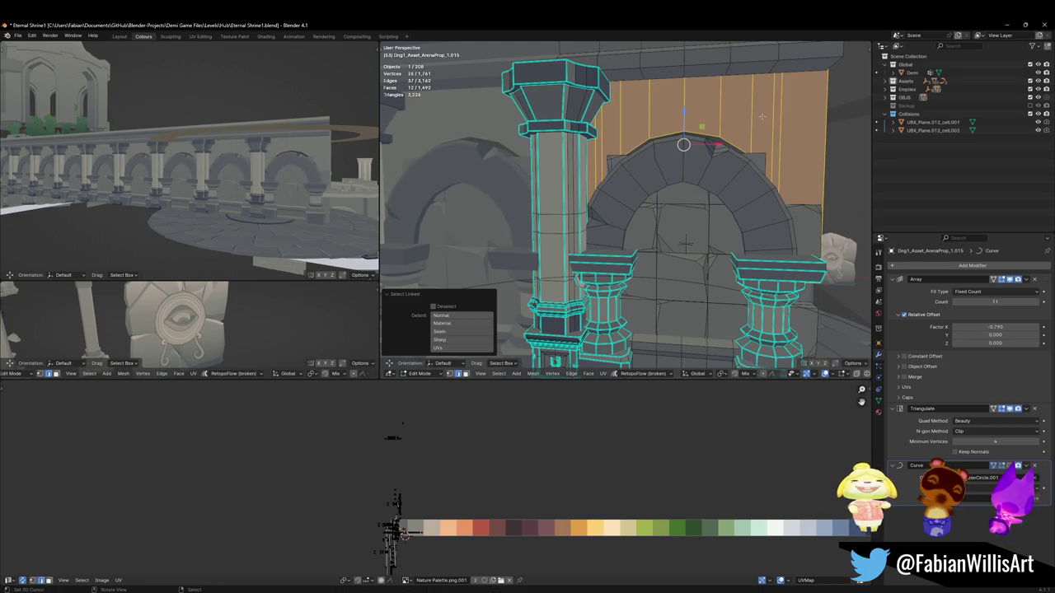
key("g")
key("z")
left_click(613, 137)
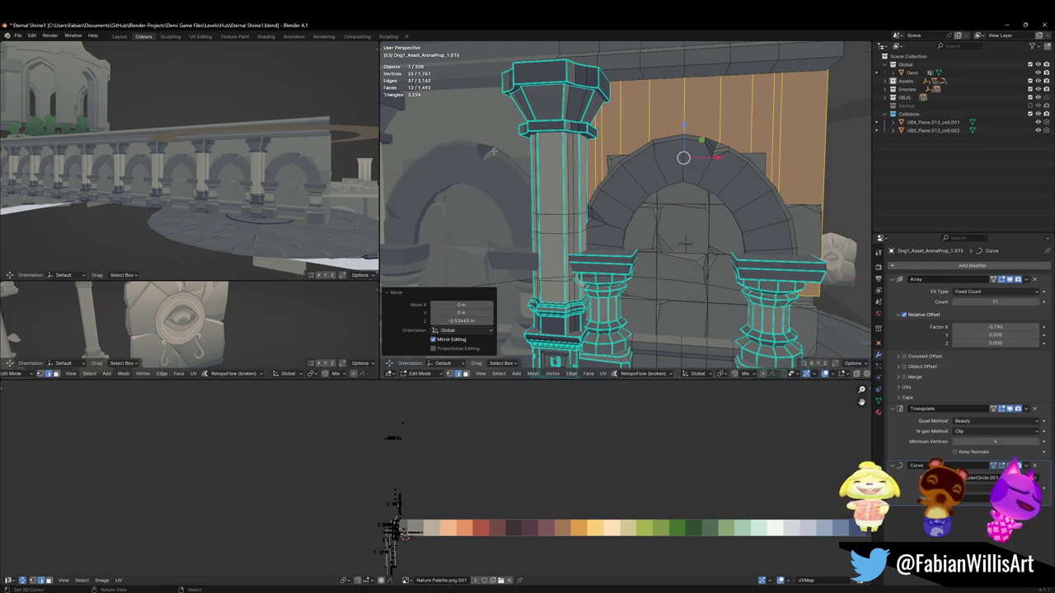
Step: Slide the lower wall block between the pillars sideways along the X axis
scroll(297, 180, "up", 5)
mouse_move(298, 180)
middle_mouse_down()
mouse_move(212, 188)
mouse_move(280, 194)
middle_mouse_up()
key("alt+a")
scroll(213, 188, "down", 5)
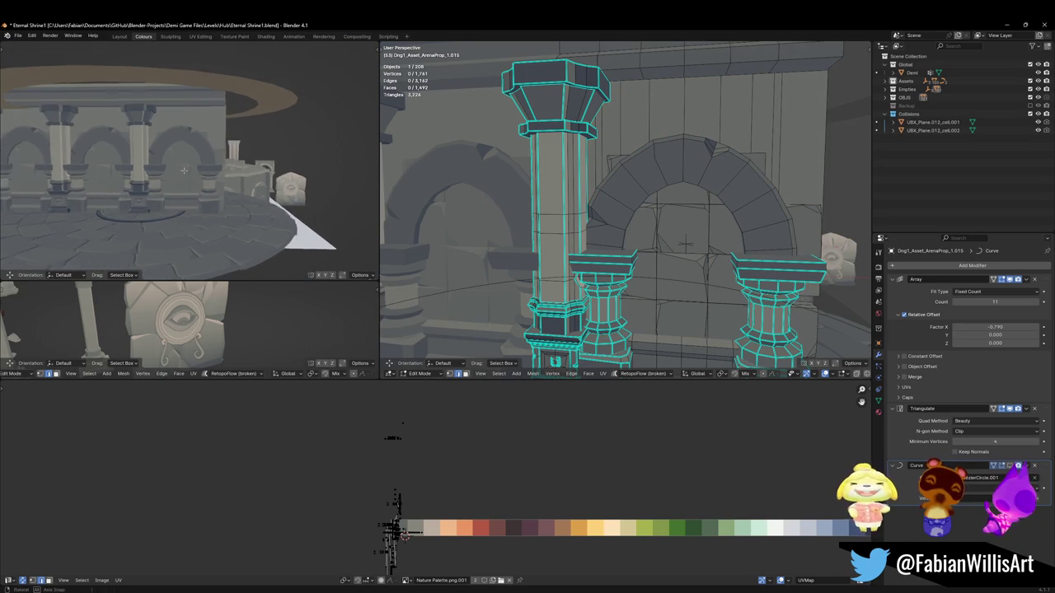
scroll(588, 327, "down", 3)
key("l")
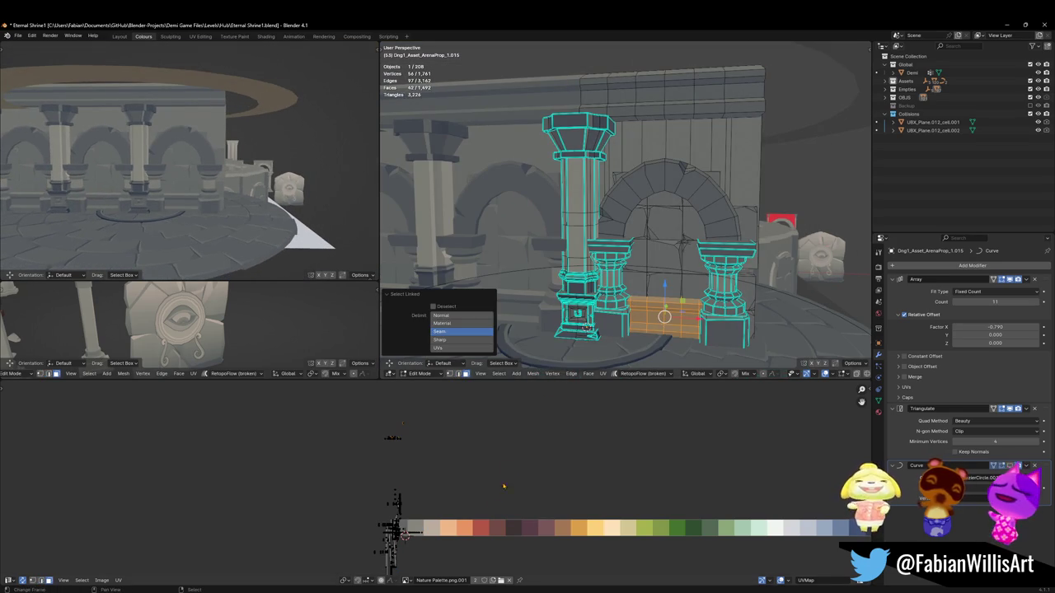
key("g")
key("x")
left_click(481, 504)
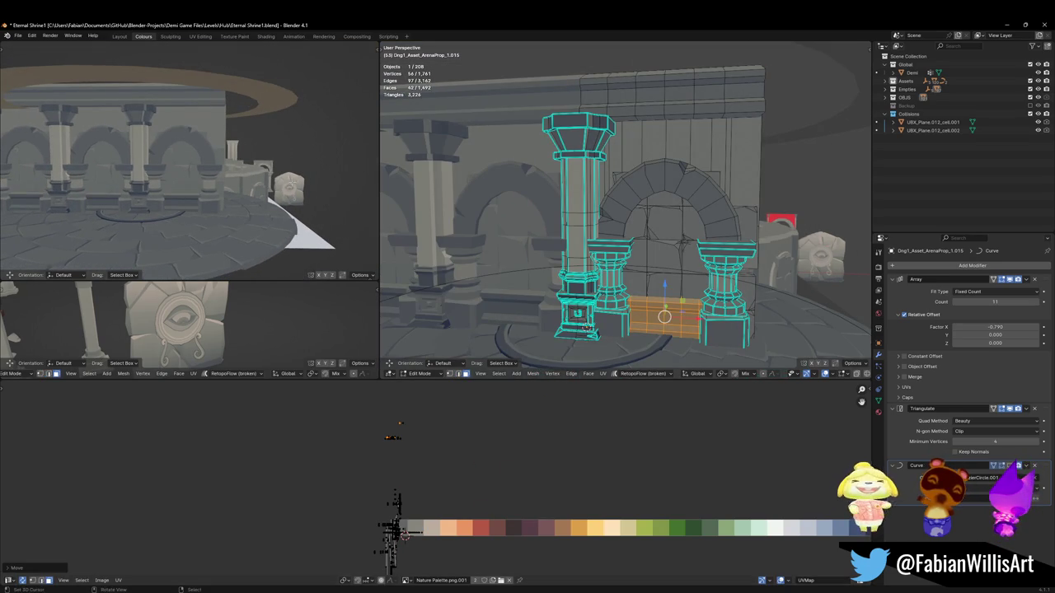
scroll(216, 204, "up", 3)
middle_click_drag(216, 205, 218, 108)
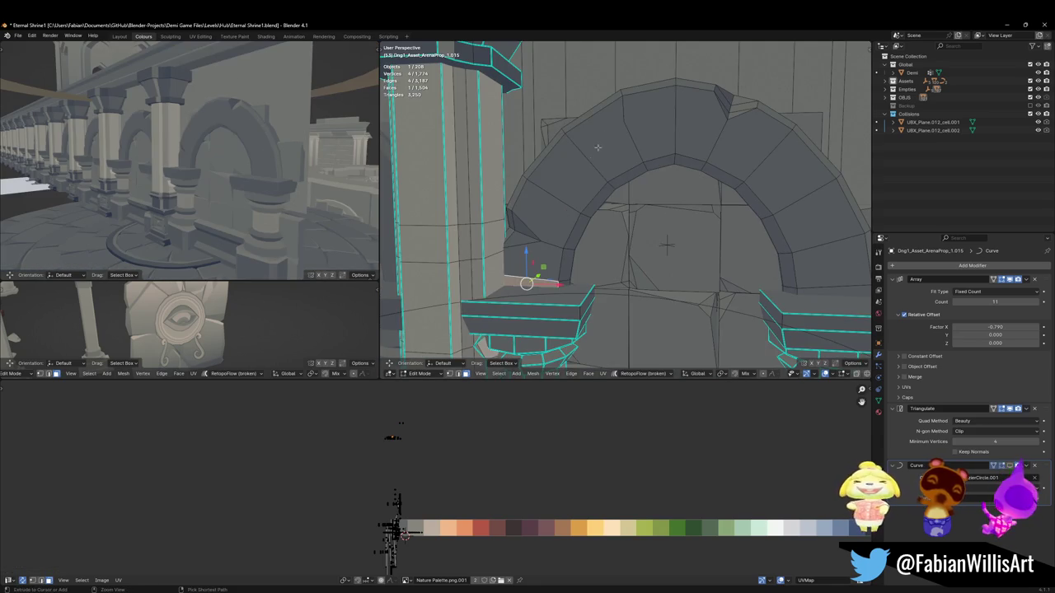
Step: Select a face path around the arch's stone ring and push it back 0.25 m along Y
left_click(633, 153, "ctrl")
left_click(740, 145, "ctrl")
left_click(809, 214, "ctrl")
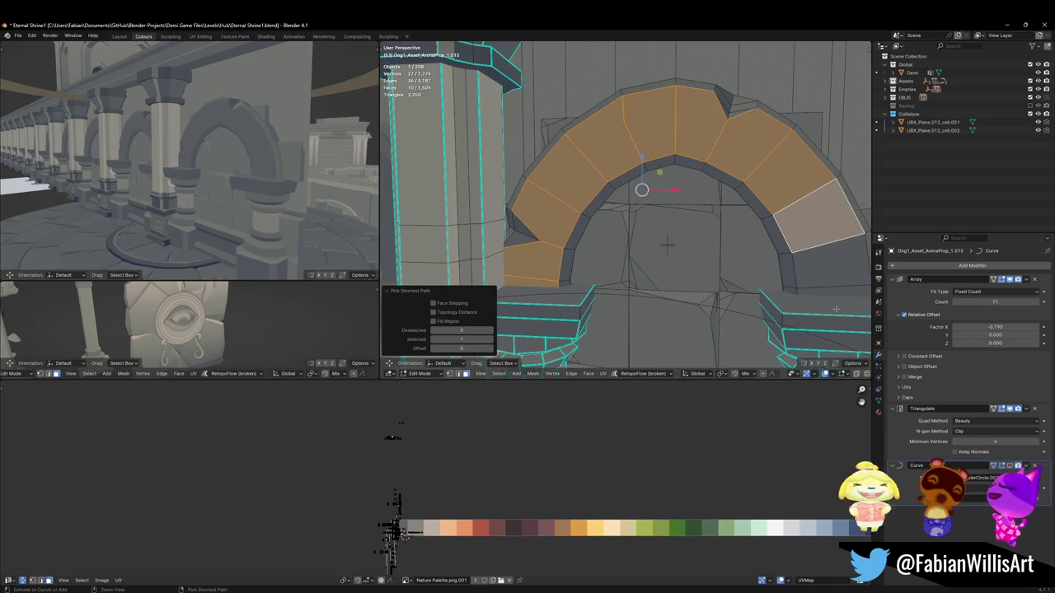
left_click(841, 247, "ctrl")
middle_click_drag(841, 247, 676, 206)
key("g")
key("y")
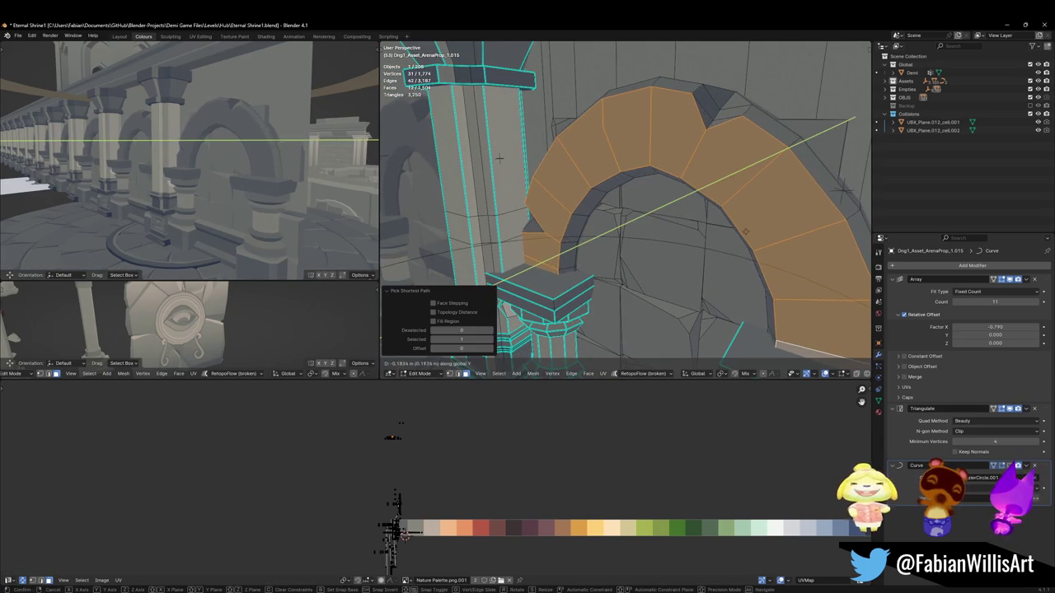
key("Return")
Step: Inspect the arches close up and save the file
scroll(284, 141, "up", 2)
scroll(284, 141, "up", 2)
scroll(283, 141, "up", 2)
middle_click_drag(284, 141, 284, 146)
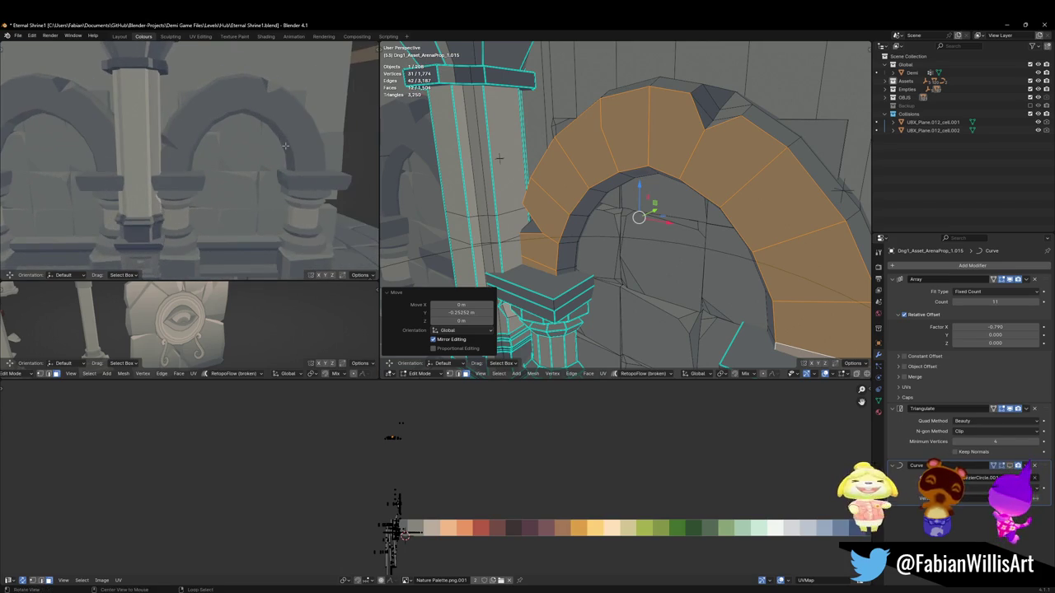
key("alt+a")
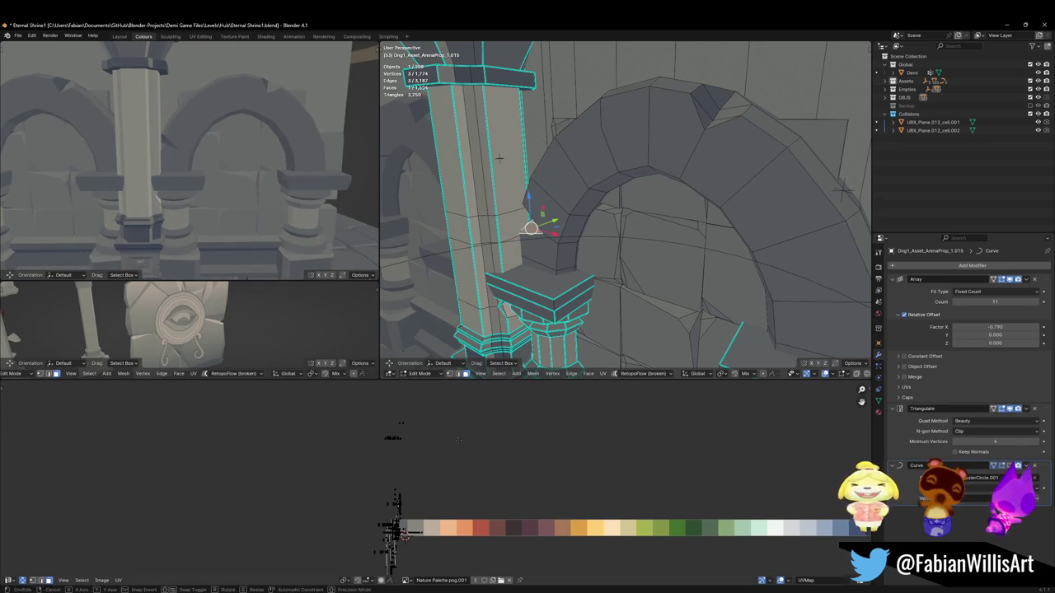
key("g")
key("x")
key("Escape")
key("alt+a")
mouse_move(206, 165)
middle_mouse_down()
mouse_move(246, 176)
mouse_move(255, 167)
middle_mouse_up()
key("ctrl+s")
Step: Chip the top of the arch by sliding two vertices along their edges
scroll(246, 175, "down", 3)
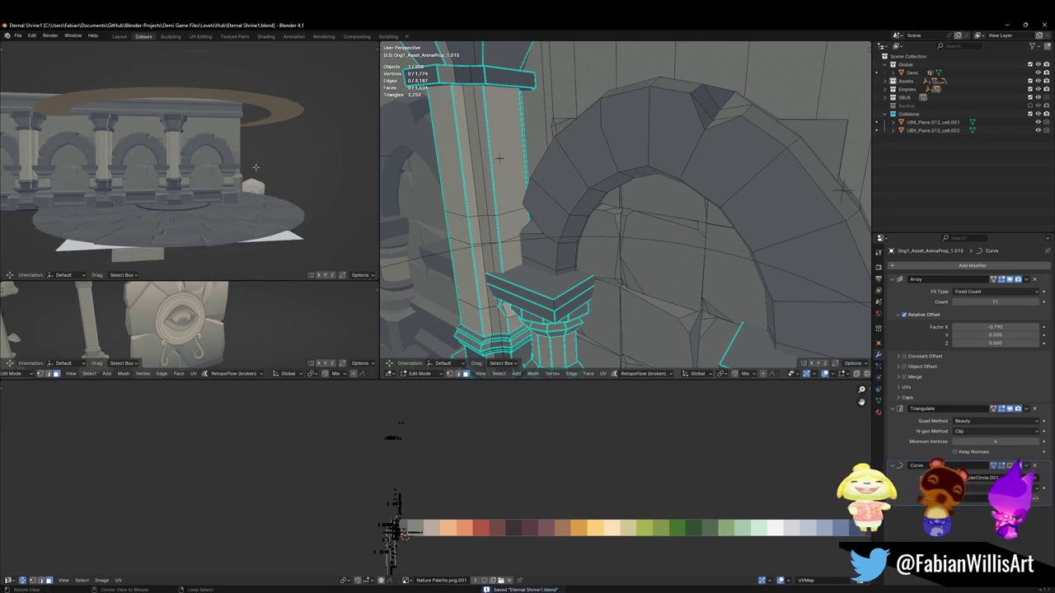
mouse_move(723, 198)
middle_mouse_down()
mouse_move(691, 269)
mouse_move(722, 267)
middle_mouse_up()
left_click(691, 269)
scroll(691, 269, "up", 4)
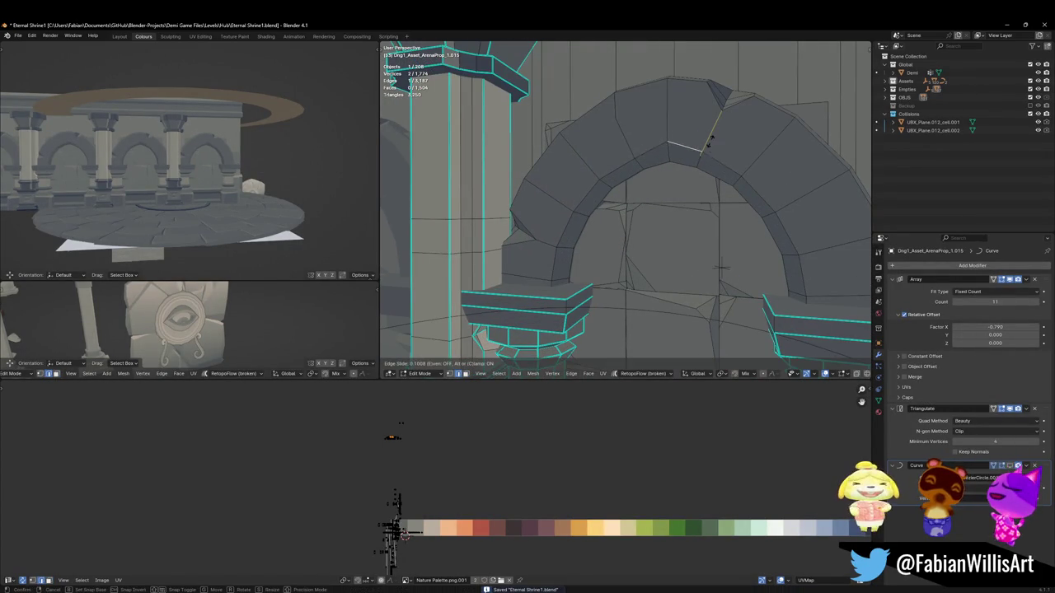
key("alt+a")
key("alt+a")
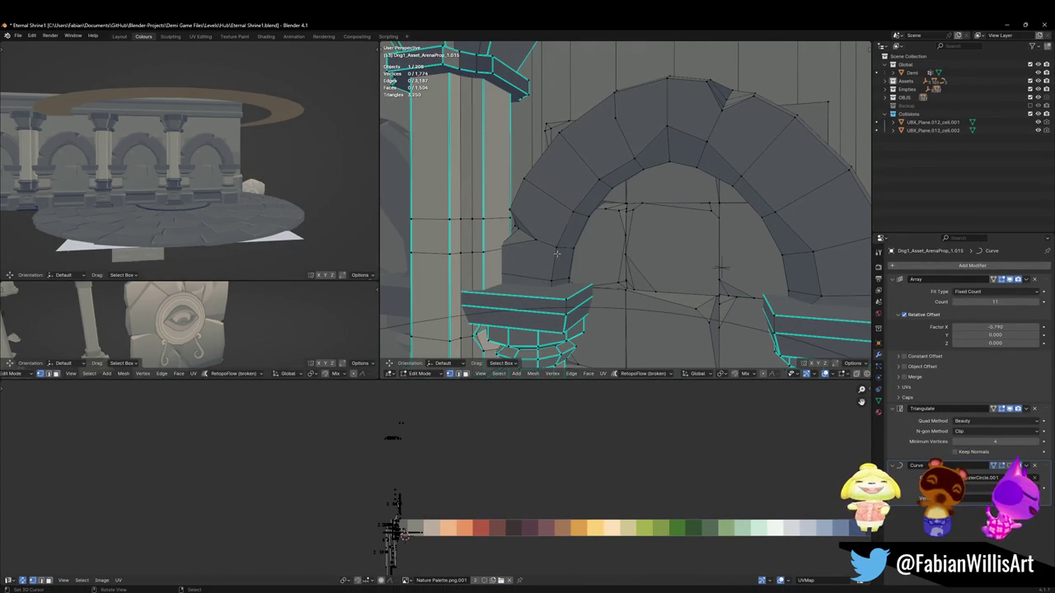
key("shift+v")
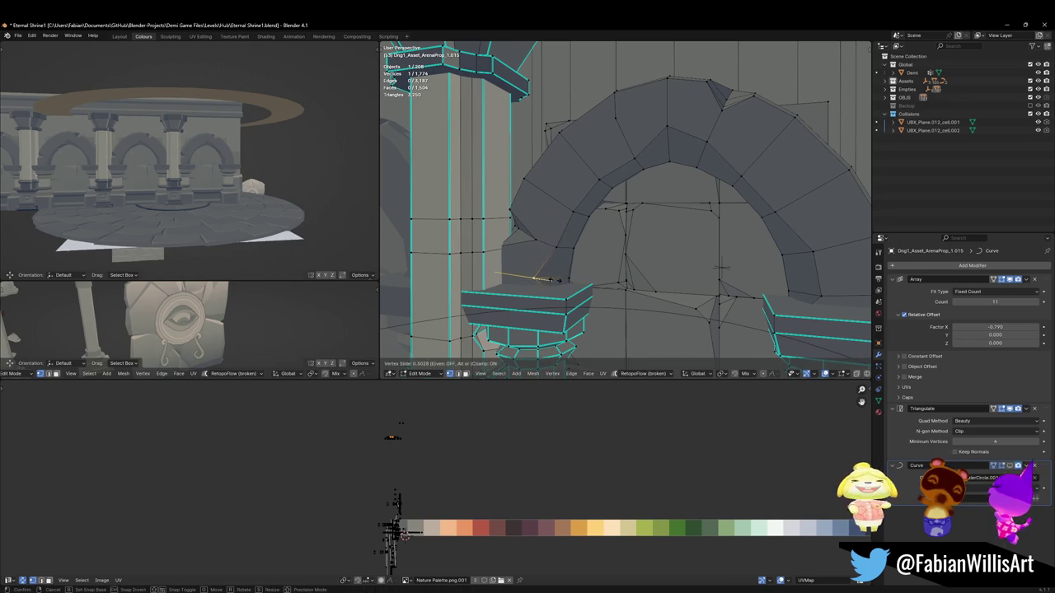
left_click(544, 279)
key("alt+a")
scroll(221, 154, "up", 3)
scroll(221, 154, "up", 3)
scroll(221, 154, "up", 2)
key("shift+v")
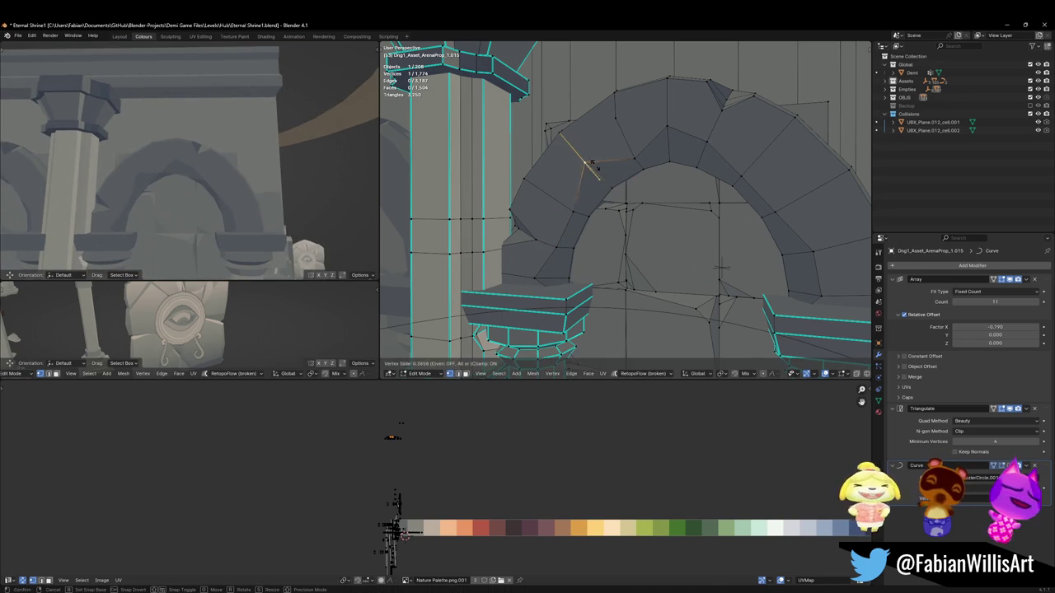
left_click(596, 167)
key("alt+a")
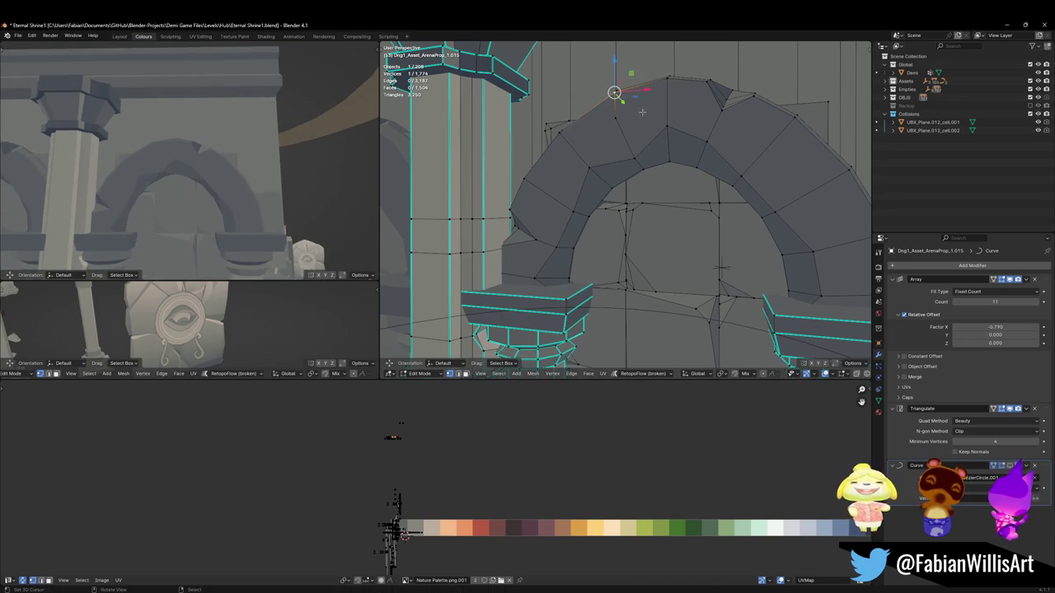
Step: Dissolve an arch vertex, slide another on the upper edge, and save Eternal Shrine1.blend
middle_click_drag(642, 132, 676, 136)
key("ctrl+x")
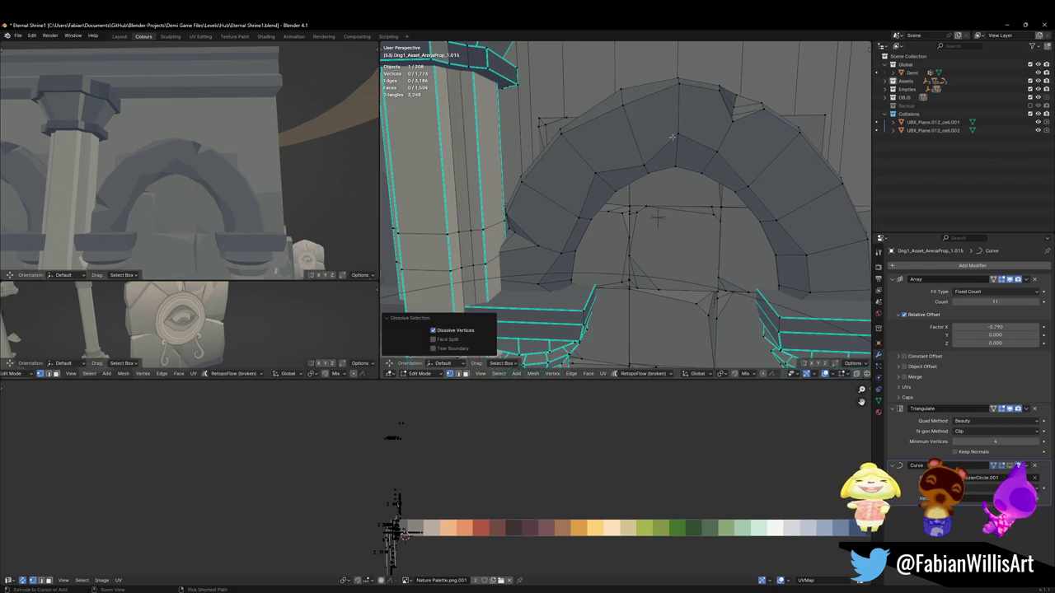
left_click(521, 188)
key("shift+v")
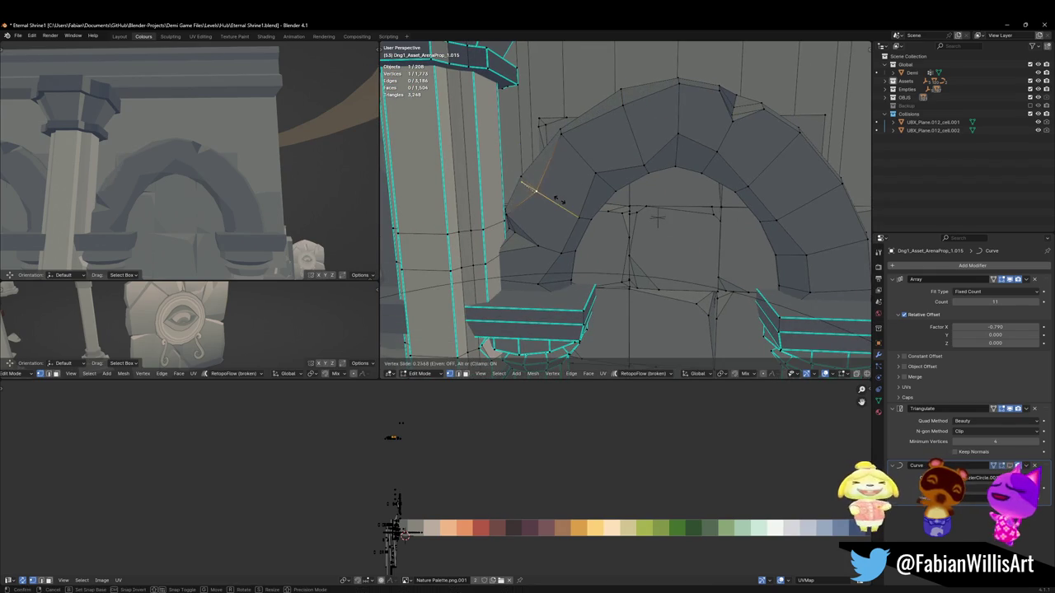
left_click(558, 200)
key("alt+a")
middle_click_drag(577, 198, 686, 175)
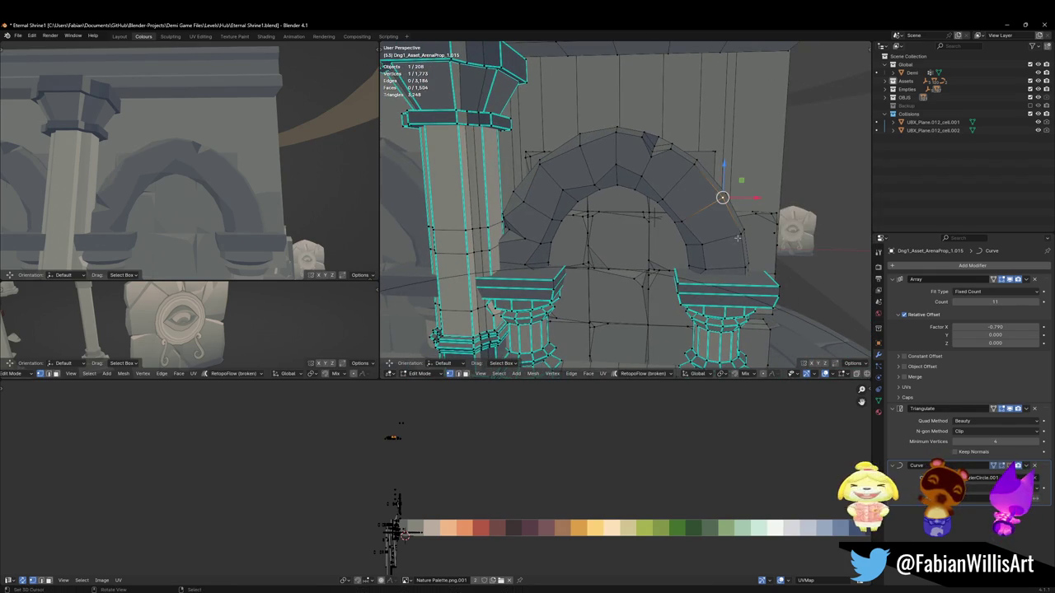
key("alt+a")
mouse_move(198, 173)
middle_mouse_down()
mouse_move(245, 196)
mouse_move(272, 189)
middle_mouse_up()
key("ctrl+s")
Step: Leave edit mode and view the arcade wall from inside the ring
key("Tab")
middle_click_drag(626, 177, 645, 167)
scroll(646, 167, "down", 5)
mouse_move(652, 217)
middle_mouse_down()
mouse_move(641, 143)
mouse_move(651, 198)
mouse_move(613, 178)
middle_mouse_up()
scroll(655, 230, "up", 4)
scroll(663, 197, "down", 4)
scroll(614, 178, "up", 3)
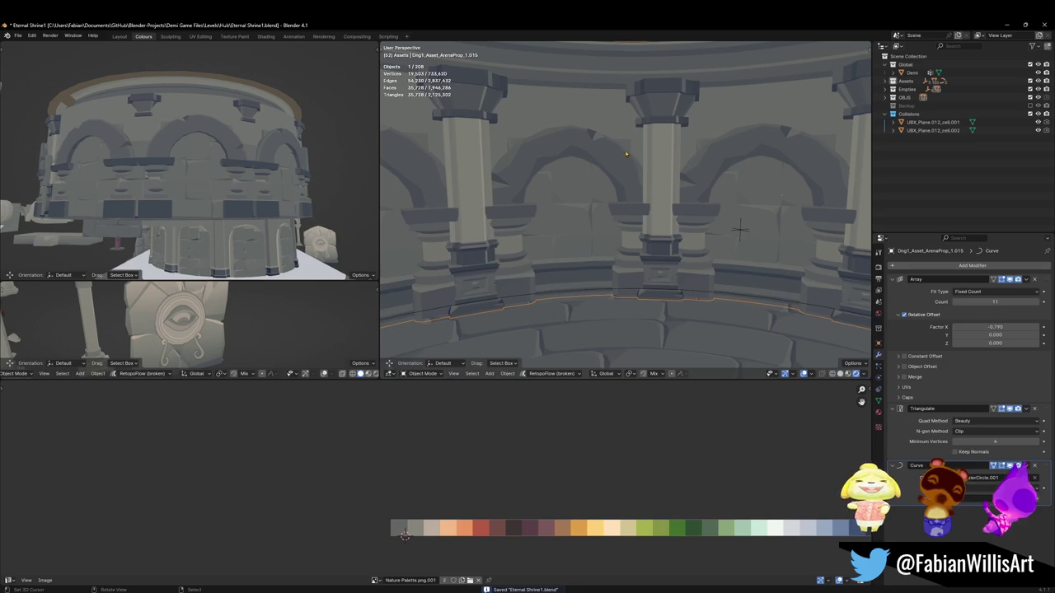
Step: In Edit Mode, lower an edge near a column top straight down along Z
key("Tab")
key("a")
key("alt+a")
scroll(631, 189, "up", 5)
mouse_move(631, 189)
middle_mouse_down()
mouse_move(631, 239)
mouse_move(627, 218)
middle_mouse_up()
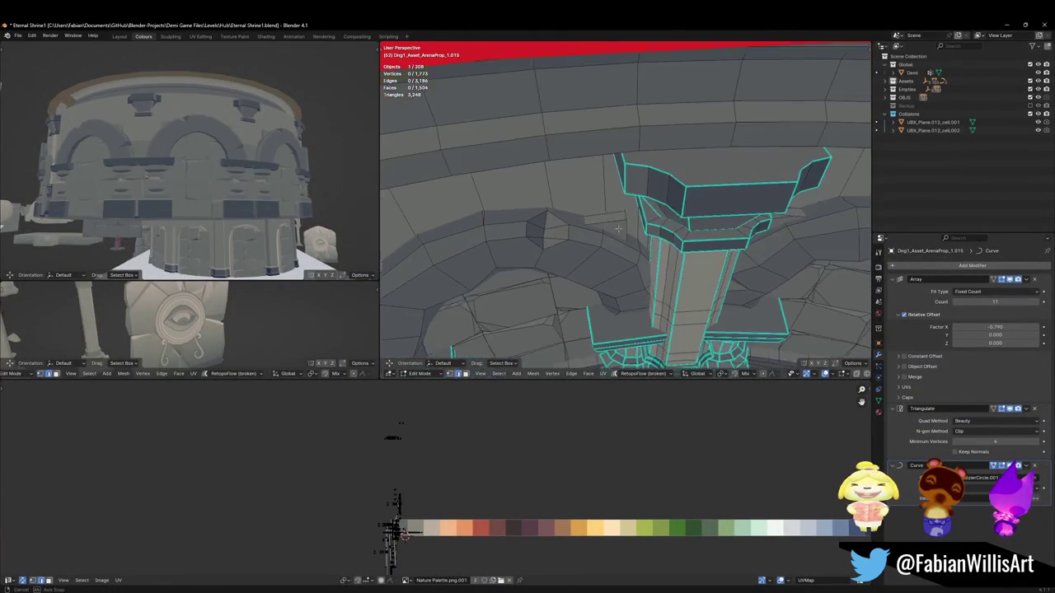
left_click(627, 218)
key("g")
key("z")
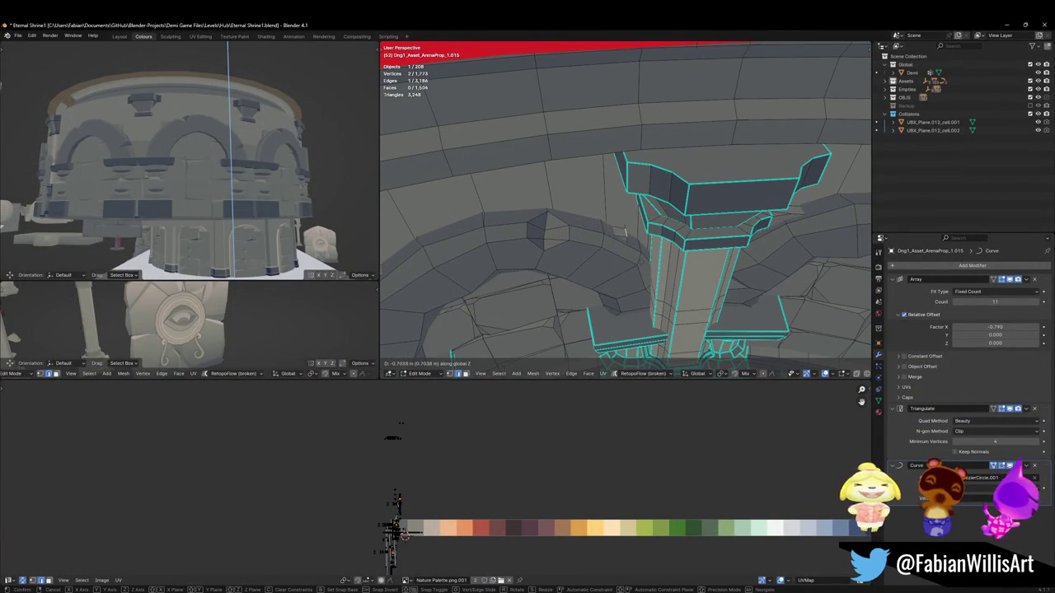
left_click(620, 224)
key("alt+a")
Step: Try a vertical move on an arch vertex with proportional editing, then cancel it
mouse_move(620, 224)
middle_mouse_down()
mouse_move(626, 206)
mouse_move(577, 183)
middle_mouse_up()
scroll(631, 197, "up", 3)
left_click(517, 177)
key("g")
key("z")
key("o")
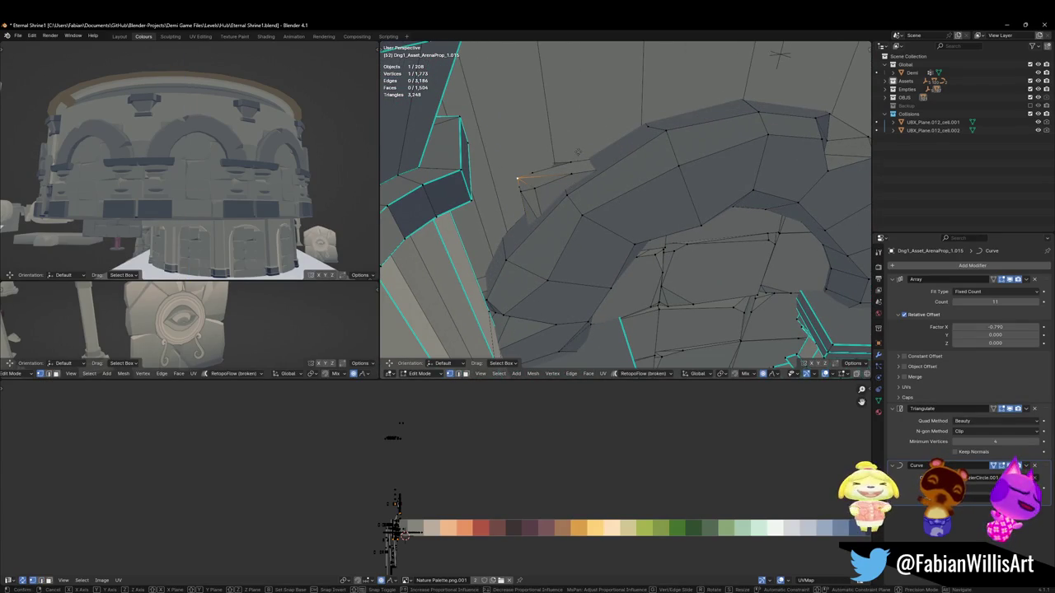
scroll(594, 193, "down", 2)
key("Escape")
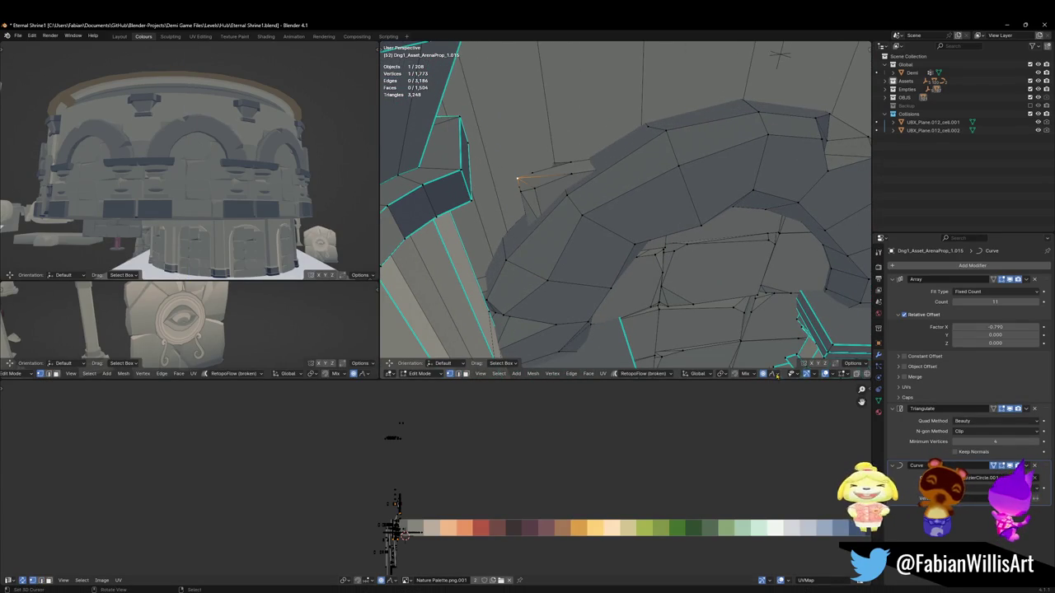
Step: Set the proportional editing falloff to Smooth and retry the vertical move
left_click(775, 374)
left_click(758, 291)
mouse_move(758, 291)
middle_mouse_down()
mouse_move(607, 236)
mouse_move(707, 216)
middle_mouse_up()
key("g")
key("z")
key("Escape")
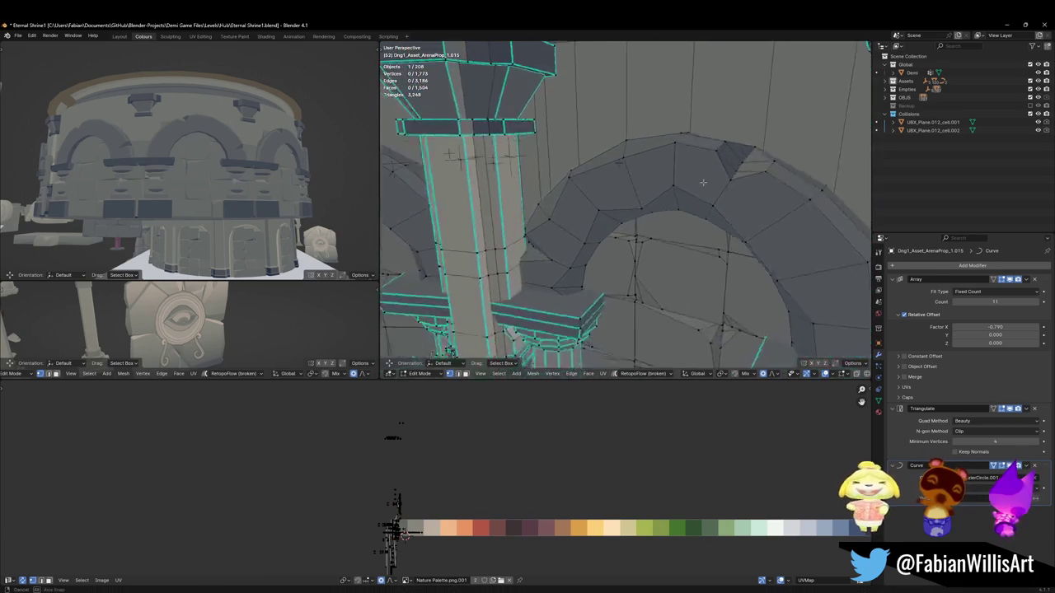
Step: Vertex-slide an arch vertex along its edge to chip the stone corner
left_click(707, 216)
key("shift+v")
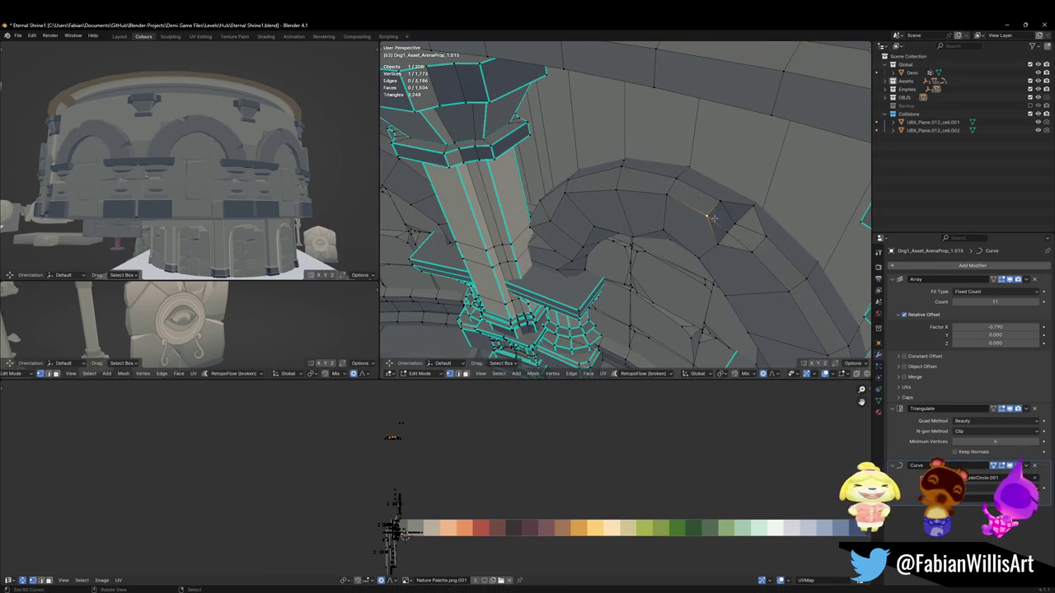
key("Escape")
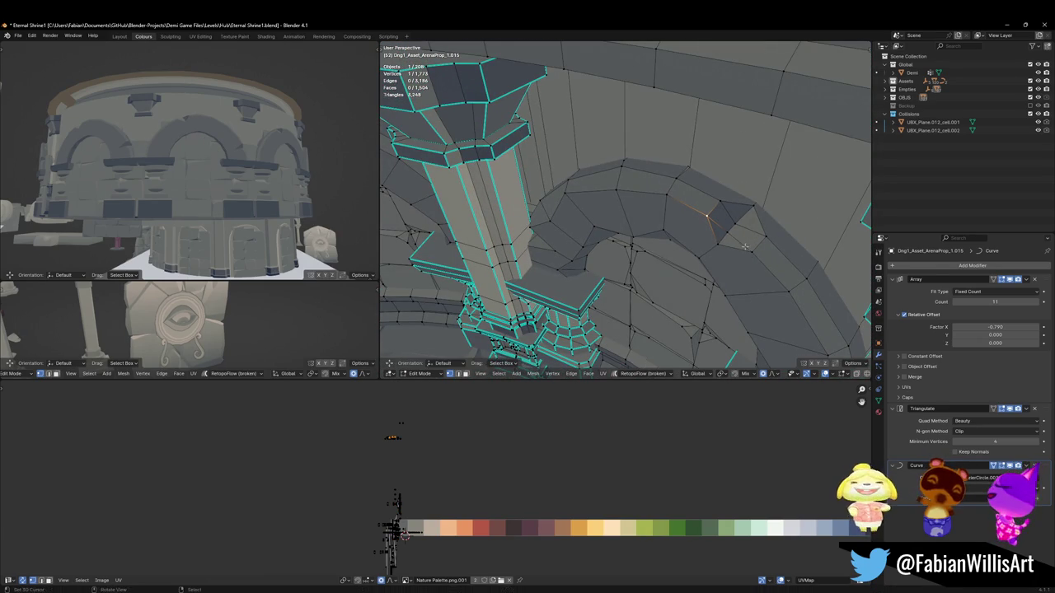
key("shift+v")
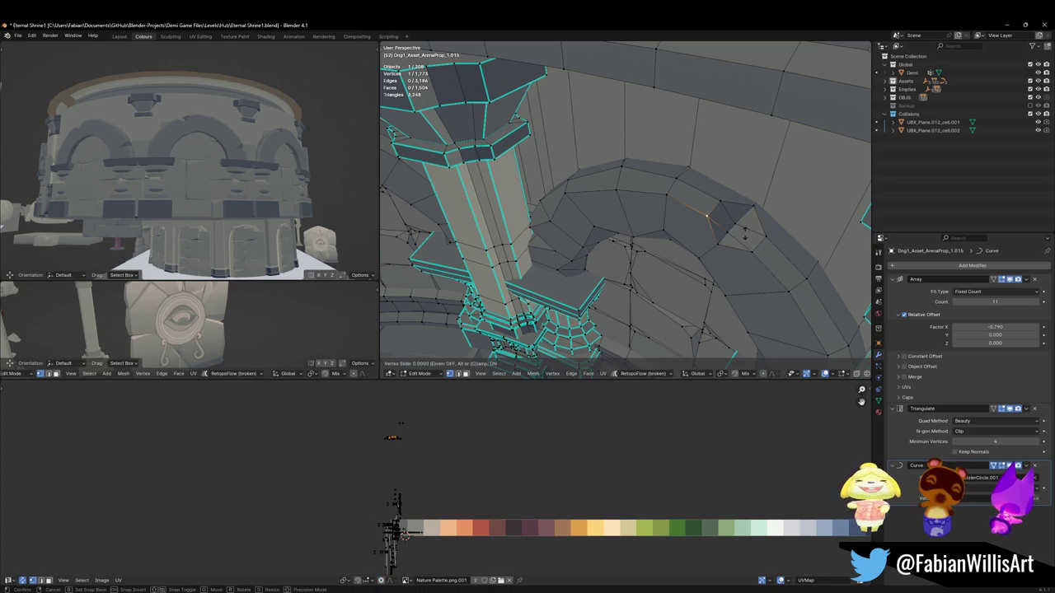
left_click(714, 217)
Step: Frame one arch and slide its next corner vertex along the edge
middle_click_drag(715, 217, 739, 192)
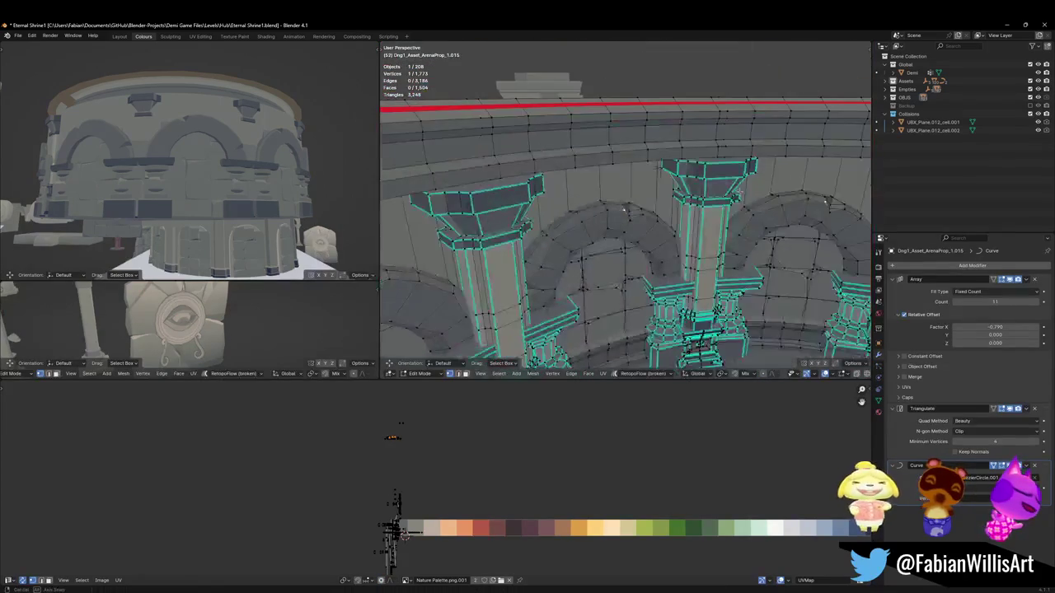
scroll(830, 216, "up", 5)
middle_click_drag(831, 216, 665, 218)
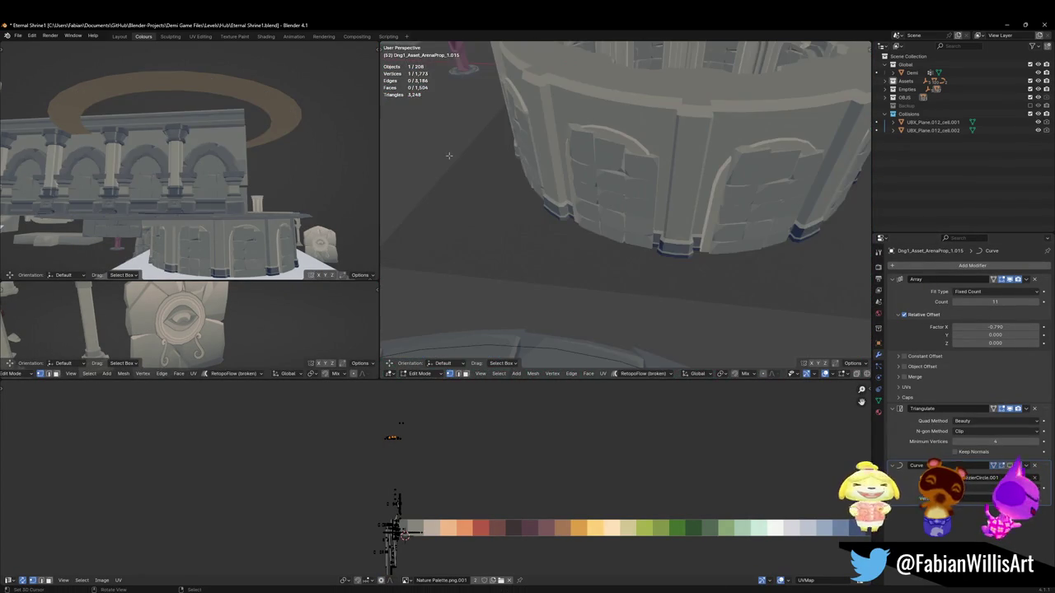
key("KP_Decimal")
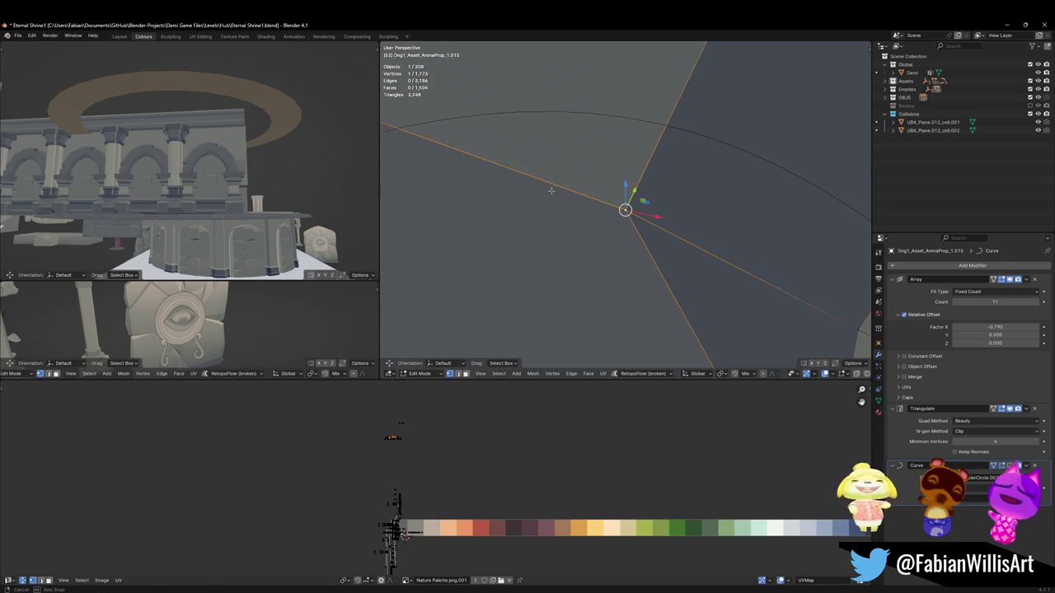
mouse_move(627, 206)
middle_mouse_down()
mouse_move(655, 192)
mouse_move(651, 178)
middle_mouse_up()
scroll(651, 173, "up", 3)
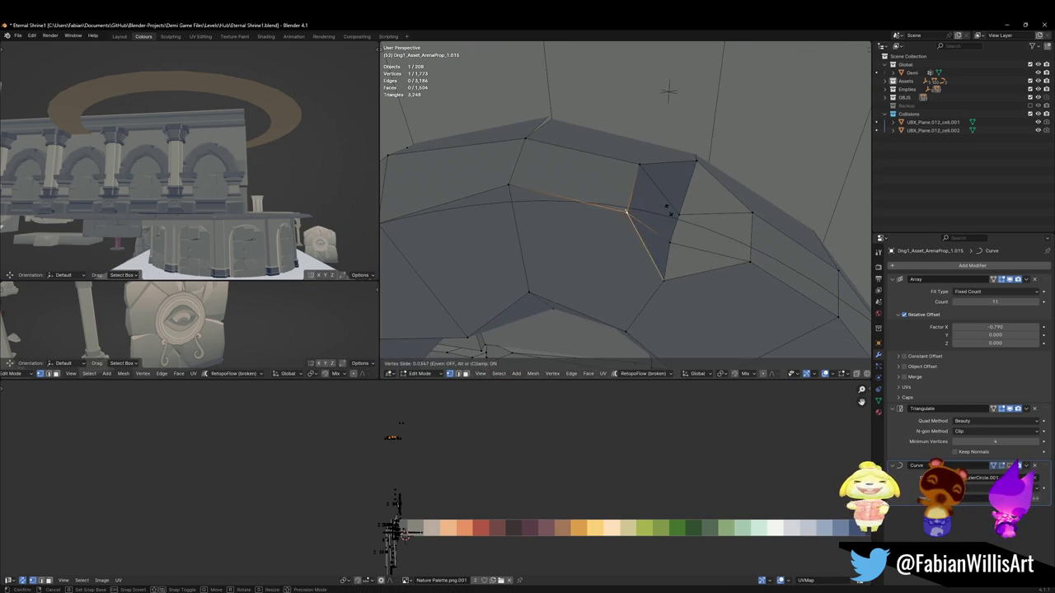
key("g")
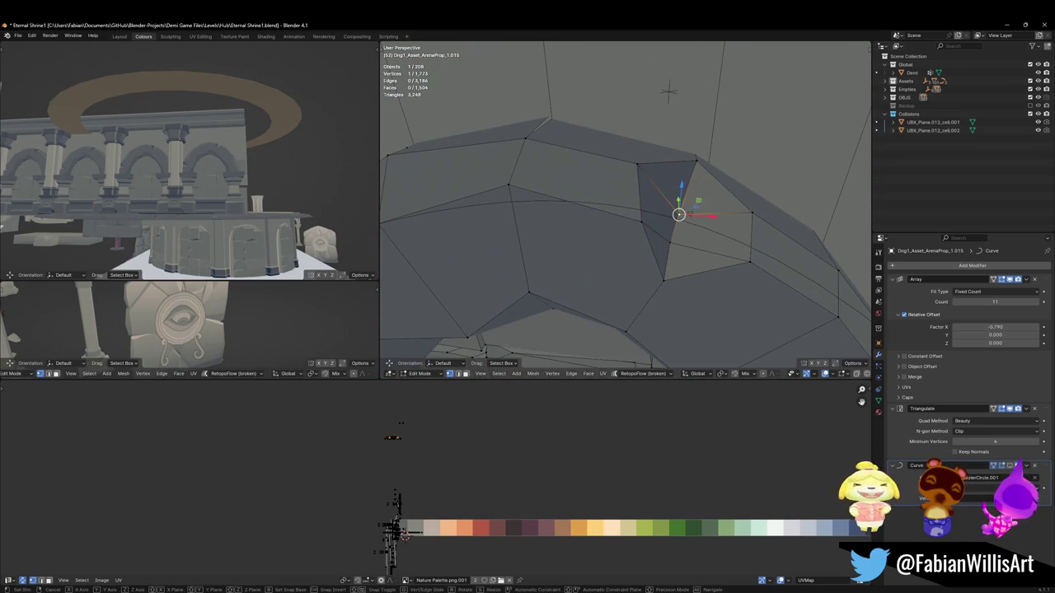
left_click(671, 202)
key("g")
key("g")
key("g")
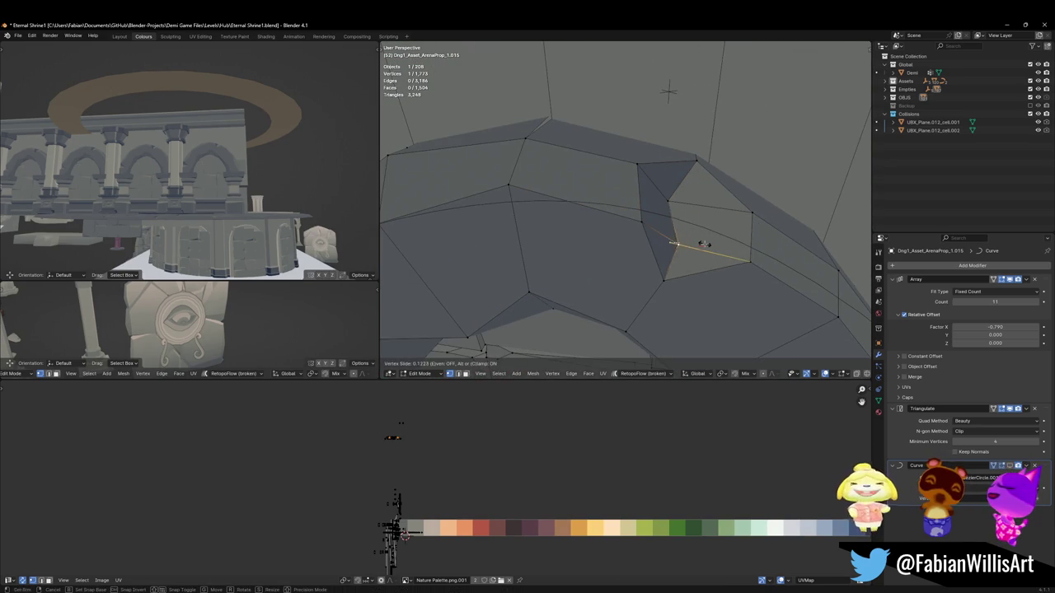
left_click(705, 244)
Step: Return to Object Mode, save Eternal Shrine1.blend, and orbit out over the whole arched wall
scroll(705, 244, "down", 5)
key("Tab")
middle_click_drag(660, 206, 693, 171)
key("ctrl+s")
key("Tab")
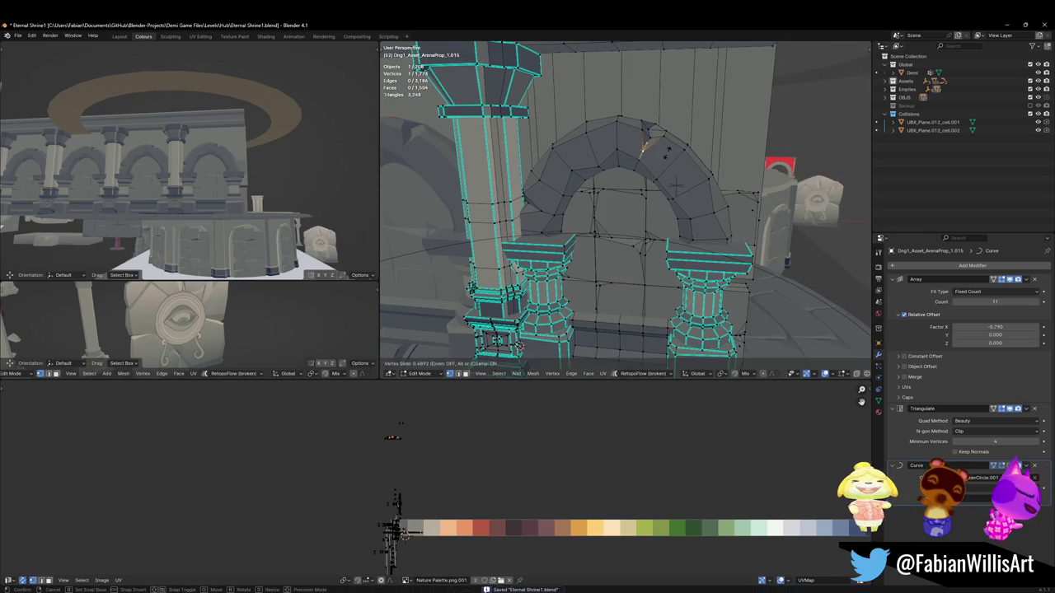
key("Tab")
scroll(668, 157, "down", 3)
middle_click_drag(668, 157, 690, 169)
key("Tab")
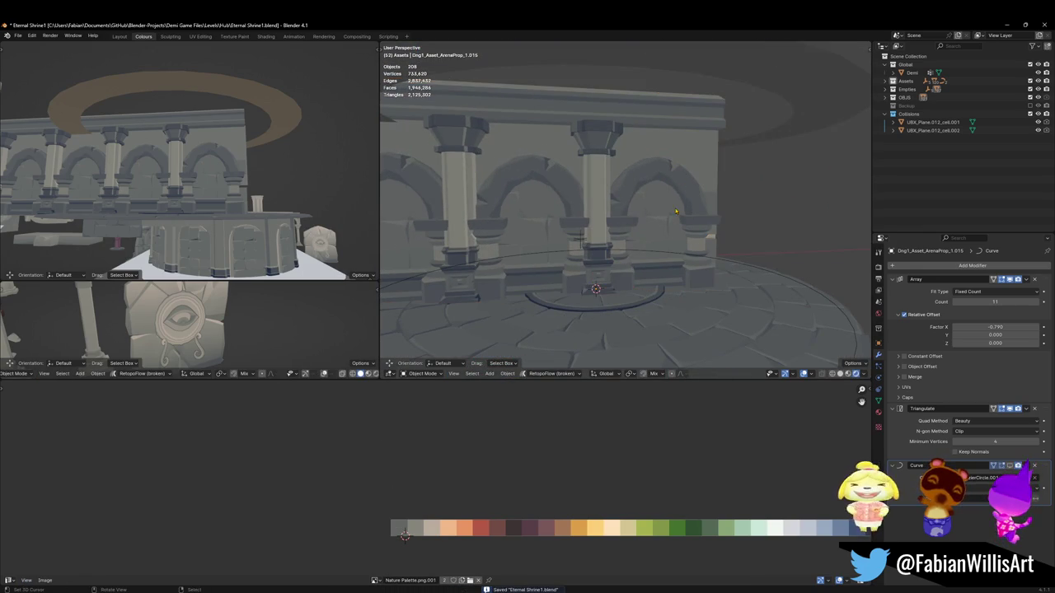
Step: Select a run of faces along the arch top and shift their palette colour horizontally
key("Tab")
mouse_move(581, 239)
middle_mouse_down()
mouse_move(637, 138)
mouse_move(603, 166)
mouse_move(627, 213)
middle_mouse_up()
scroll(637, 137, "up", 5)
key("Tab")
scroll(605, 137, "up", 3)
left_click(597, 169, "ctrl")
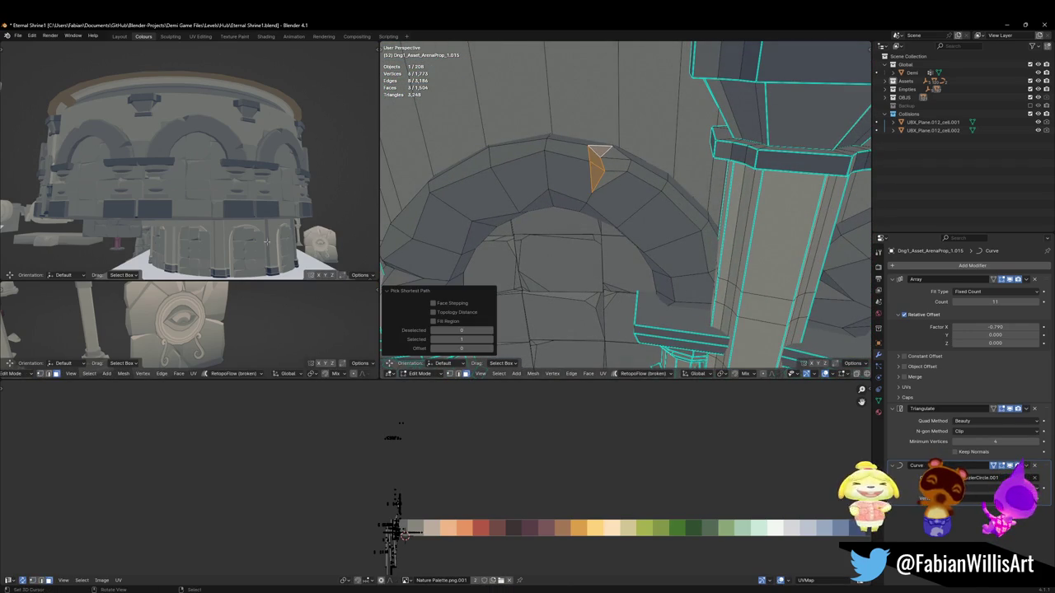
mouse_move(293, 258)
middle_mouse_down()
mouse_move(233, 149)
mouse_move(232, 179)
middle_mouse_up()
scroll(247, 165, "up", 4)
key("x")
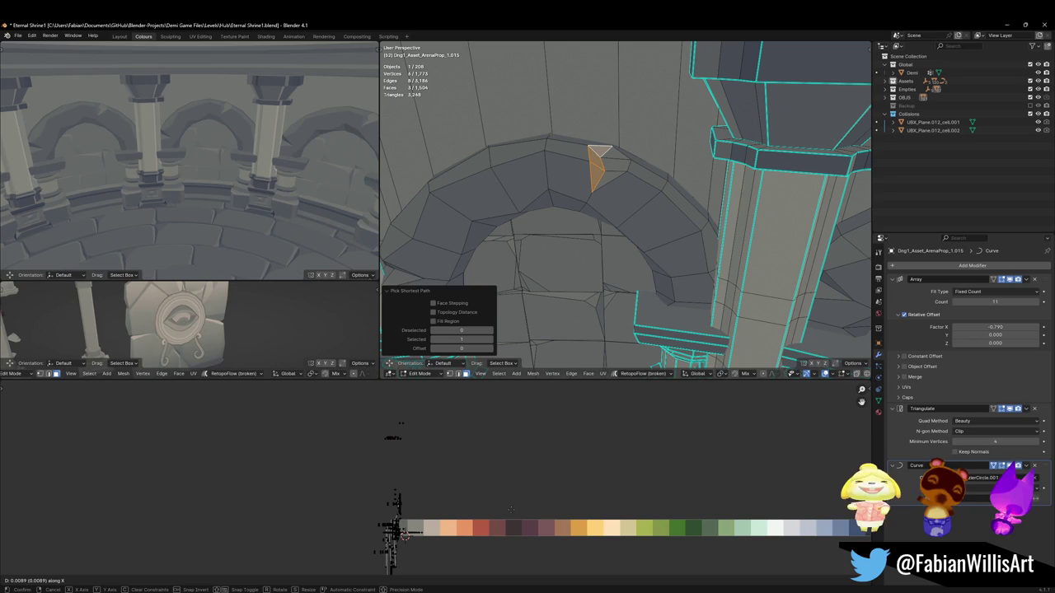
left_click(501, 511)
Step: Shift a chipped face at the arch's left base along the palette in X, then save
middle_click_drag(223, 165, 213, 161)
middle_click_drag(577, 206, 526, 237)
left_click(528, 239, "ctrl")
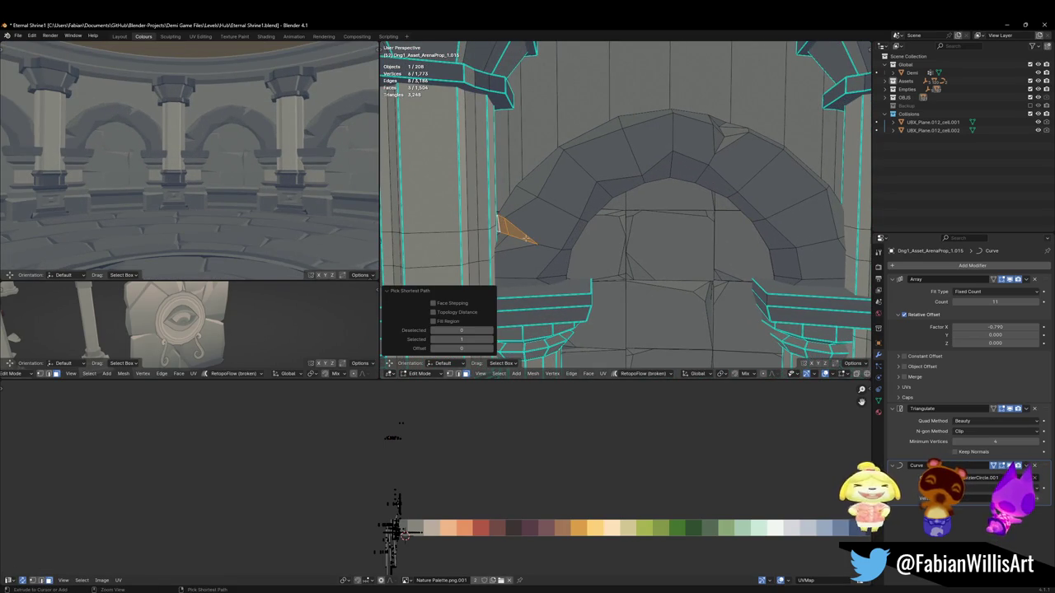
key("g")
key("x")
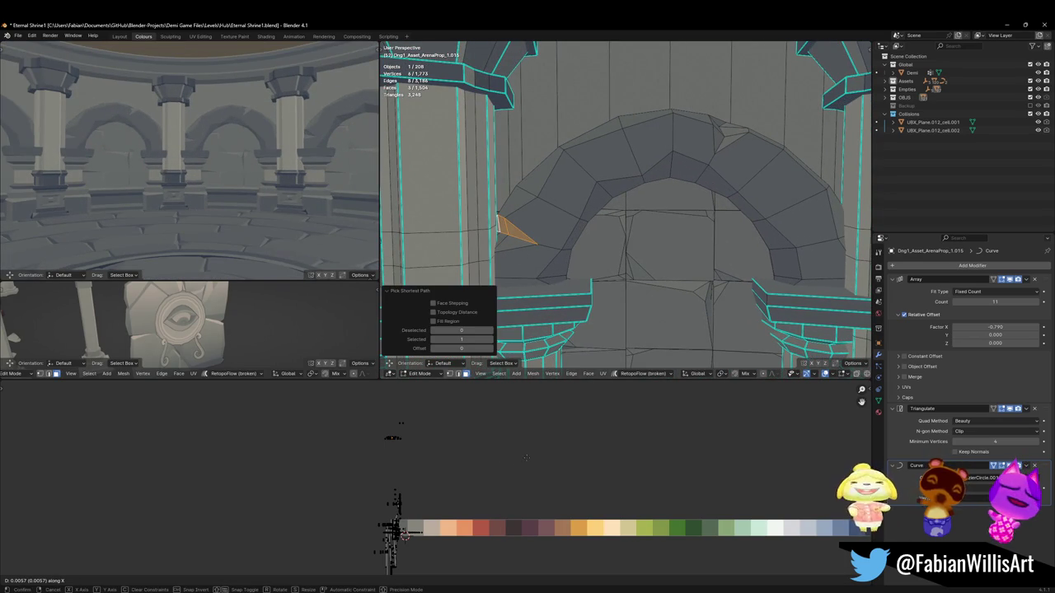
left_click(526, 458)
left_click(509, 245, "shift")
key("ctrl+s")
middle_click_drag(266, 152, 238, 150)
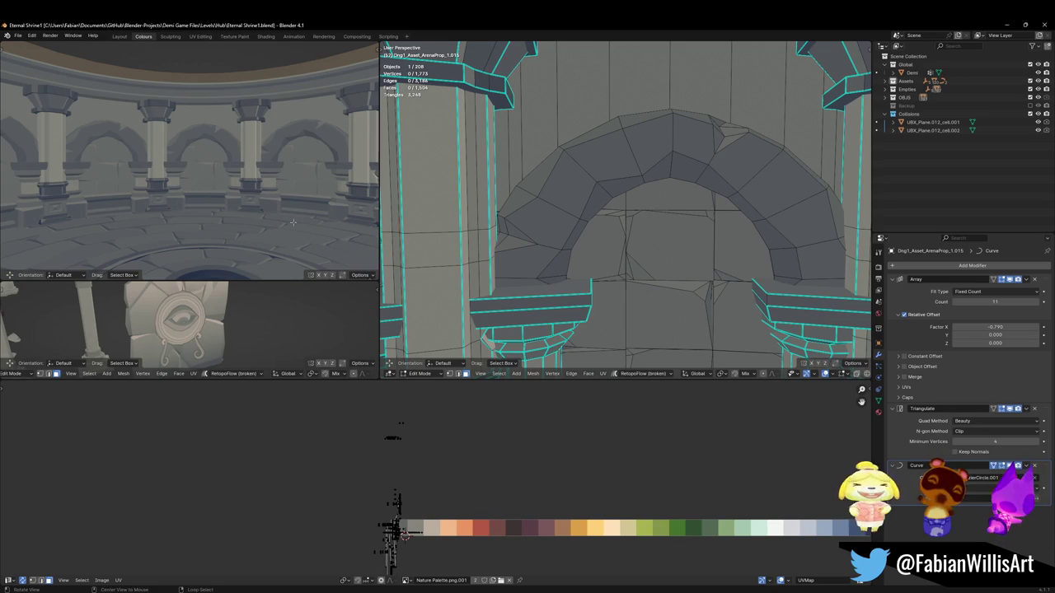
scroll(178, 169, "up", 3)
middle_click_drag(178, 169, 216, 183)
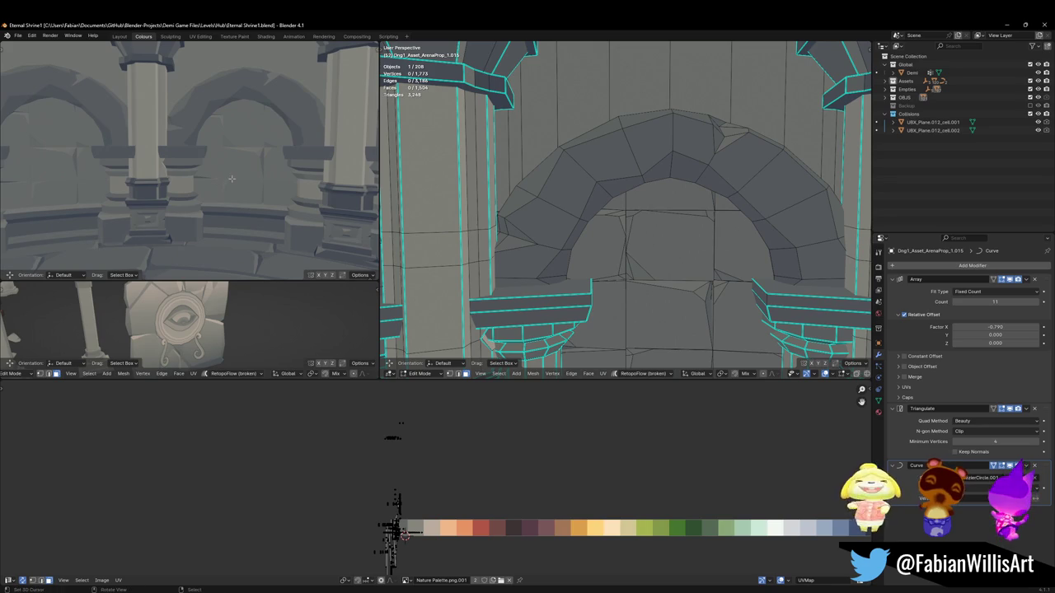
scroll(232, 178, "down", 4)
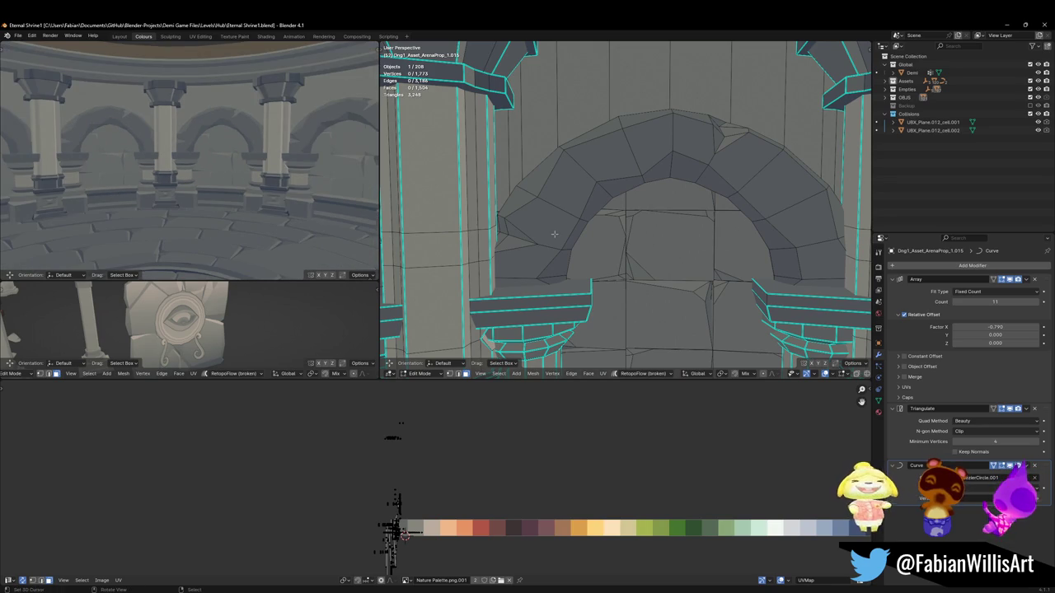
middle_click_drag(235, 182, 257, 186)
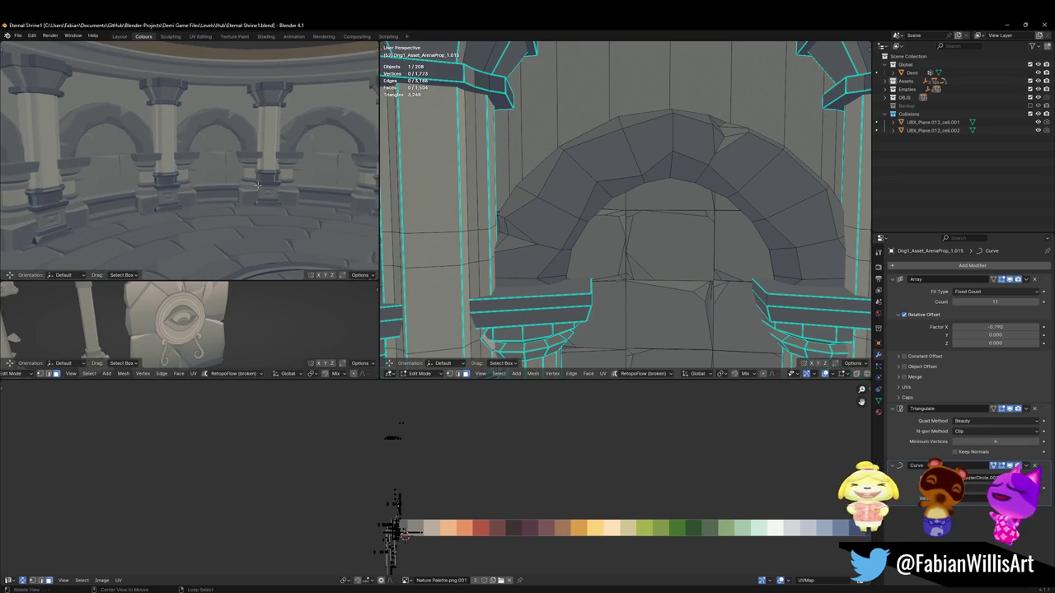
scroll(272, 190, "down", 2)
middle_click_drag(271, 190, 256, 188)
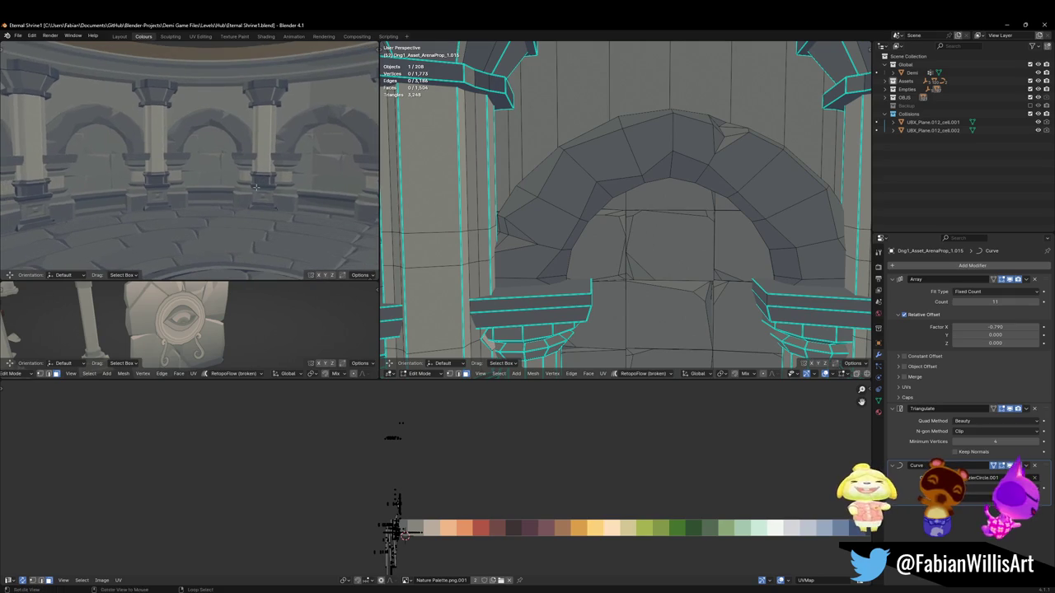
middle_click_drag(577, 272, 604, 171, "shift")
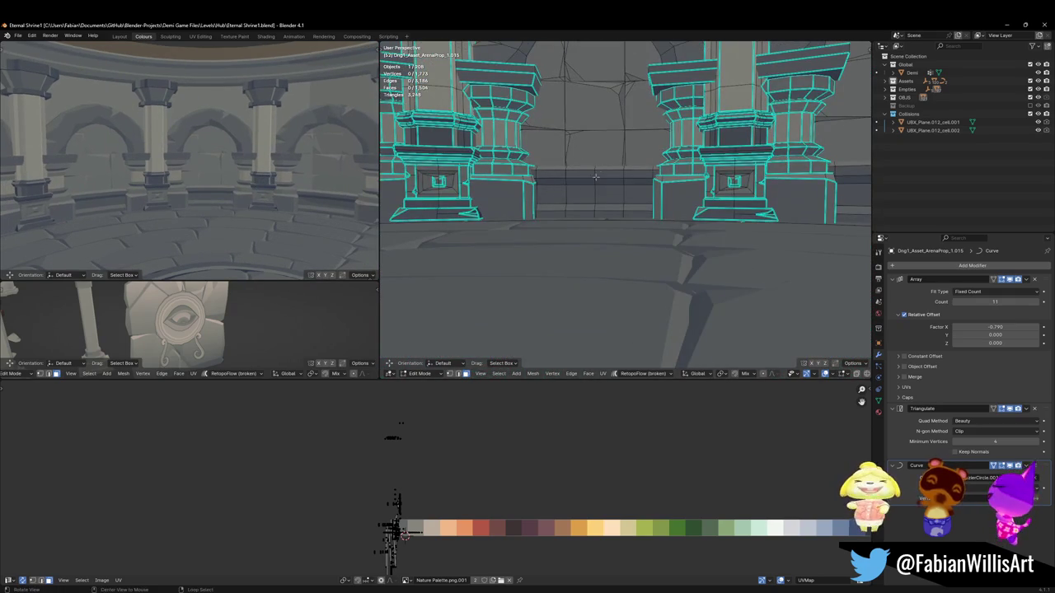
scroll(597, 173, "up", 3)
scroll(641, 220, "up", 3)
key("g")
key("z")
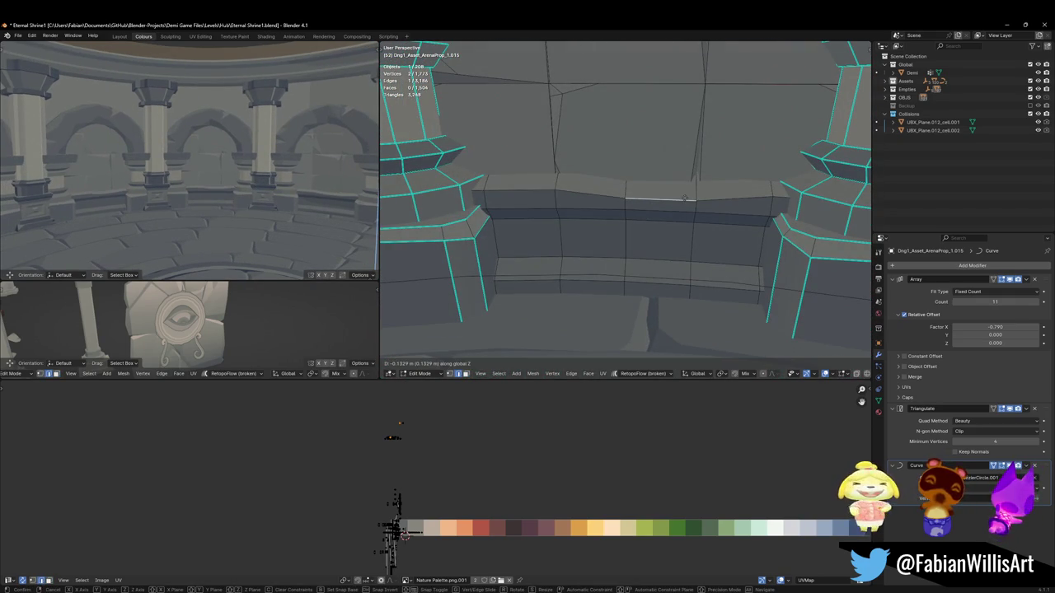
Step: Add an edge loop across the base ledge between the pillars
right_click(685, 198)
key("ctrl+r")
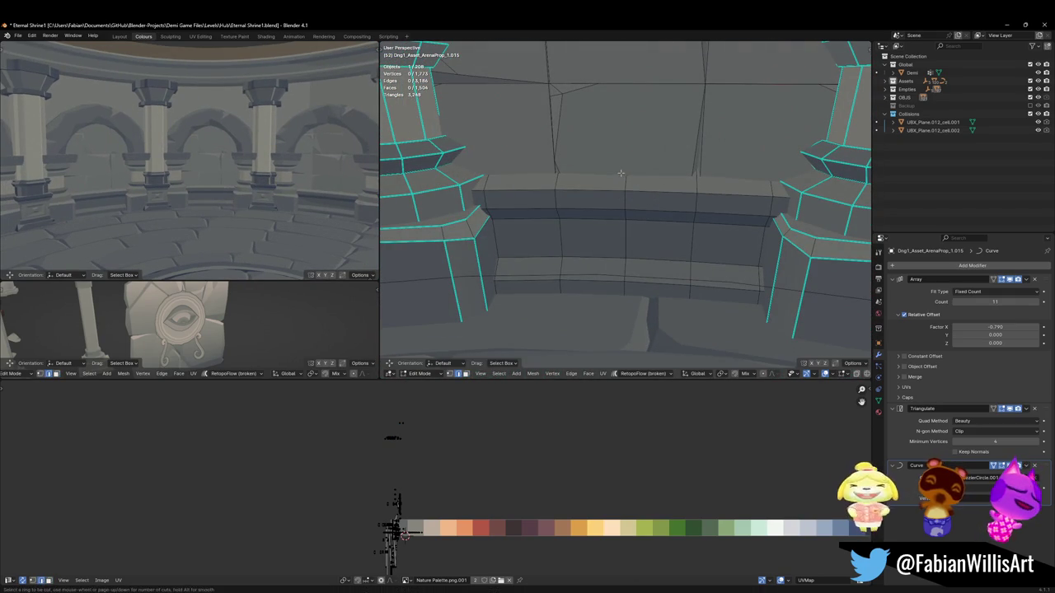
left_click(641, 174)
middle_click(642, 174, "alt")
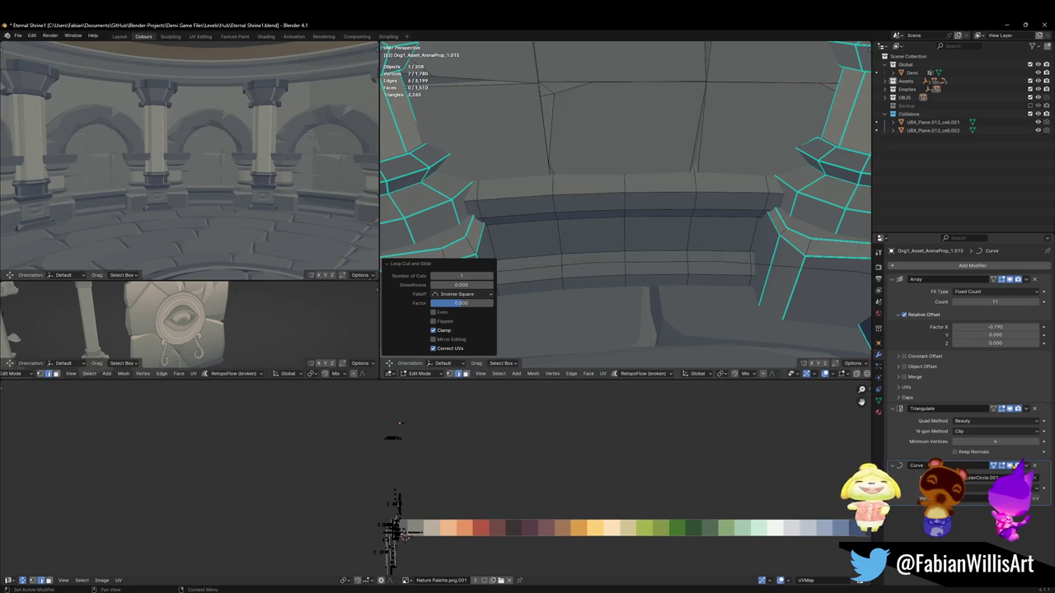
scroll(666, 238, "up", 3)
mouse_move(666, 238)
middle_mouse_down()
mouse_move(626, 222)
mouse_move(471, 204)
middle_mouse_up()
scroll(627, 222, "down", 5)
scroll(471, 205, "up", 3)
scroll(577, 222, "up", 3)
middle_click_drag(577, 223, 625, 236)
key("ctrl+r")
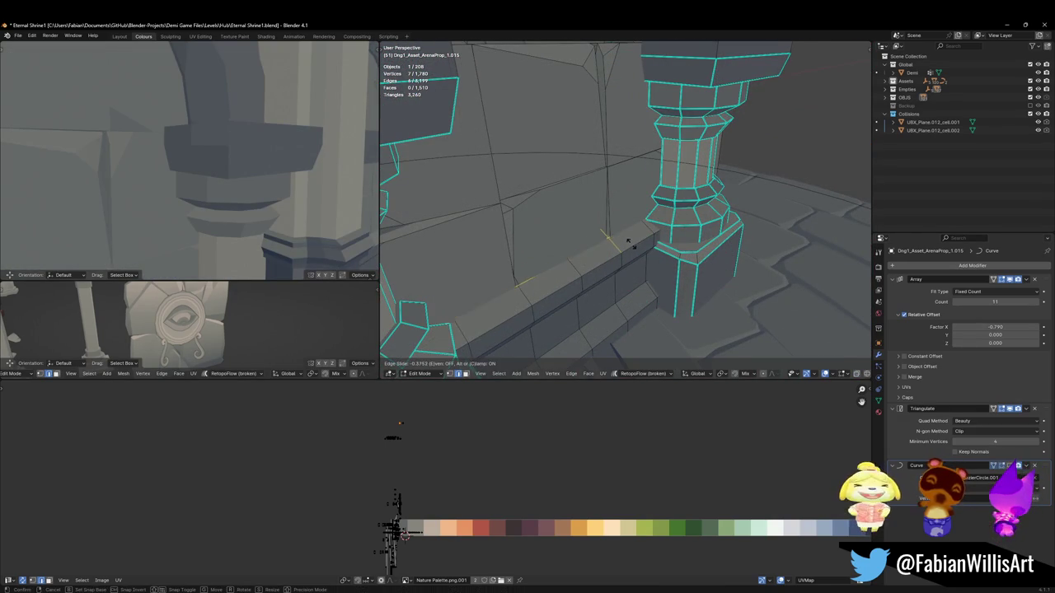
key("Escape")
Step: Slide a top edge of the ledge along its neighbouring edges
middle_click_drag(576, 272, 544, 256)
left_click(513, 247)
key("g")
key("g")
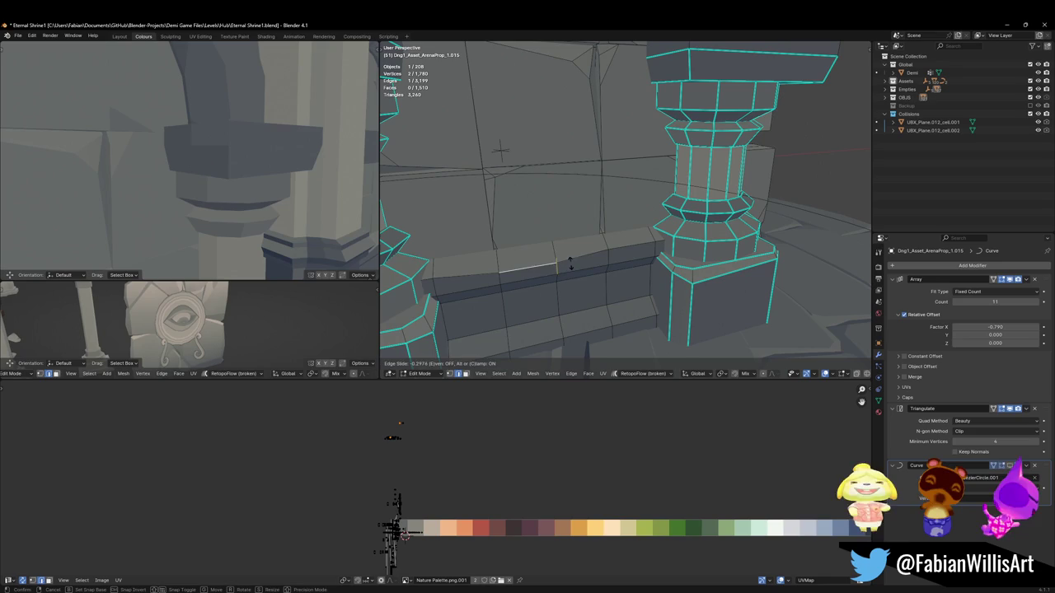
key("Escape")
key("alt+a")
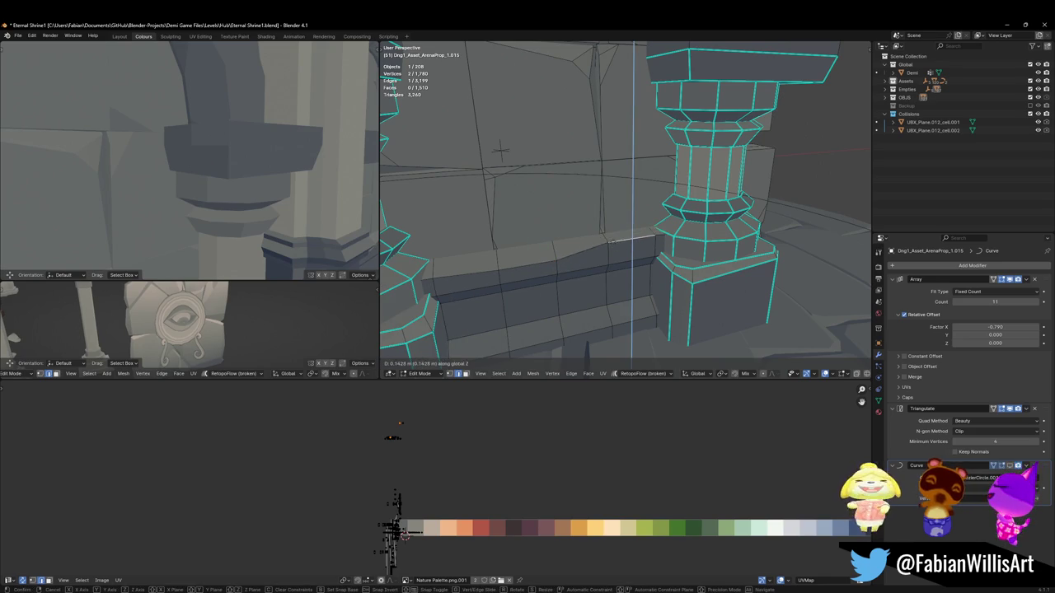
Step: In vertex mode, lower the ledge's middle vertex by about 0.15 m
mouse_move(583, 261)
middle_mouse_down()
mouse_move(642, 247)
mouse_move(692, 252)
middle_mouse_up()
key("1")
left_click(708, 246)
left_click(629, 288)
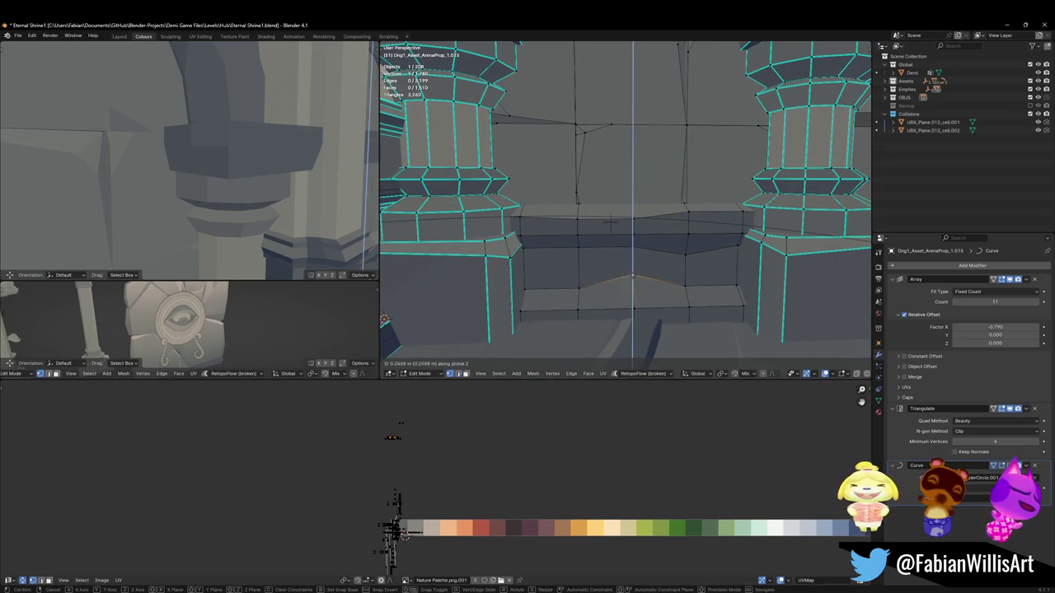
left_click(577, 282)
left_click(578, 247)
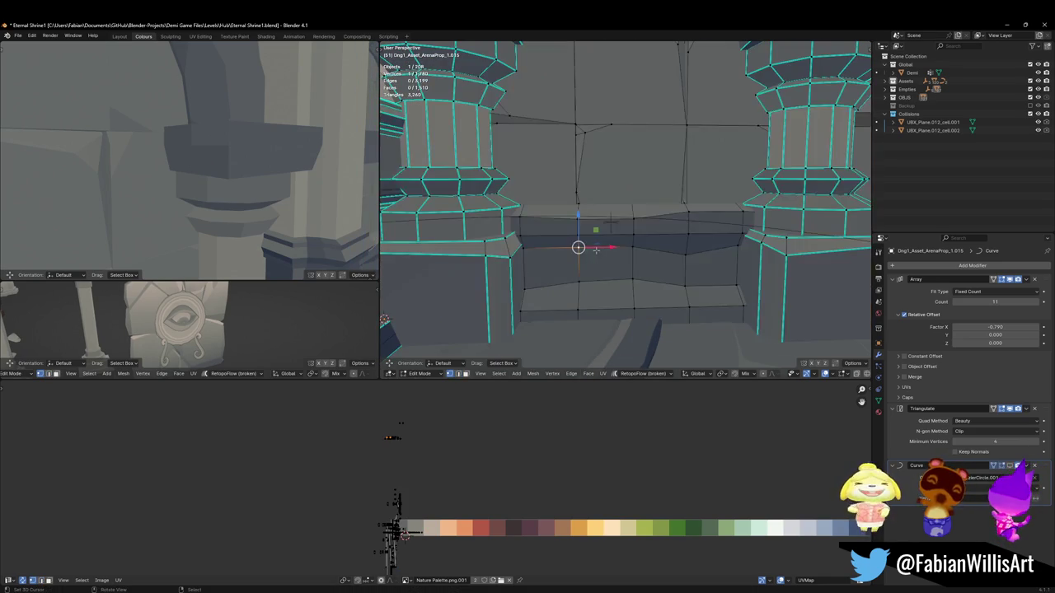
left_click_drag(596, 248, 597, 255)
scroll(263, 145, "down", 5)
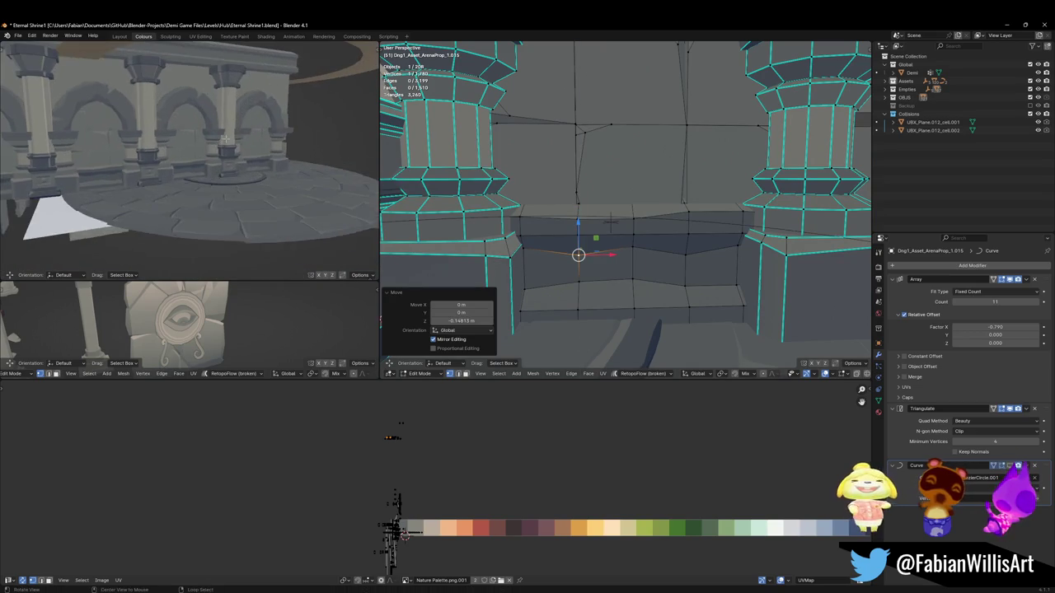
scroll(263, 145, "up", 5)
scroll(263, 145, "up", 4)
scroll(263, 145, "up", 3)
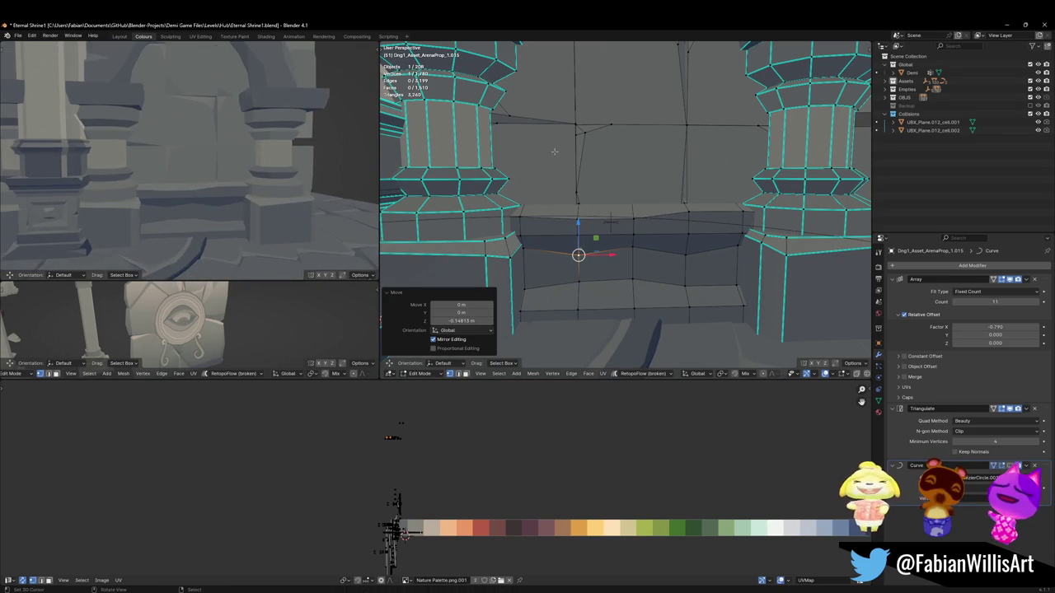
scroll(603, 225, "up", 2)
left_click(654, 206)
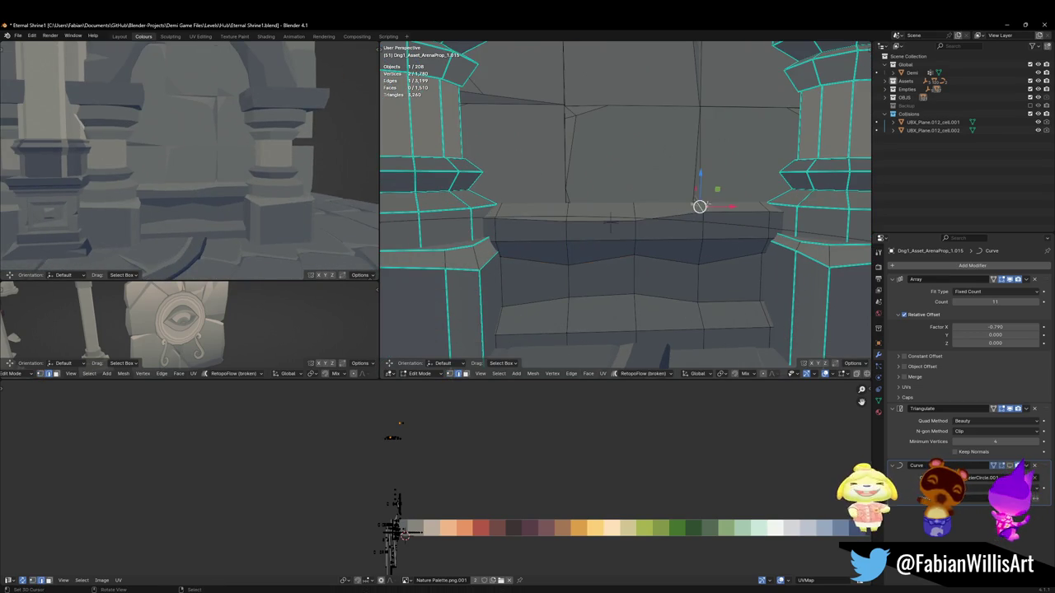
Step: Try vertical moves on a ledge vertex and raising the left-end edge 0.17 m, undoing both
left_click(631, 212)
key("g")
key("z")
left_click(632, 212)
key("ctrl+z")
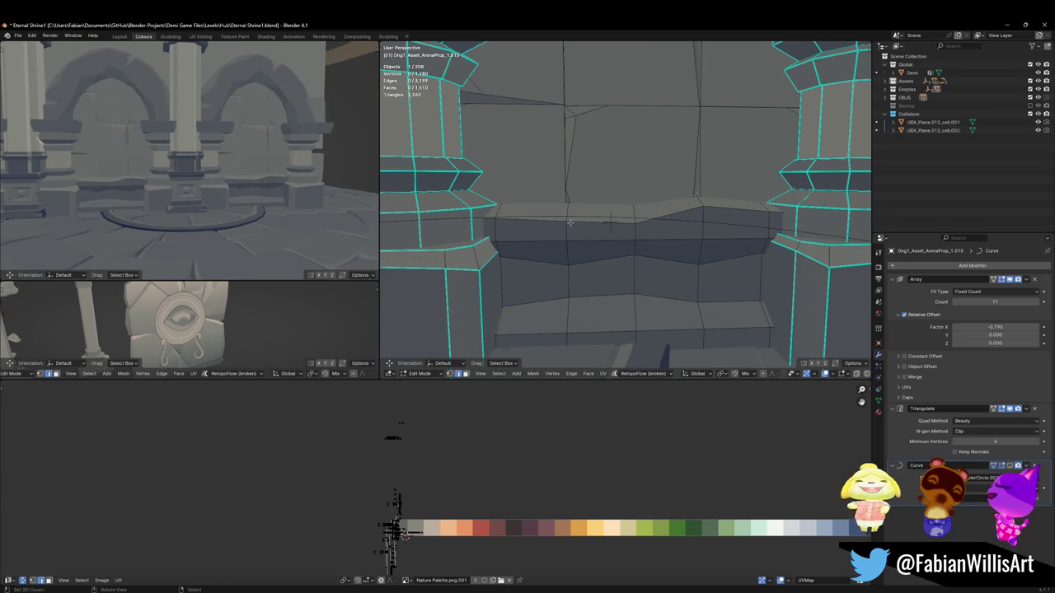
left_click(498, 209)
key("g")
key("z")
left_click(555, 208)
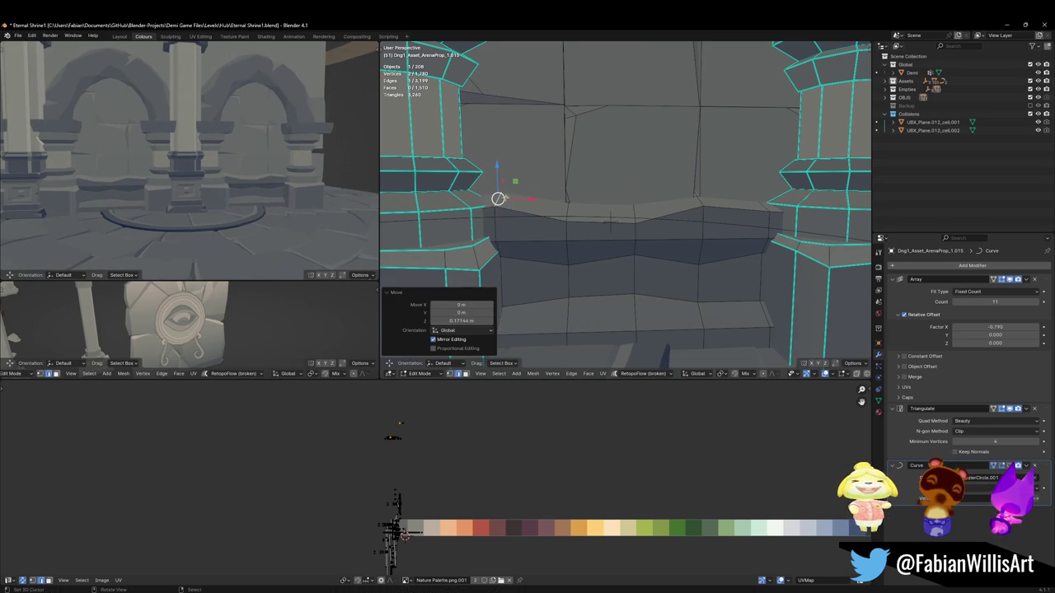
key("ctrl+z")
left_click(593, 242)
key("alt+a")
Step: Raise a ledge-top vertex slightly along Z, about 0.0236 m
key("1")
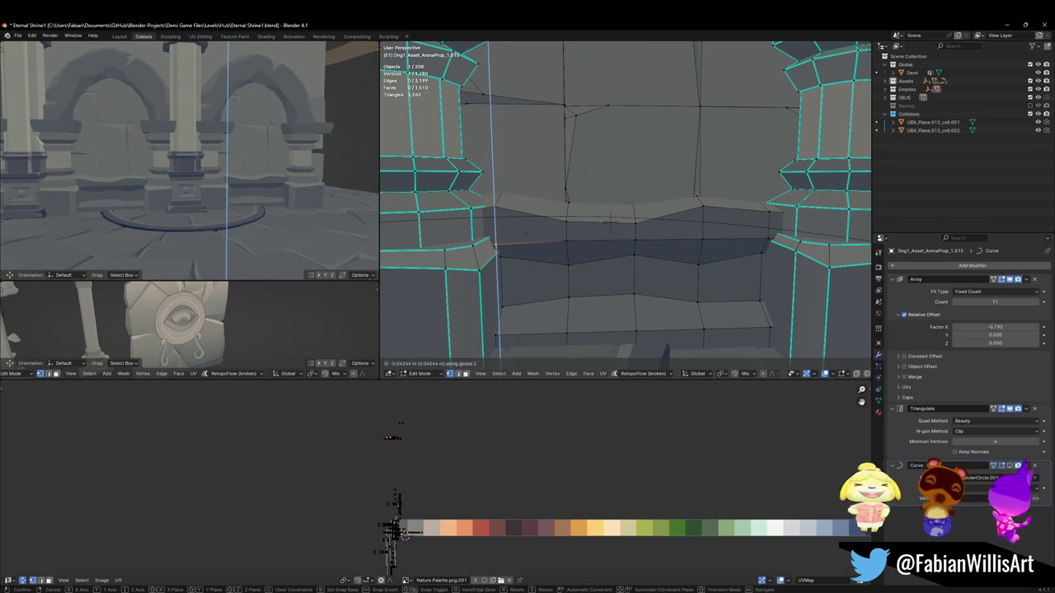
left_click(580, 241)
key("g")
key("z")
left_click(591, 244)
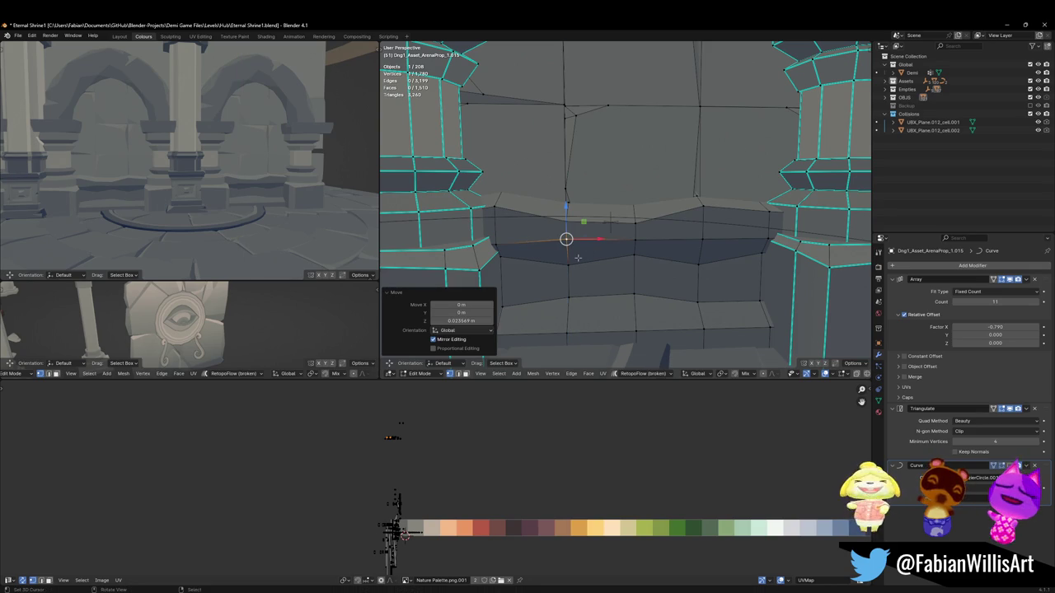
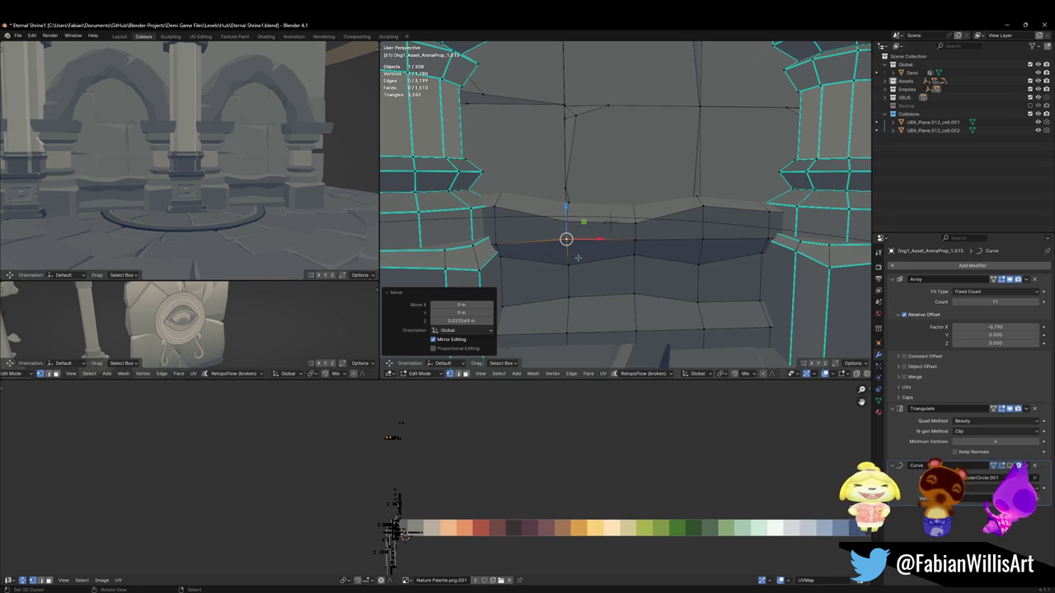
Step: Frame and inspect the face loop around the carved pillar, then save Eternal Shrine1.blend
scroll(578, 257, "down", 2)
scroll(540, 182, "down", 3)
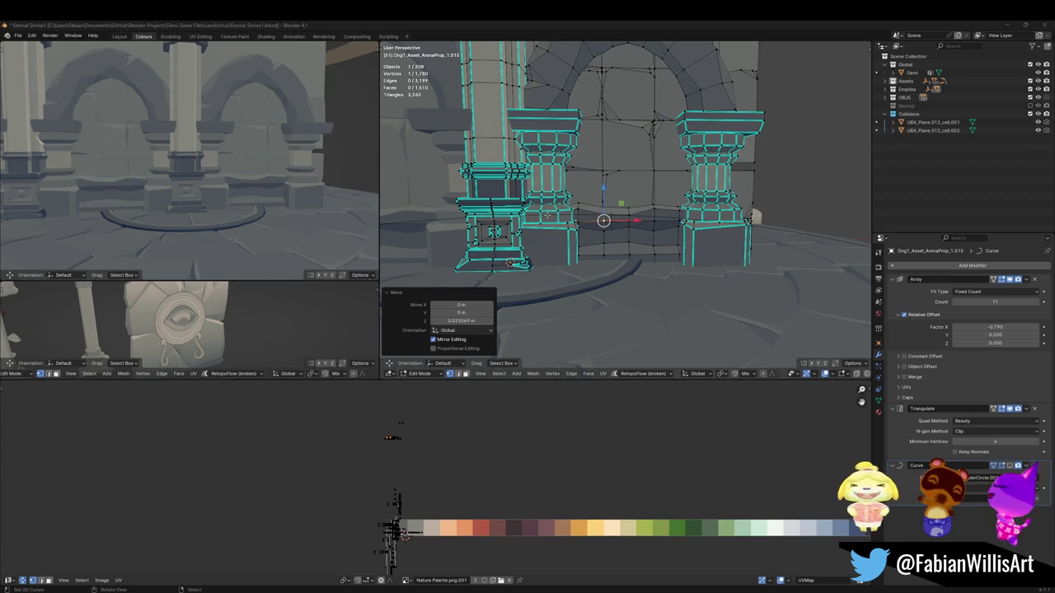
scroll(630, 215, "up", 5)
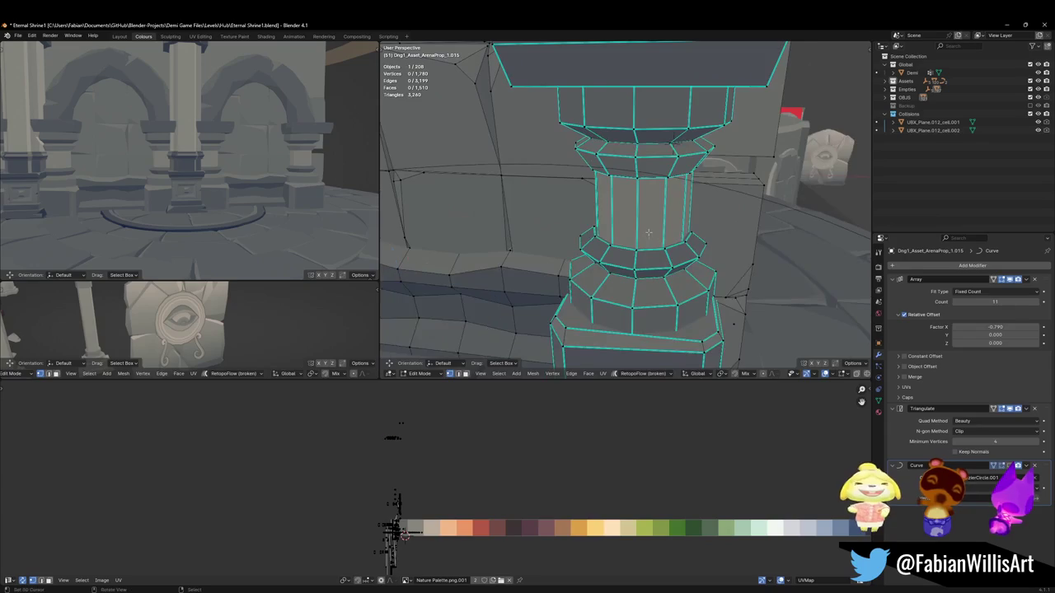
left_click(636, 206, "alt")
key("KP_Decimal")
scroll(636, 216, "down", 3)
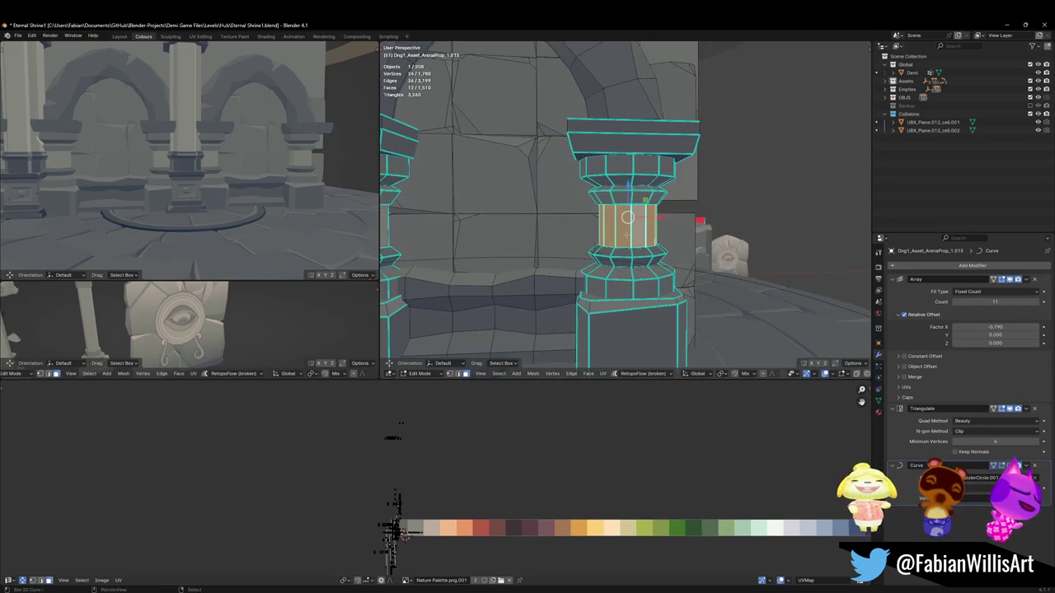
key("alt+a")
key("ctrl+s")
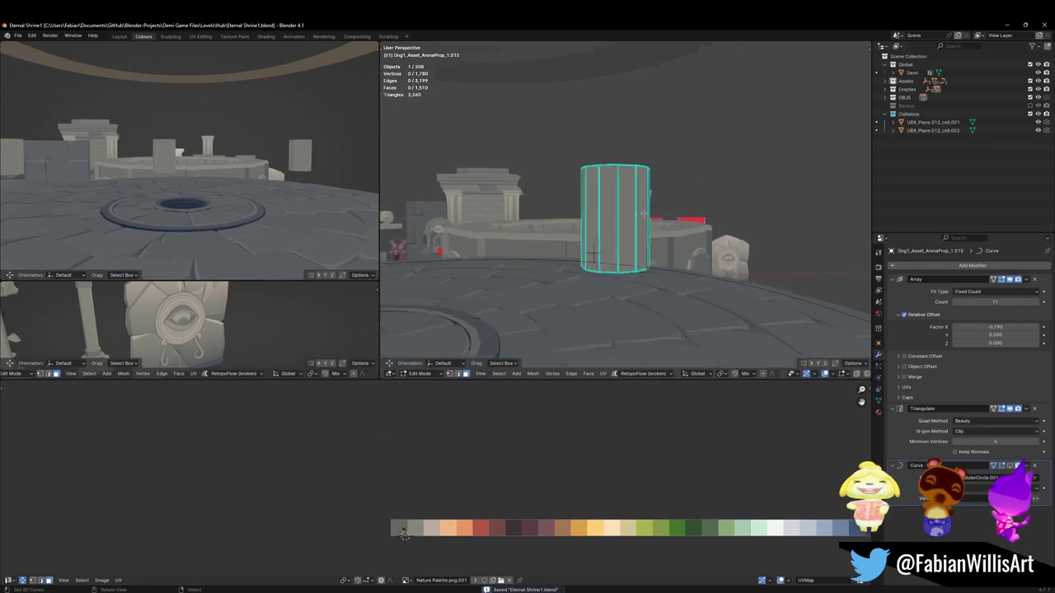
Step: Inset every face of the cylinder pillar individually into vertical panels
scroll(633, 221, "up", 5)
left_click(651, 230, "alt")
key("i")
key("i")
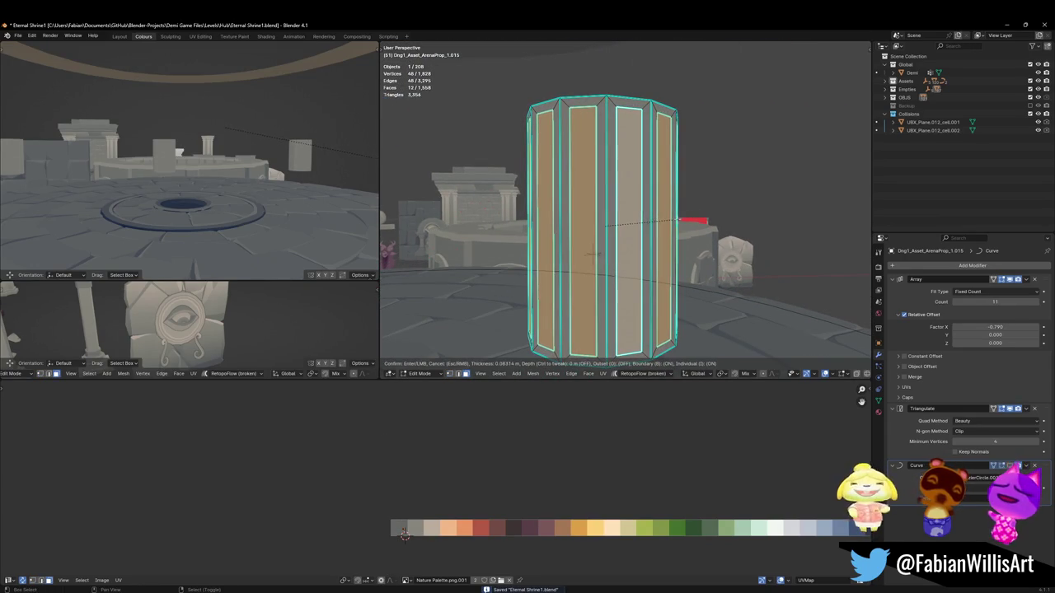
left_click(678, 219)
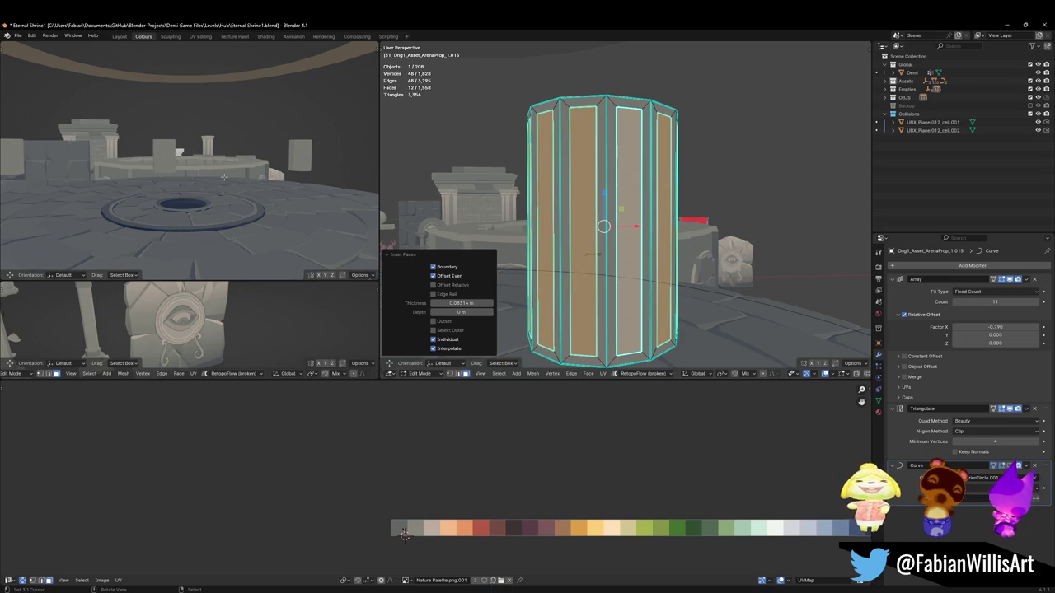
Step: Shift the panel UVs horizontally to a new palette colour
key("g")
left_click(413, 499)
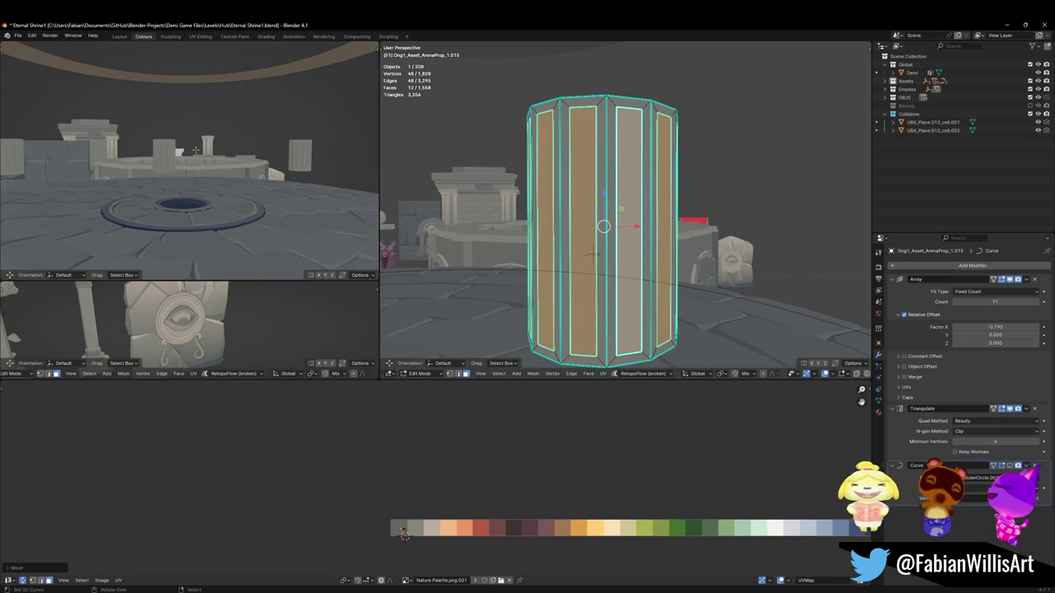
key("KP_Decimal")
scroll(221, 129, "down", 3)
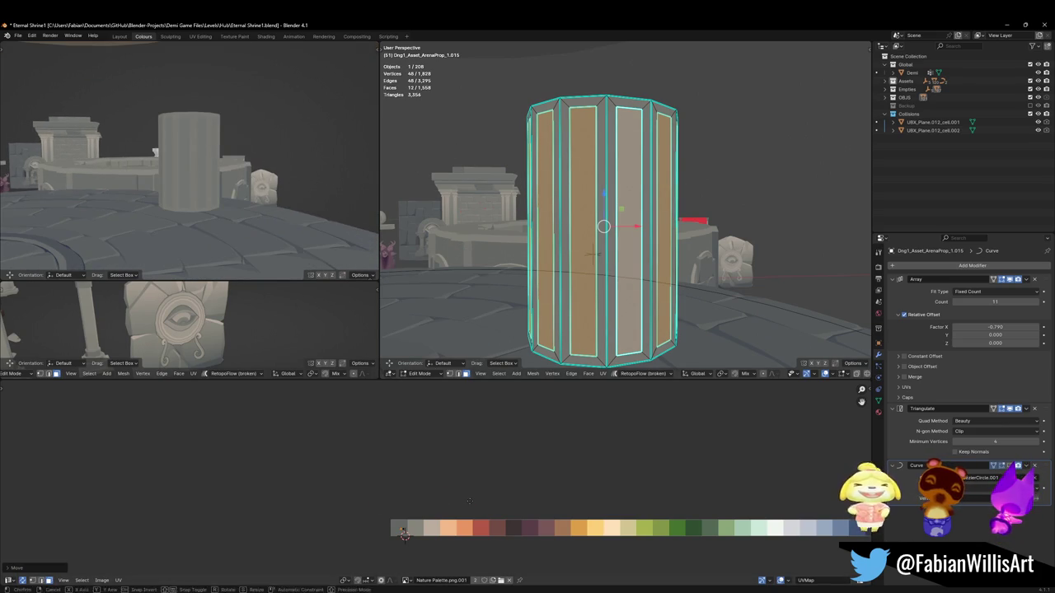
key("g")
key("x")
left_click(404, 534)
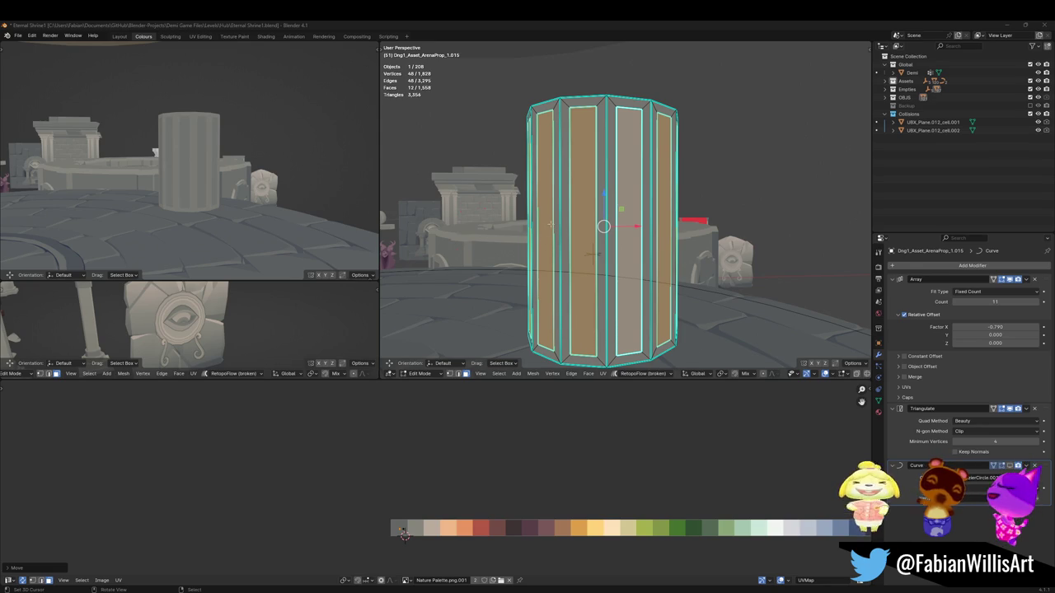
Step: Subdivide all pillar faces to split them with a horizontal edge loop
left_click_drag(578, 210, 583, 217)
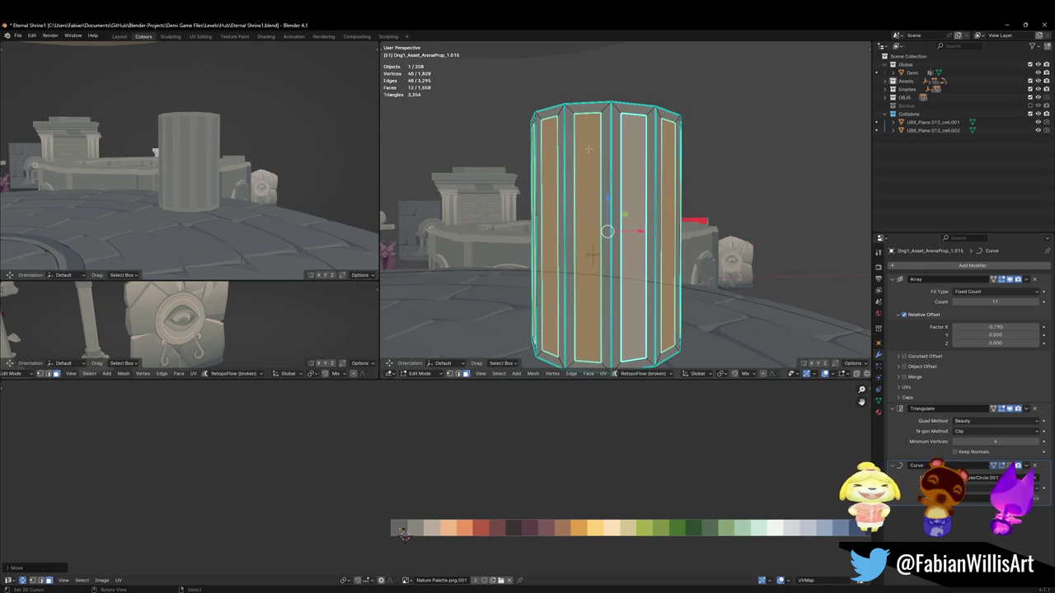
key("alt+a")
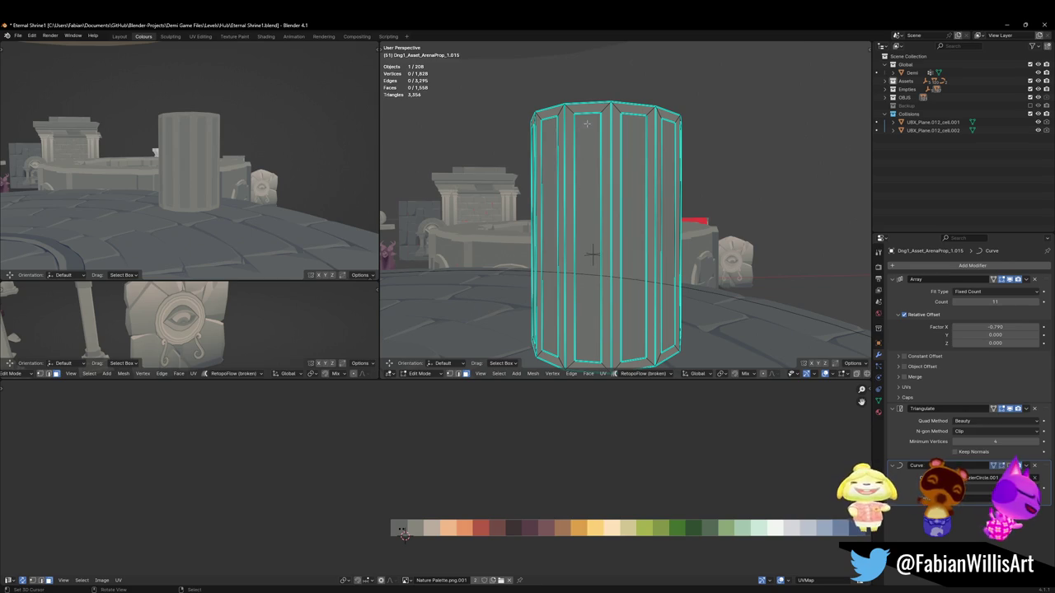
key("a")
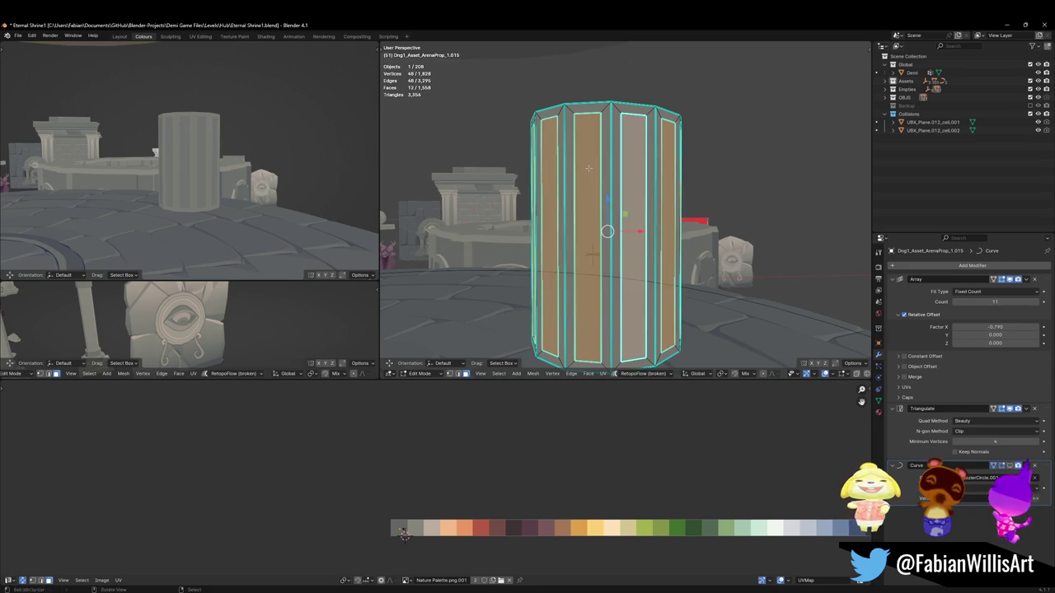
right_click(588, 170)
left_click(589, 177)
Step: Give the lower and upper face strips a different palette shade via a horizontal UV shift
key("alt+a")
left_click(582, 269)
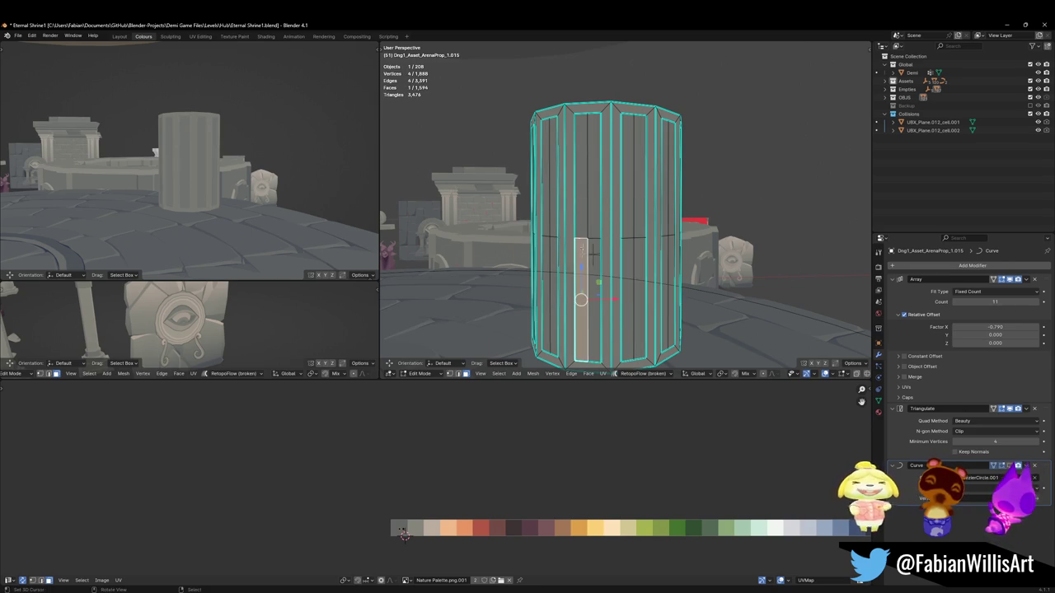
left_click(581, 206, "shift")
key("g")
key("x")
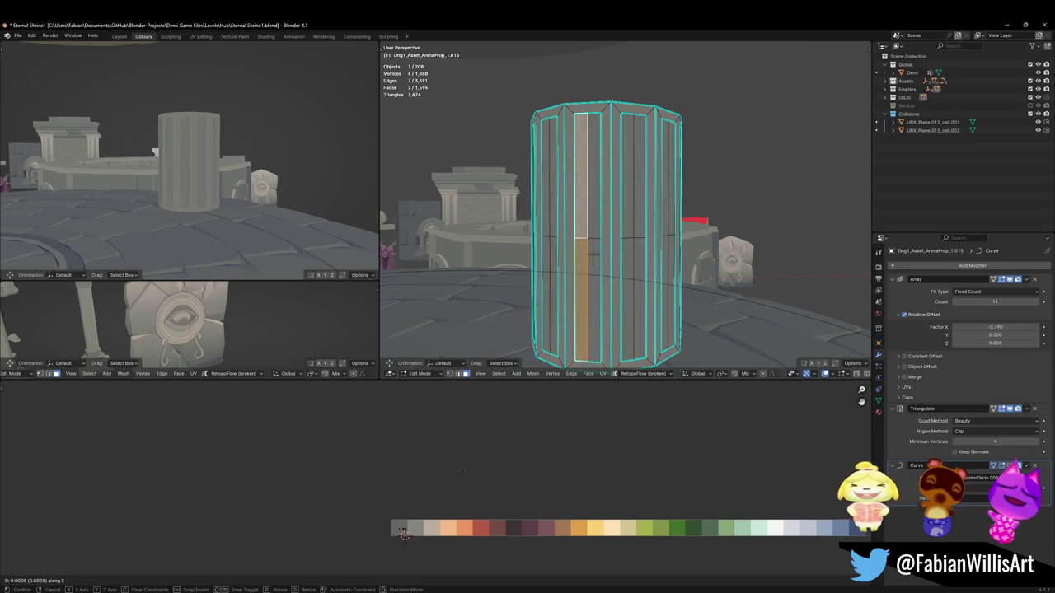
left_click(403, 534)
key("alt+a")
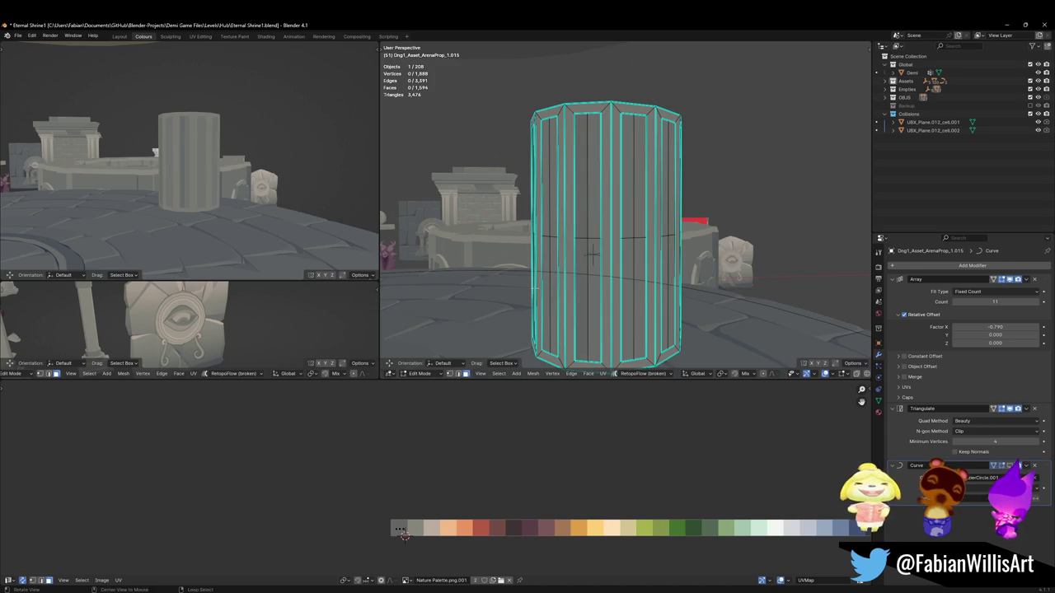
Step: Recolour a vertical column of pillar faces with an alternating tone, then return to Object Mode
middle_click_drag(594, 280, 562, 286)
left_click(537, 248, "alt")
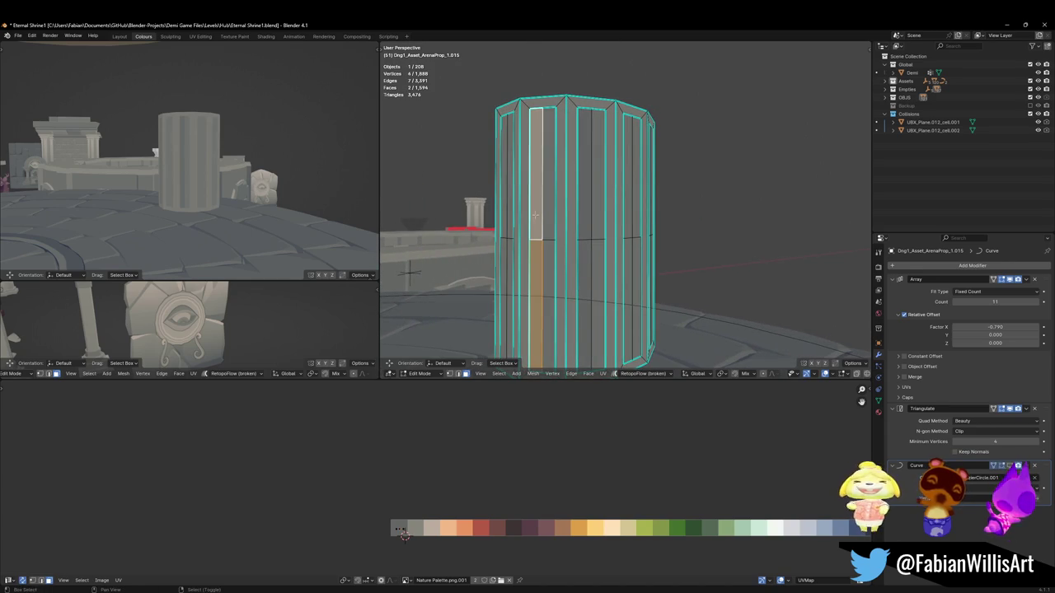
key("g")
key("x")
left_click(491, 455)
middle_click_drag(511, 239, 539, 233)
left_click(628, 272)
left_click(634, 215, "alt")
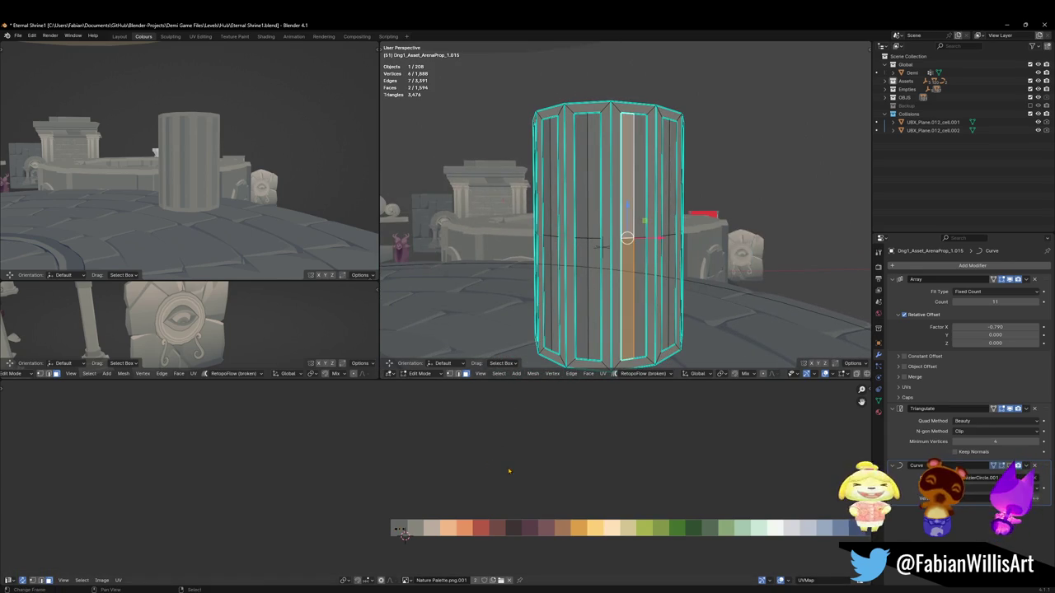
key("alt+a")
key("Tab")
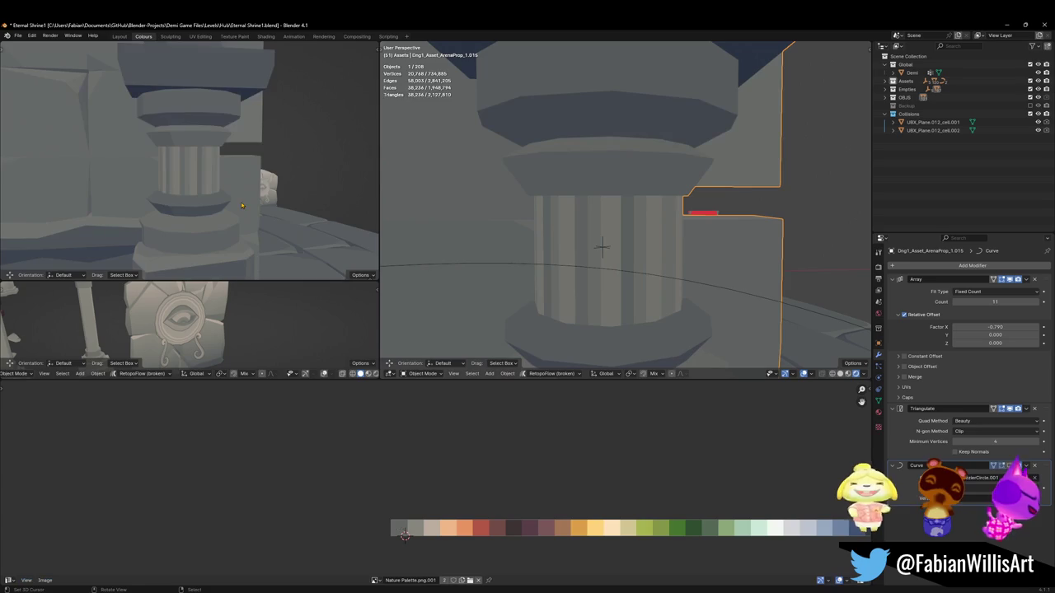
Step: Orbit the top-left view around the fluted pillars and enter Edit Mode on the pillar mesh
mouse_move(236, 217)
middle_mouse_down()
mouse_move(274, 174)
mouse_move(324, 243)
mouse_move(355, 235)
middle_mouse_up()
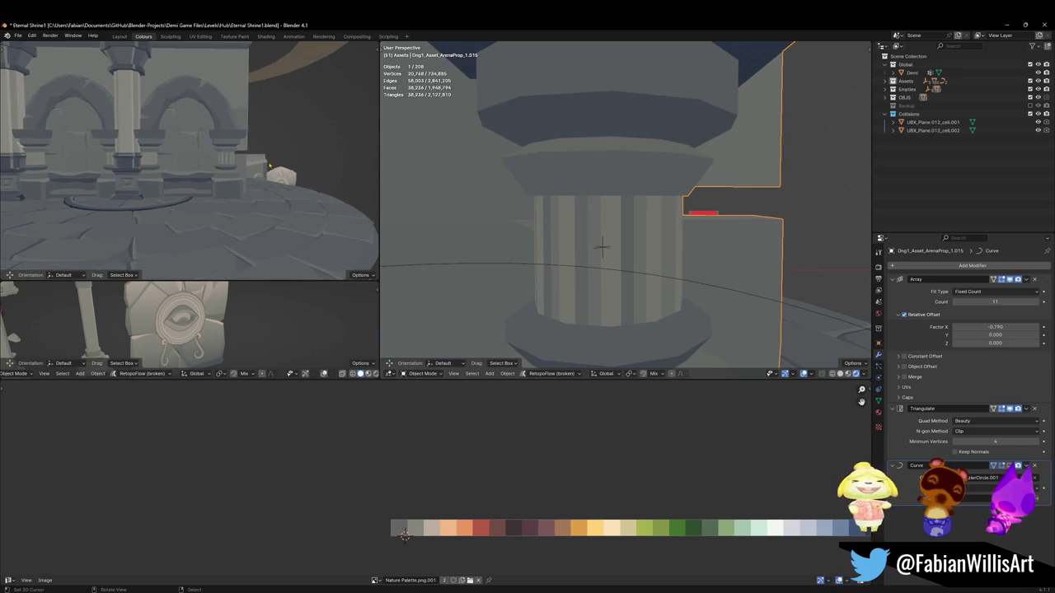
scroll(247, 154, "up", 2)
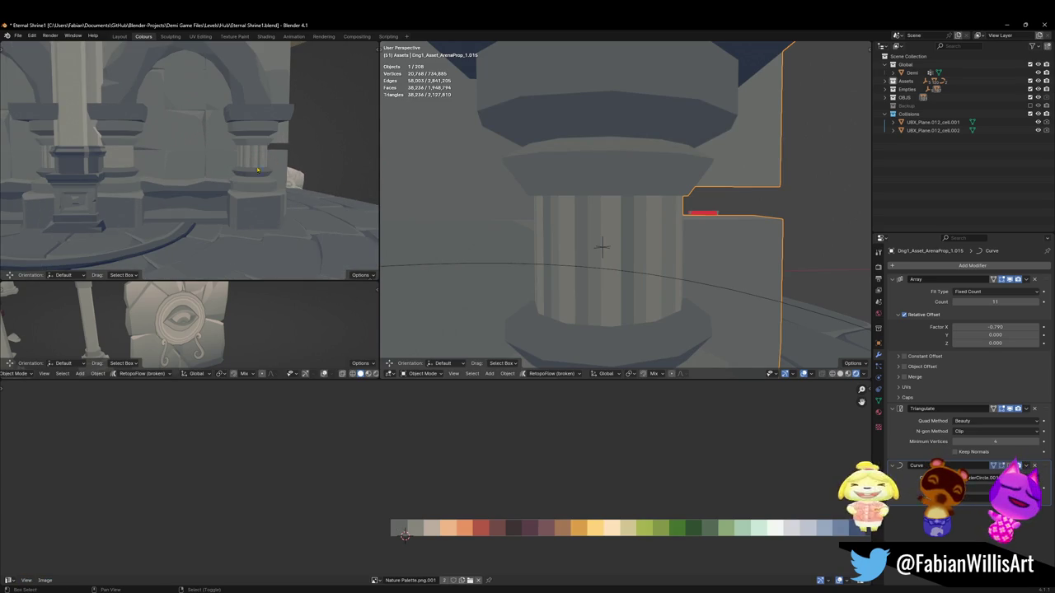
middle_click_drag(244, 203, 252, 157)
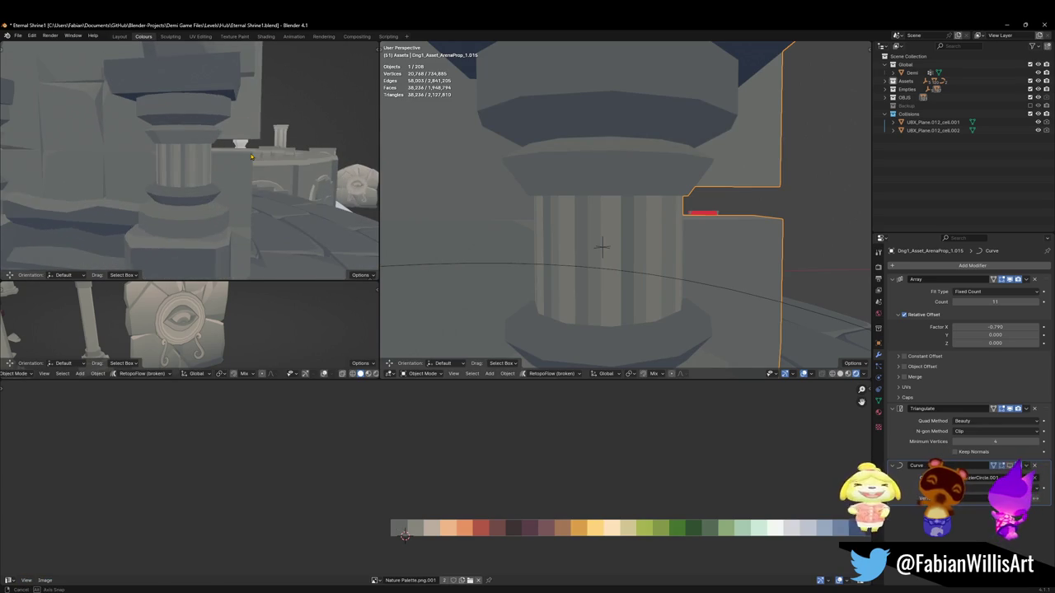
middle_click_drag(252, 156, 257, 159)
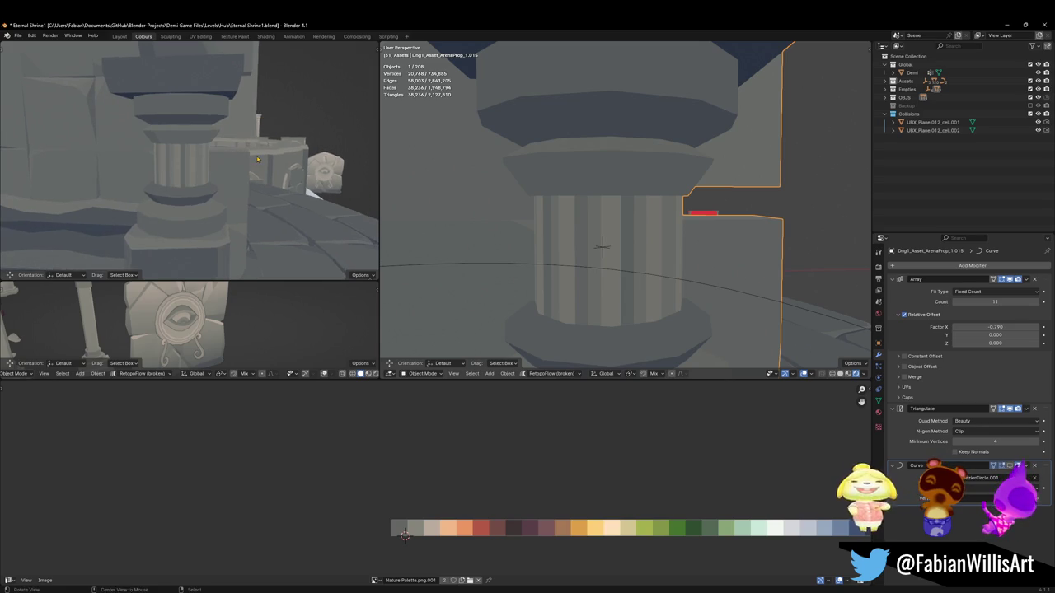
middle_click_drag(157, 118, 218, 147)
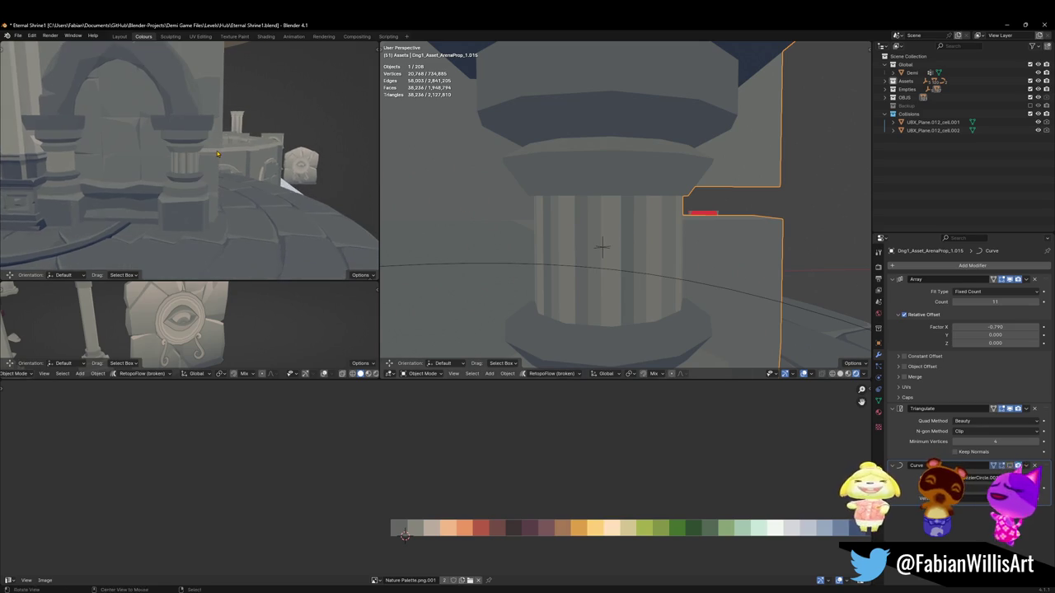
key("Tab")
Step: Select the two front faces of the octagonal column
left_click(547, 284)
scroll(703, 212, "up", 5)
scroll(703, 213, "down", 5)
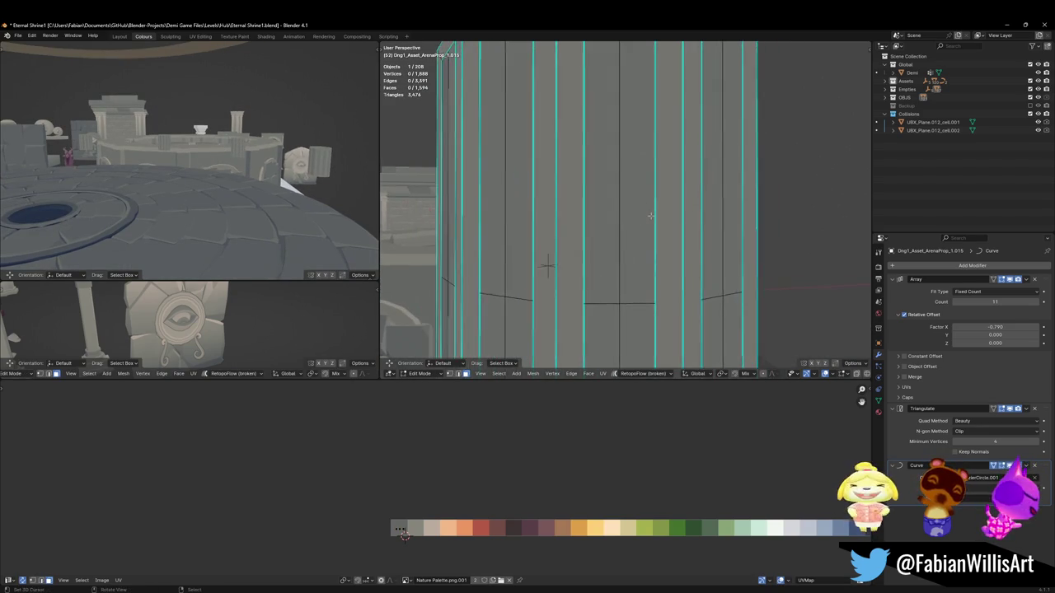
left_click(655, 216)
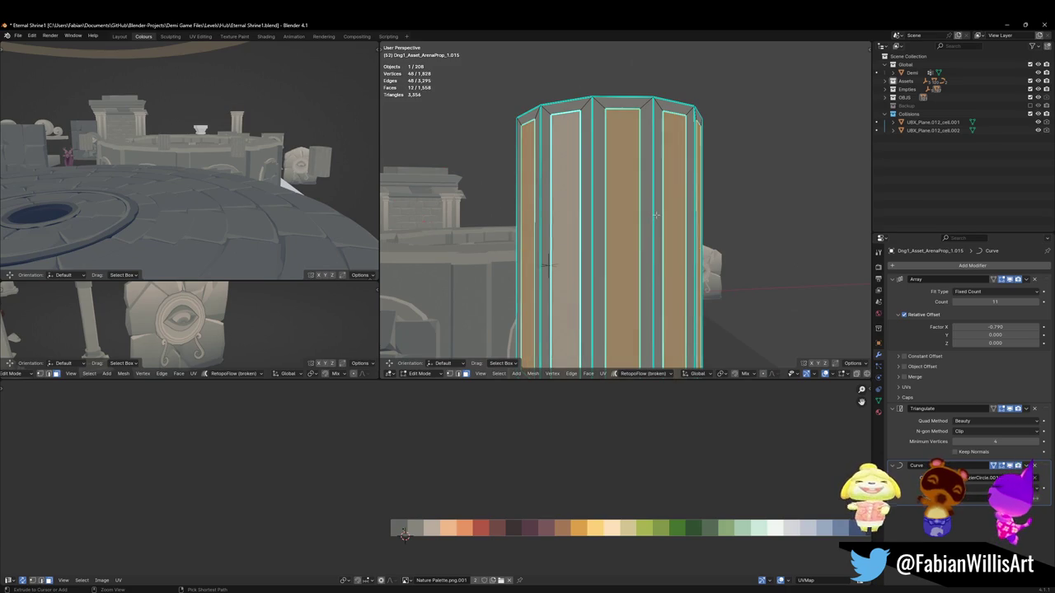
scroll(656, 215, "down", 3)
scroll(654, 215, "up", 3)
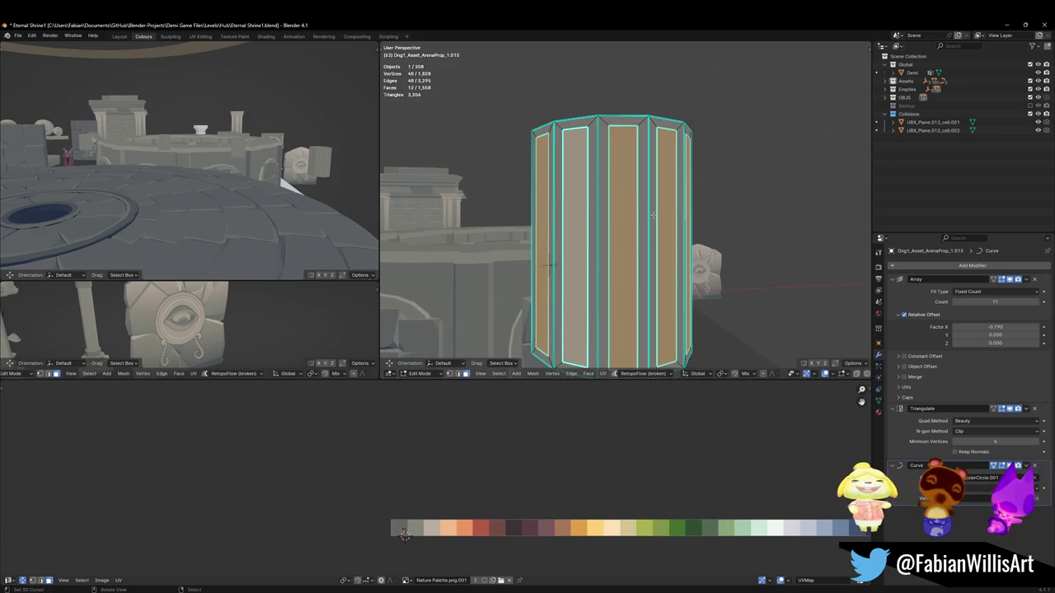
key("ctrl+z")
key("ctrl+z")
key("ctrl+z")
key("ctrl+z")
mouse_move(644, 239)
middle_mouse_down()
mouse_move(658, 266)
mouse_move(657, 247)
middle_mouse_up()
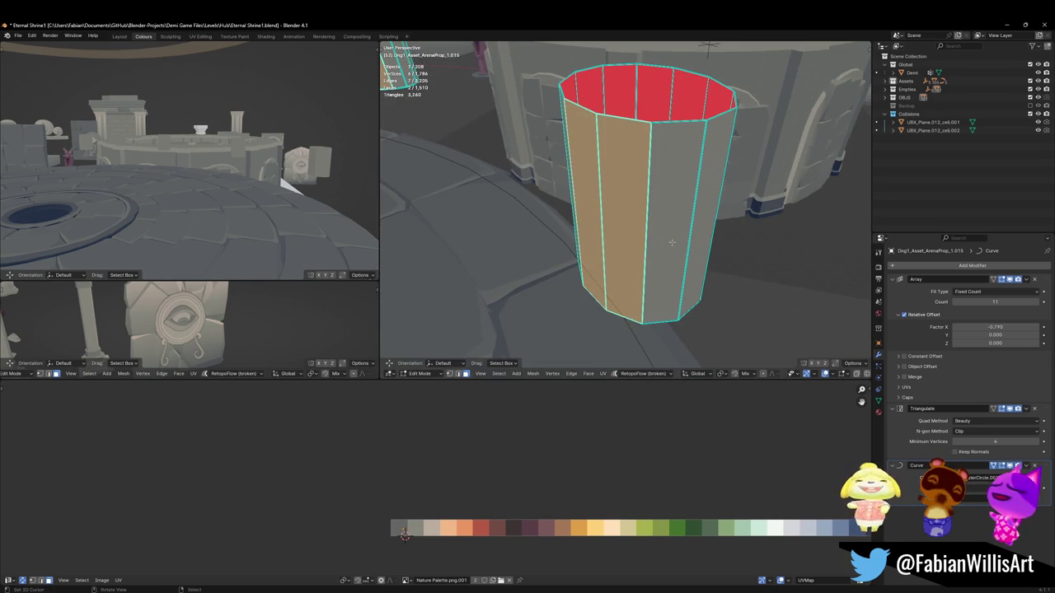
Step: Attempt an inset on the selected column faces several times, cancelling each try
key("i")
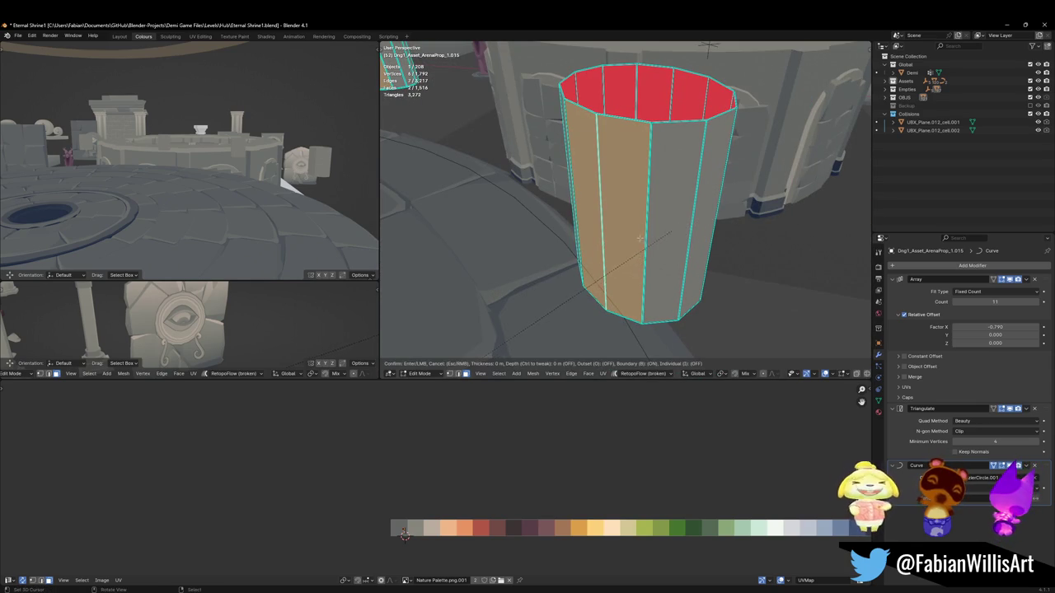
right_click(695, 226)
scroll(695, 226, "down", 5)
middle_click_drag(695, 226, 661, 214)
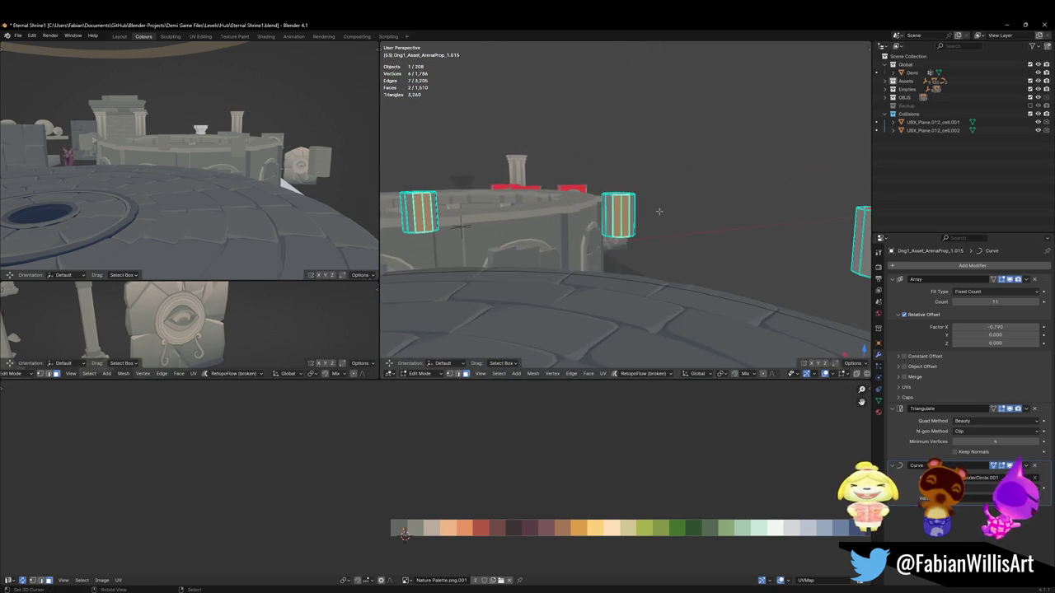
key("KP_Decimal")
key("i")
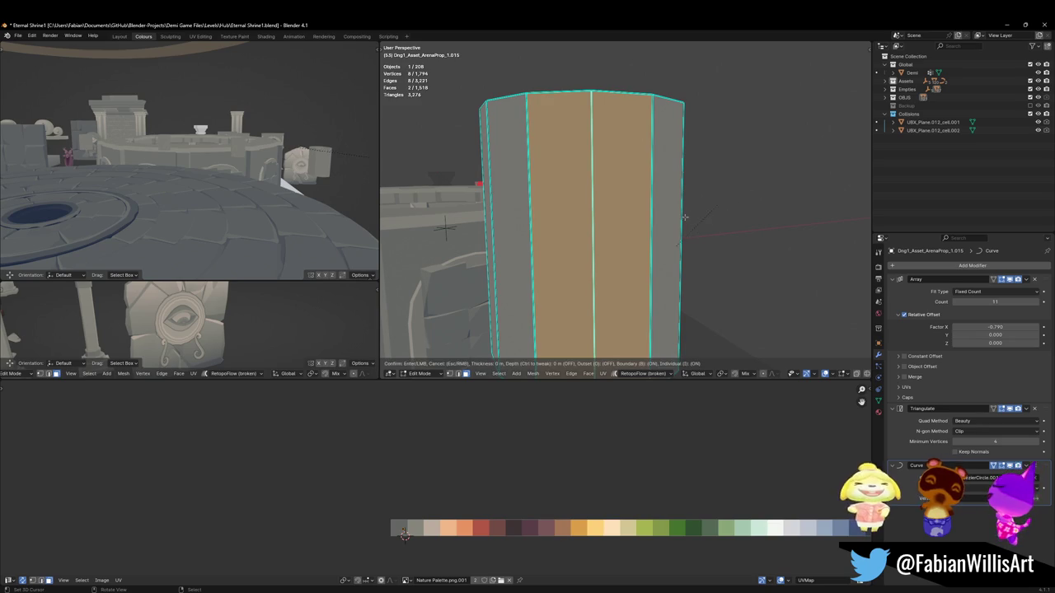
right_click(688, 250)
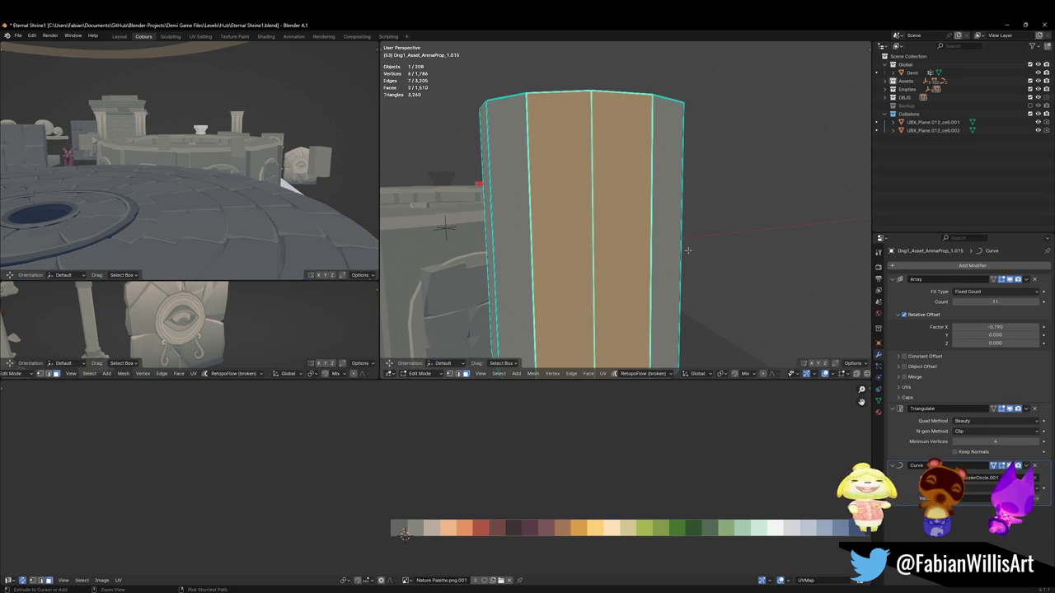
key("i")
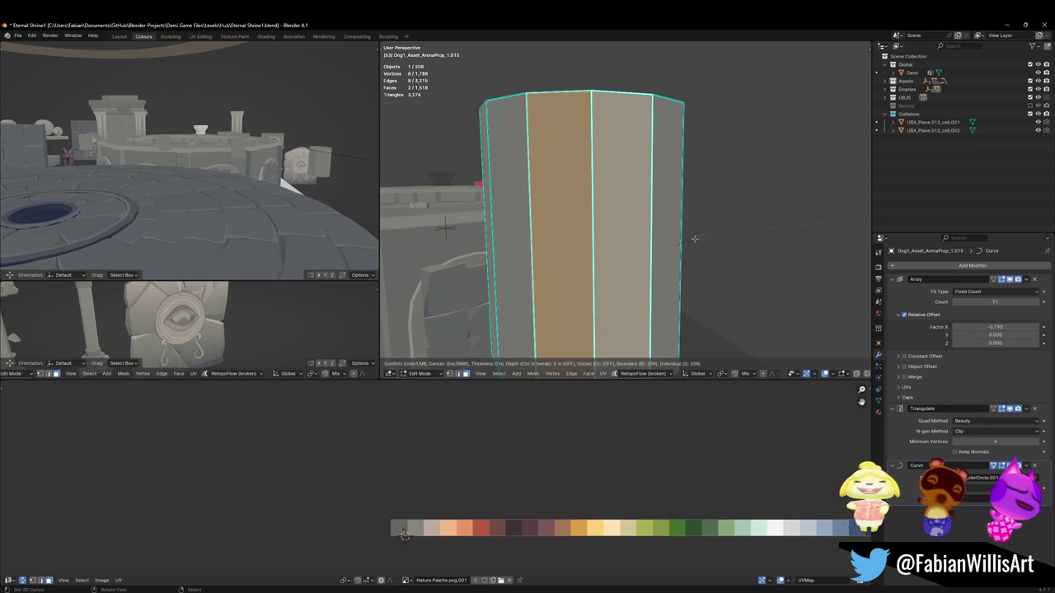
right_click(711, 244)
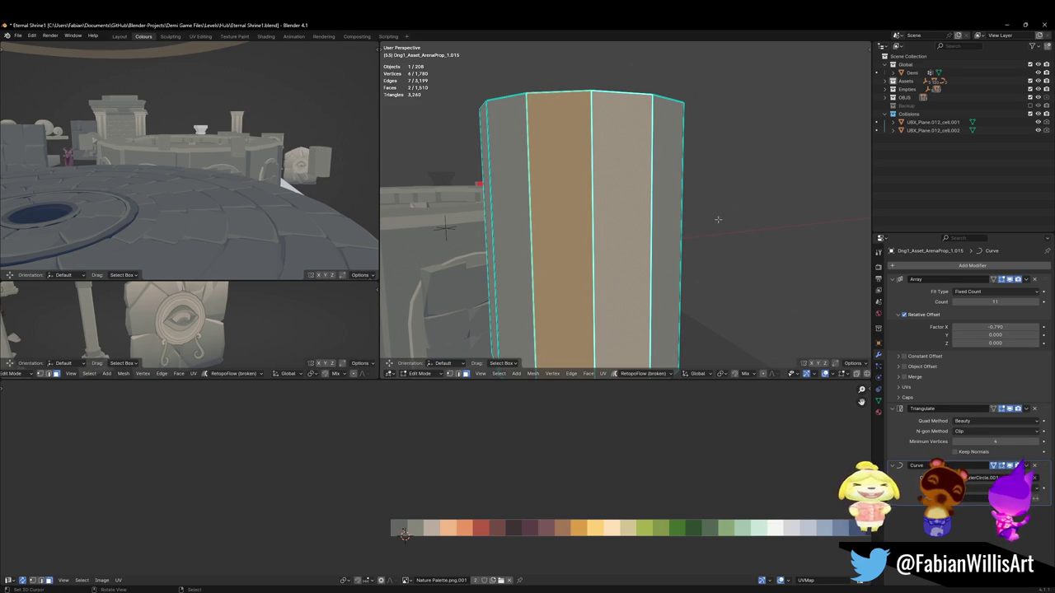
key("i")
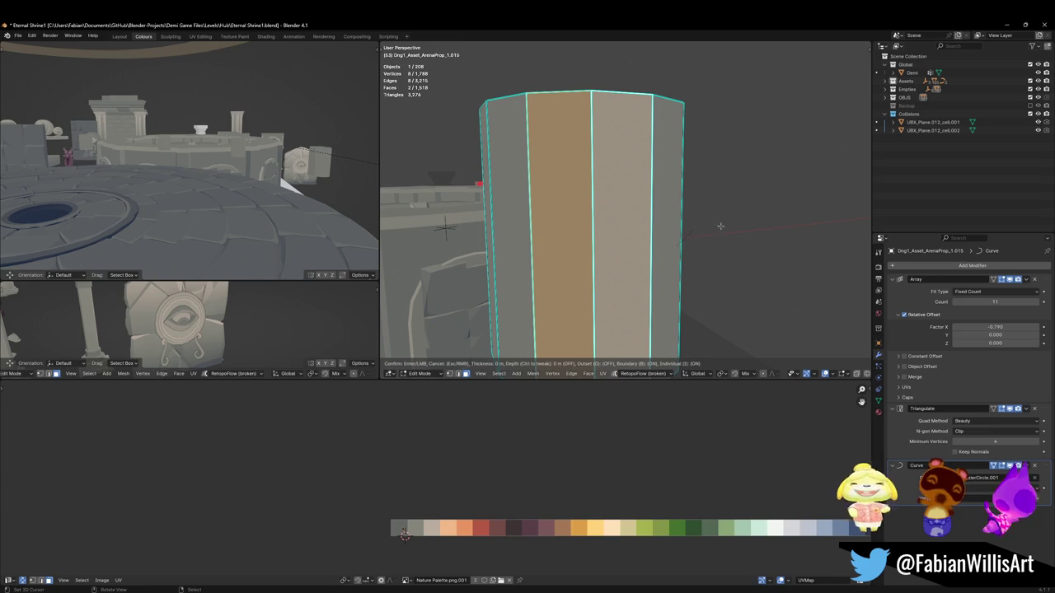
right_click(684, 246)
Step: Step through undo and redo to restore the two front column faces selection
key("ctrl+z")
key("ctrl+shift+z")
key("ctrl+z")
key("ctrl+shift+z")
key("ctrl+z")
key("ctrl+shift+z")
key("ctrl+z")
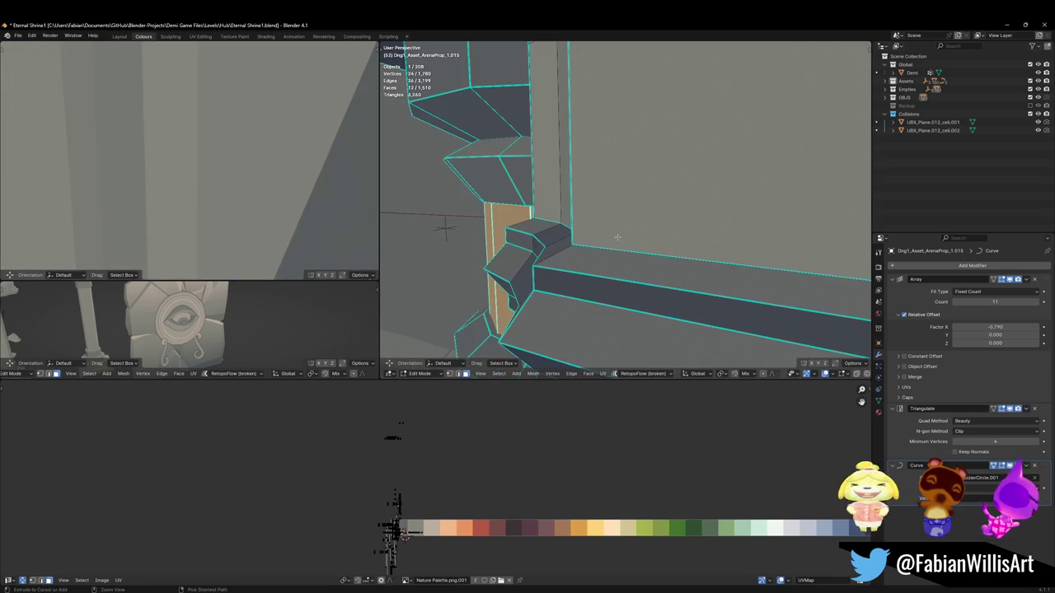
key("ctrl+z")
key("ctrl+z")
key("ctrl+shift+z")
key("ctrl+shift+z")
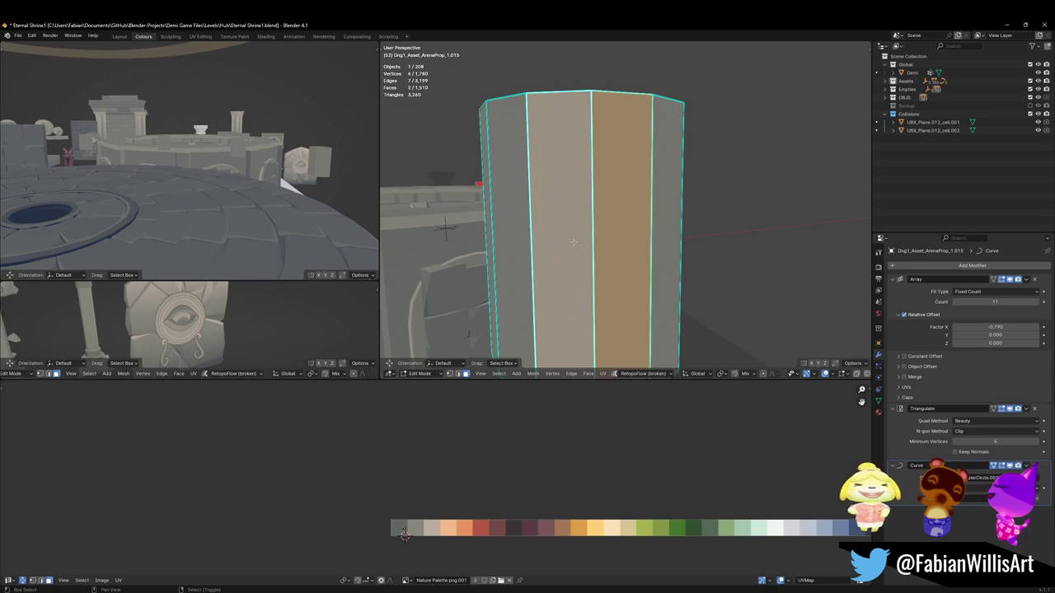
Step: Inset the two front faces into a panel and shift its UVs horizontally on the palette
key("i")
key("i")
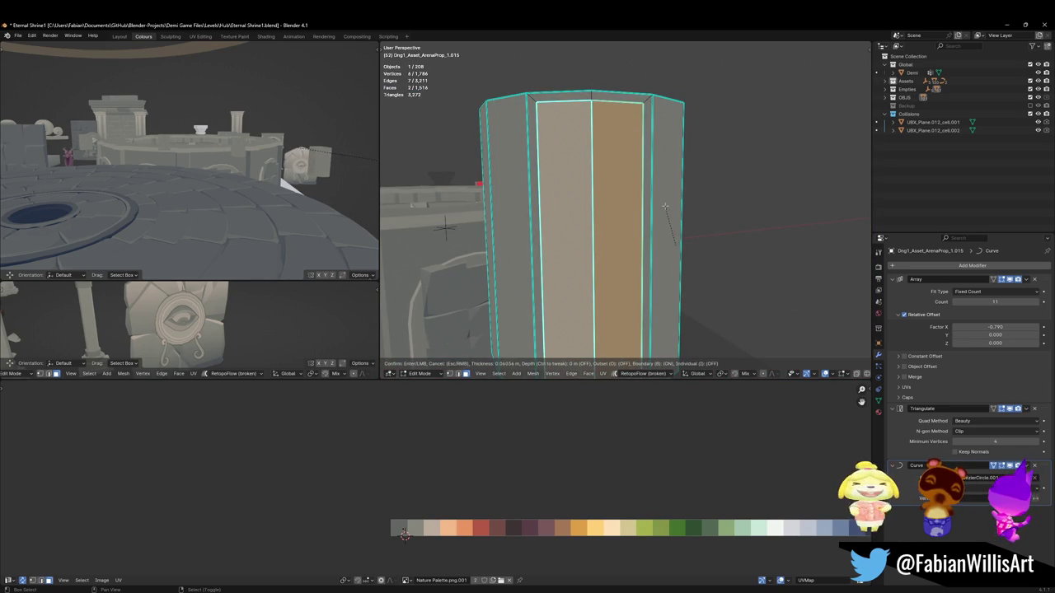
left_click(656, 198)
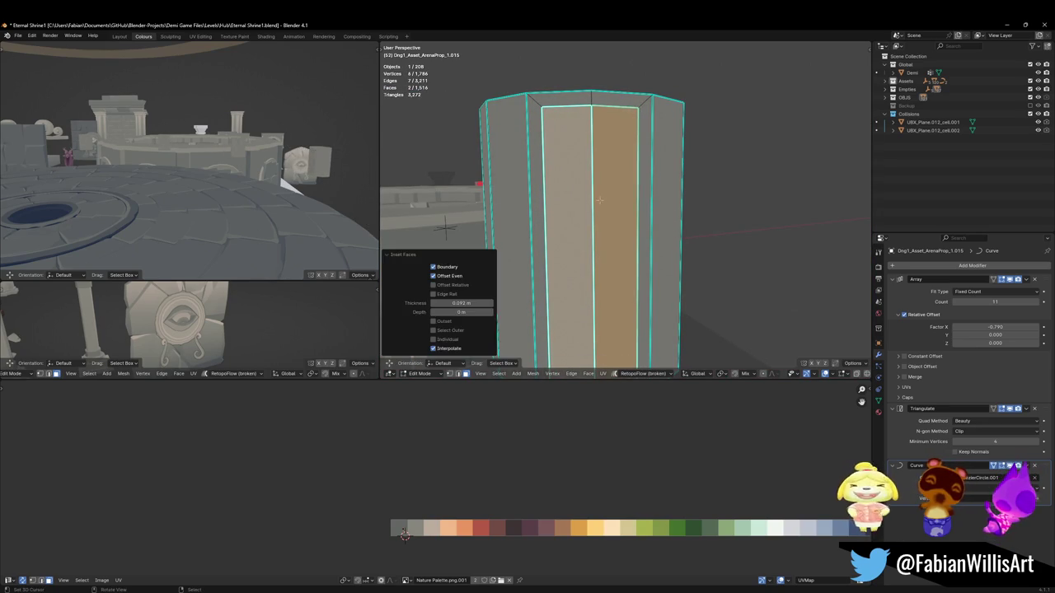
left_click(568, 247)
scroll(594, 231, "down", 2)
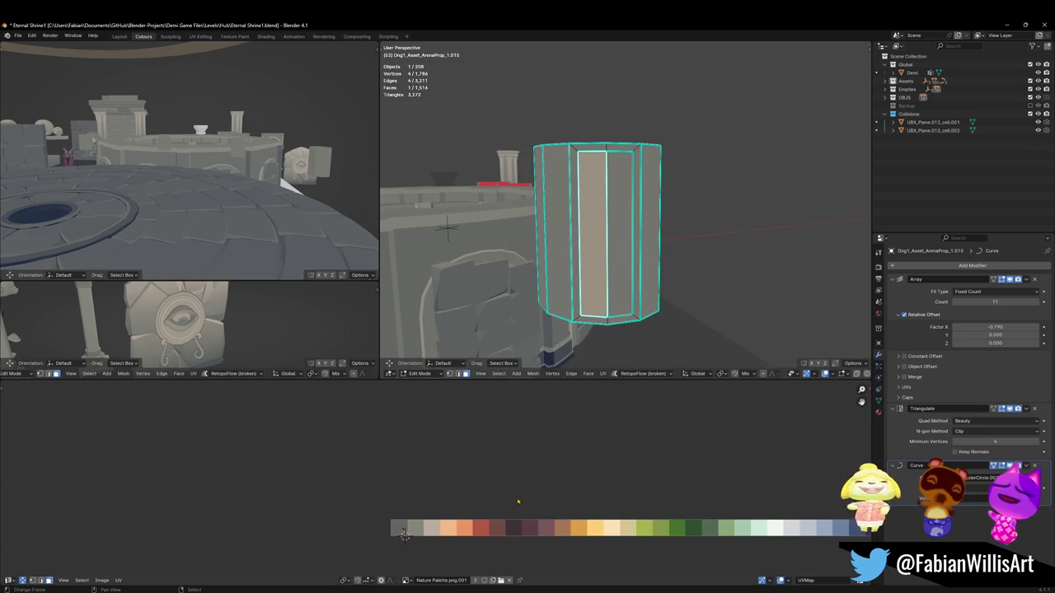
key("g")
key("x")
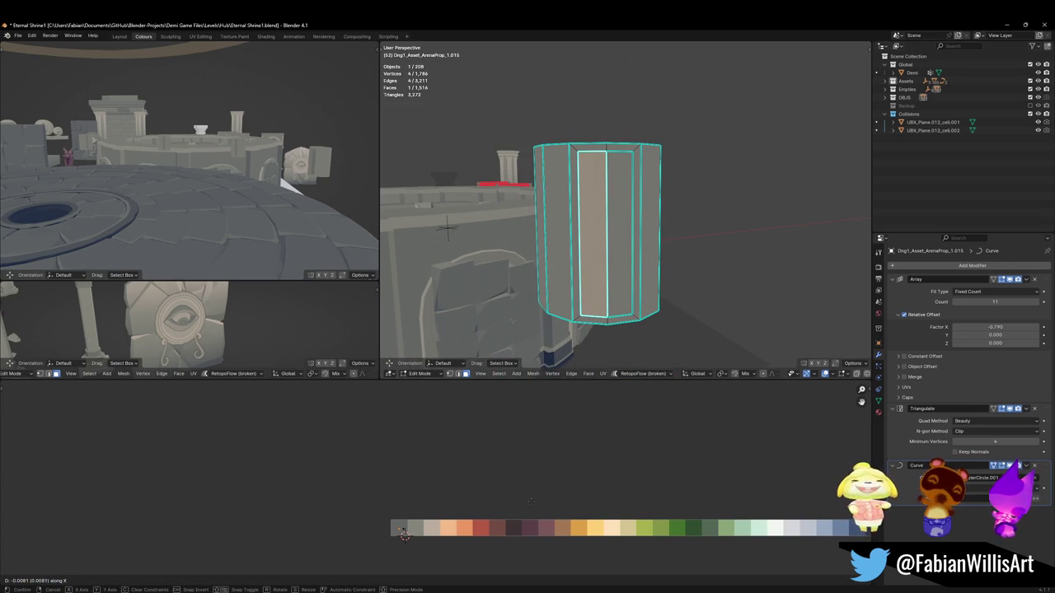
left_click(404, 534)
Step: Leave and re-enter Edit Mode, then reveal all hidden shrine geometry
key("Tab")
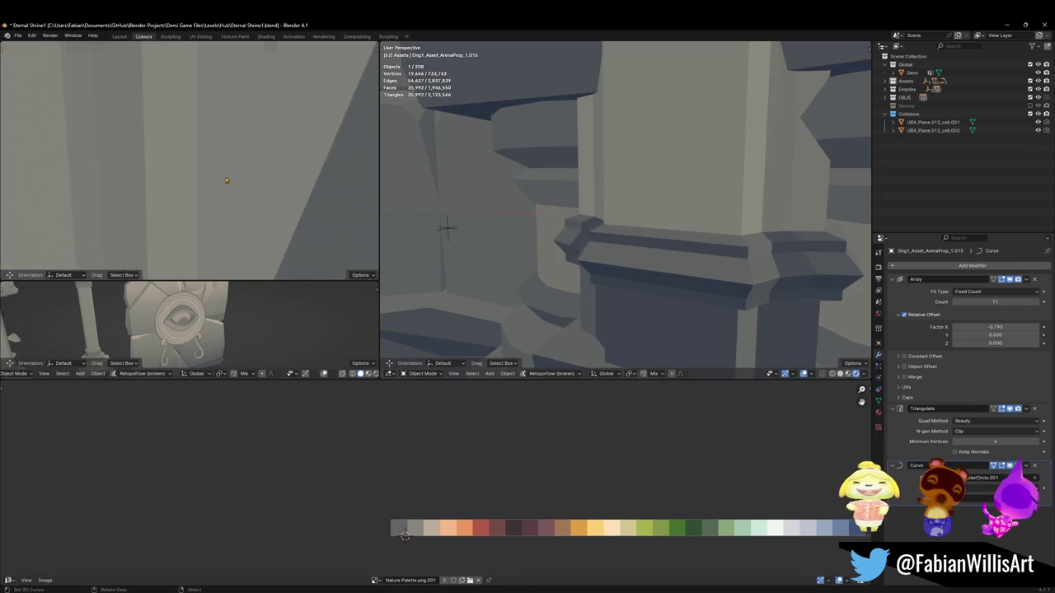
scroll(227, 180, "down", 5)
scroll(230, 173, "up", 2)
scroll(235, 163, "up", 4)
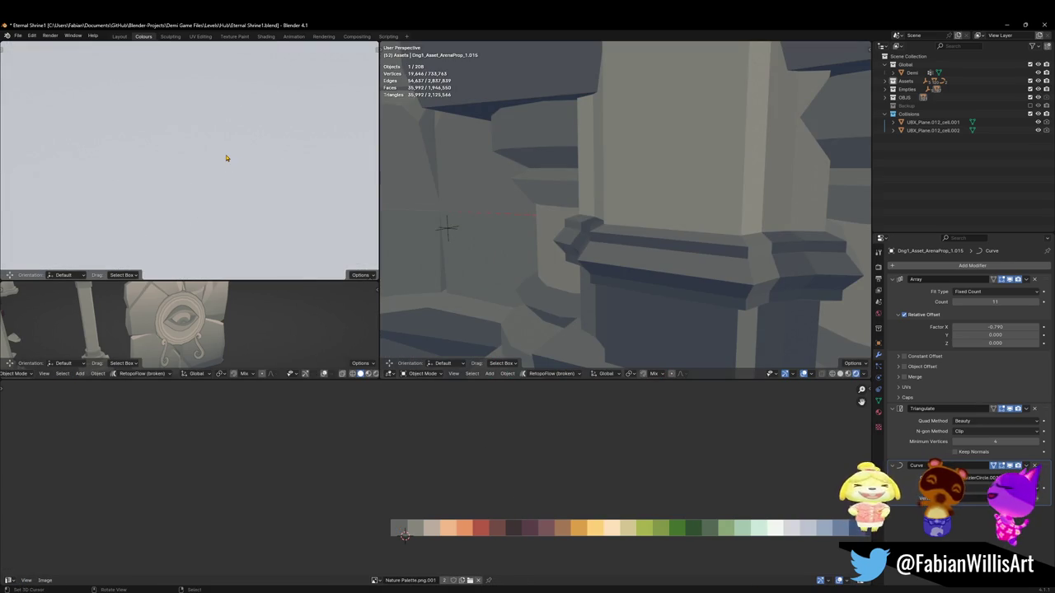
key("Tab")
key("alt+h")
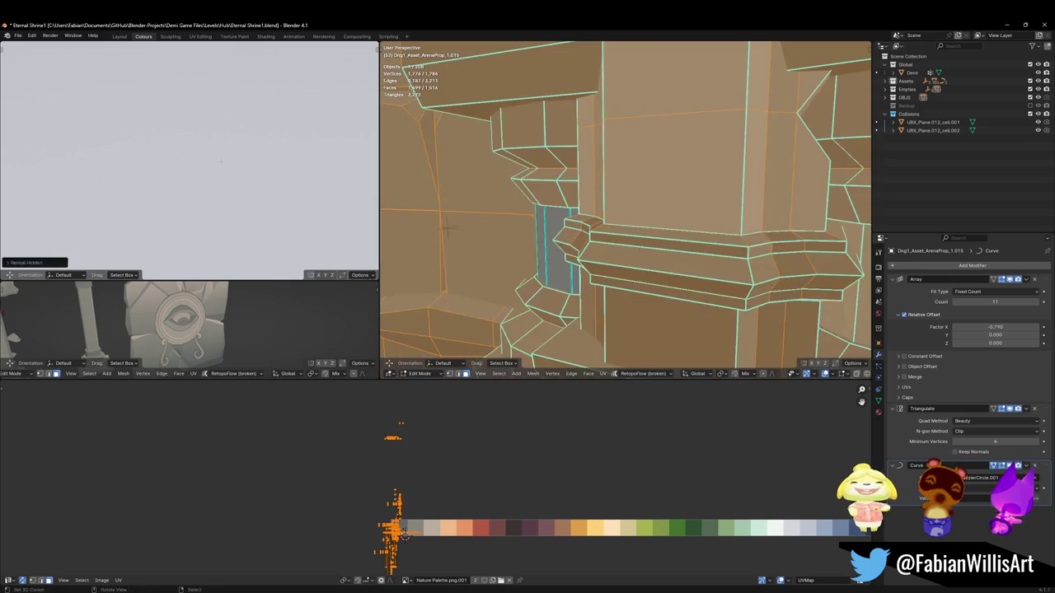
Step: Clear the selection and orbit around the revealed pillars and arched ring to the central pillar
scroll(221, 161, "down", 3)
scroll(221, 163, "down", 2)
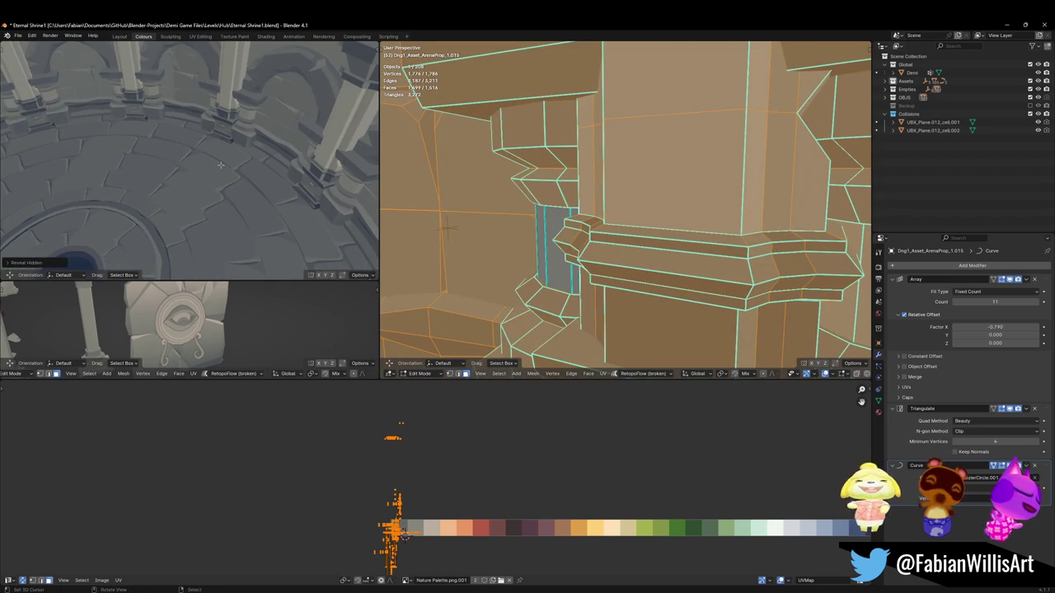
middle_click_drag(220, 165, 220, 165)
scroll(715, 188, "down", 6)
middle_click_drag(715, 188, 723, 229)
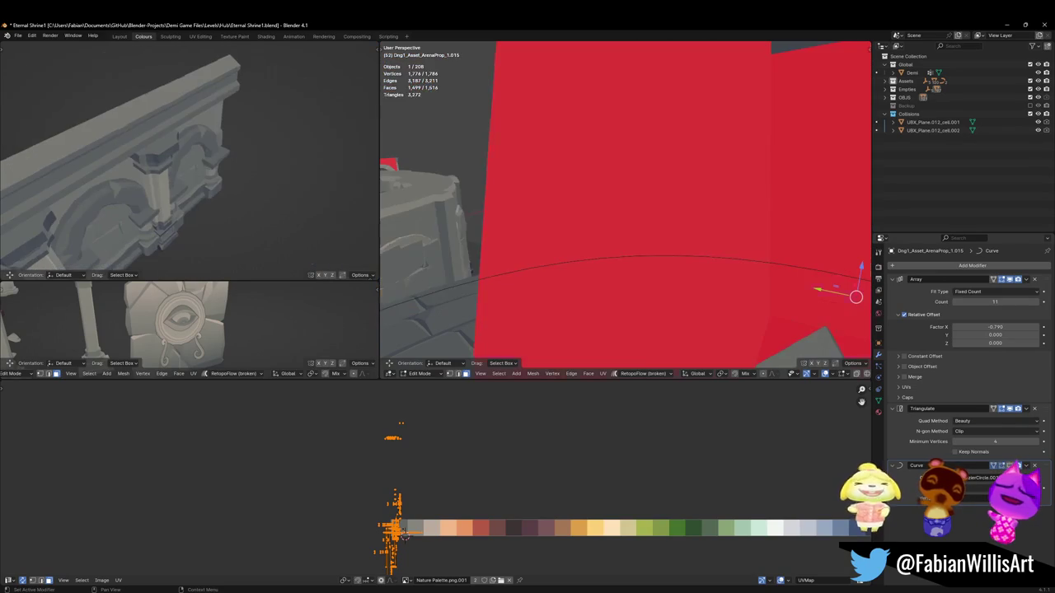
middle_click_drag(627, 206, 515, 257)
key("alt+a")
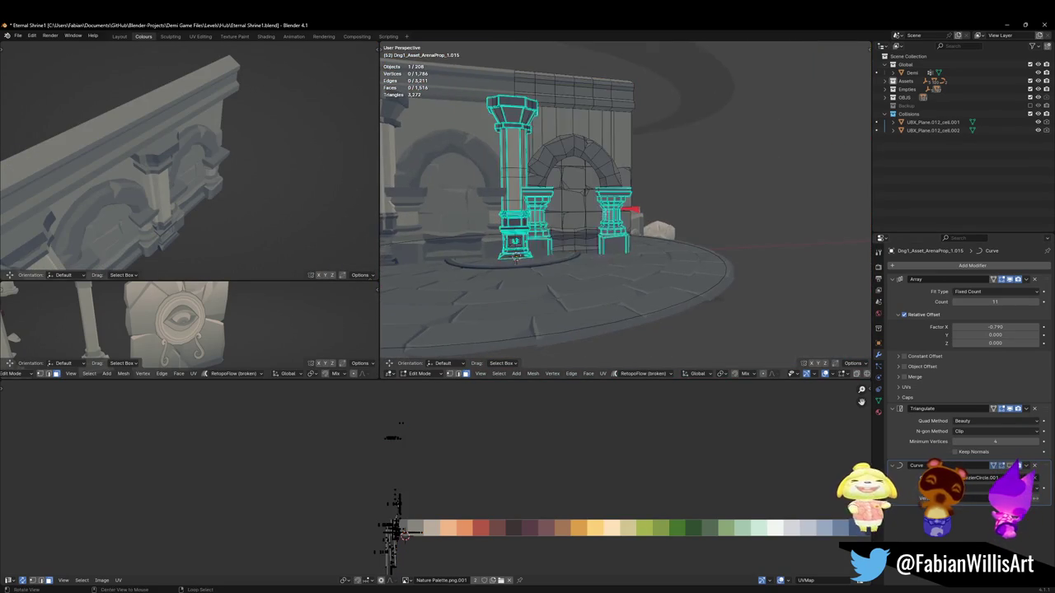
scroll(515, 258, "up", 6)
middle_click_drag(577, 231, 626, 214)
middle_click_drag(215, 212, 249, 177)
scroll(243, 169, "up", 3)
scroll(246, 167, "up", 3)
middle_click_drag(681, 239, 619, 214, "shift")
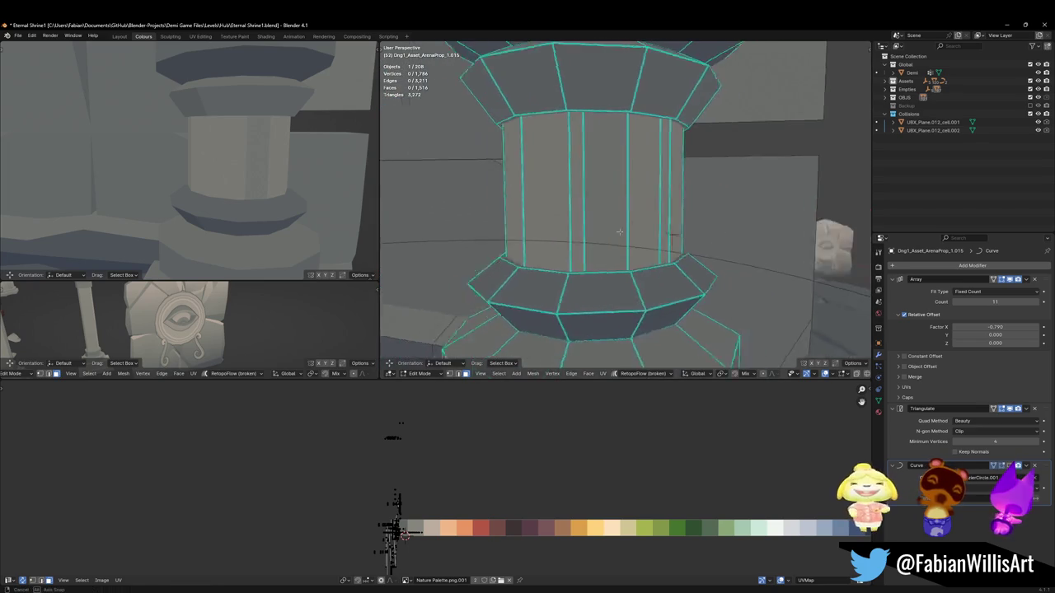
Step: Isolate a ring of pillar faces and inset two adjacent faces
left_click(581, 173, "alt")
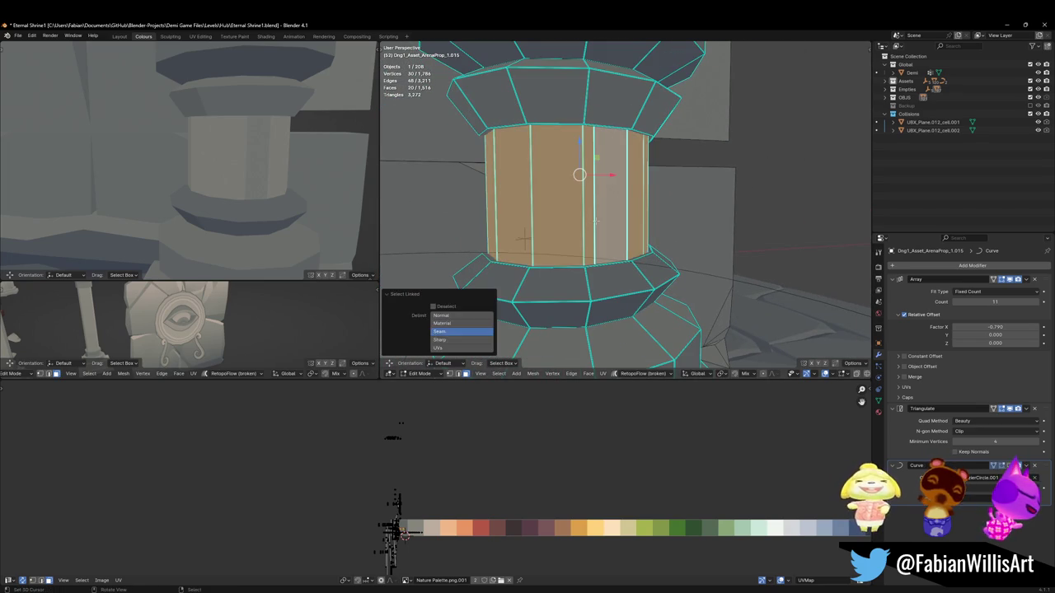
key("shift+h")
key("alt+a")
middle_click_drag(524, 239, 544, 190)
left_click(536, 169)
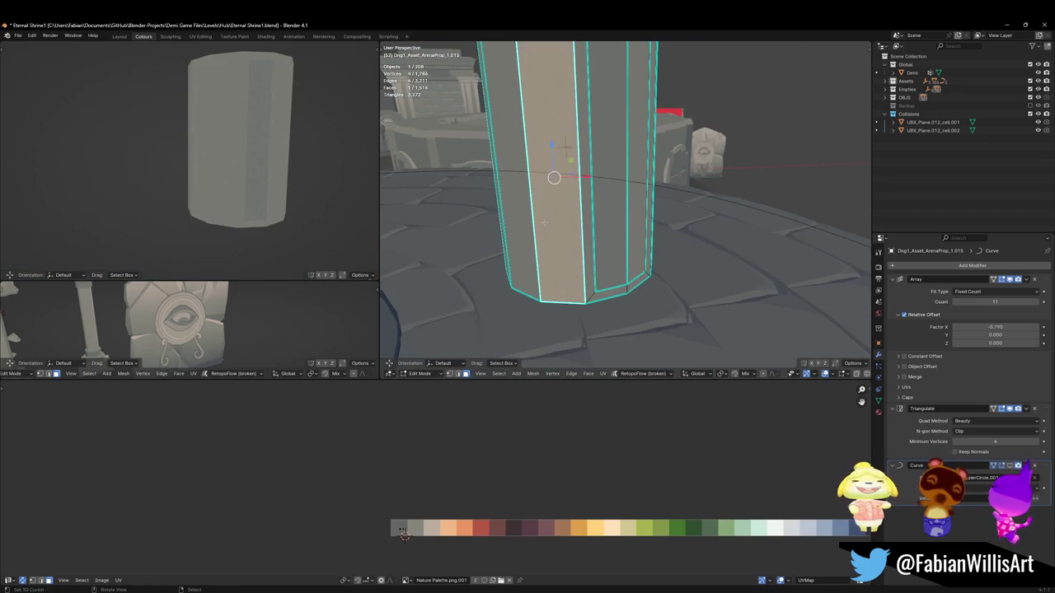
left_click(577, 169, "shift")
scroll(569, 173, "down", 3)
key("i")
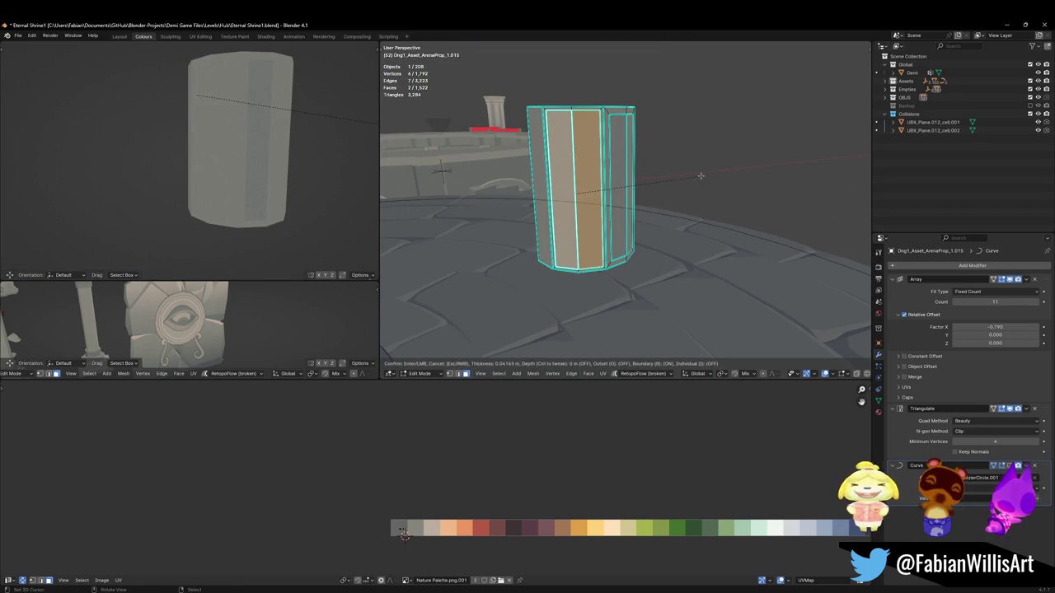
left_click(695, 177)
Step: Select the inset panel faces around the pillar, after abandoning a horizontal UV move
left_click(563, 189)
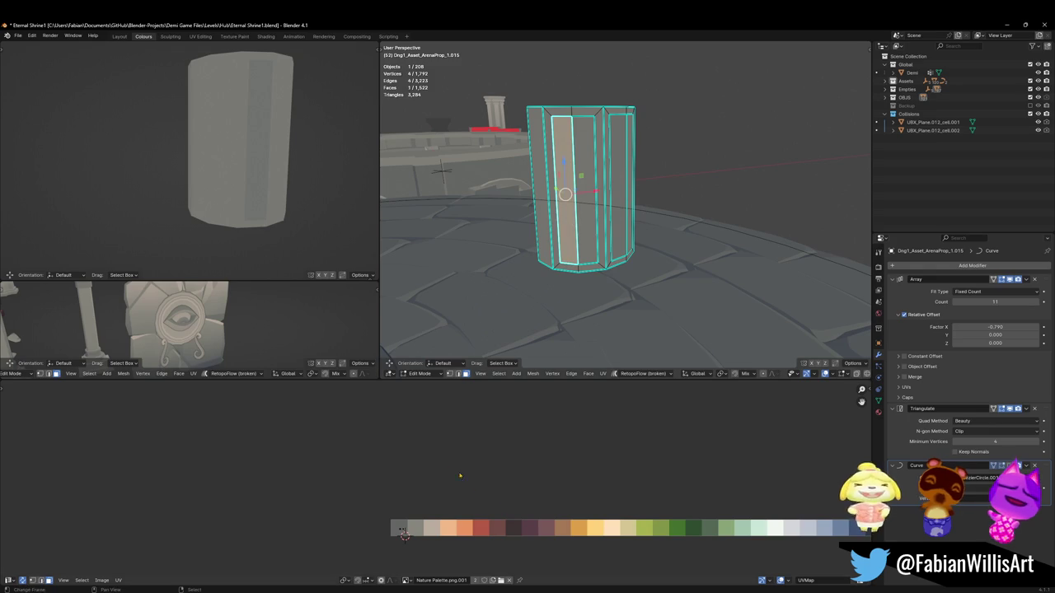
key("g")
key("x")
right_click(509, 492)
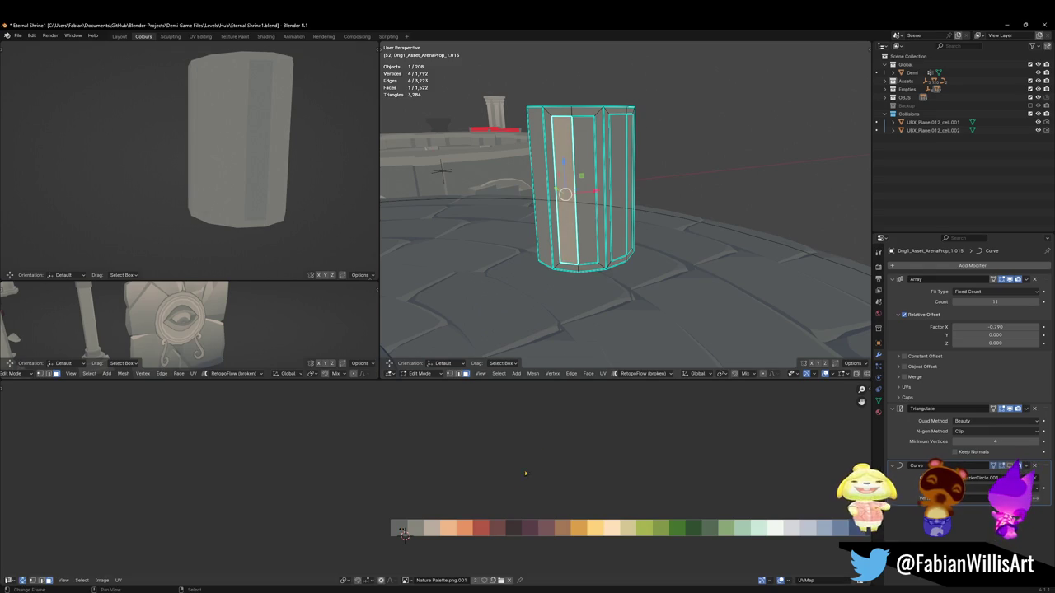
left_click(583, 224, "shift")
middle_click_drag(583, 223, 627, 189)
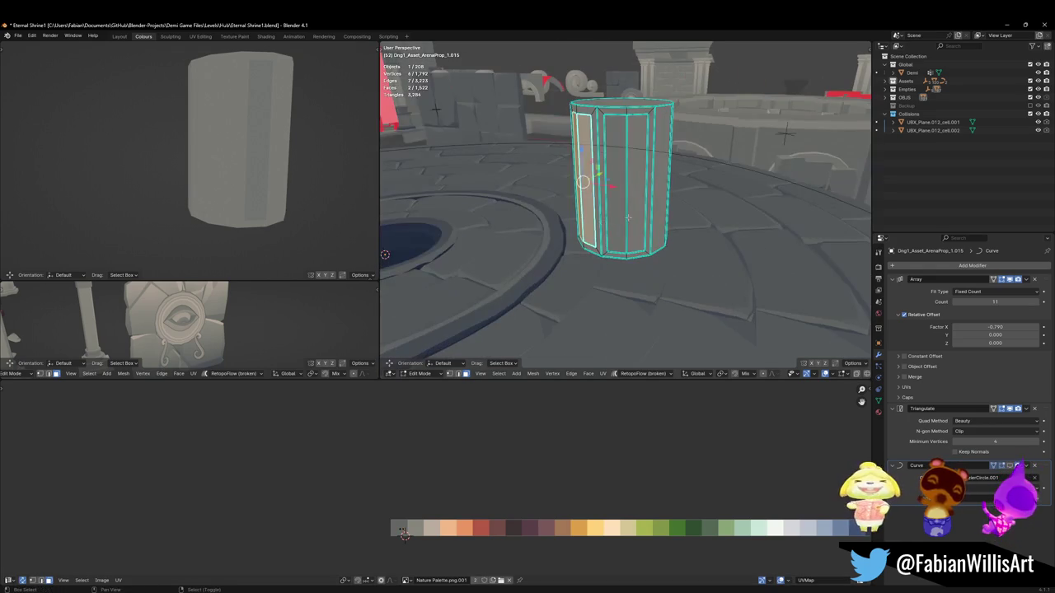
left_click(617, 182, "shift")
left_click(619, 206, "shift")
Step: Scale the panels' UVs and shift them horizontally across the palette
key("s")
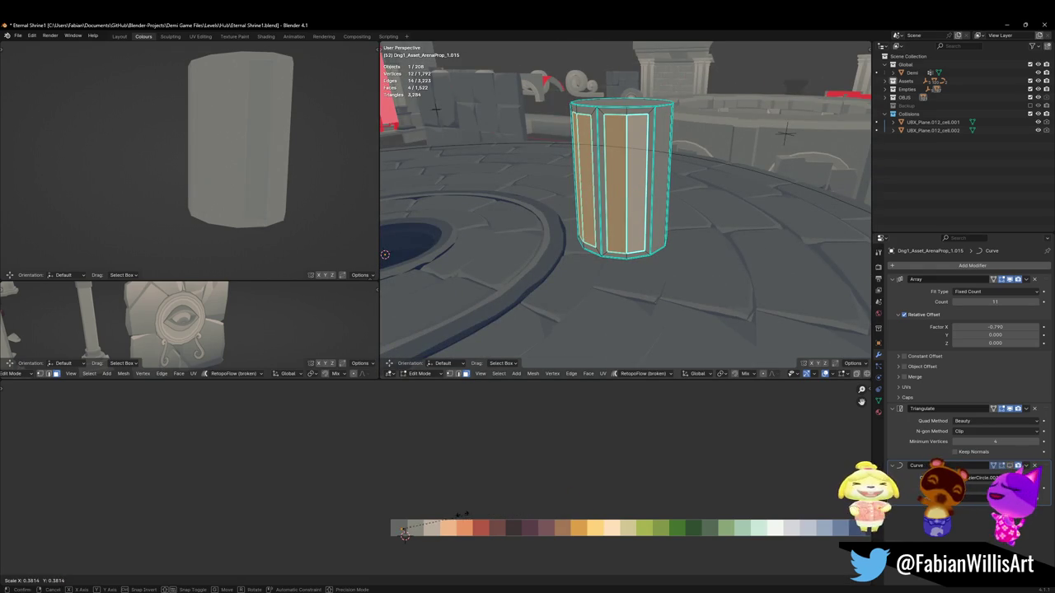
left_click(410, 523)
key("g")
key("x")
left_click(374, 521)
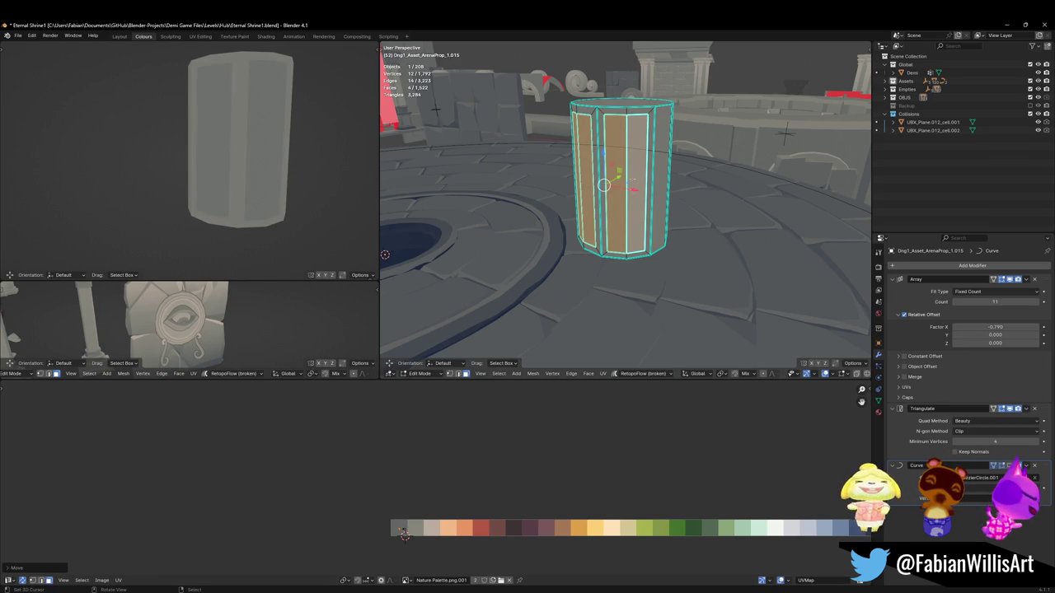
Step: Select four column faces and scale them down to 0.811
scroll(638, 162, "up", 2)
key("2")
left_click(602, 247)
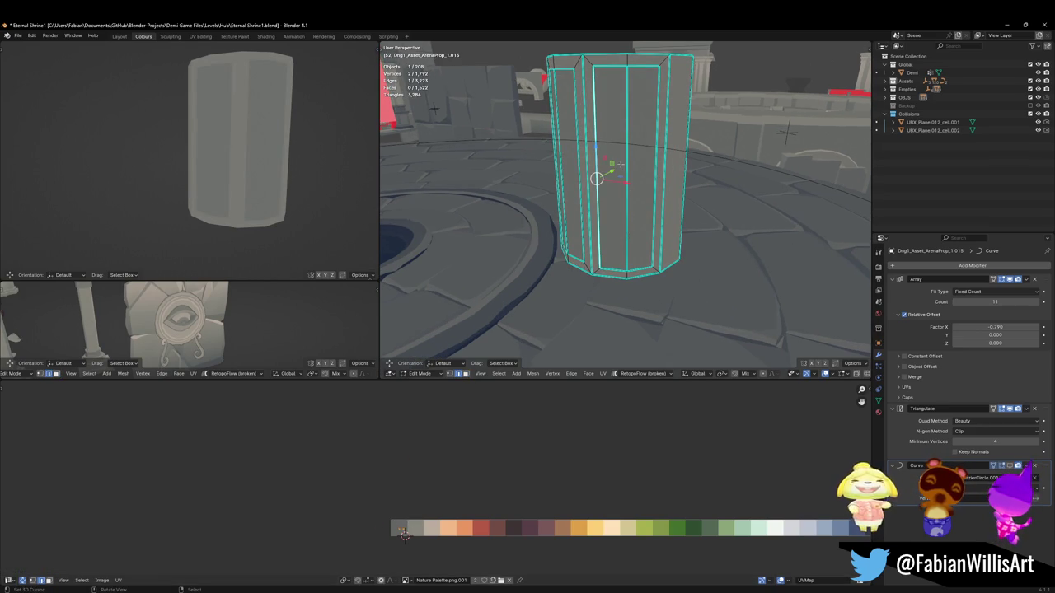
left_click(624, 169, "shift")
left_click(656, 165, "shift")
key("s")
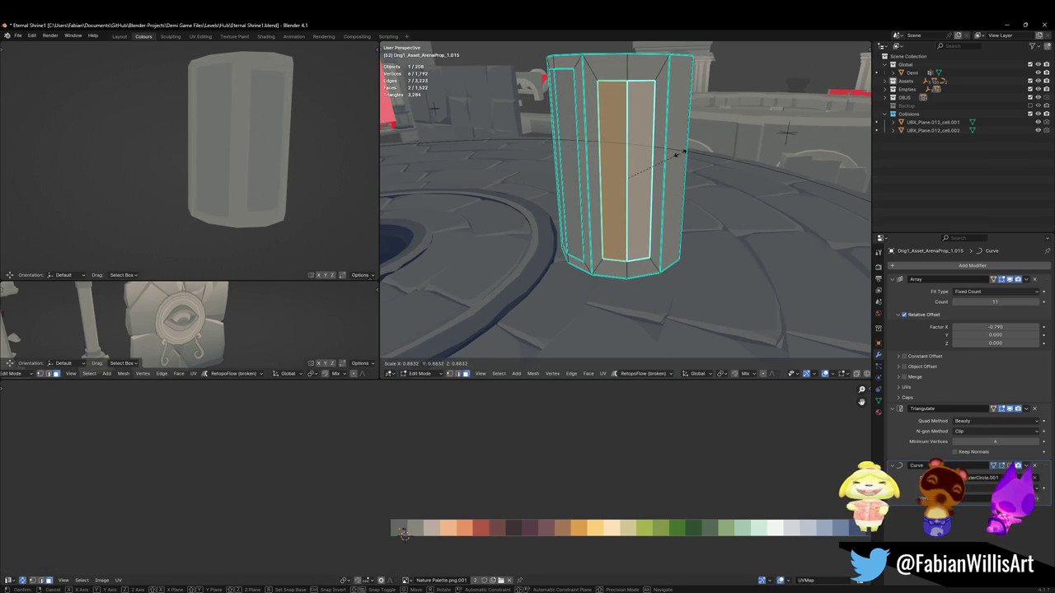
left_click(671, 157)
middle_click_drag(671, 157, 560, 198)
left_click(557, 202, "shift")
left_click(534, 189, "shift")
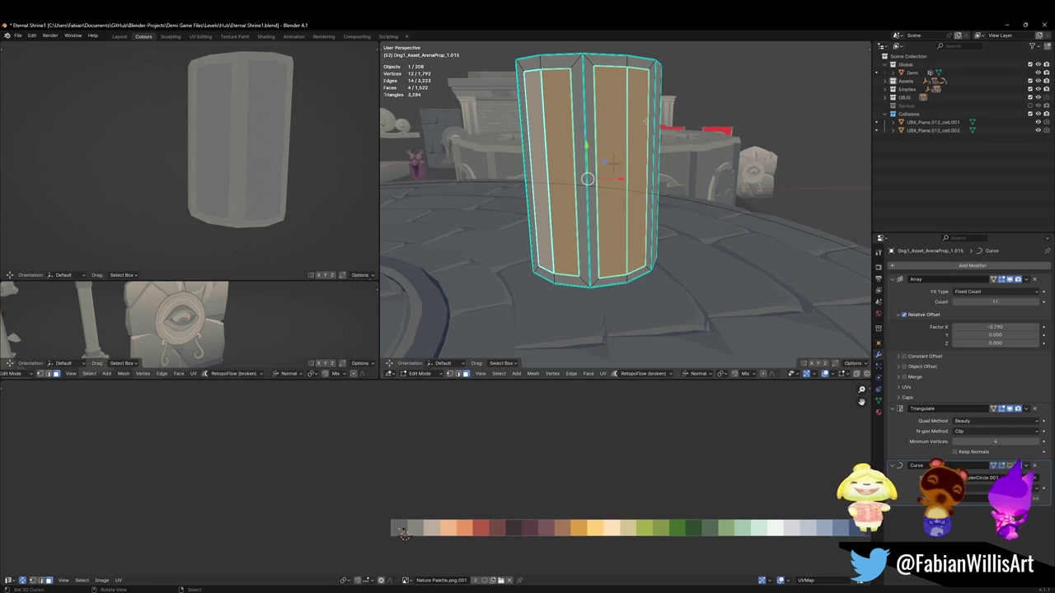
key("s")
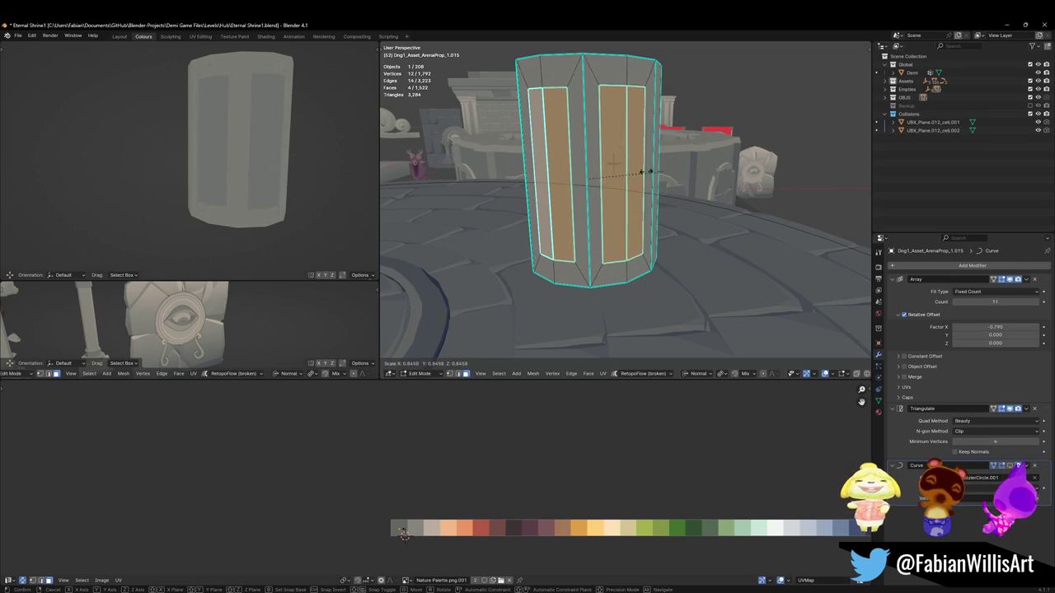
left_click(681, 126)
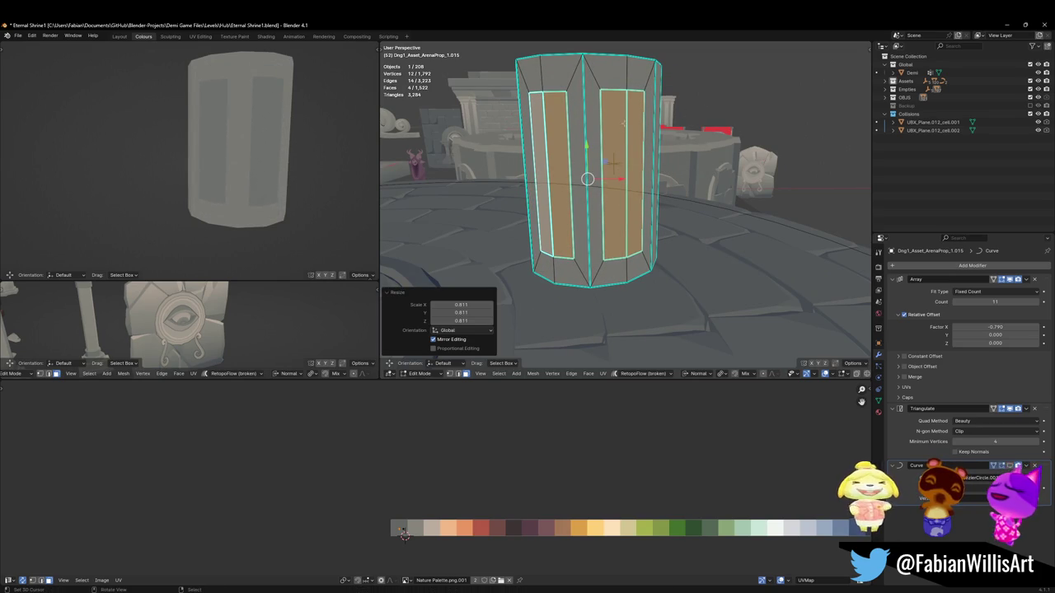
Step: Redo the panel scale with height locked (Shift+Z), narrowing them to 0.706
key("ctrl+z")
key("s")
key("shift+z")
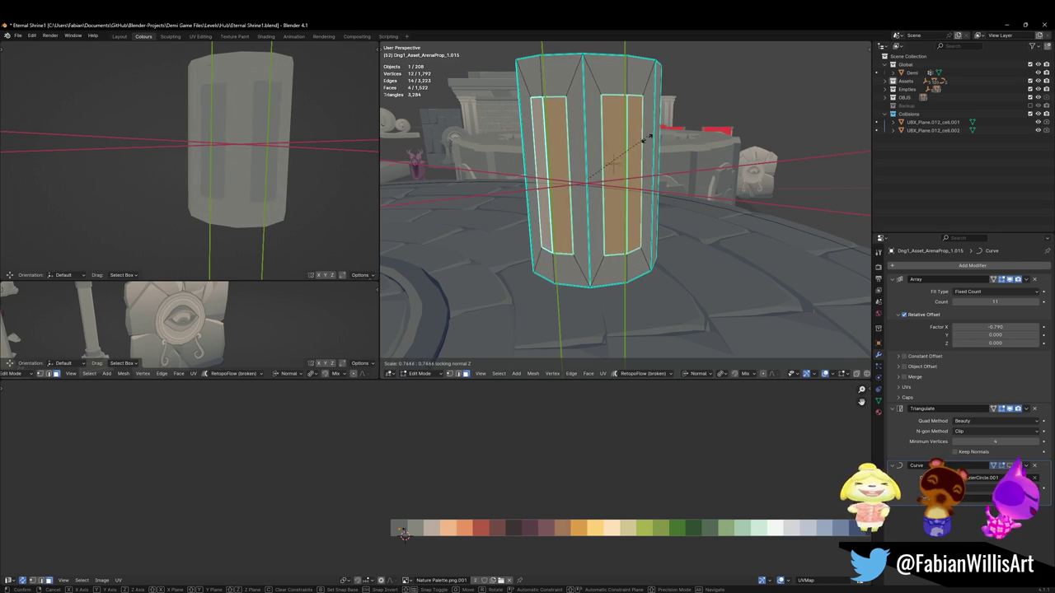
left_click(644, 139)
middle_click_drag(644, 139, 613, 171)
middle_click_drag(679, 117, 666, 140)
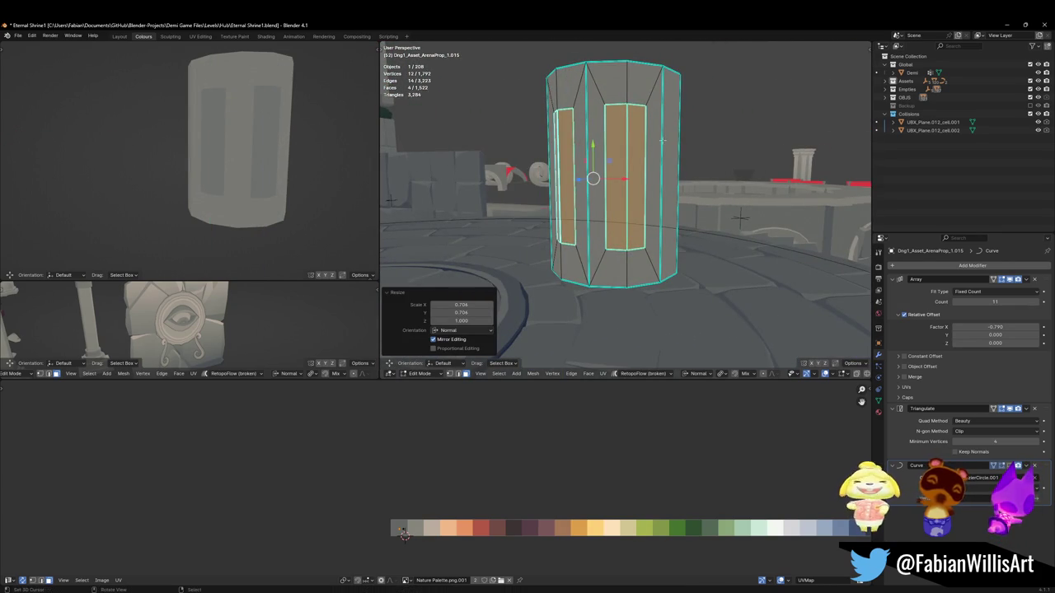
middle_click_drag(666, 140, 645, 152)
Step: Undo the strip resize, then shrink the strips horizontally twice with height locked
key("g")
key("z")
key("Escape")
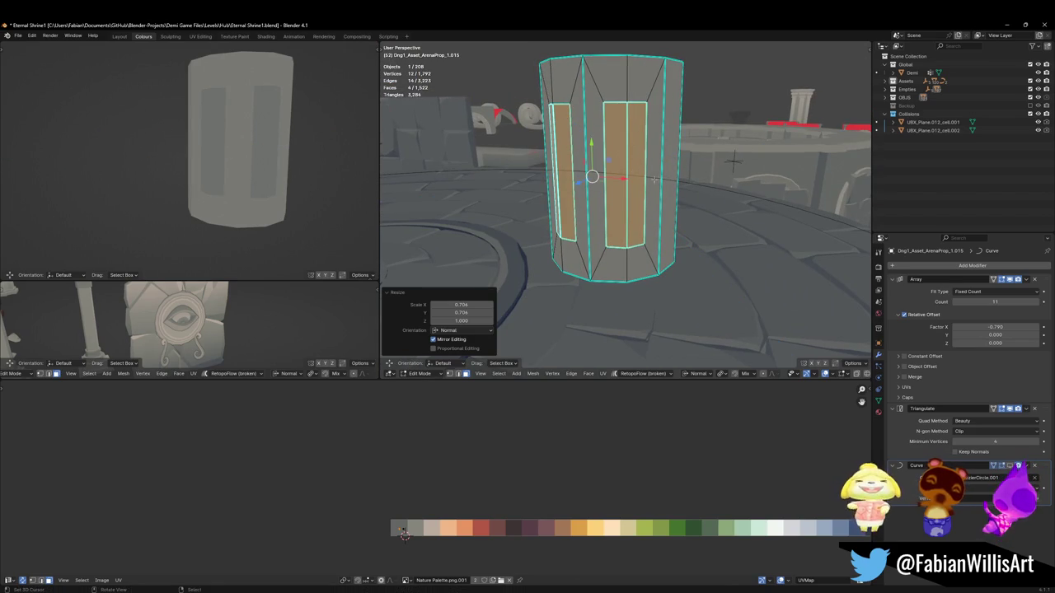
key("ctrl+z")
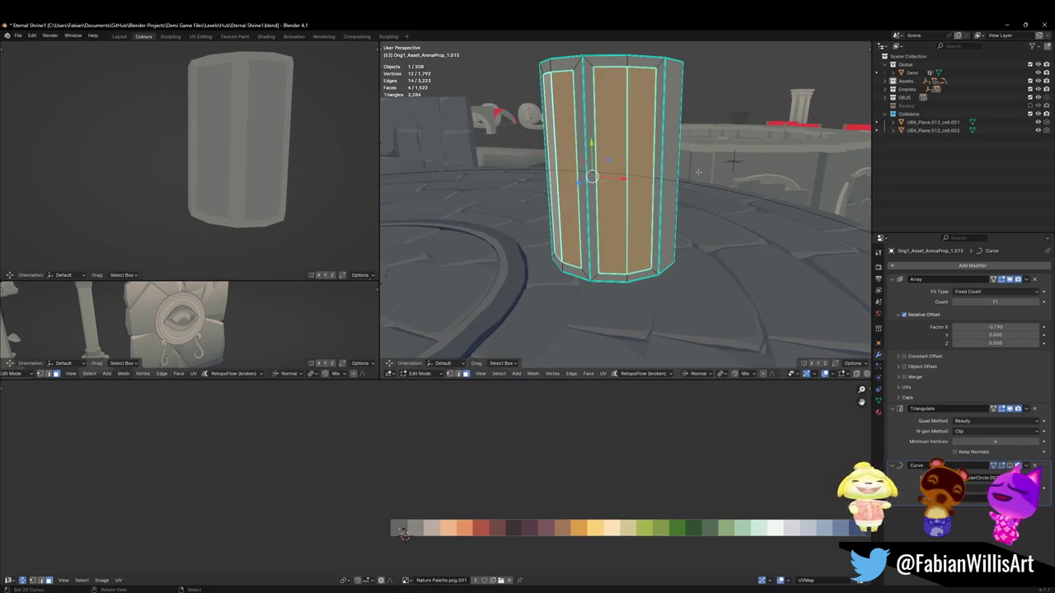
key("s")
key("shift+z")
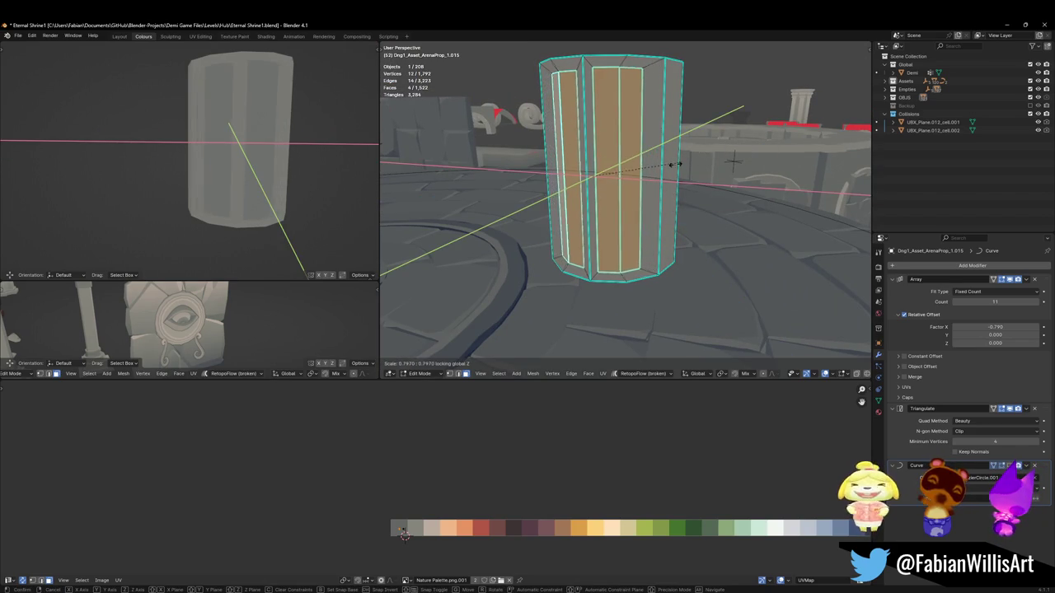
left_click(675, 164)
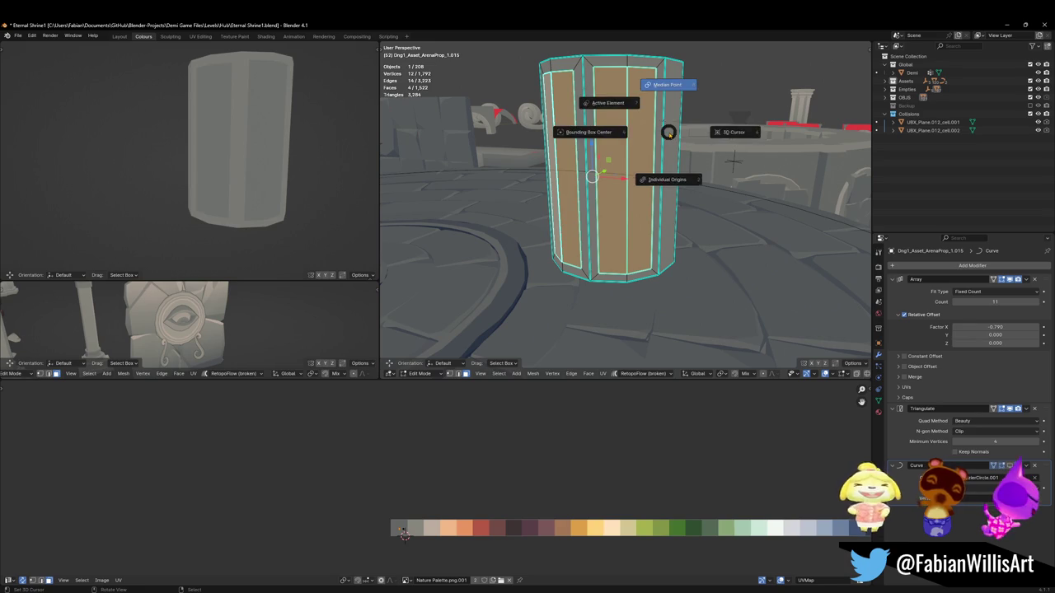
key("s")
key("shift+z")
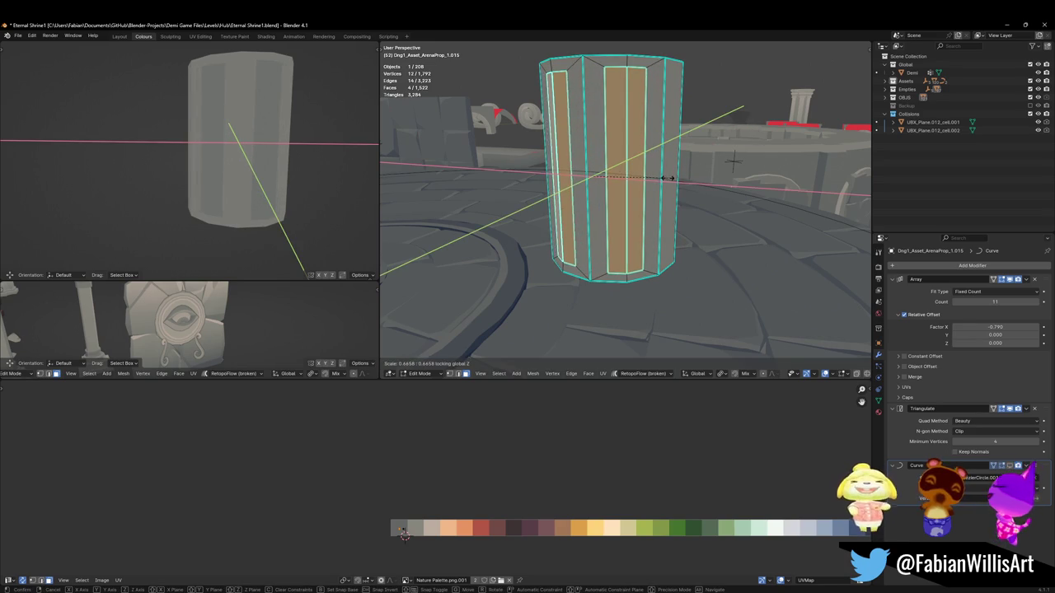
left_click(662, 175)
Step: Shift the centre and left strips' UVs along X to a new palette colour
left_click(608, 220)
middle_click_drag(608, 220, 576, 220)
left_click(549, 220, "shift")
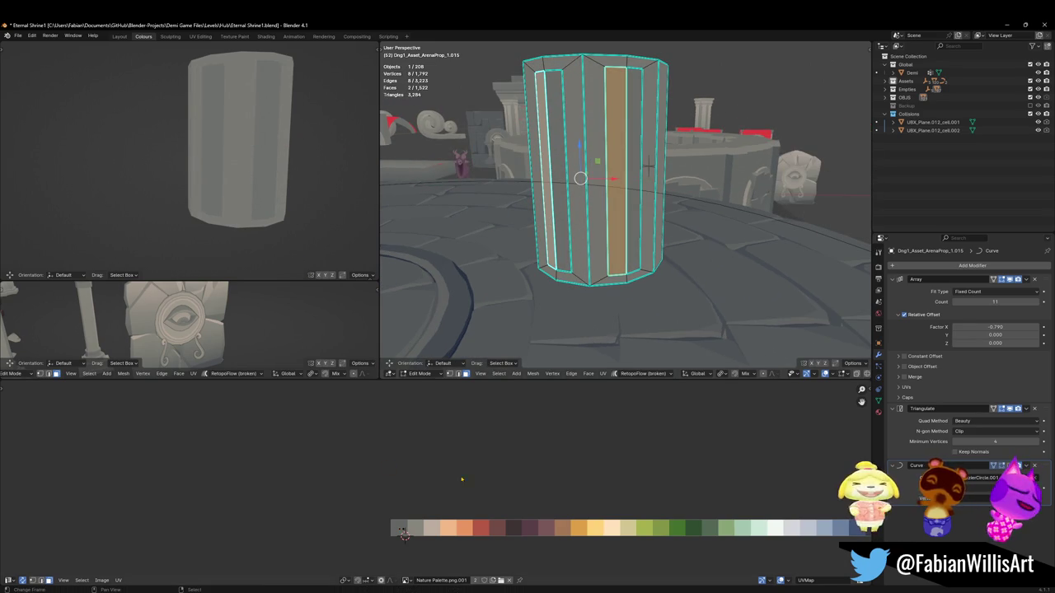
key("g")
key("x")
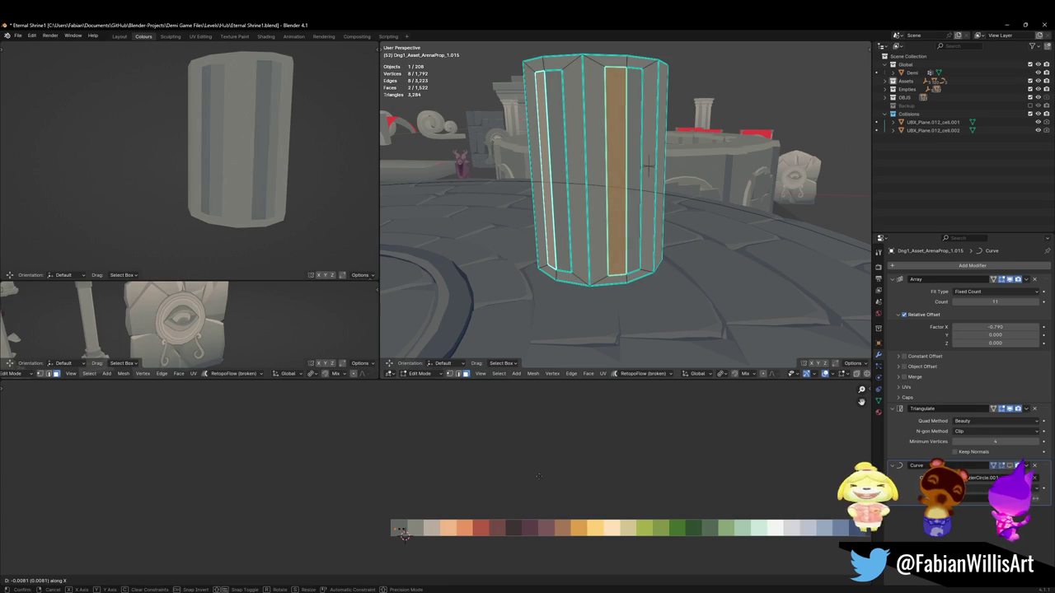
left_click(539, 478)
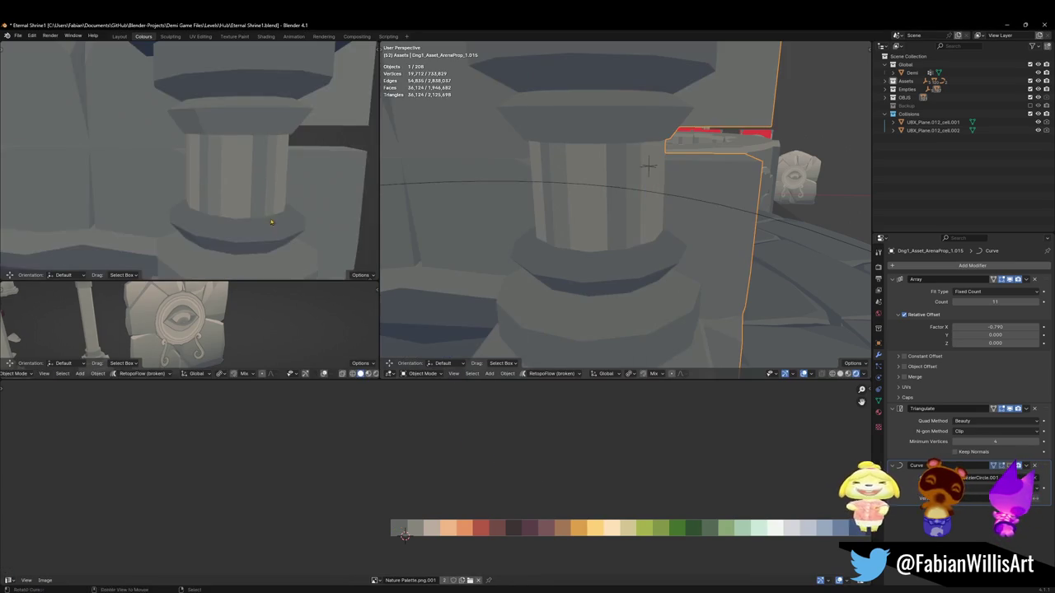
Step: Orbit and zoom the side view around the arrayed pillars, then enter Edit Mode and select a pillar face
mouse_move(248, 183)
middle_mouse_down()
mouse_move(259, 190)
mouse_move(239, 194)
middle_mouse_up()
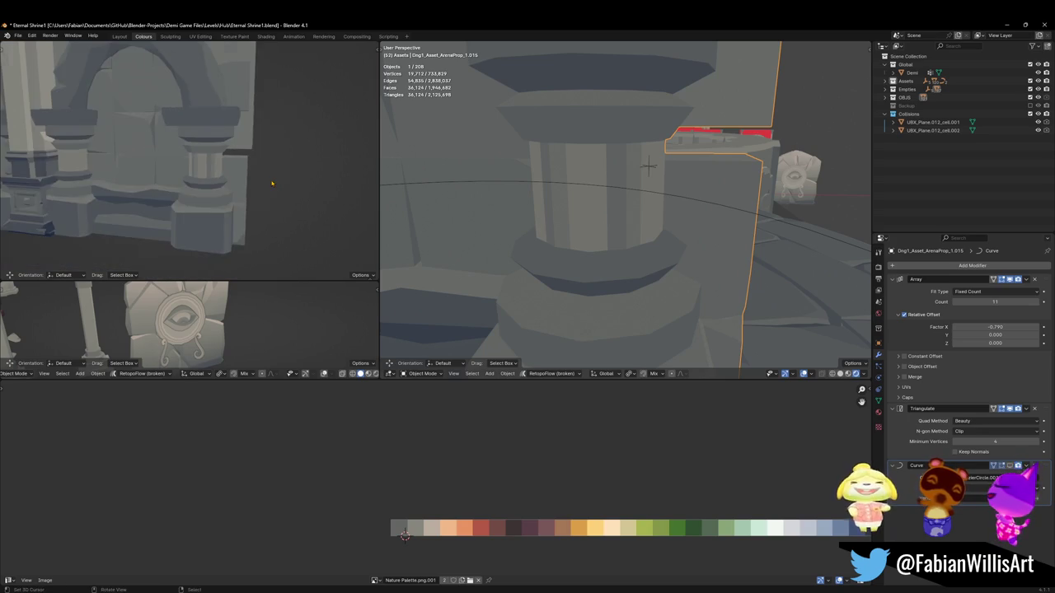
scroll(229, 198, "down", 3)
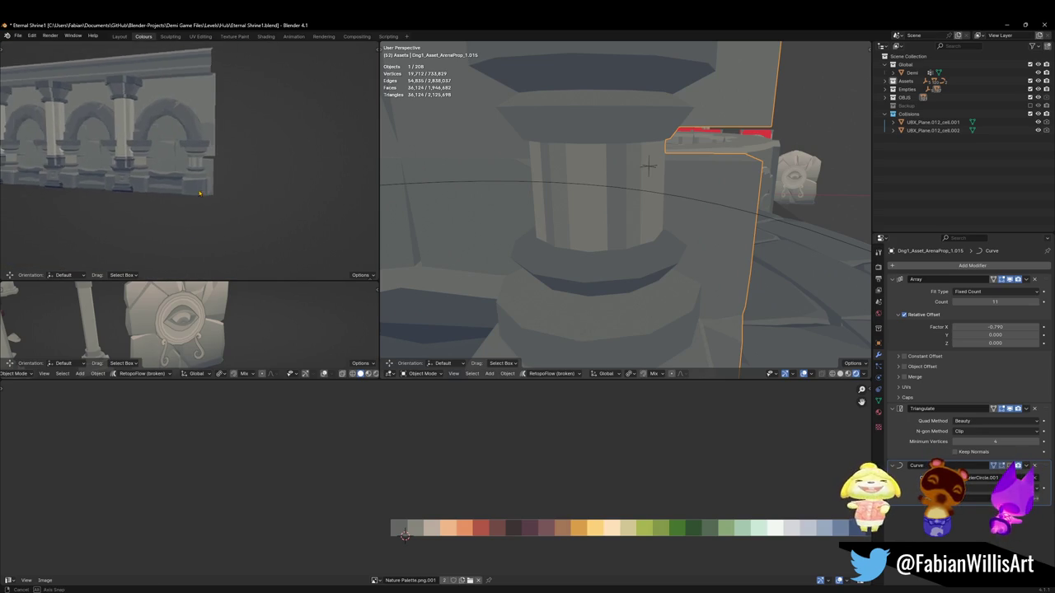
scroll(239, 191, "up", 5)
middle_click_drag(246, 189, 219, 191)
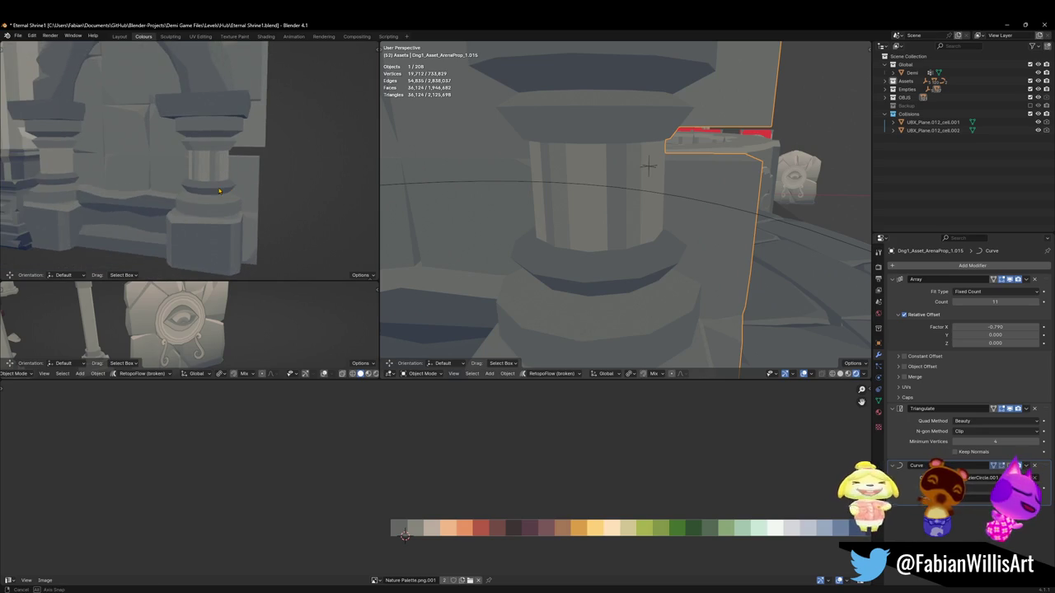
middle_click_drag(649, 166, 649, 226)
key("Tab")
left_click(680, 194)
Step: Inset two adjacent faces on another side of the pillar
left_click(707, 198, "shift")
middle_click_drag(707, 198, 700, 211)
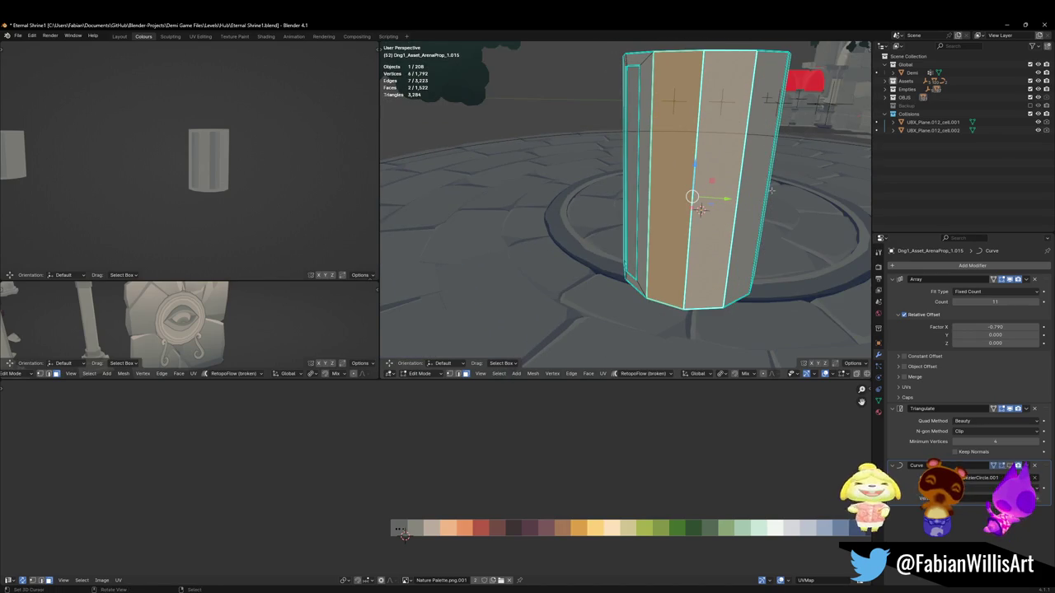
key("i")
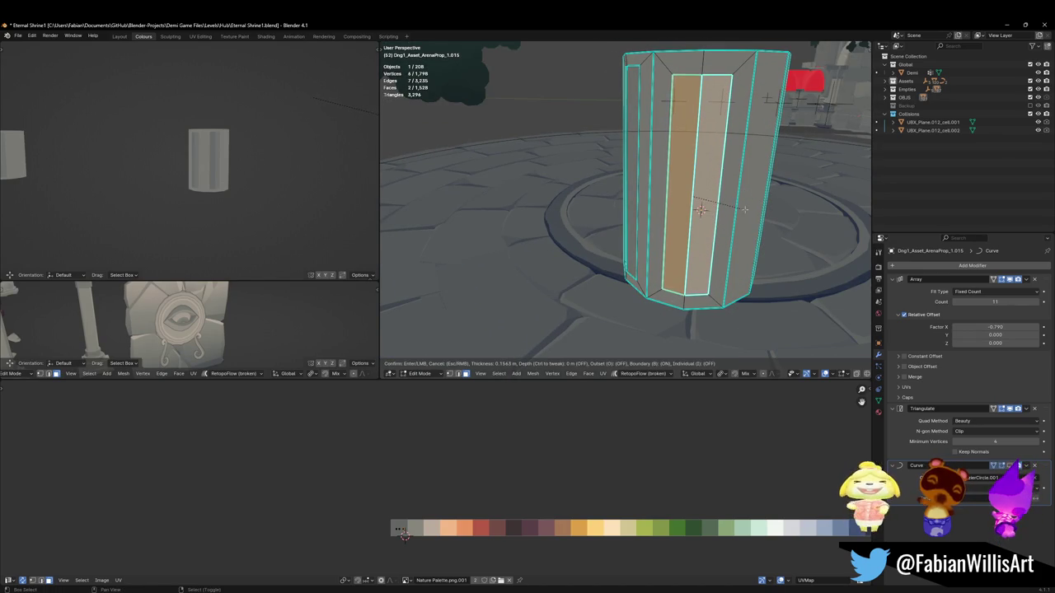
right_click(747, 209)
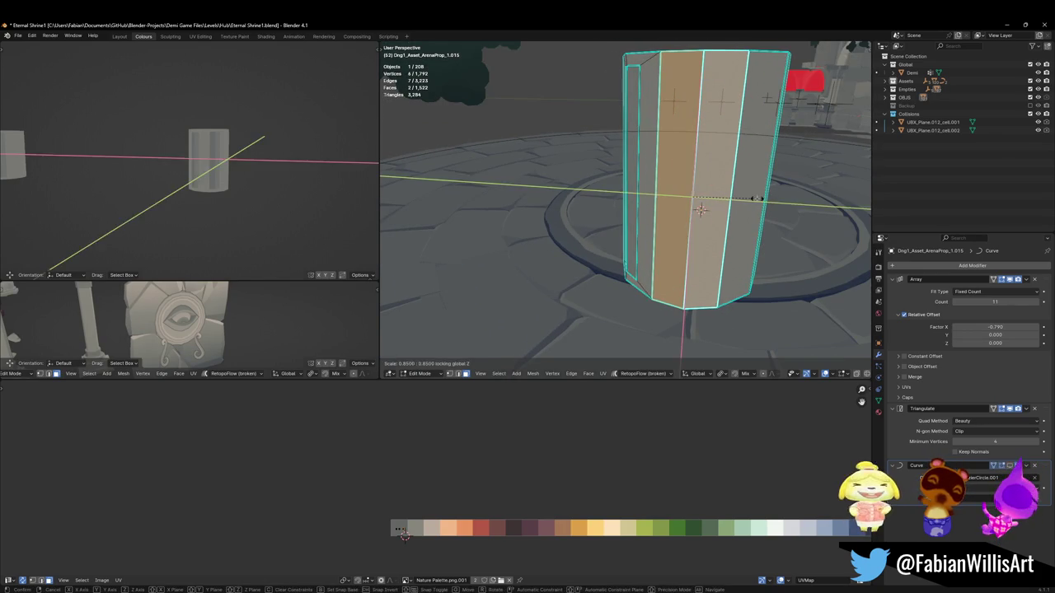
key("i")
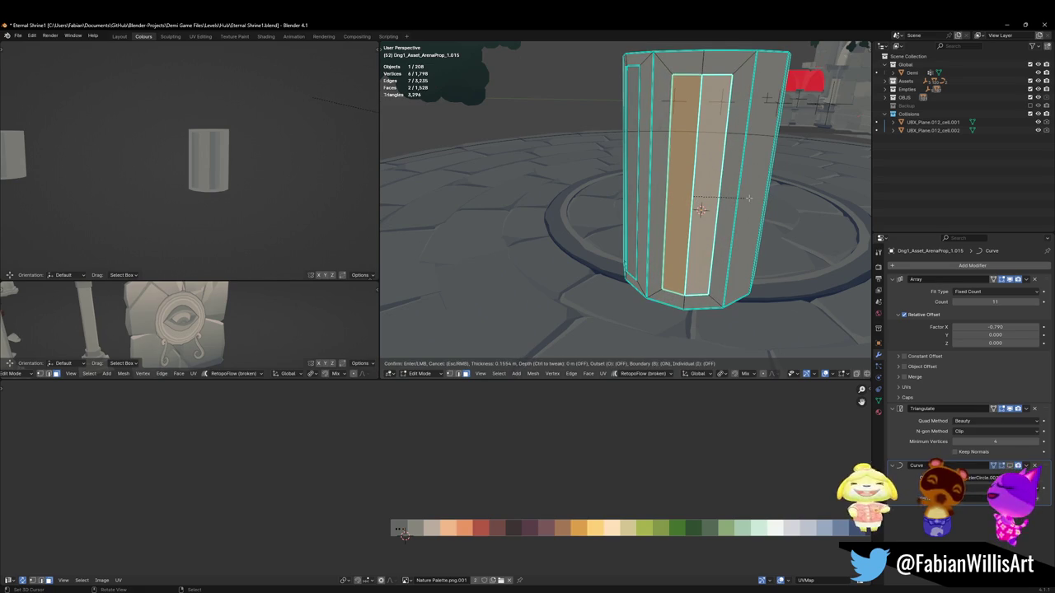
left_click(751, 198)
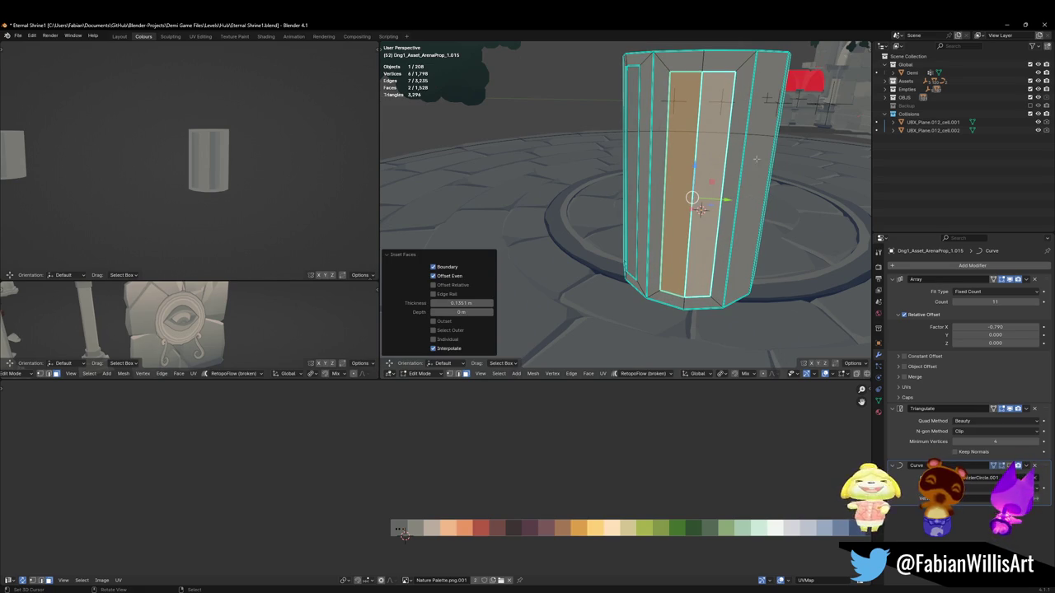
Step: Narrow the inner faces to 0.766 with height locked and move them along Z
key("s")
key("shift+z")
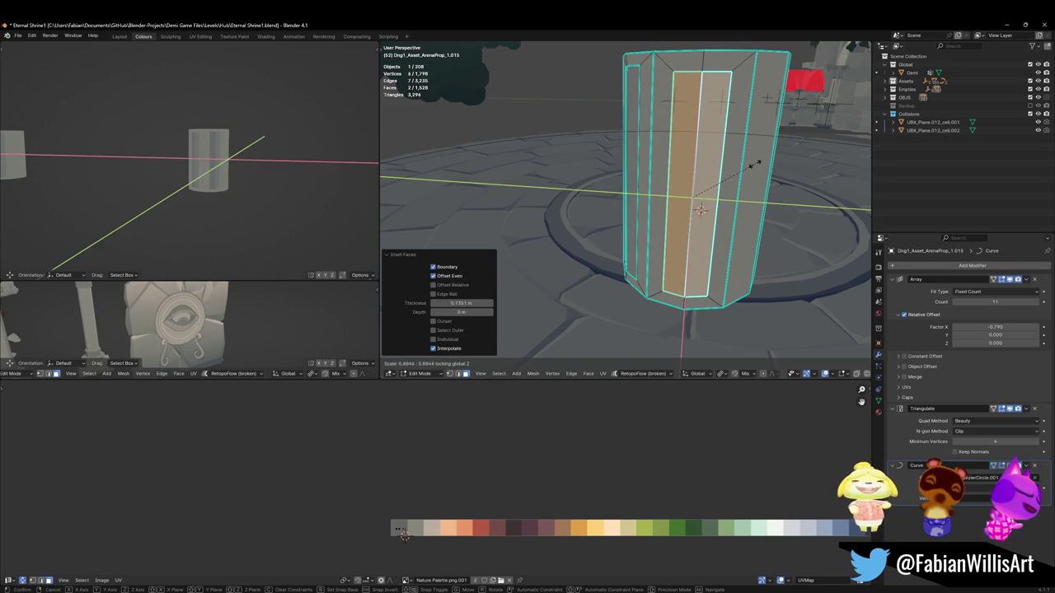
left_click(747, 168)
key("g")
key("z")
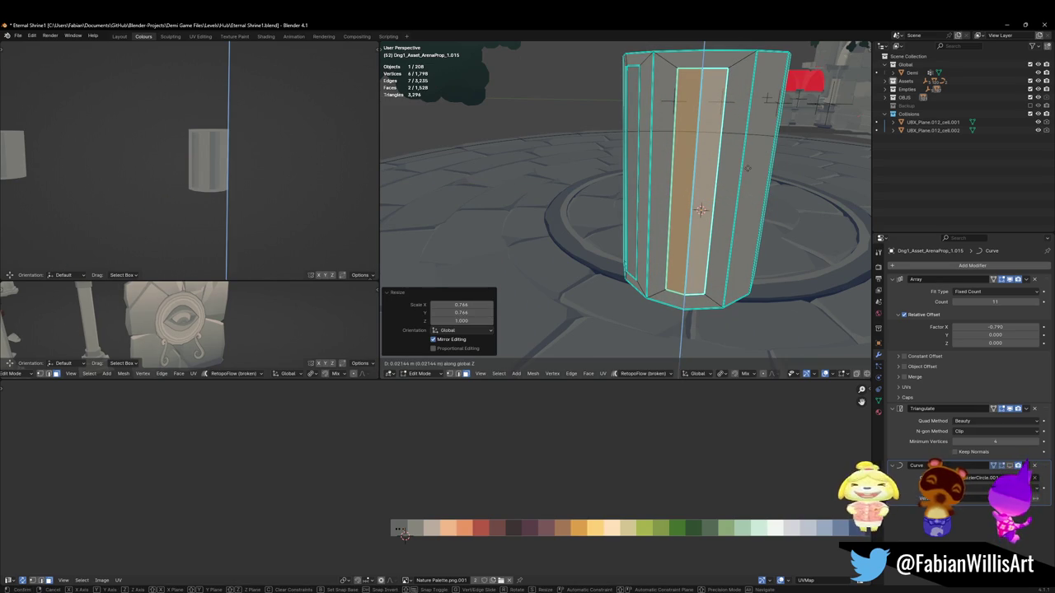
left_click(694, 228)
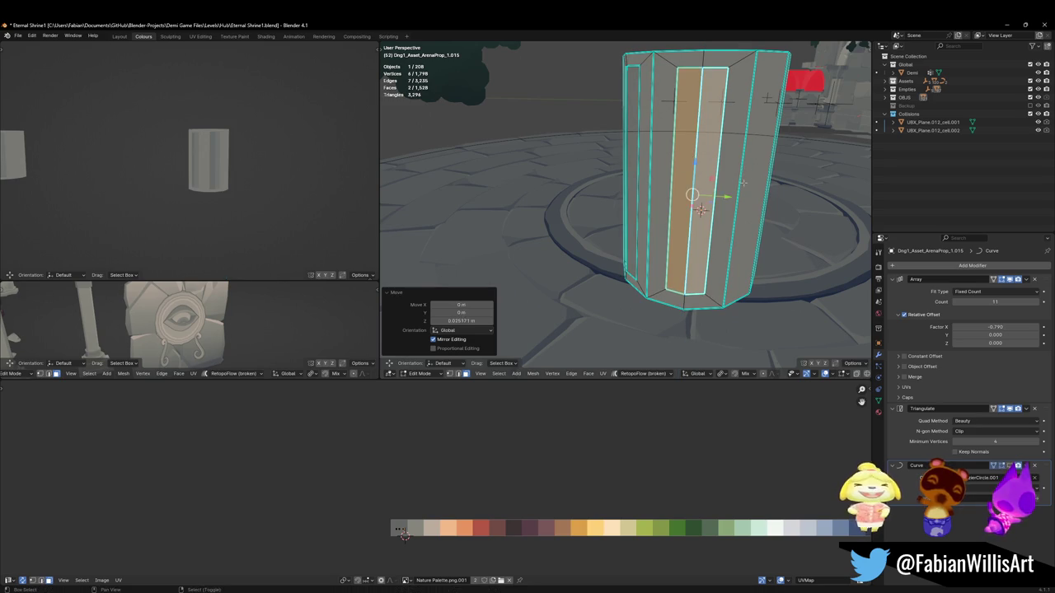
key("alt+a")
Step: Slide the strip's right-hand face along X, then leave Edit Mode to view the whole pillar
left_click(689, 181, "alt")
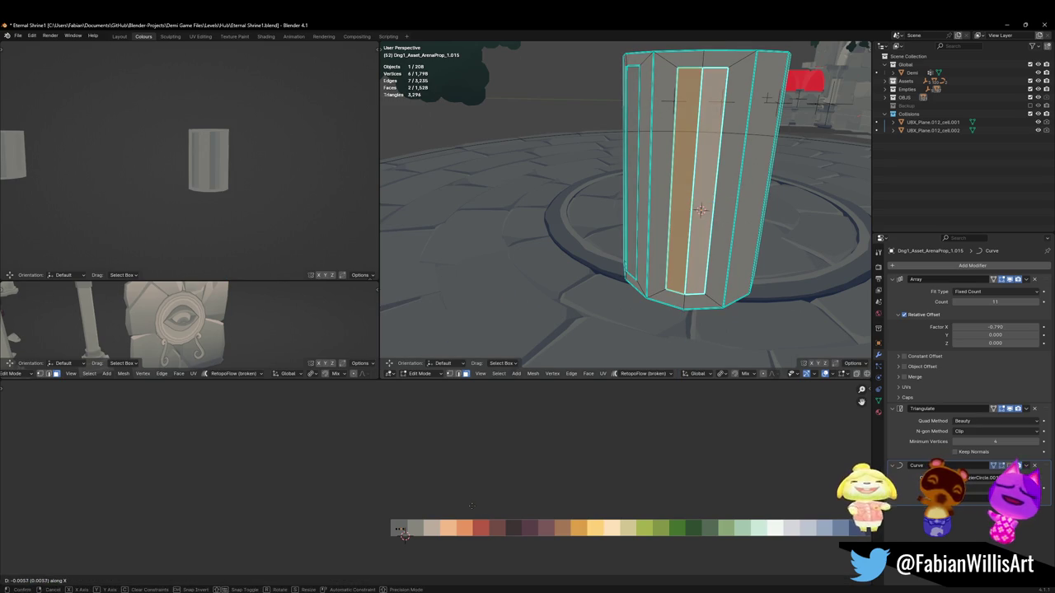
scroll(244, 175, "up", 4)
middle_click_drag(244, 175, 272, 182)
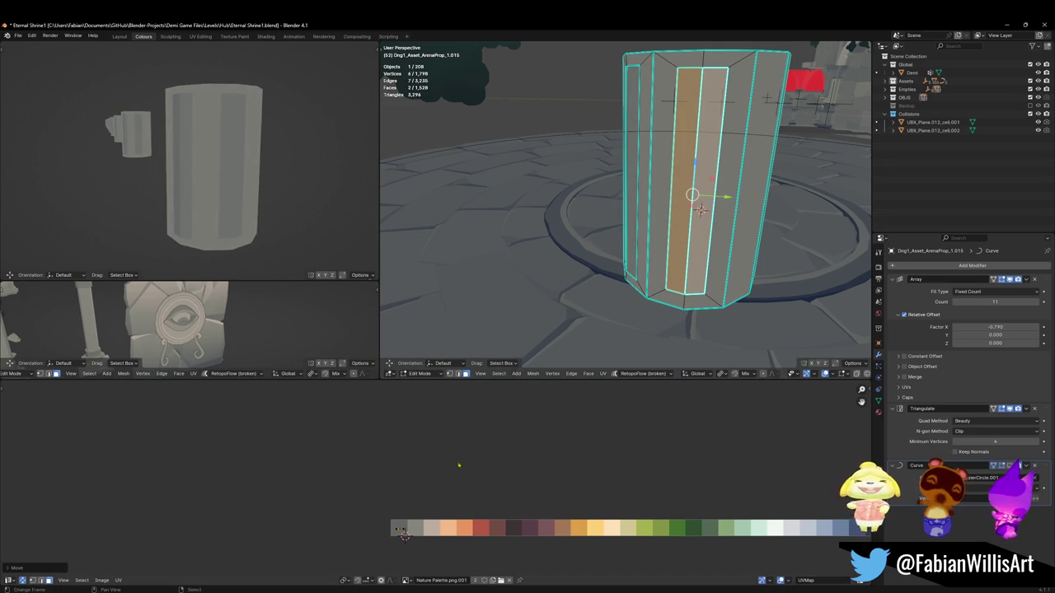
left_click(832, 235)
left_click(714, 181)
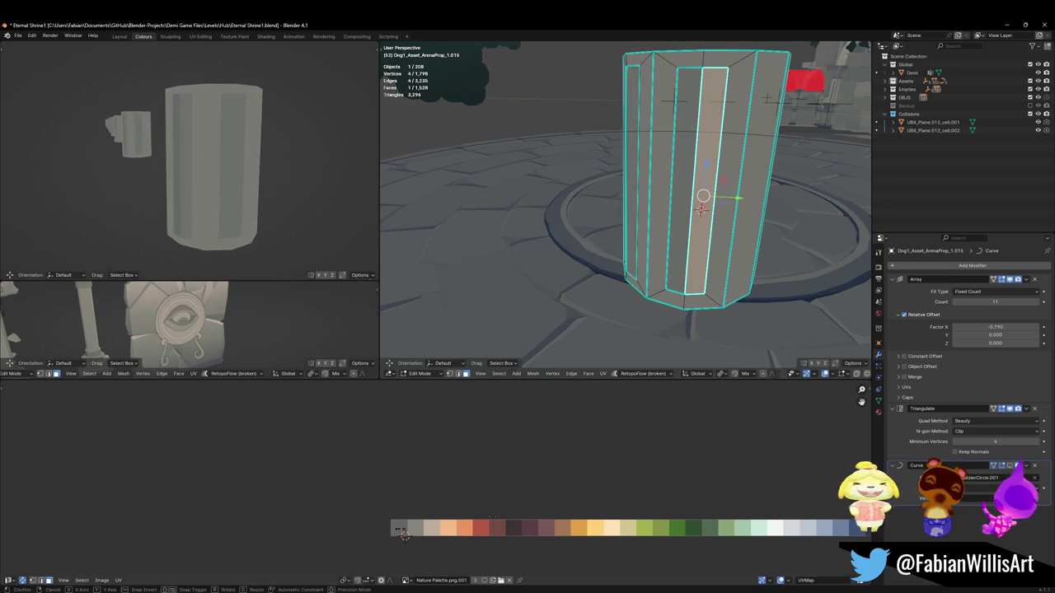
key("x")
key("Return")
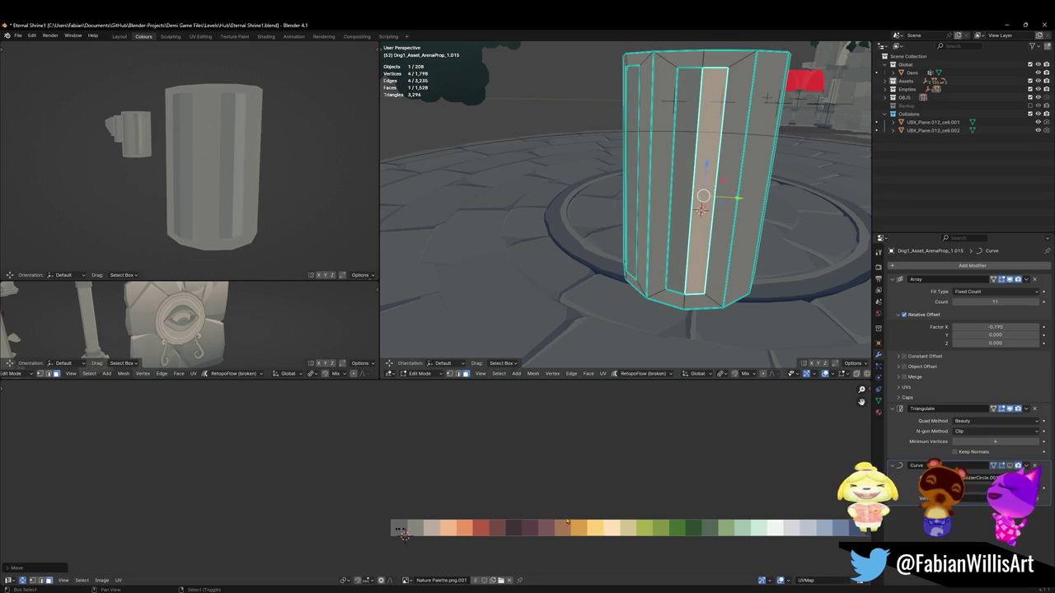
key("Tab")
mouse_move(247, 173)
middle_mouse_down()
mouse_move(290, 201)
mouse_move(174, 190)
mouse_move(226, 189)
middle_mouse_up()
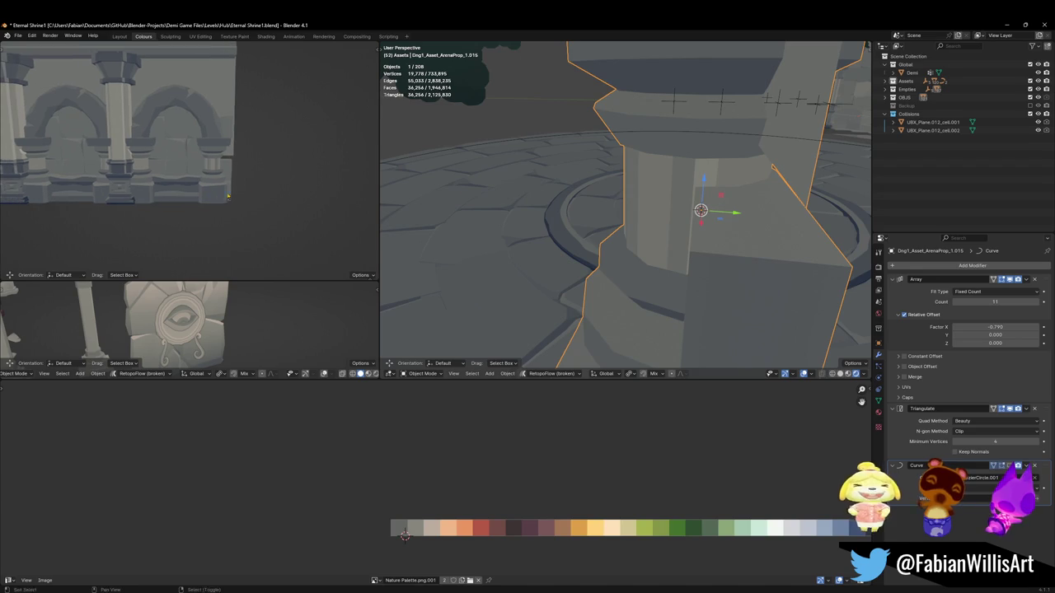
middle_click_drag(577, 198, 530, 195)
Step: Delete the left column's faces and duplicate the right column's fluted piece onto it along X
key("Tab")
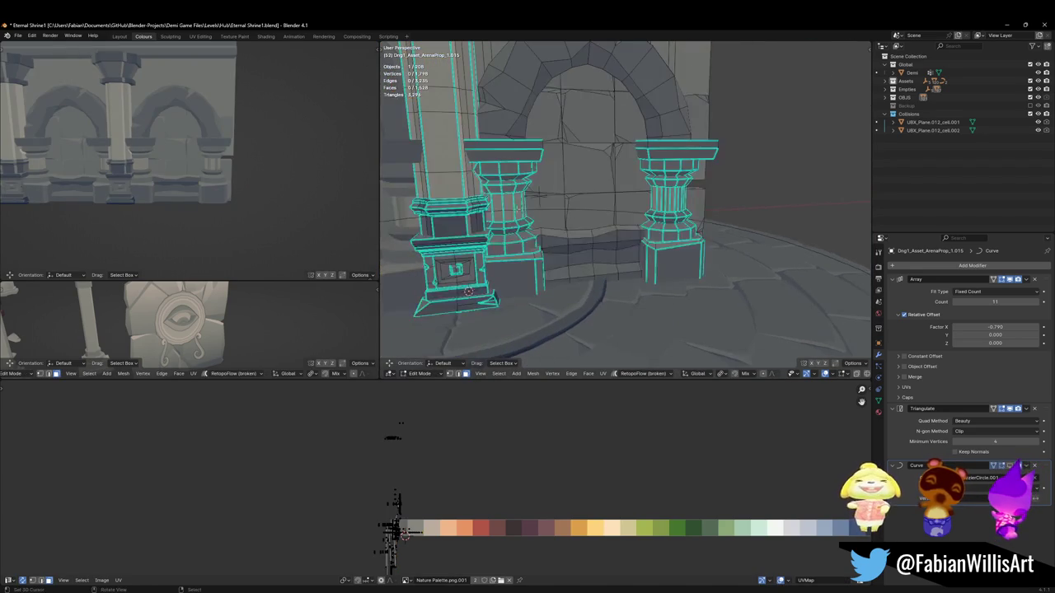
left_click(505, 204, "alt")
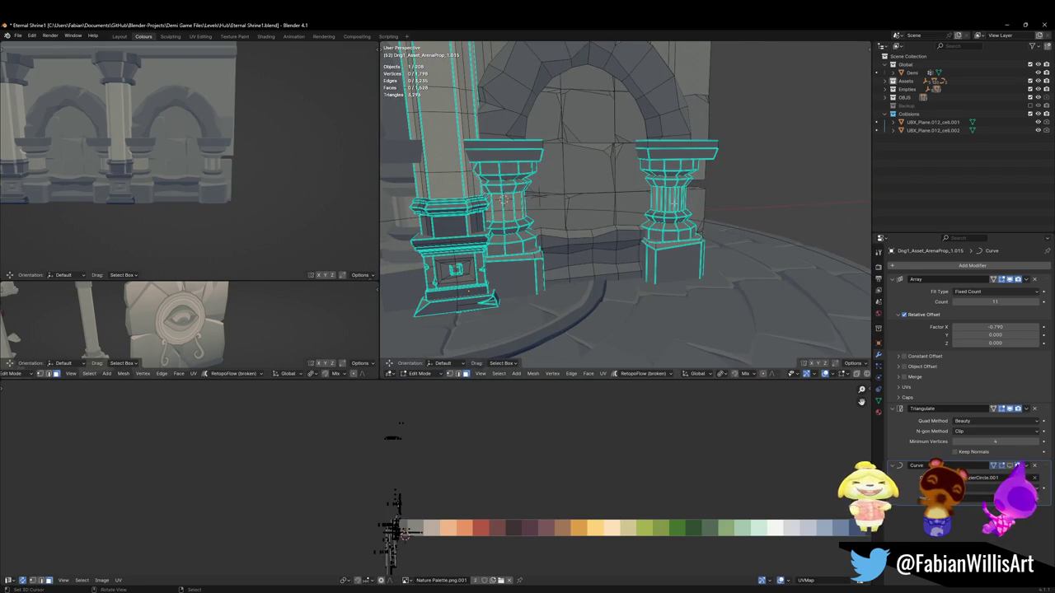
key("x")
left_click(594, 216)
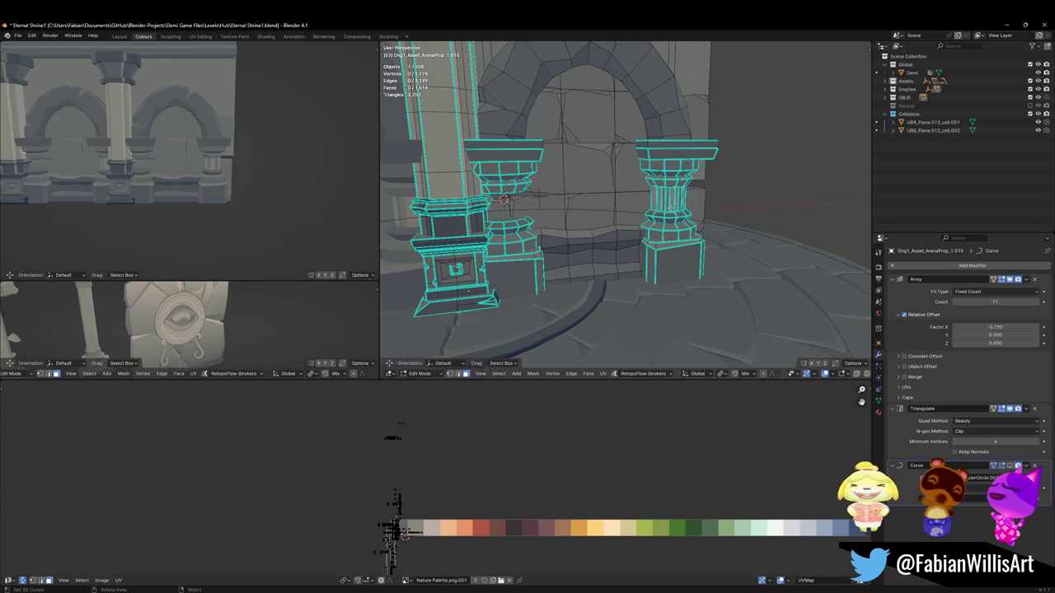
key("l")
key("g")
key("x")
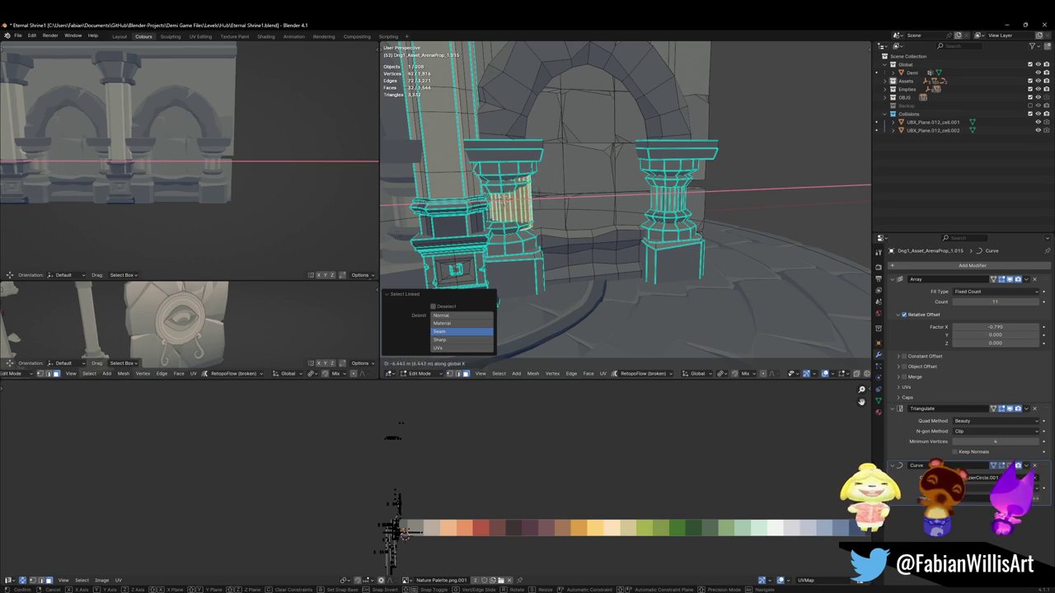
left_click(492, 216)
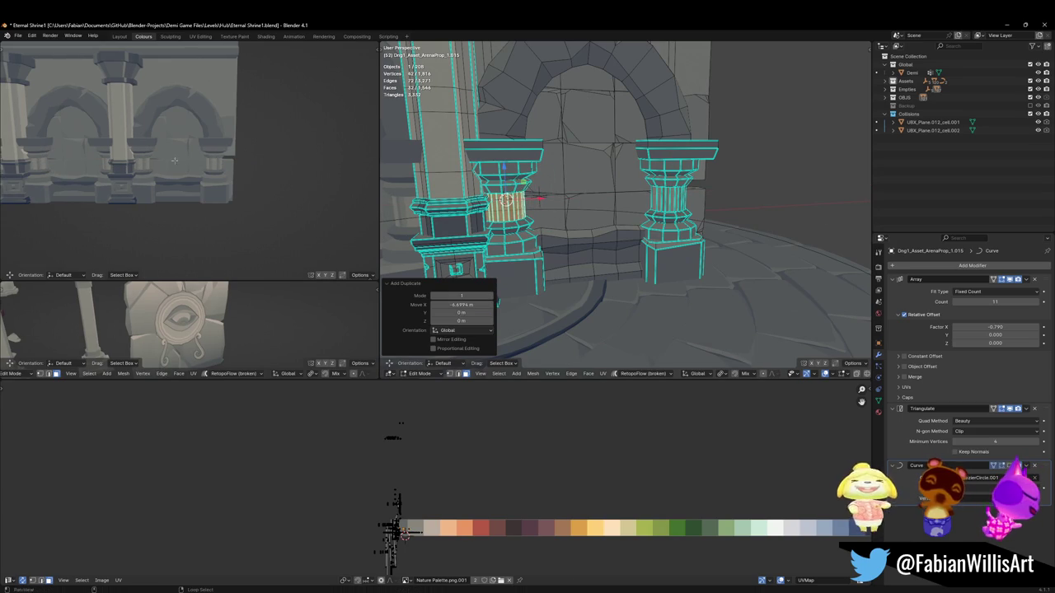
Step: Slide the duplicated piece further along X, save Eternal Shrine1.blend, and isolate the prop in local view
scroll(208, 141, "up", 5)
scroll(208, 141, "up", 3)
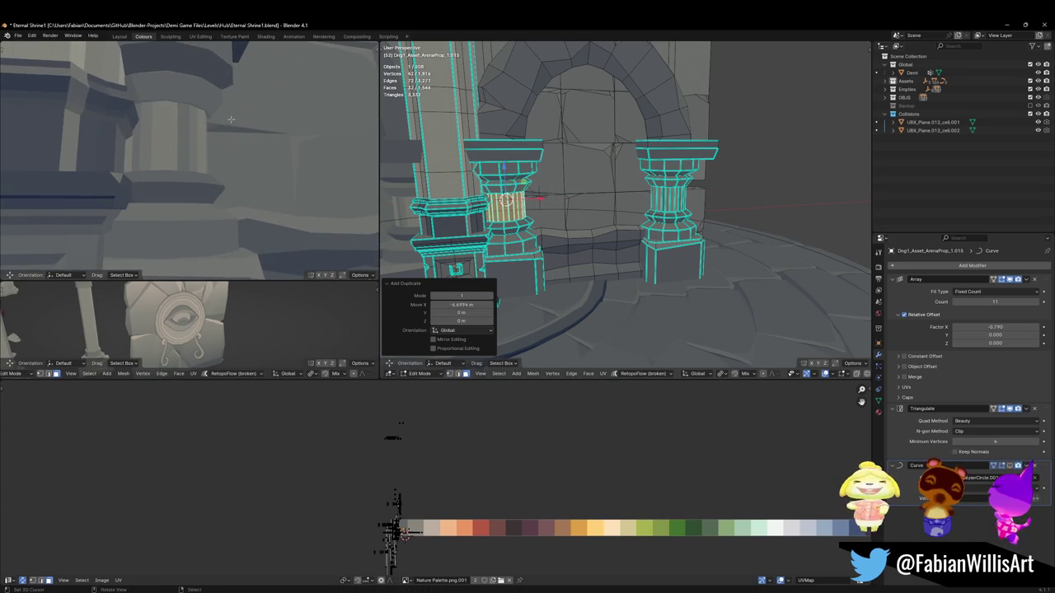
key("g")
key("x")
left_click(235, 119)
scroll(238, 128, "down", 3)
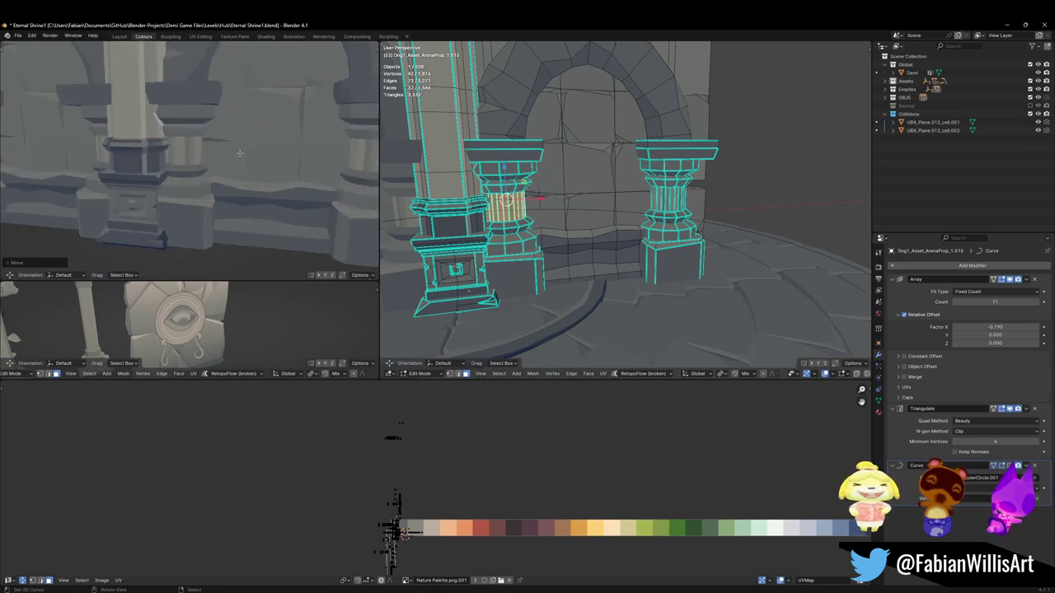
scroll(241, 138, "down", 3)
scroll(243, 145, "down", 2)
scroll(251, 142, "down", 3)
key("ctrl+s")
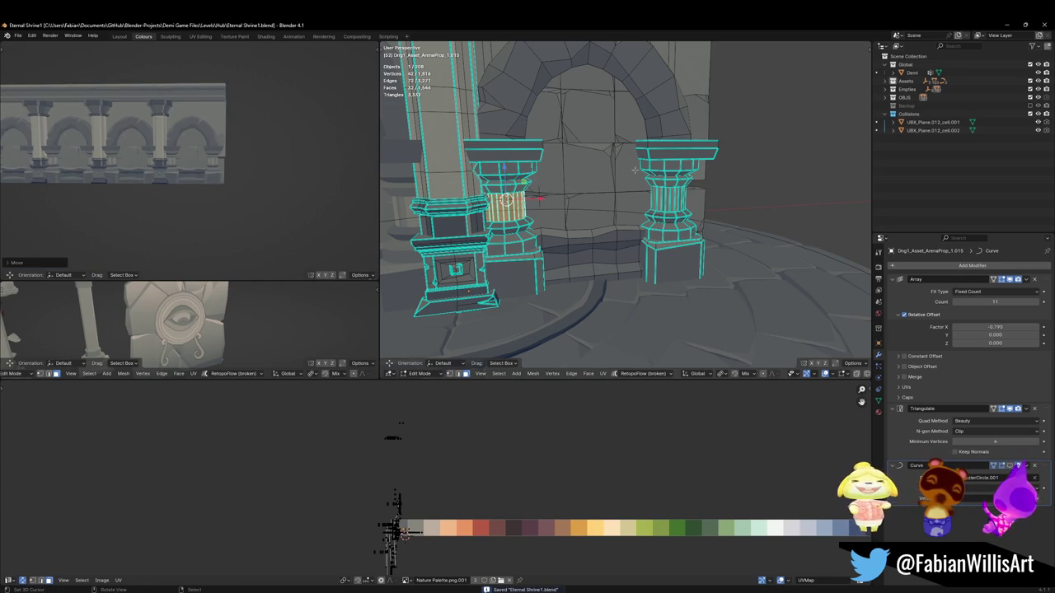
key("KP_Divide")
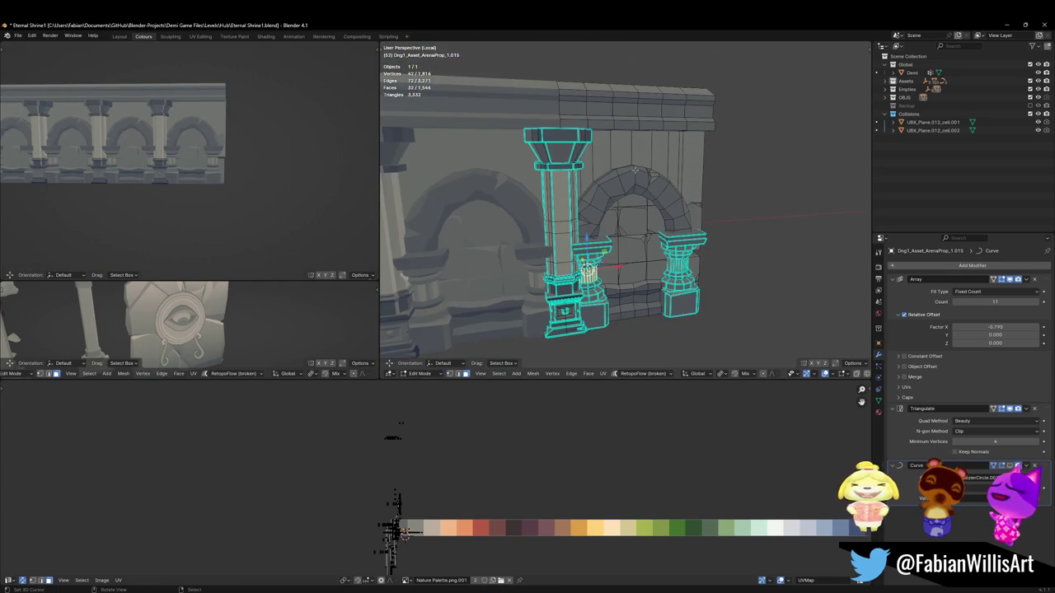
Step: Return from local view to the full scene and save the shrine file
key("KP_Divide")
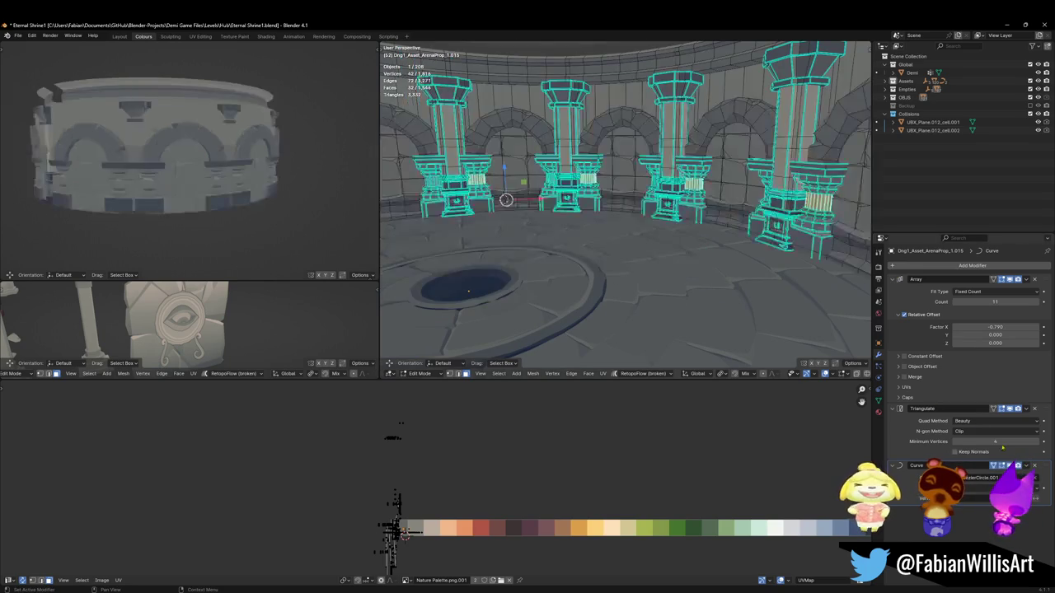
middle_click_drag(163, 164, 198, 156)
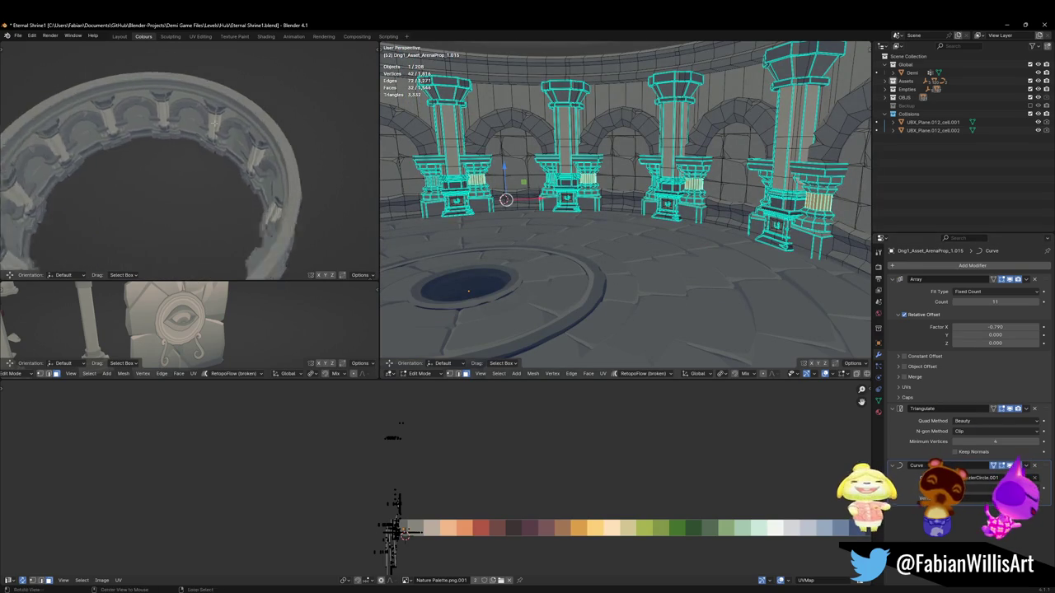
scroll(247, 154, "up", 5)
scroll(251, 154, "down", 5)
key("ctrl+s")
Step: Select one linked pillar piece and nudge its UVs along the colour palette
key("Tab")
mouse_move(608, 175)
middle_mouse_down()
mouse_move(577, 214)
mouse_move(635, 154)
mouse_move(688, 203)
middle_mouse_up()
scroll(636, 155, "up", 3)
scroll(636, 154, "down", 3)
scroll(688, 203, "up", 2)
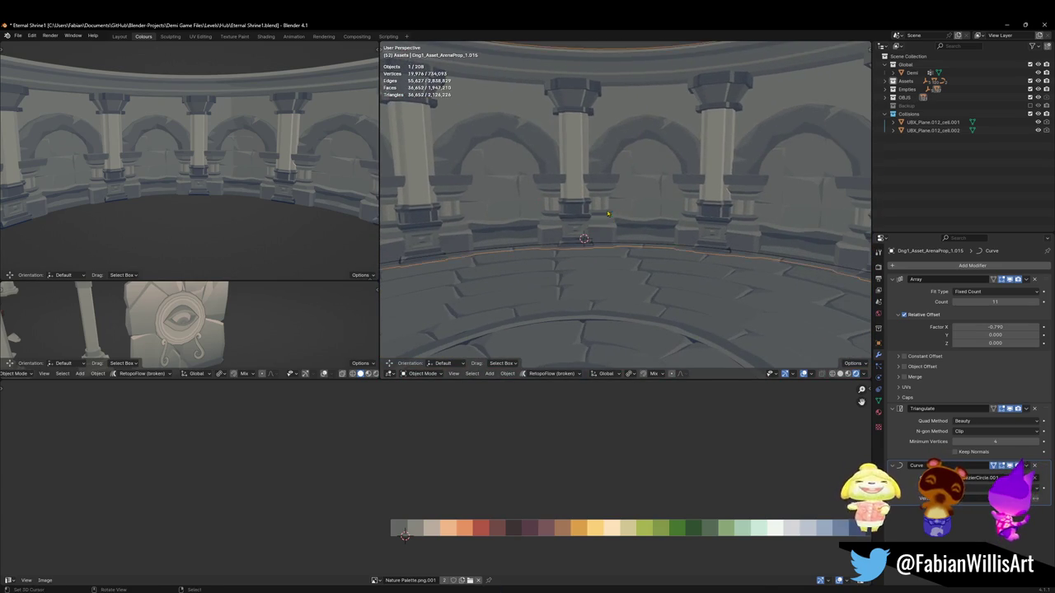
key("Tab")
key("l")
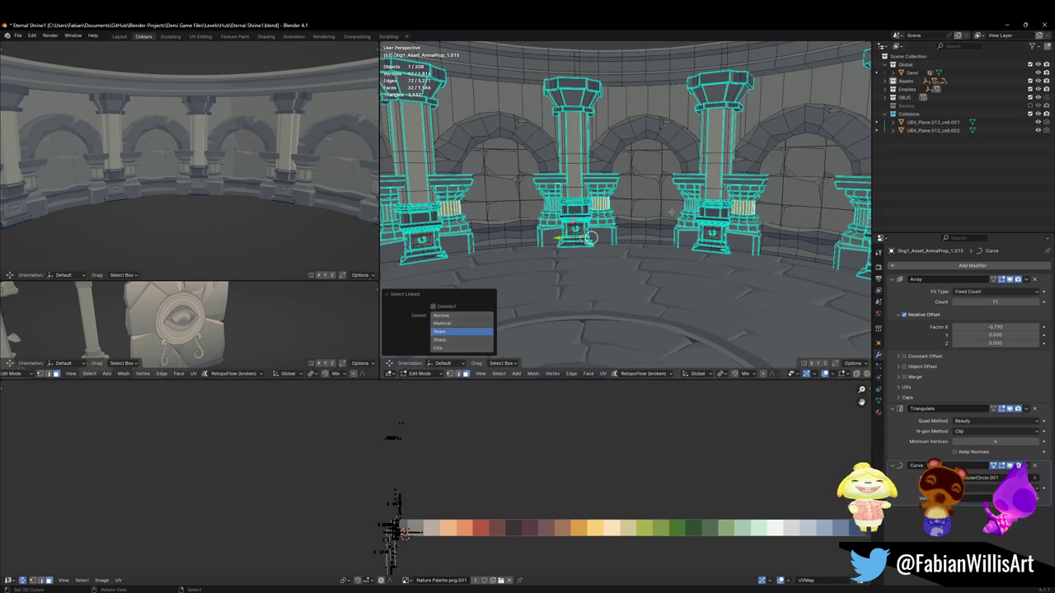
key("g")
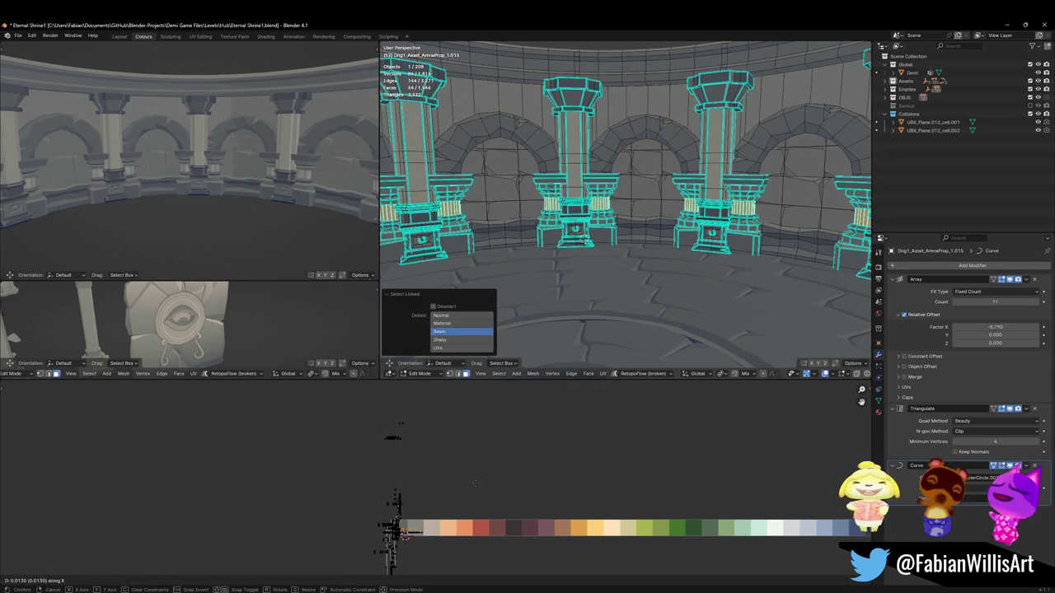
left_click(474, 483)
key("Tab")
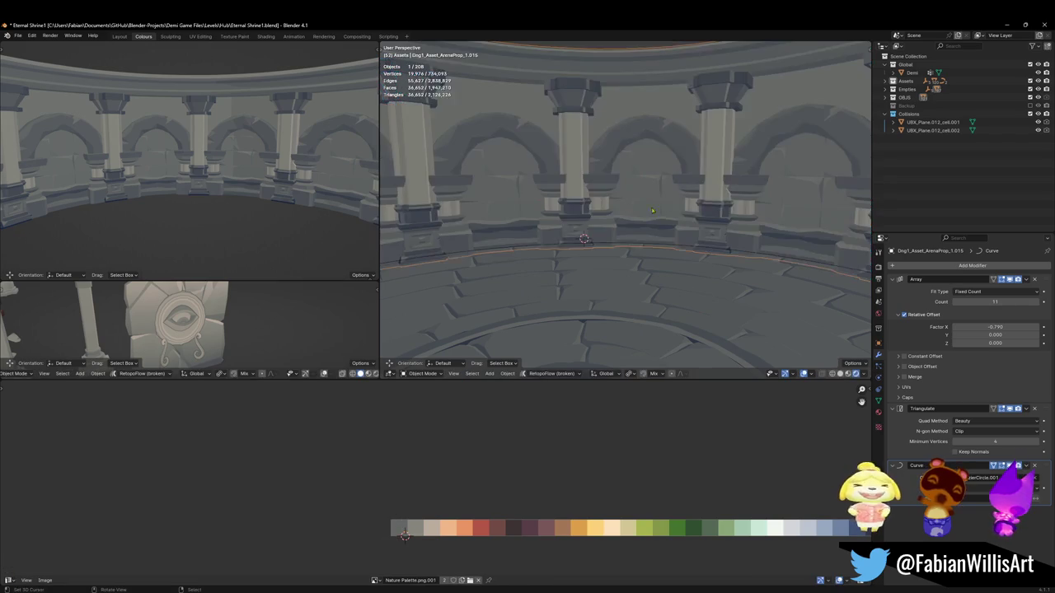
Step: Orbit toward the floor ring and pit and select the pillar array object
scroll(691, 216, "down", 3)
middle_click_drag(691, 217, 719, 209)
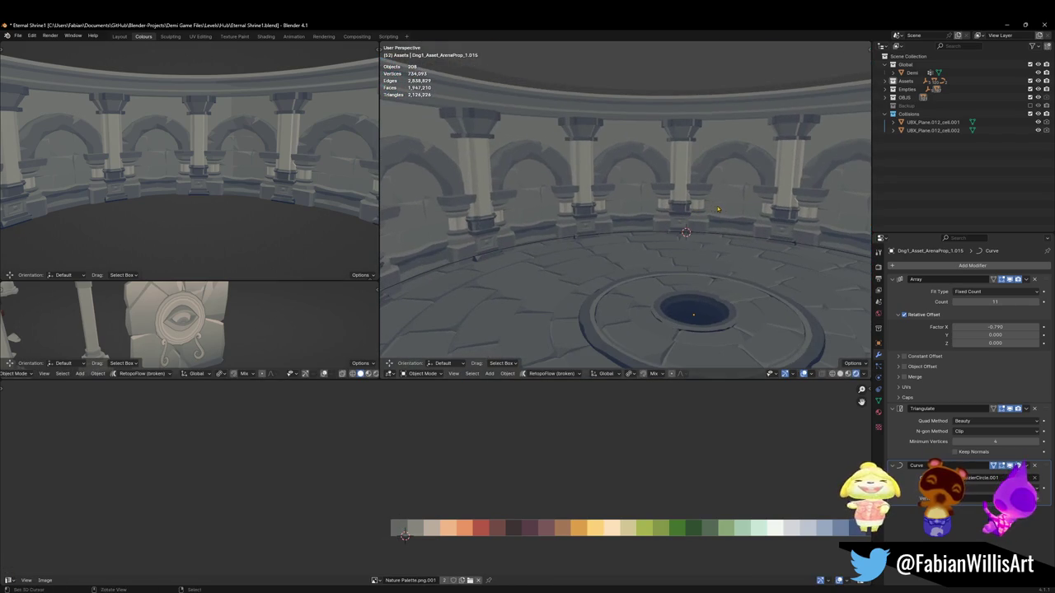
left_click(767, 212)
Step: Scale the pillar array's UVs, shift them along X, then scale them again on the palette
key("Tab")
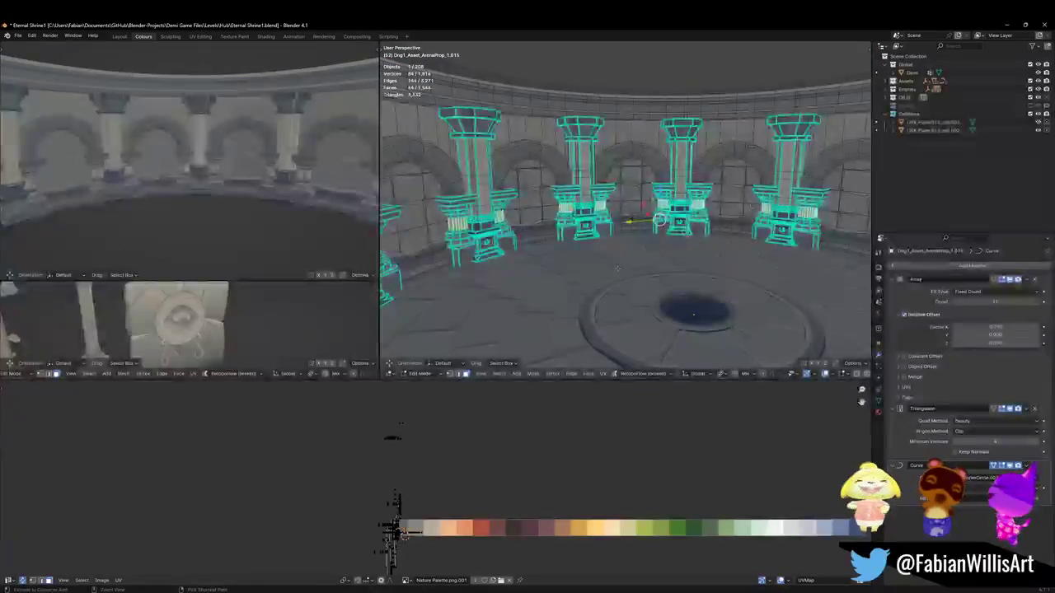
key("g")
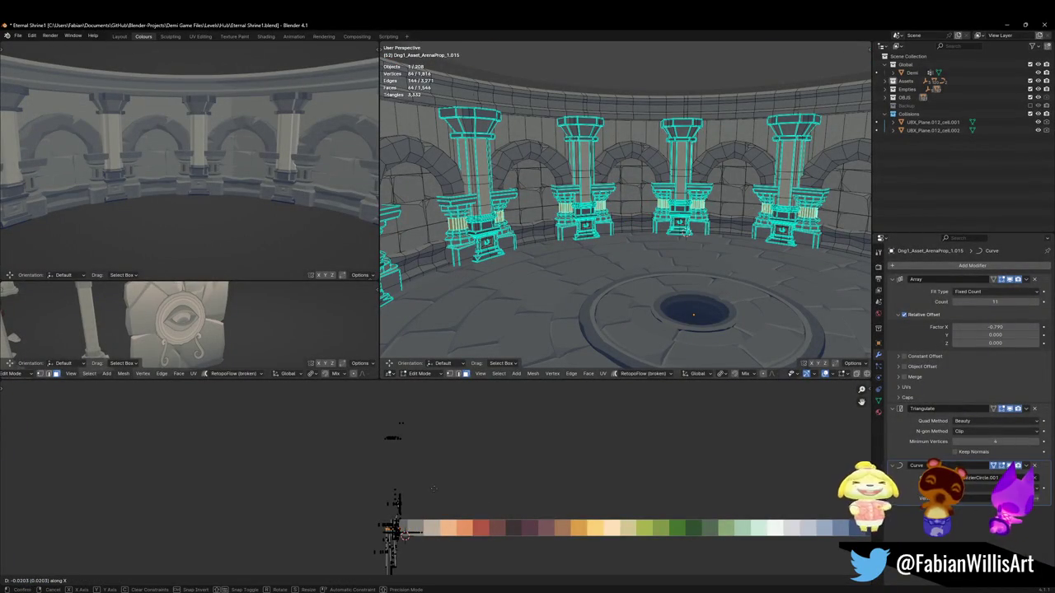
key("Escape")
key("s")
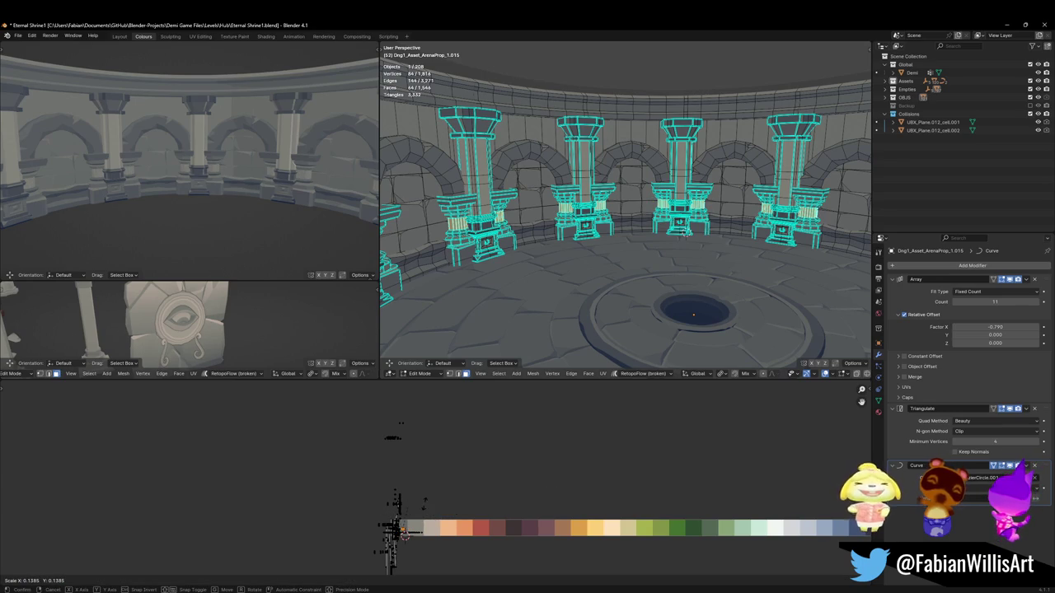
left_click(464, 495)
key("g")
key("x")
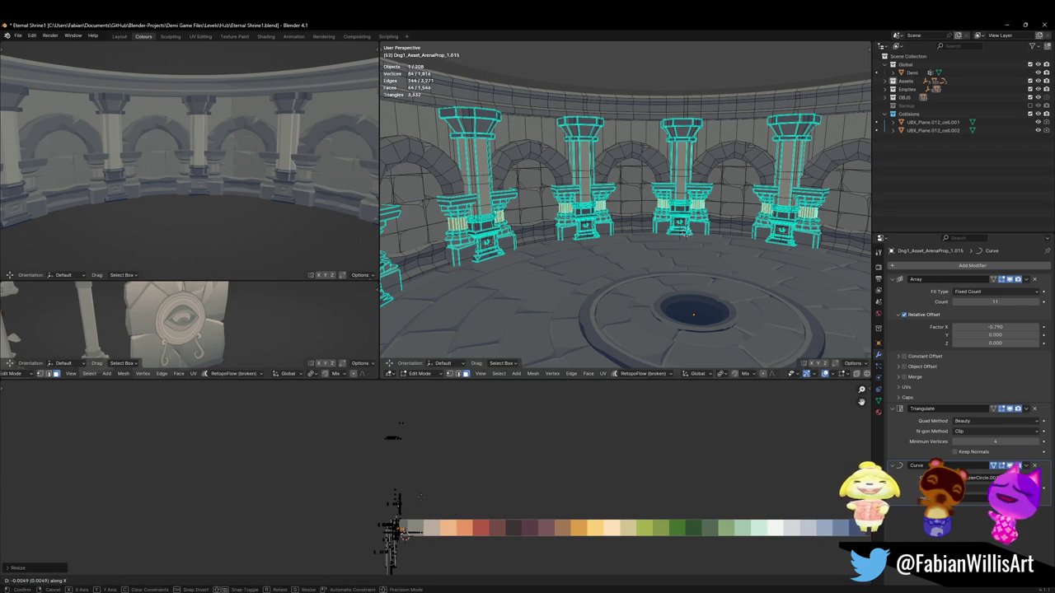
left_click(421, 497)
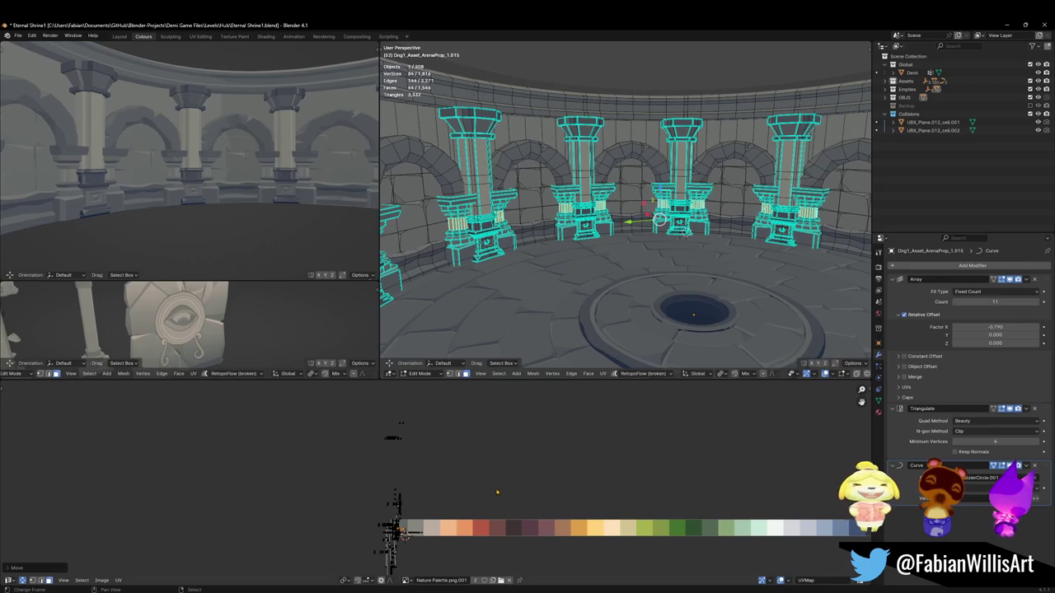
key("s")
left_click(519, 470)
Step: Orbit the side view to a higher, wider angle over the arches and deselect everything
mouse_move(247, 156)
middle_mouse_down()
mouse_move(284, 167)
mouse_move(250, 186)
middle_mouse_up()
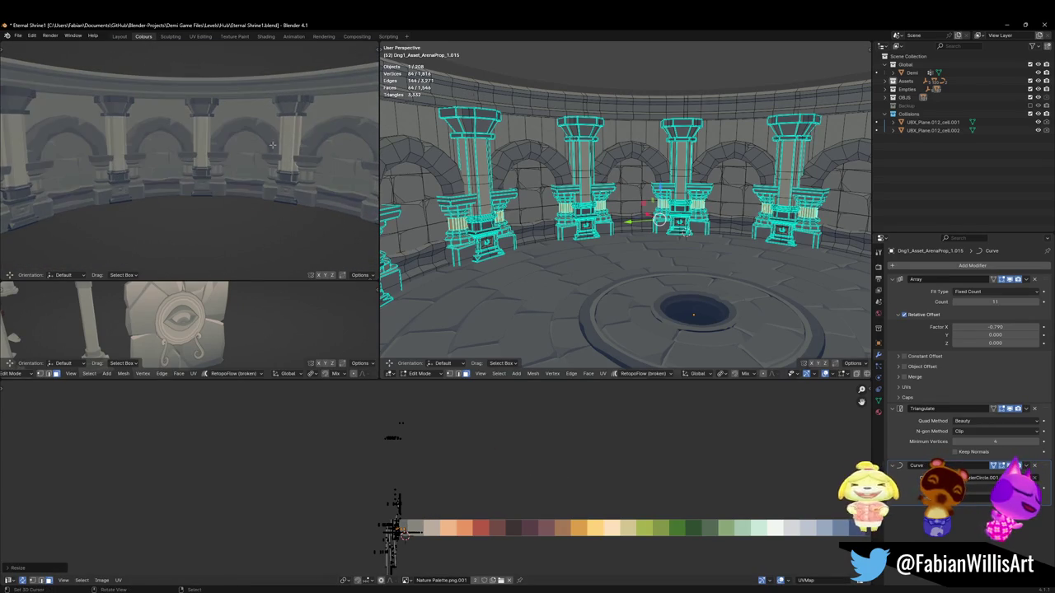
scroll(241, 160, "up", 3)
key("z")
left_click(273, 159)
mouse_move(273, 159)
middle_mouse_down()
mouse_move(281, 172)
mouse_move(289, 161)
middle_mouse_up()
key("alt+a")
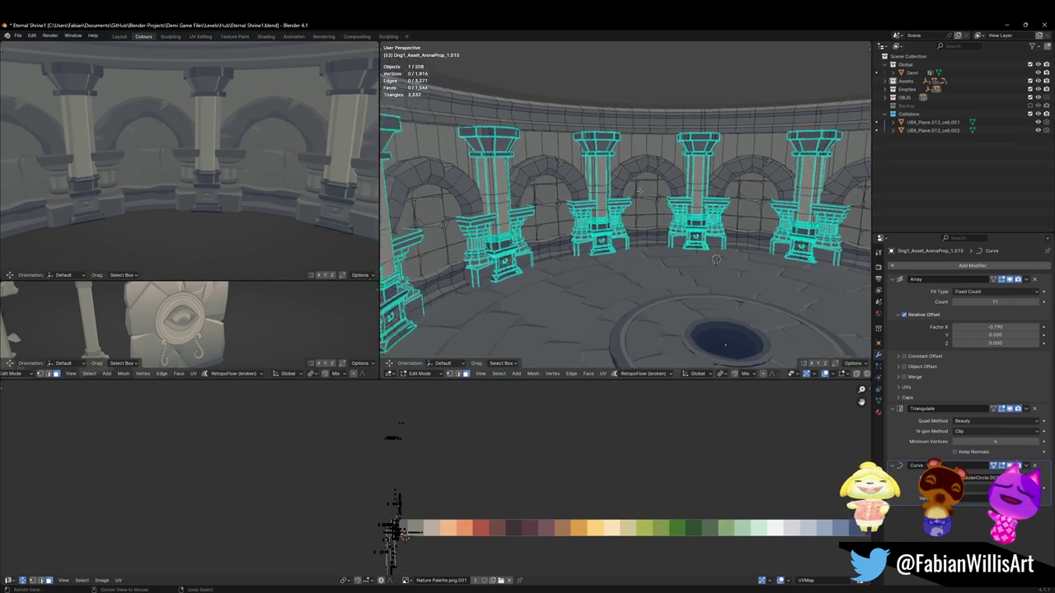
Step: Select the connected capitals and move them 0.23654 m along global Y
scroll(626, 198, "up", 5)
key("l")
key("l")
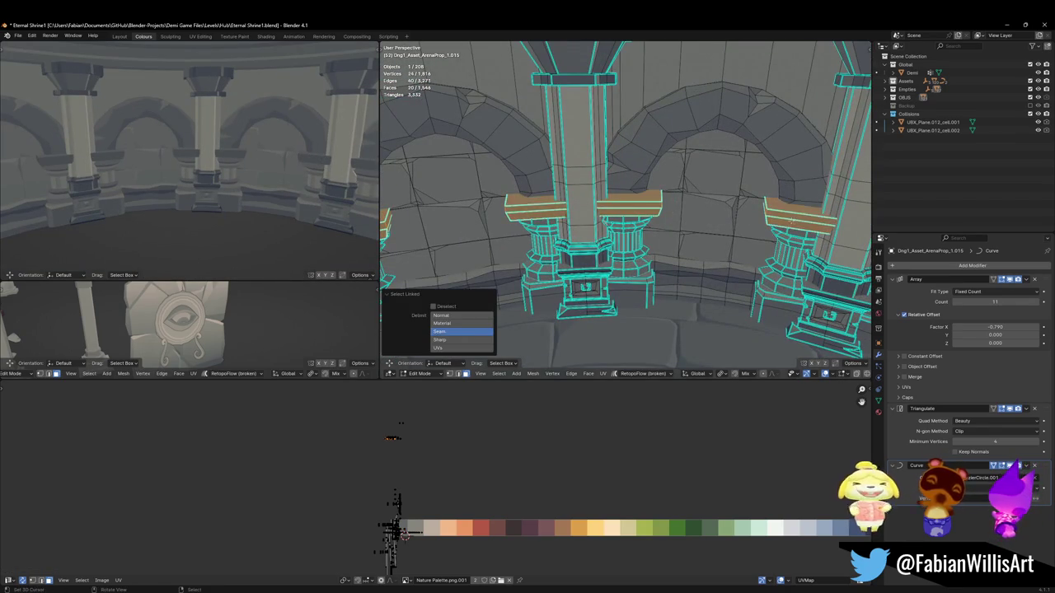
scroll(627, 206, "down", 4)
key("g")
key("y")
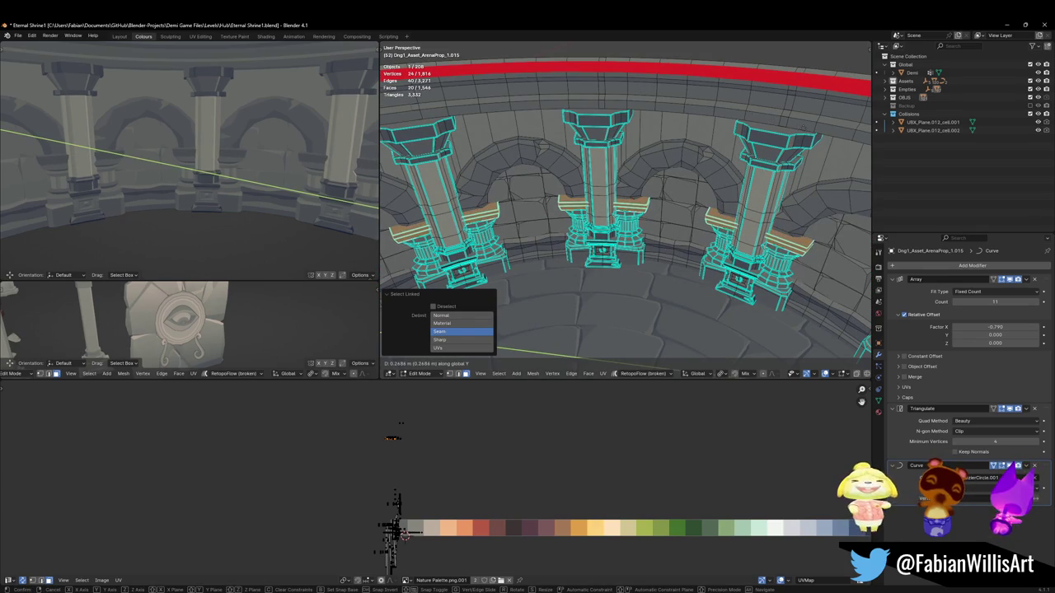
left_click(798, 129)
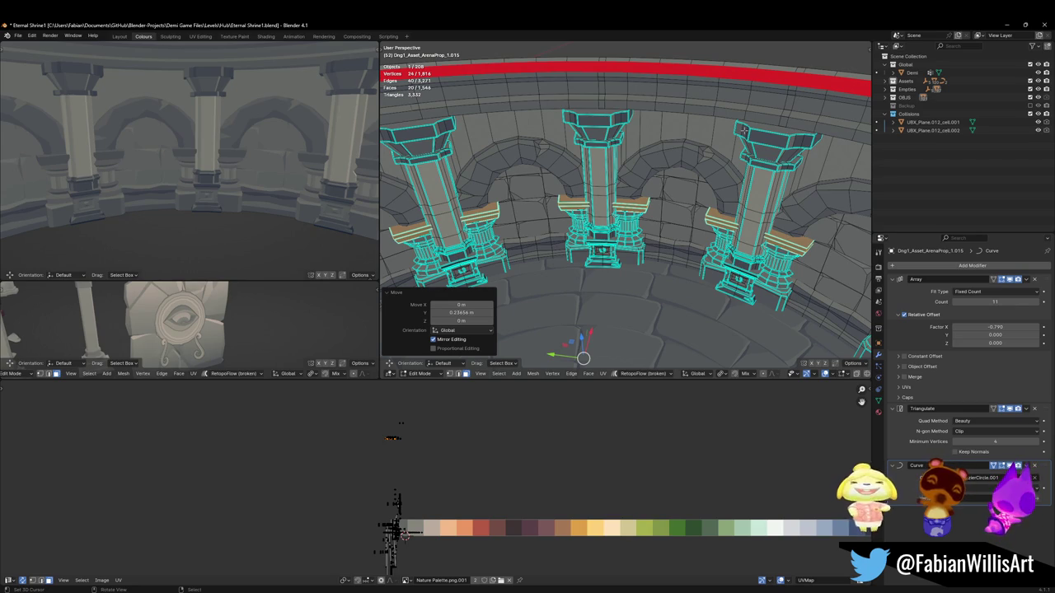
Step: Begin a second global Y move of the capitals, then cancel it, leaving them in place
middle_click_drag(505, 281, 535, 279)
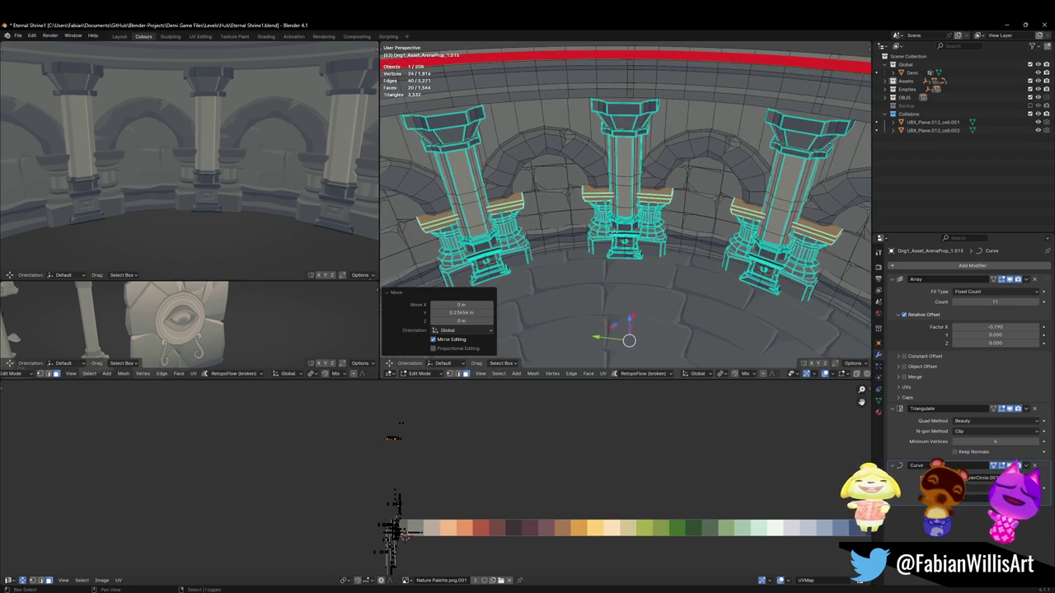
key("g")
scroll(626, 190, "up", 5)
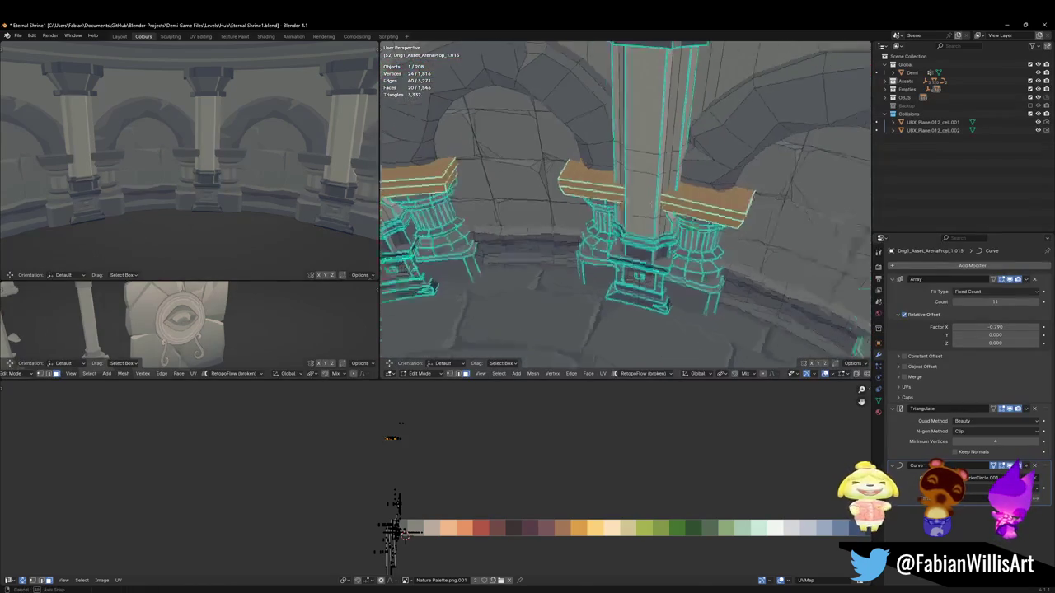
key("y")
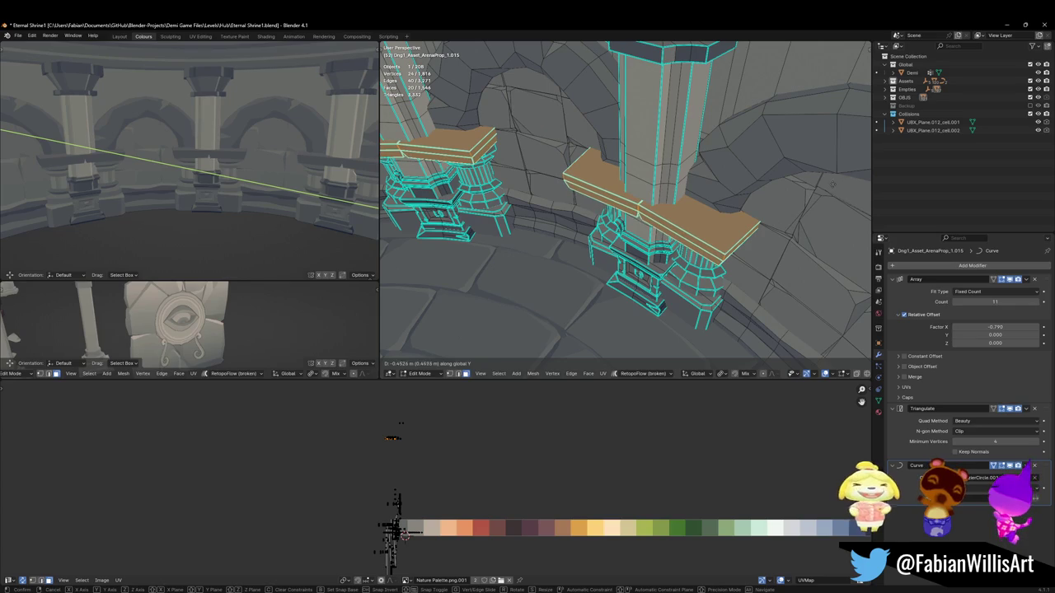
key("Escape")
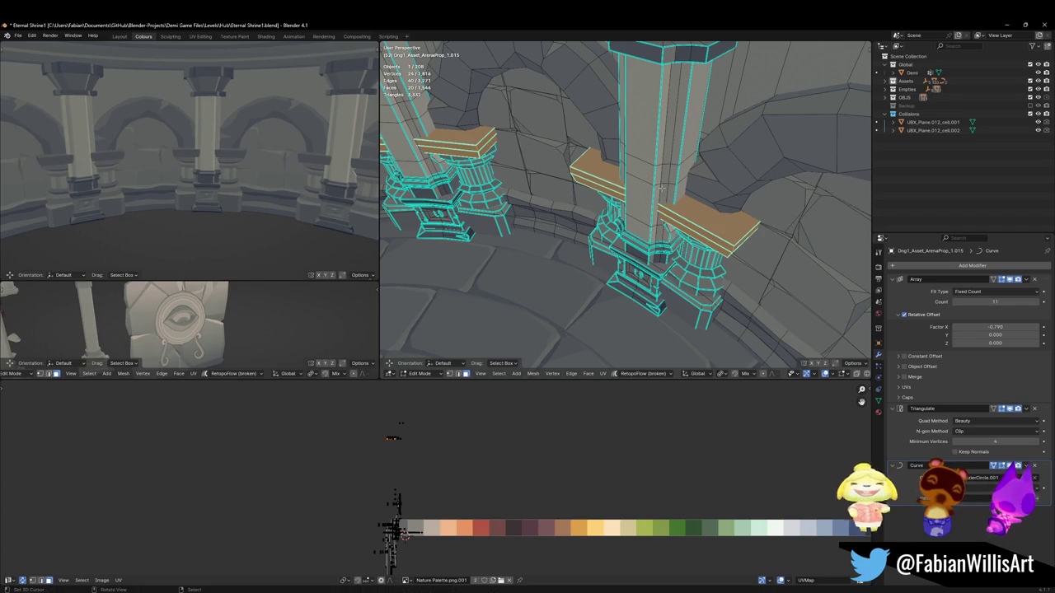
mouse_move(206, 165)
middle_mouse_down()
mouse_move(241, 159)
mouse_move(216, 141)
mouse_move(190, 145)
mouse_move(182, 117)
middle_mouse_up()
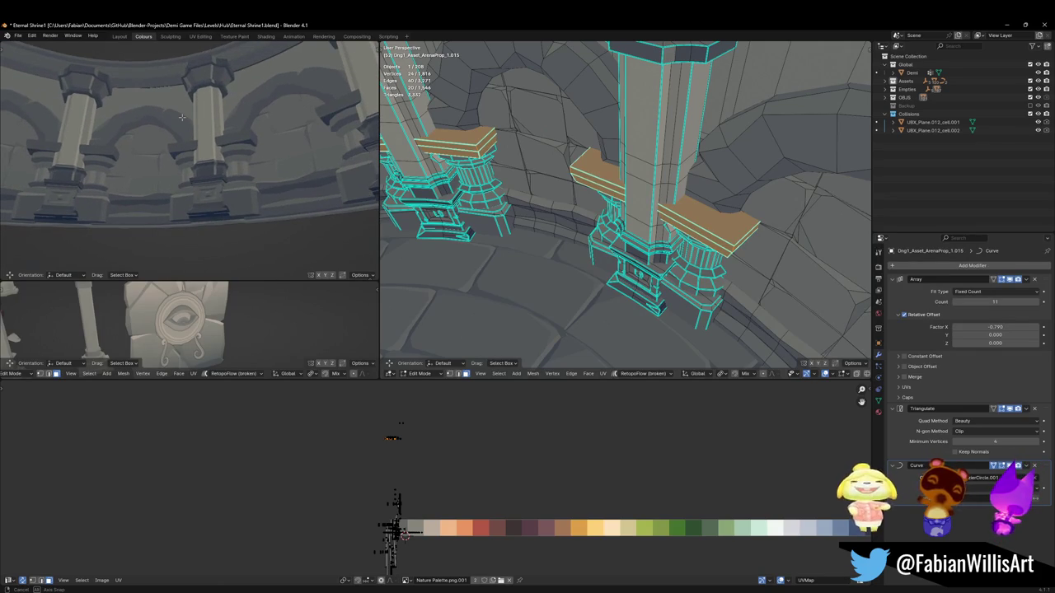
Step: Isolate the mesh in local view and delete the 12 stray vertices beneath the pedestal
mouse_move(232, 139)
middle_mouse_down()
mouse_move(209, 136)
mouse_move(307, 171)
middle_mouse_up()
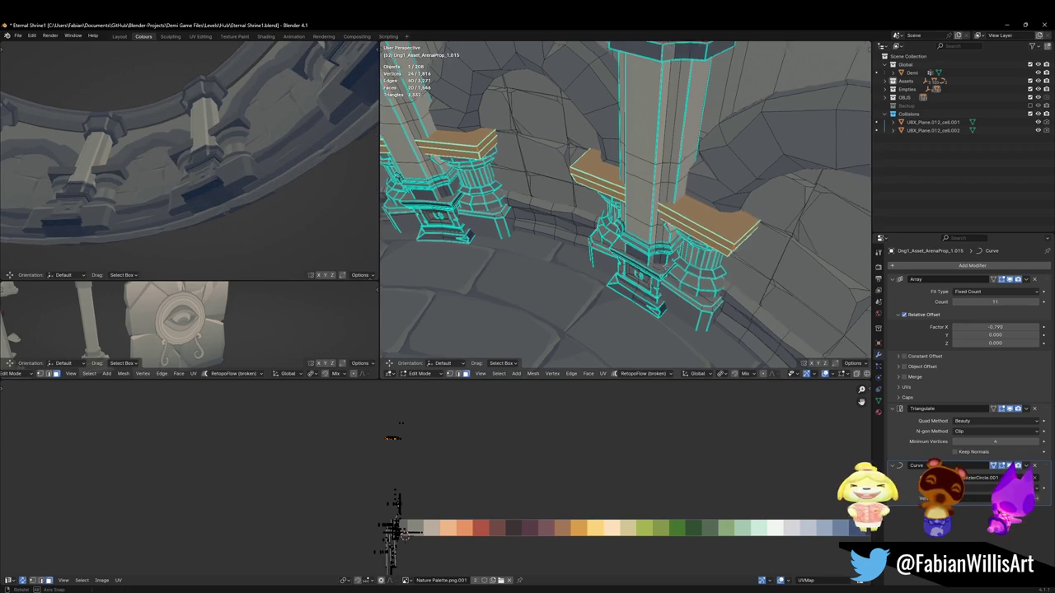
key("slash")
key("a")
key("alt+a")
mouse_move(207, 205)
middle_mouse_down()
mouse_move(236, 193)
mouse_move(150, 193)
middle_mouse_up()
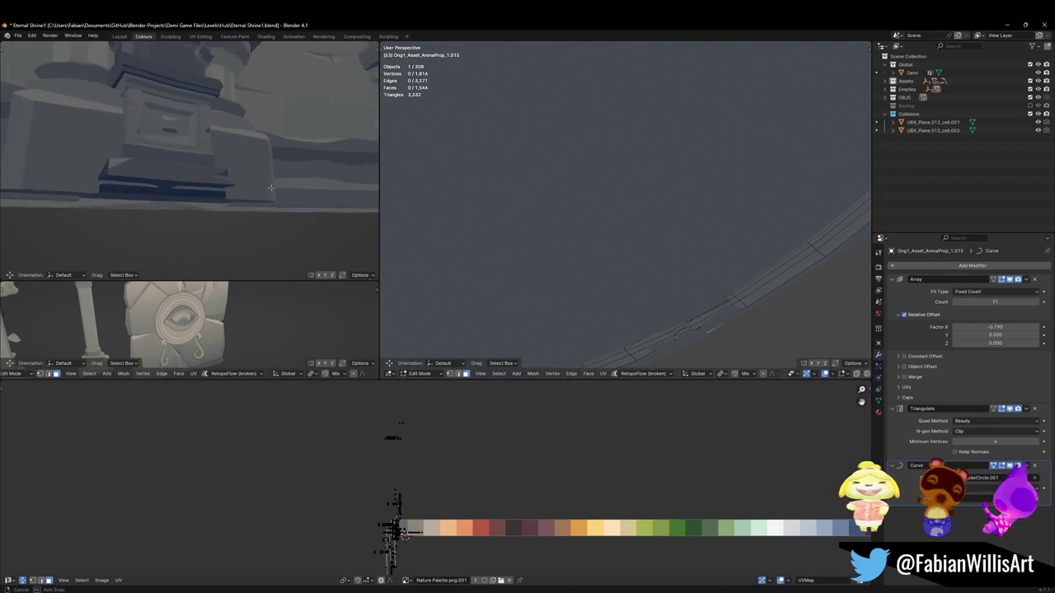
key("a")
key("alt+a")
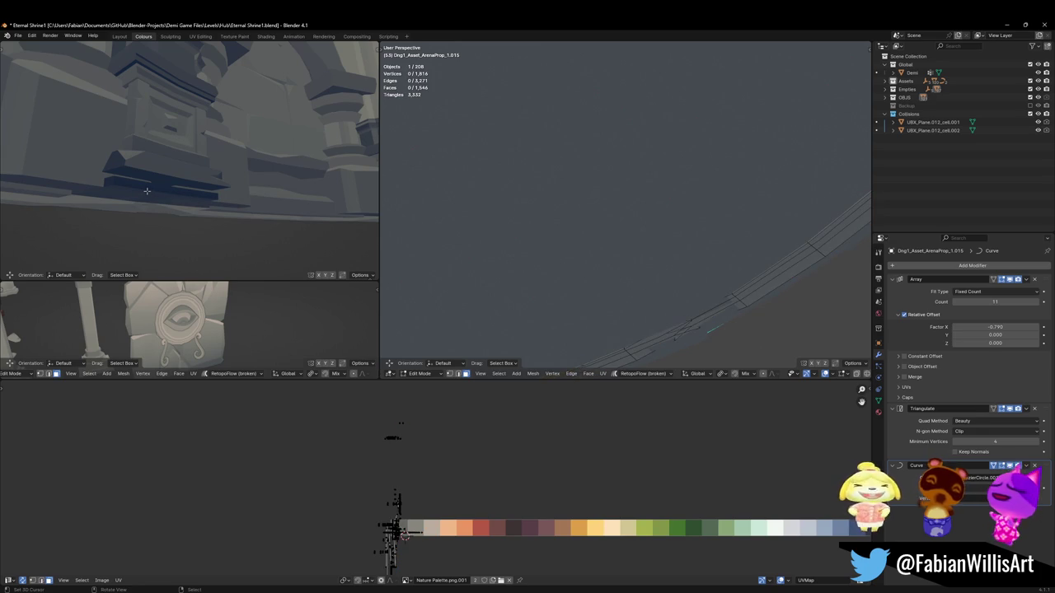
key("x")
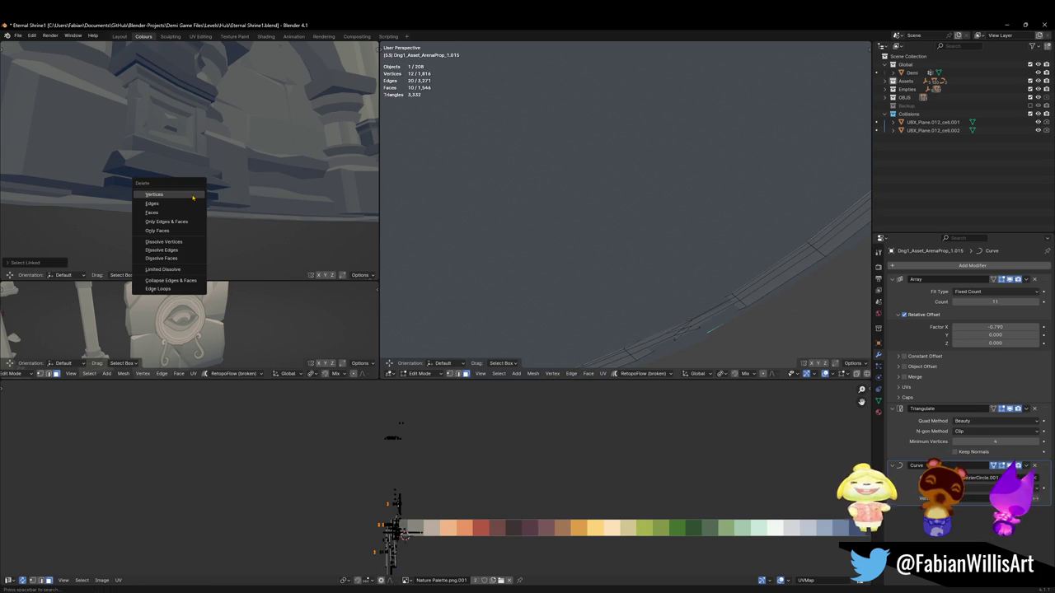
left_click(193, 198)
mouse_move(193, 198)
middle_mouse_down()
mouse_move(144, 227)
mouse_move(229, 177)
middle_mouse_up()
Step: Return to Object Mode, clear the selection, and save Eternal Shrine1.blend
scroll(505, 131, "down", 5)
mouse_move(504, 131)
middle_mouse_down()
mouse_move(654, 227)
mouse_move(619, 153)
mouse_move(648, 165)
mouse_move(629, 233)
mouse_move(647, 191)
mouse_move(563, 258)
mouse_move(630, 213)
mouse_move(635, 227)
middle_mouse_up()
key("Tab")
scroll(654, 227, "up", 2)
key("ctrl+s")
key("alt+a")
scroll(619, 153, "down", 5)
scroll(649, 164, "up", 6)
scroll(648, 165, "down", 5)
scroll(630, 233, "up", 4)
Step: Select the floor-edge ring and start lowering it along global Z
left_click(562, 258)
key("g")
key("z")
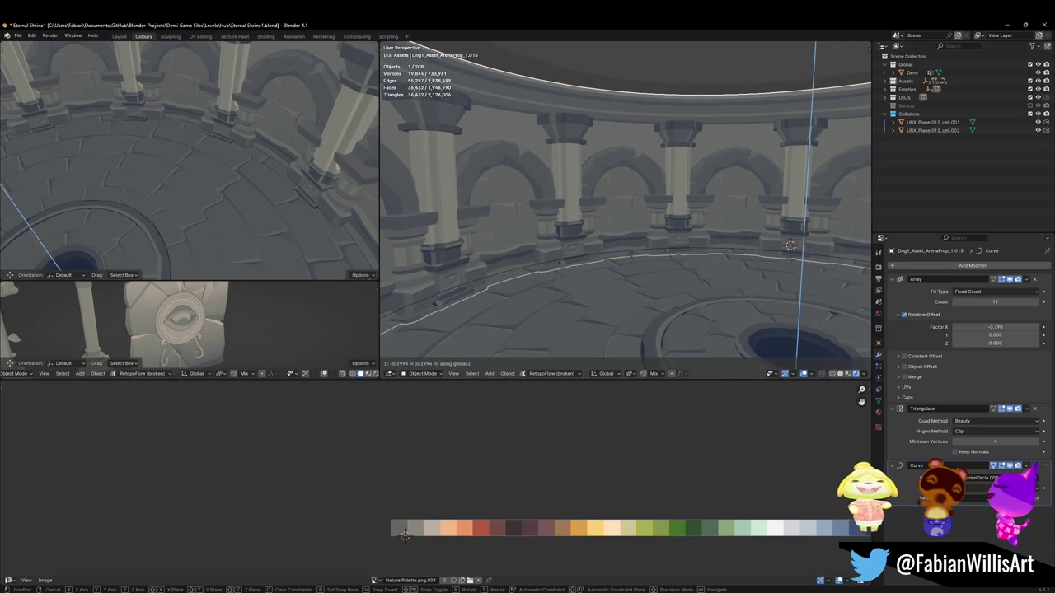
Step: Confirm the lowered floor ring, deselect it, and save the shrine file
left_click(636, 246)
key("alt+a")
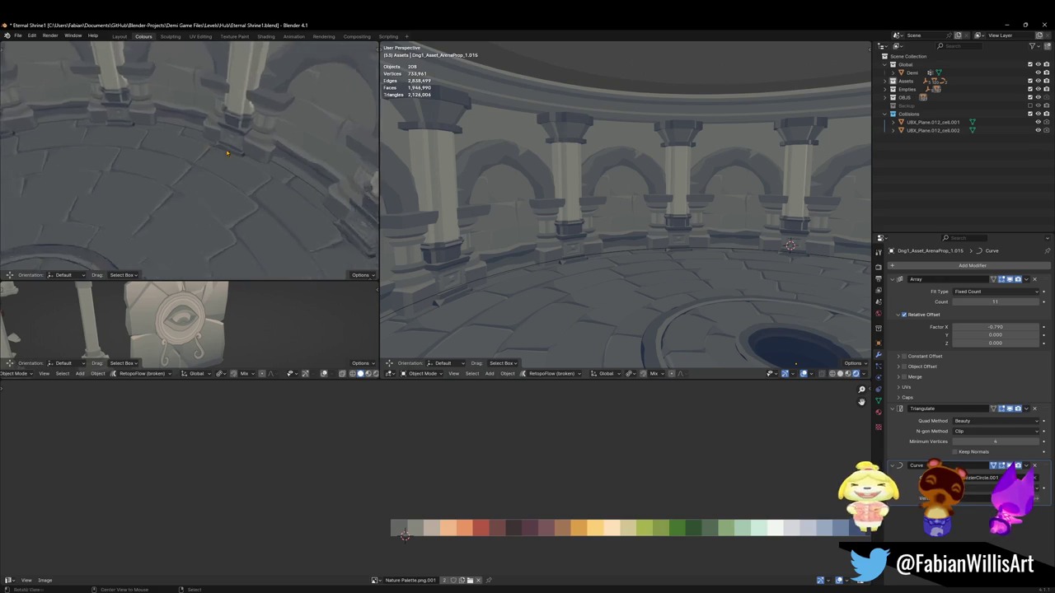
key("ctrl+s")
mouse_move(214, 149)
middle_mouse_down()
mouse_move(279, 136)
mouse_move(256, 144)
middle_mouse_up()
Step: In Edit Mode, raise the connected stone band under the pillars along Z and save
left_click(658, 239)
key("Tab")
scroll(665, 233, "up", 3)
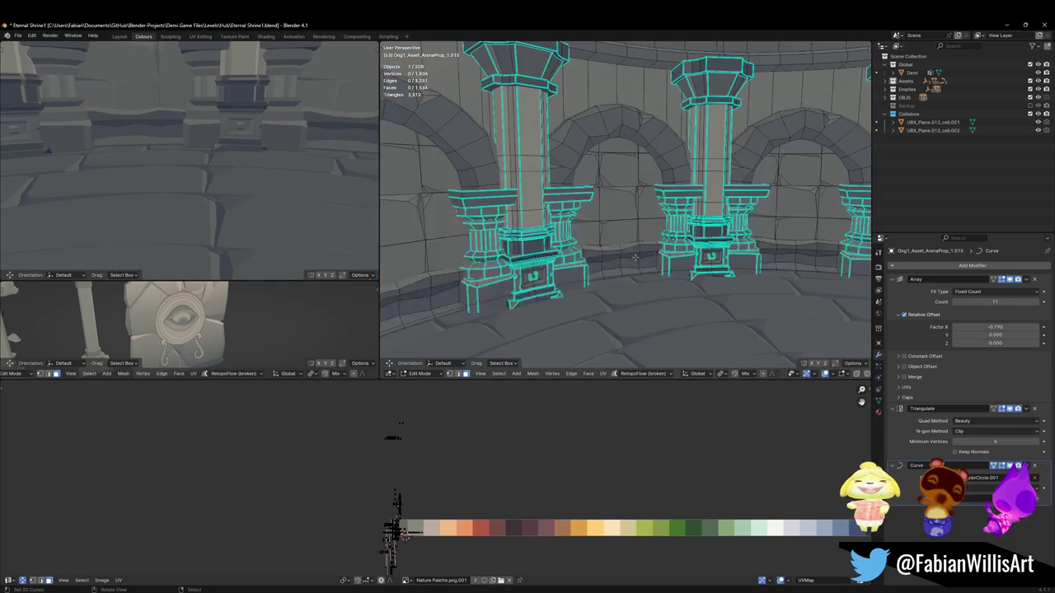
key("l")
key("g")
key("z")
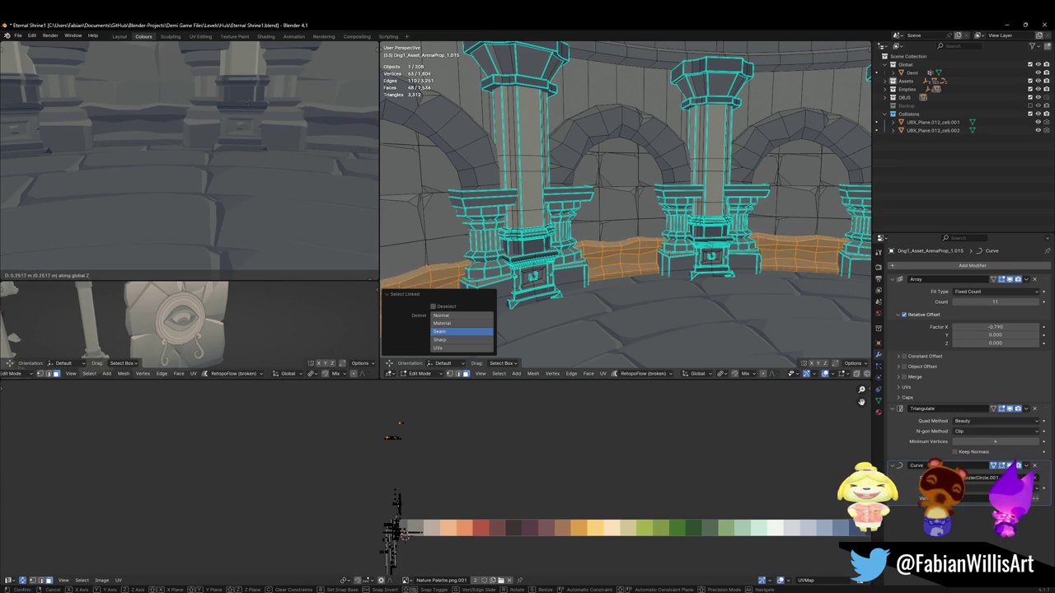
left_click(238, 65)
scroll(247, 124, "down", 5)
mouse_move(253, 141)
middle_mouse_down()
mouse_move(223, 169)
mouse_move(237, 158)
middle_mouse_up()
key("ctrl+s")
Step: Return to Object Mode and bring the DEMO Final Dungeon Pass.blend window to the front
middle_click_drag(592, 206, 751, 249)
key("ctrl+Tab")
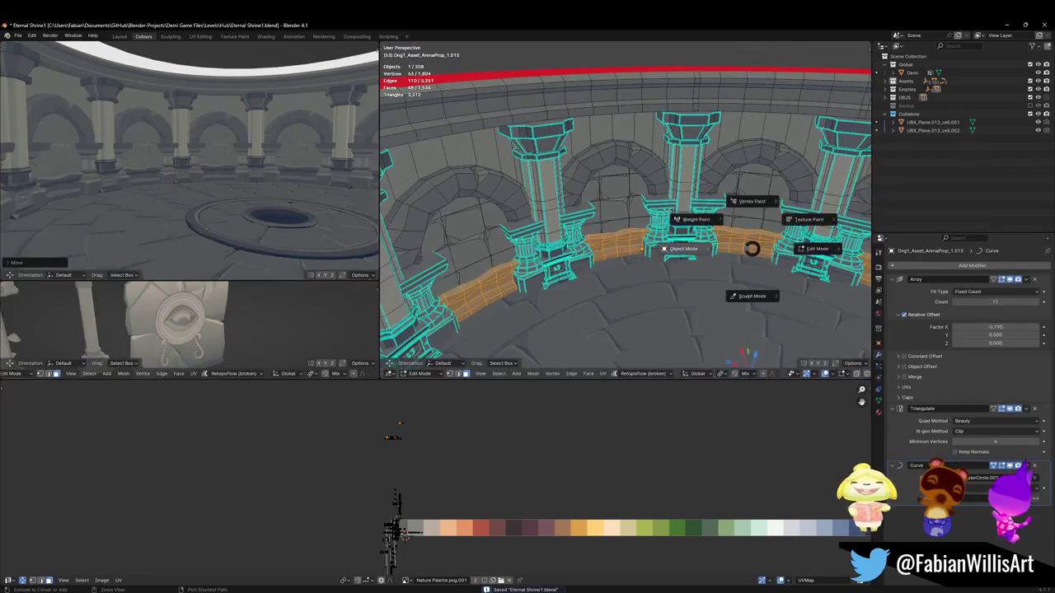
left_click(682, 248)
middle_click_drag(682, 248, 621, 235)
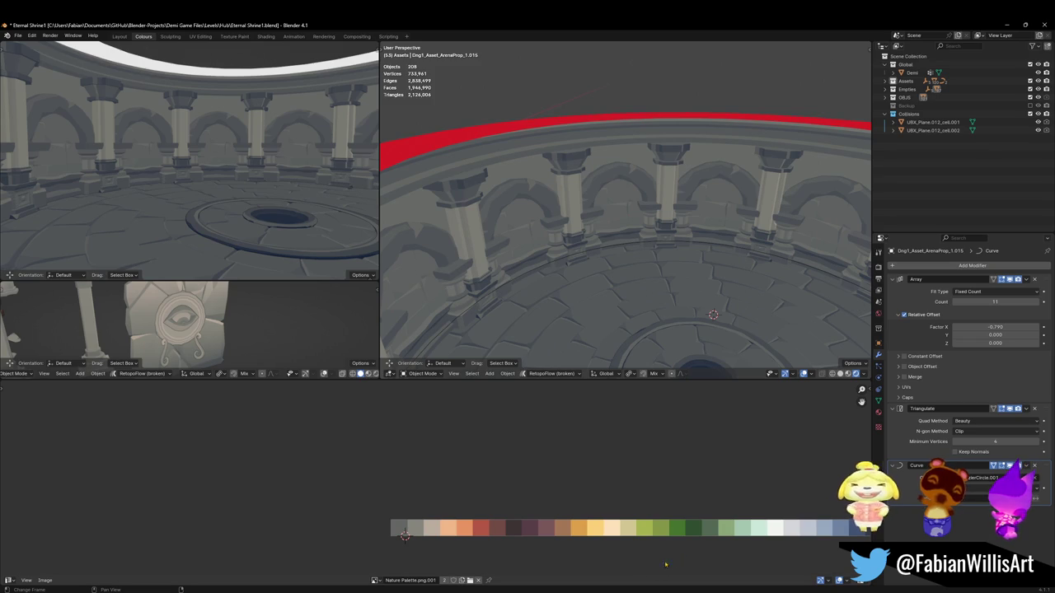
left_click(848, 559)
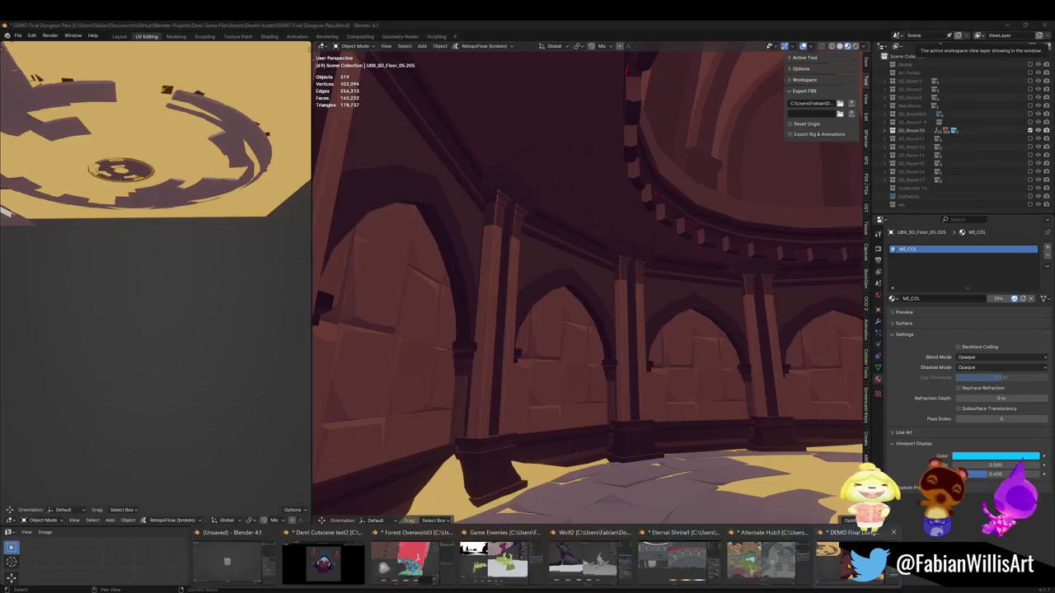
Step: Study the reference dome, then frame the Eternal Shrine ring and view it from above
middle_click_drag(652, 255, 718, 196)
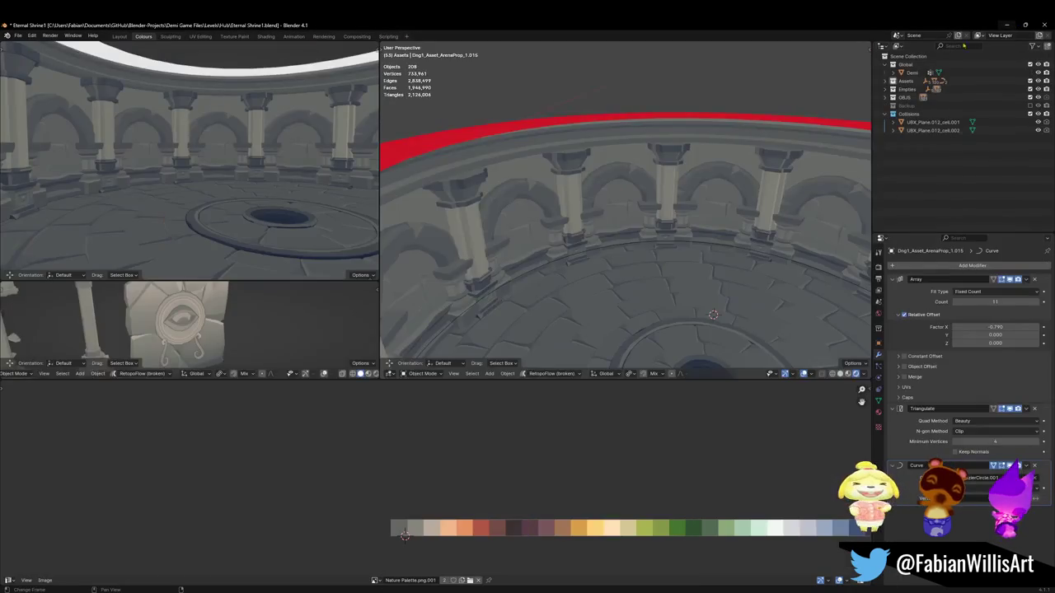
key("KP_Decimal")
mouse_move(643, 248)
middle_mouse_down()
mouse_move(595, 260)
mouse_move(570, 250)
middle_mouse_up()
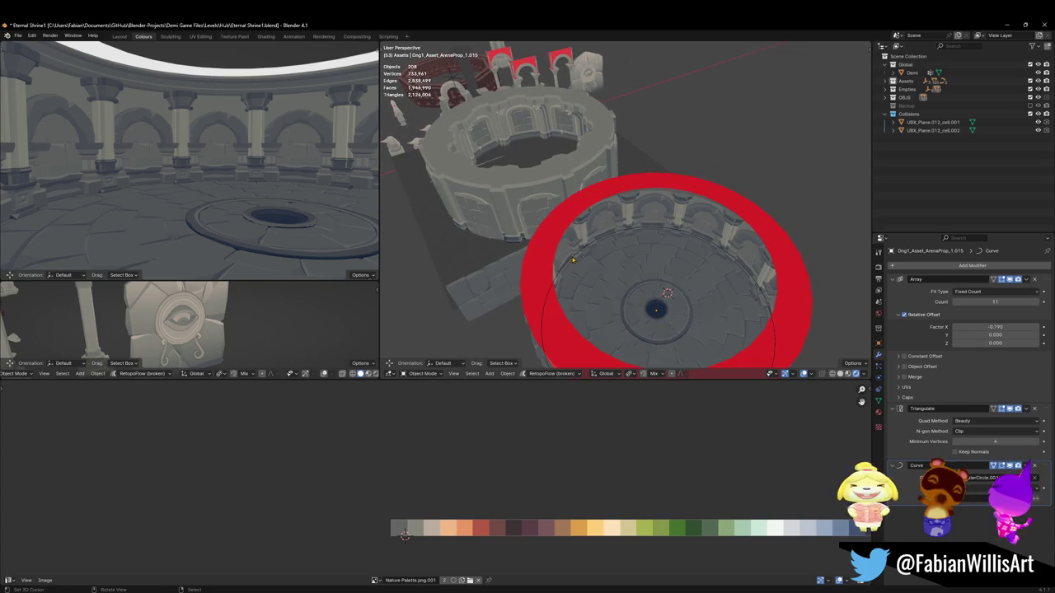
Step: Duplicate BezierCircle.001 and lift the copy along Z
left_click(573, 259)
key("shift+d")
key("z")
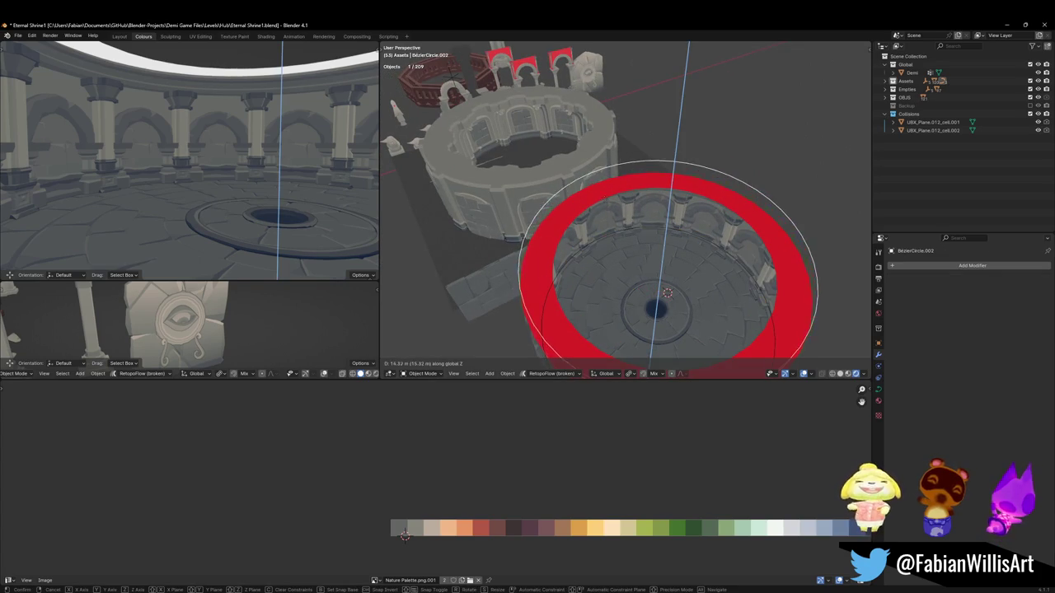
left_click(604, 210)
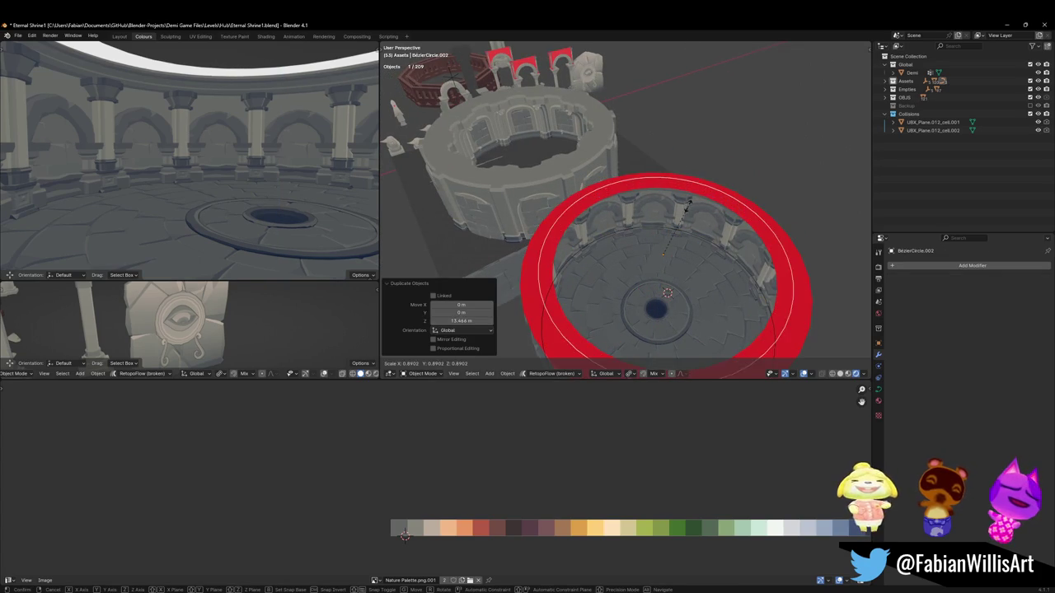
Step: Snap the 3D cursor to the raised circle's centre and move SD_Wall_08.018 onto it
left_click(510, 283)
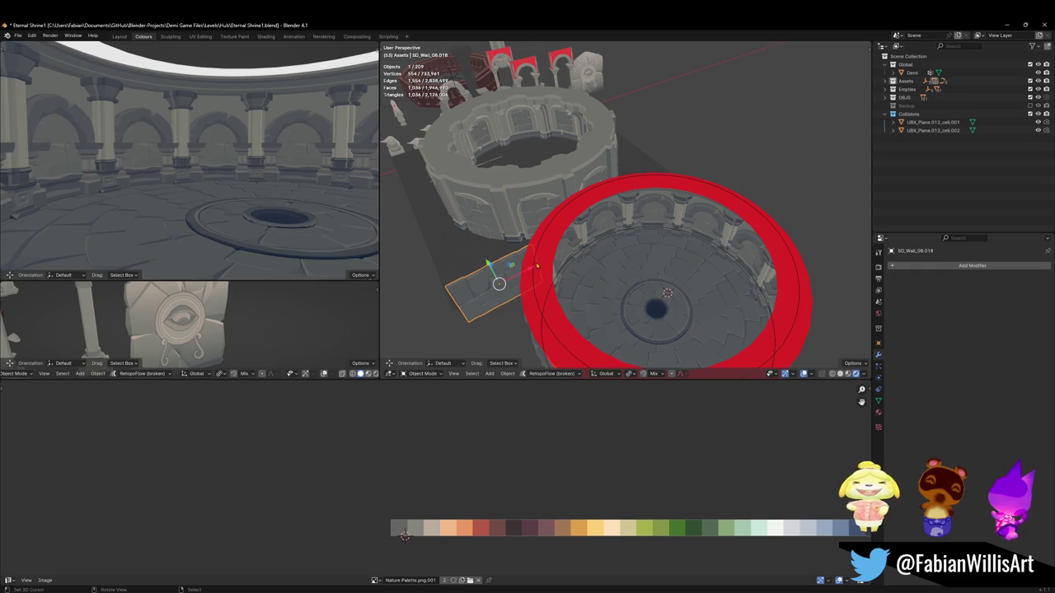
left_click(538, 265)
key("shift+s")
left_click(546, 252)
left_click(486, 281)
key("shift+s")
left_click(508, 227)
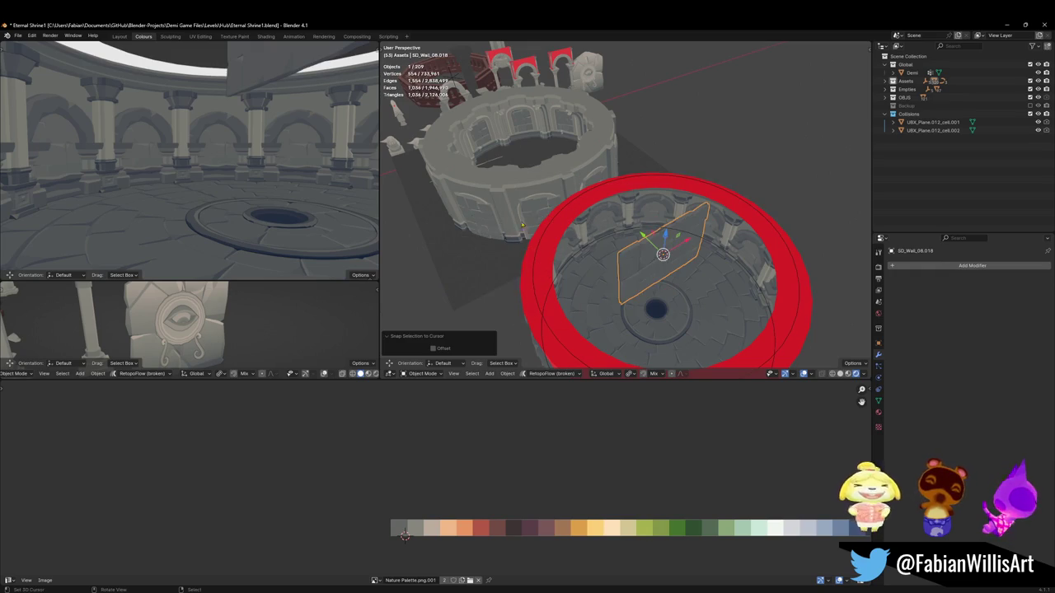
Step: Add an Array modifier to the wall, clear its rotation, and apply rotation and scale
scroll(626, 231, "down", 3)
left_click(973, 265)
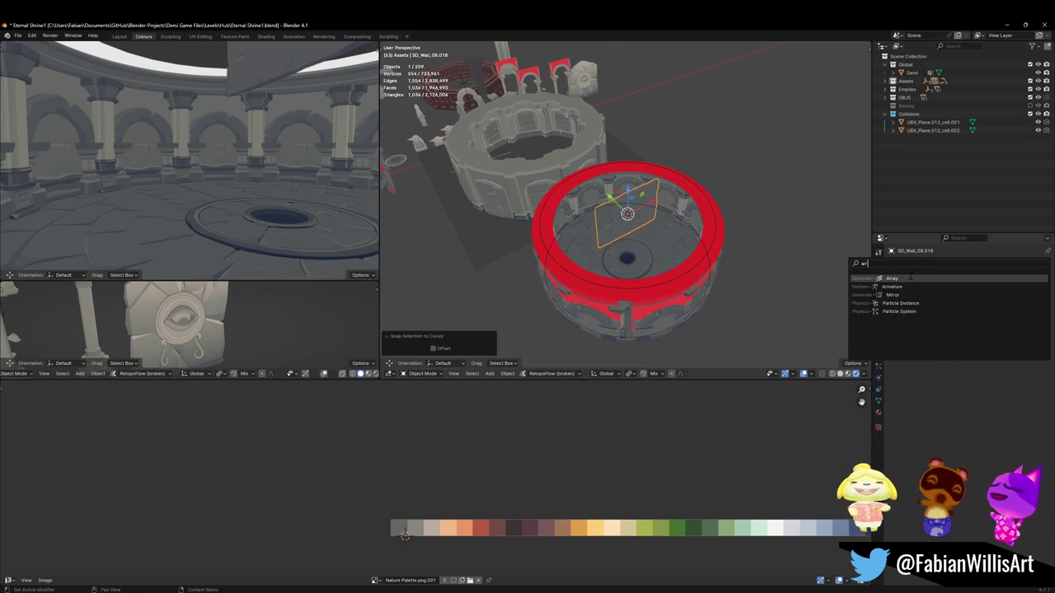
left_click(886, 287)
scroll(634, 231, "up", 3)
scroll(635, 230, "up", 2)
key("alt+r")
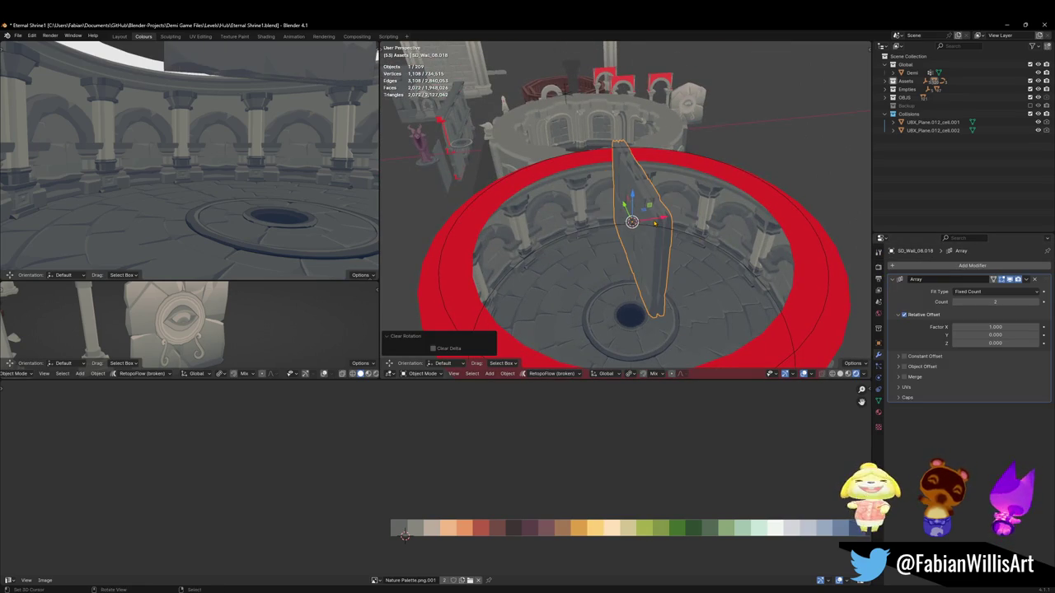
key("ctrl+a")
left_click(654, 222)
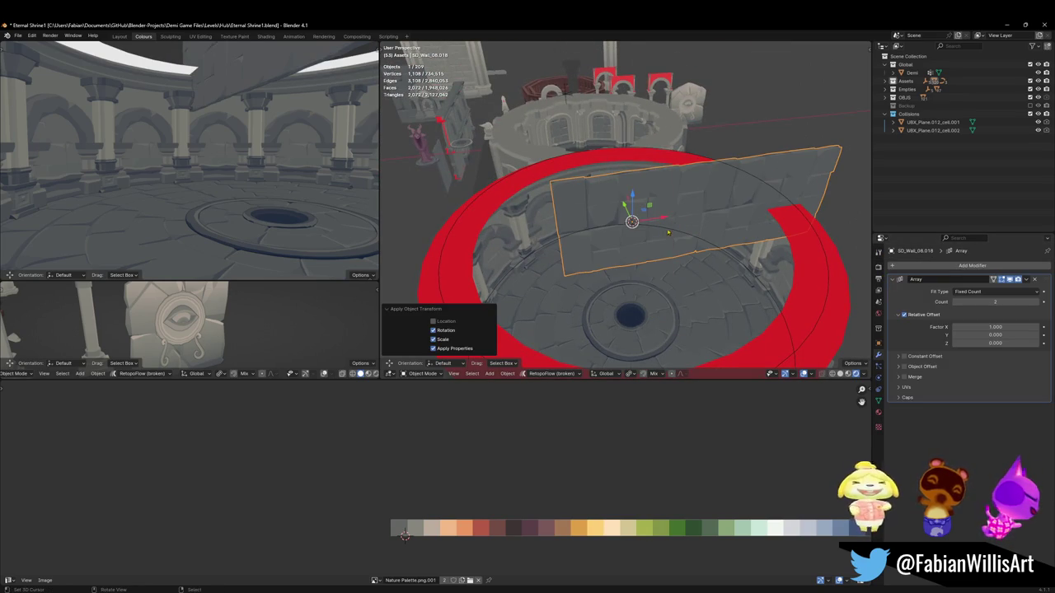
Step: Add a Curve modifier that bends the wall along BezierCircle.001
left_click(972, 266)
type("cur")
key("Return")
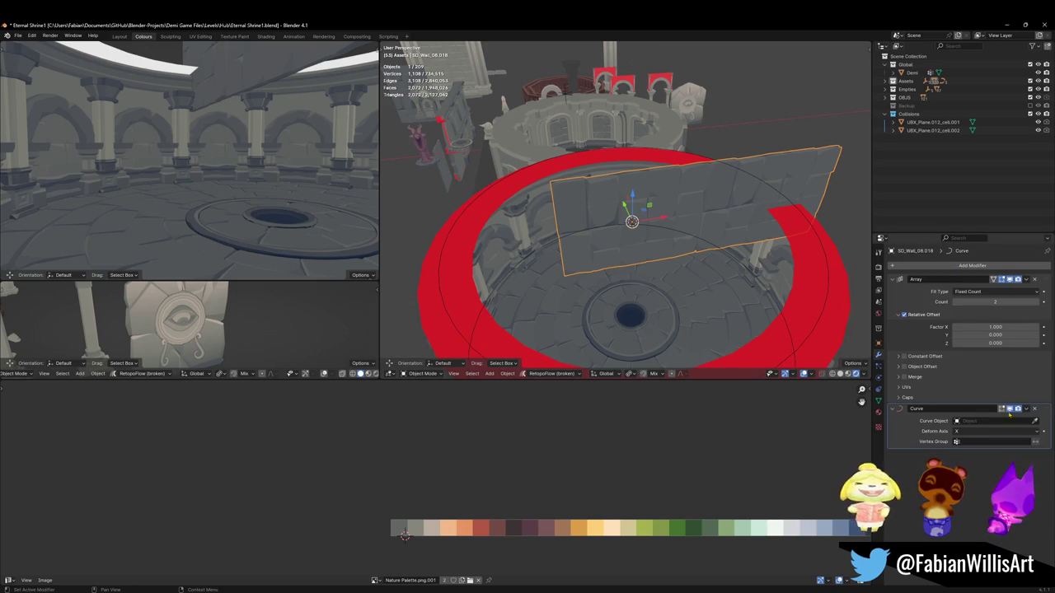
left_click(558, 232)
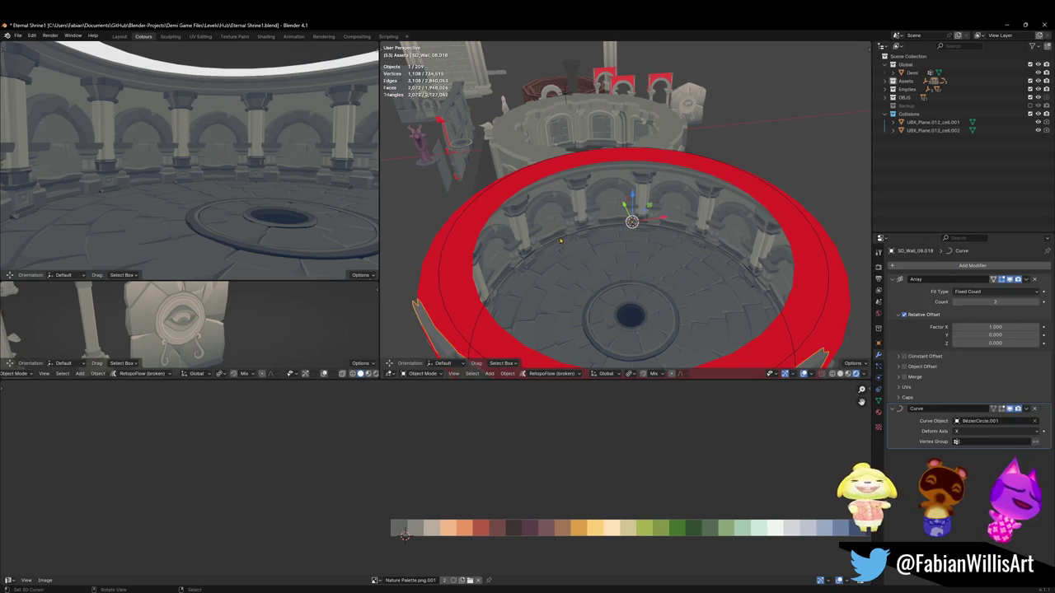
mouse_move(577, 236)
middle_mouse_down()
mouse_move(520, 244)
mouse_move(577, 235)
middle_mouse_up()
Step: Adjust the circle copy and bent wall heights on Z, lowering both together 4.4459 m
left_click(577, 235, "shift")
key("g")
key("z")
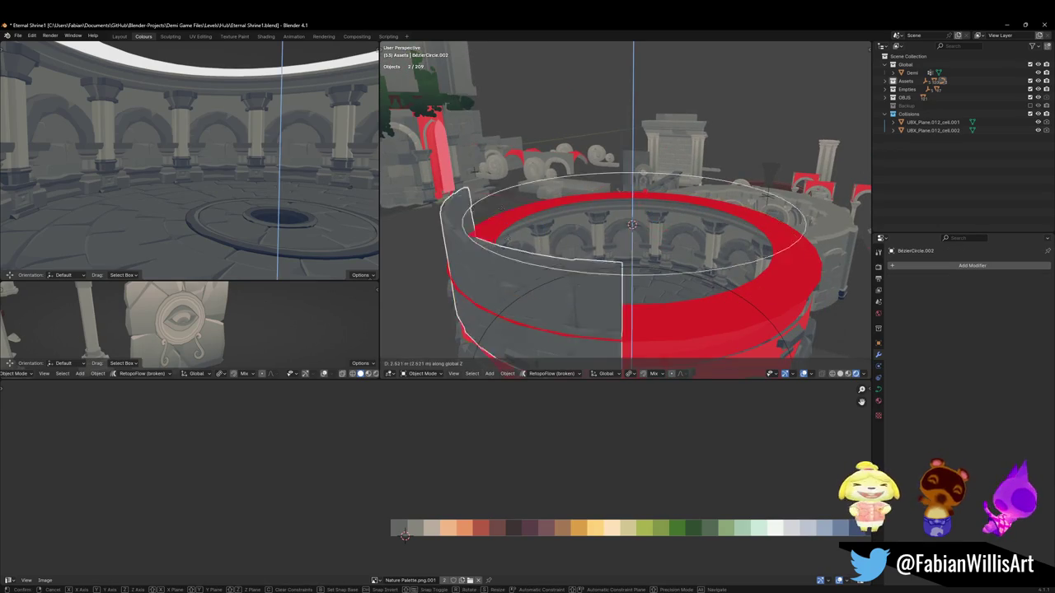
left_click(683, 236)
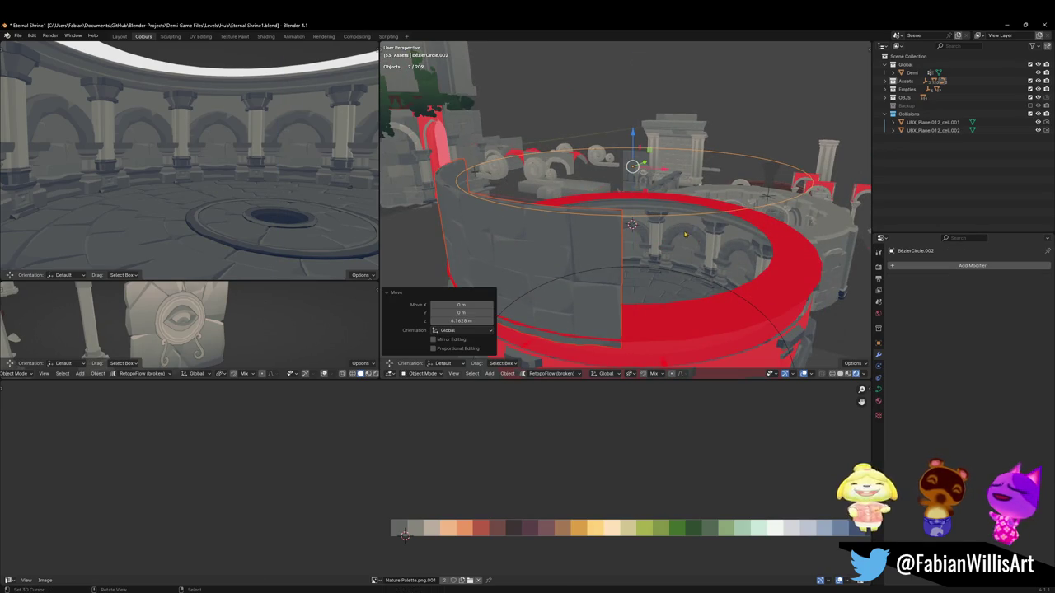
left_click(528, 247)
key("g")
key("z")
left_click(474, 173)
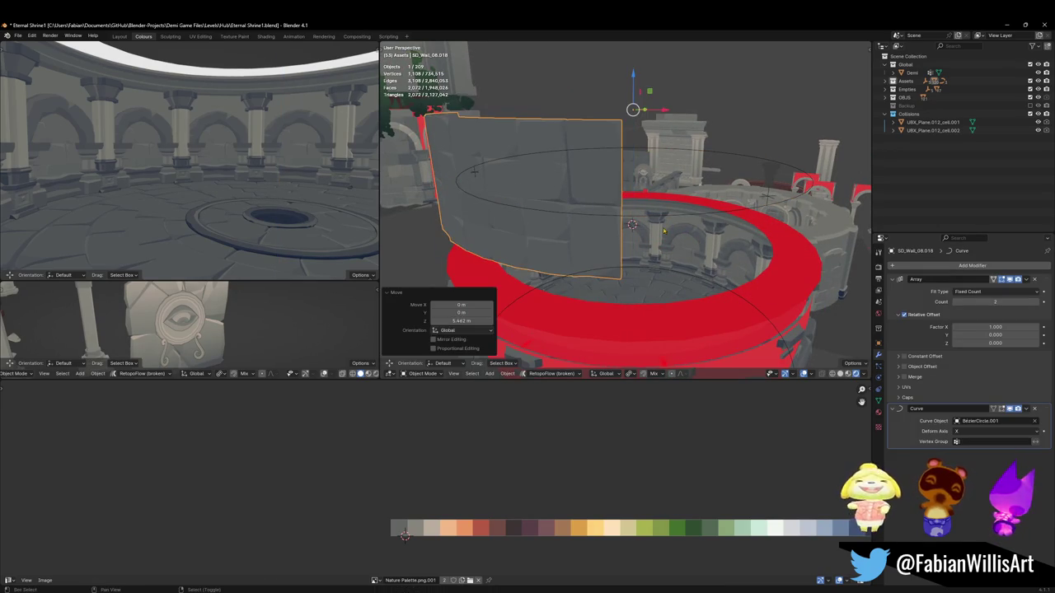
left_click(474, 171, "shift")
key("g")
key("z")
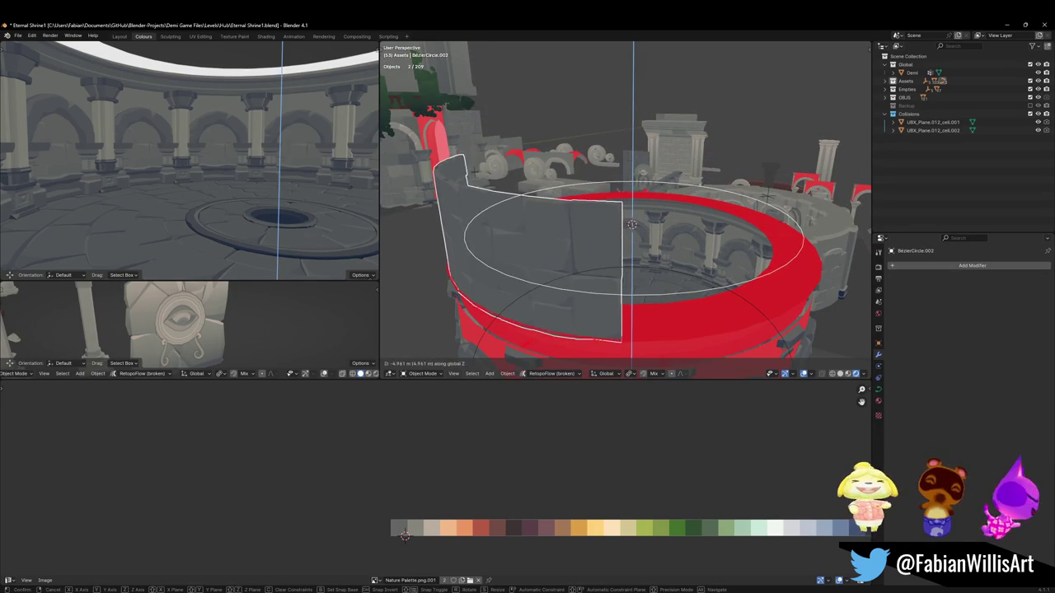
left_click(474, 171)
middle_click_drag(666, 256, 681, 258)
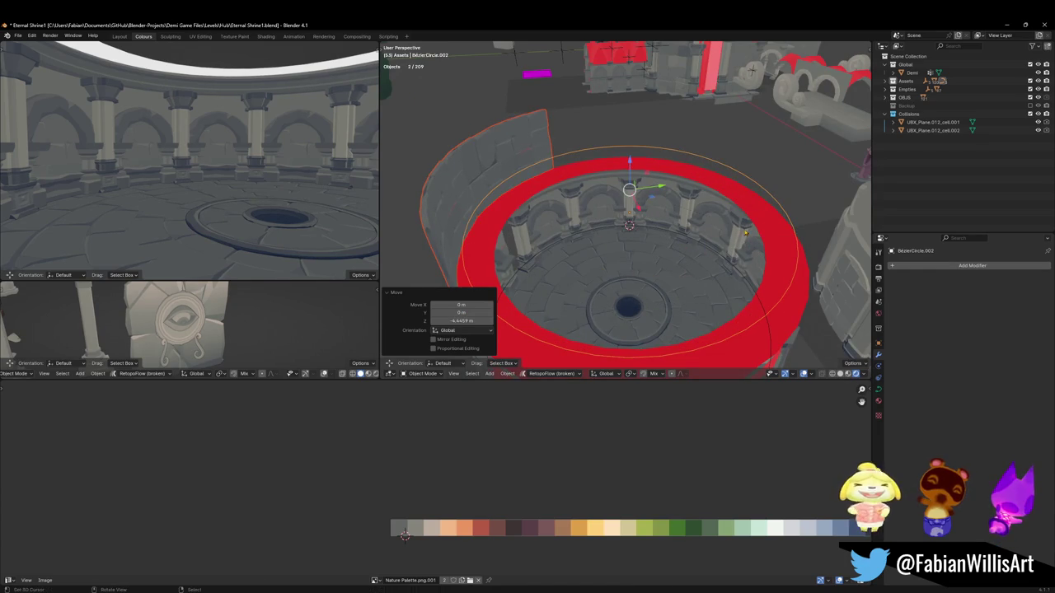
Step: Set the pivot point to the 3D cursor with global transform orientation
key("period")
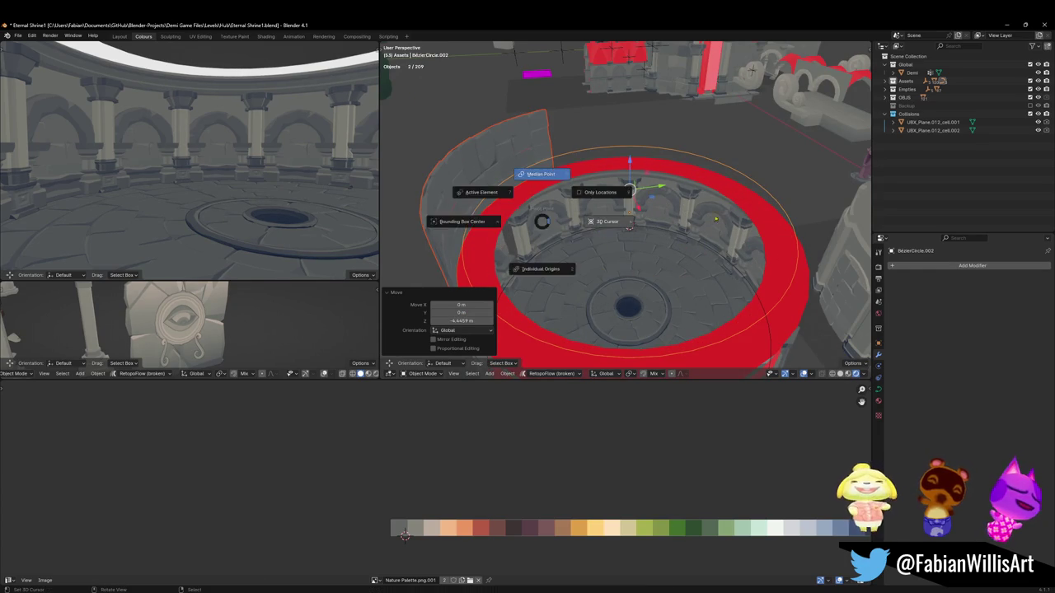
key("s")
right_click(711, 210)
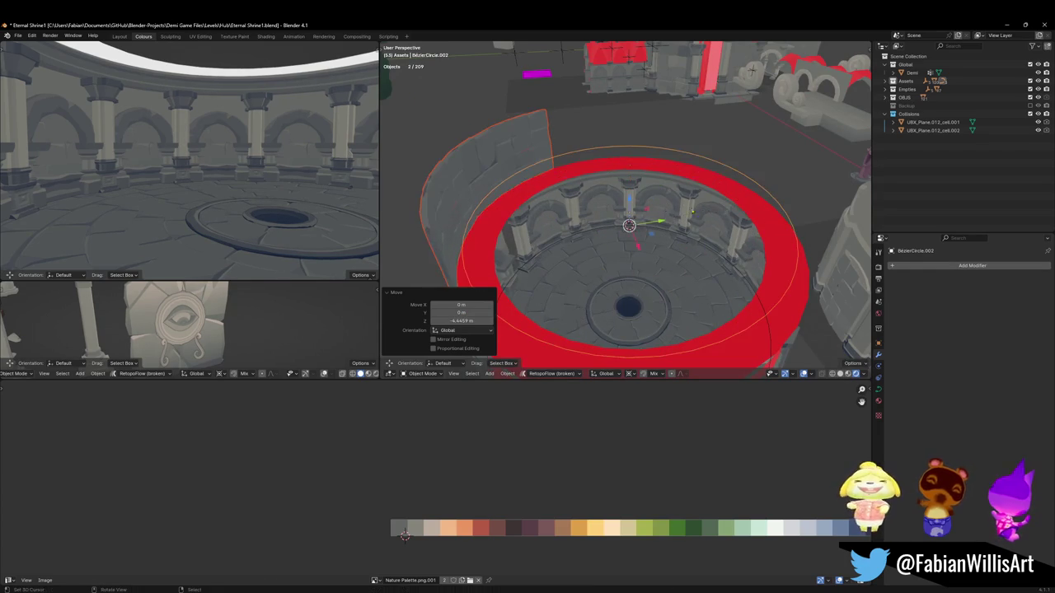
left_click(494, 159, "shift")
key("s")
right_click(557, 170)
key("period")
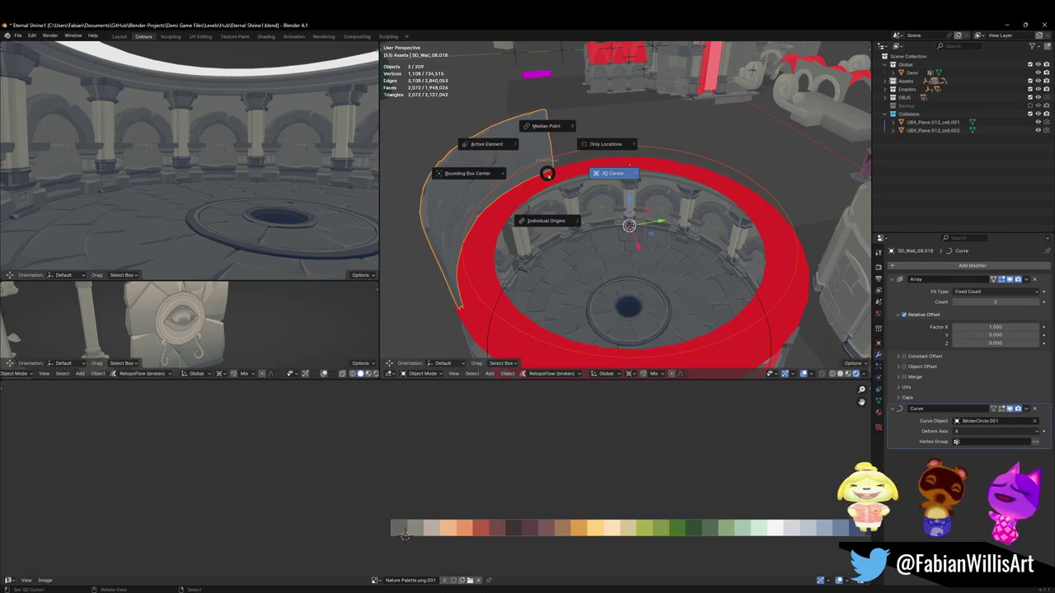
left_click(548, 174)
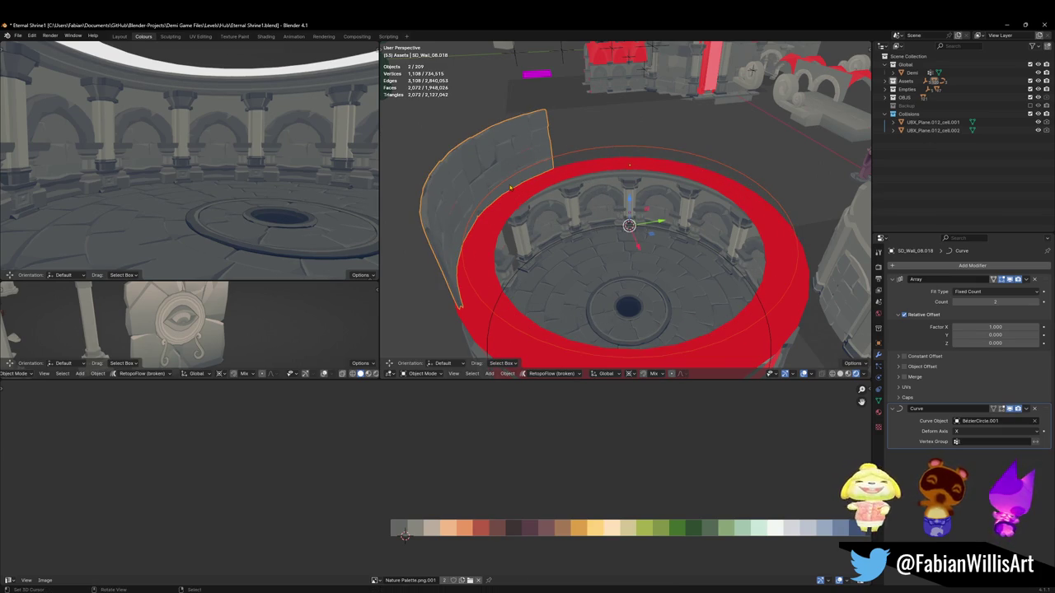
key("comma")
left_click(407, 180)
Step: Enlarge the raised circle and shrink the wall, snapping the selection to the 3D cursor
left_click(504, 208)
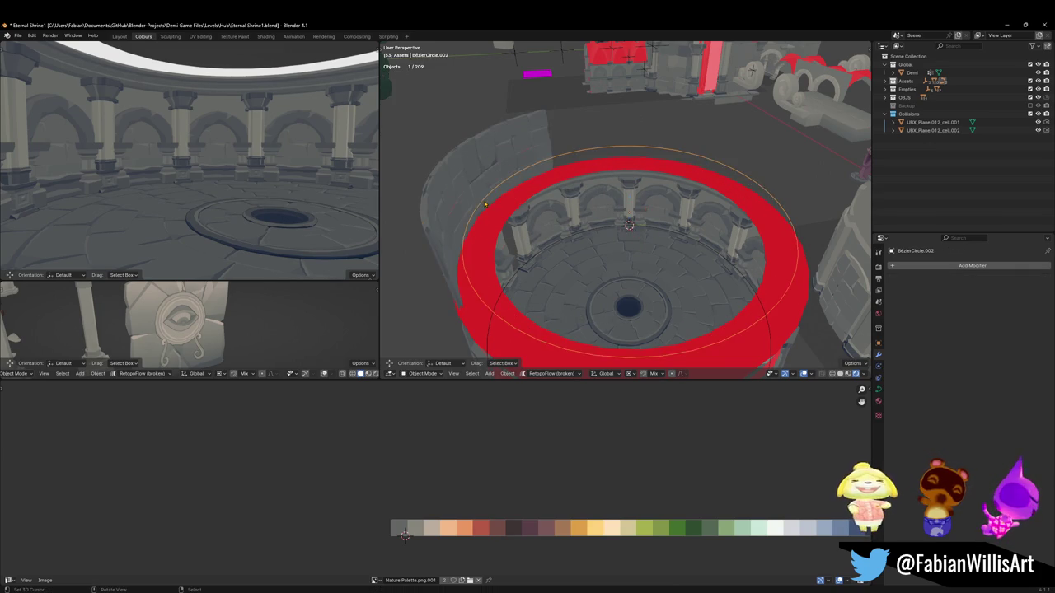
key("s")
left_click(478, 197)
left_click(478, 196)
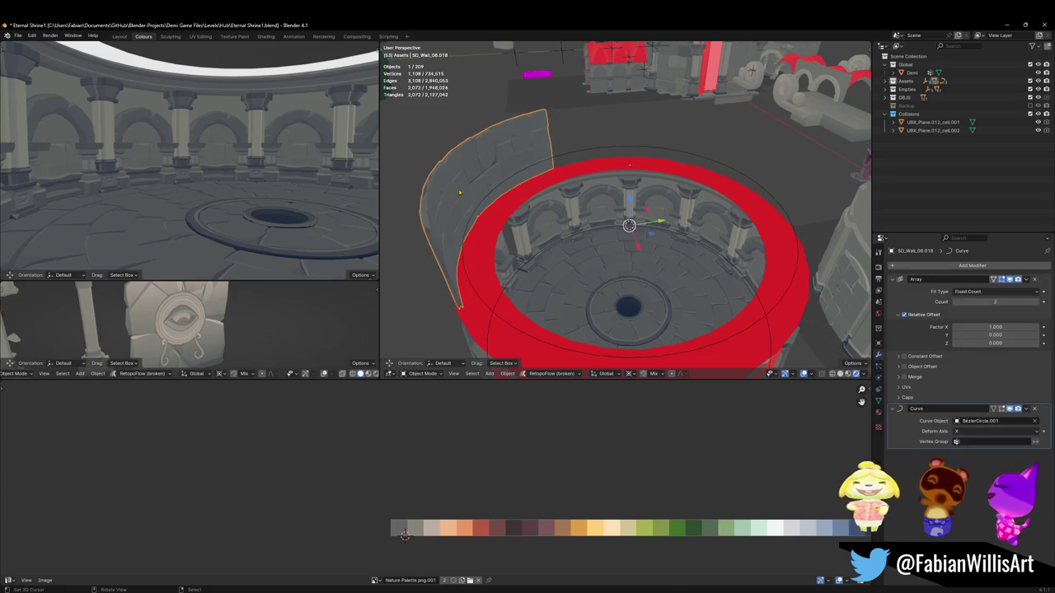
key("shift+s")
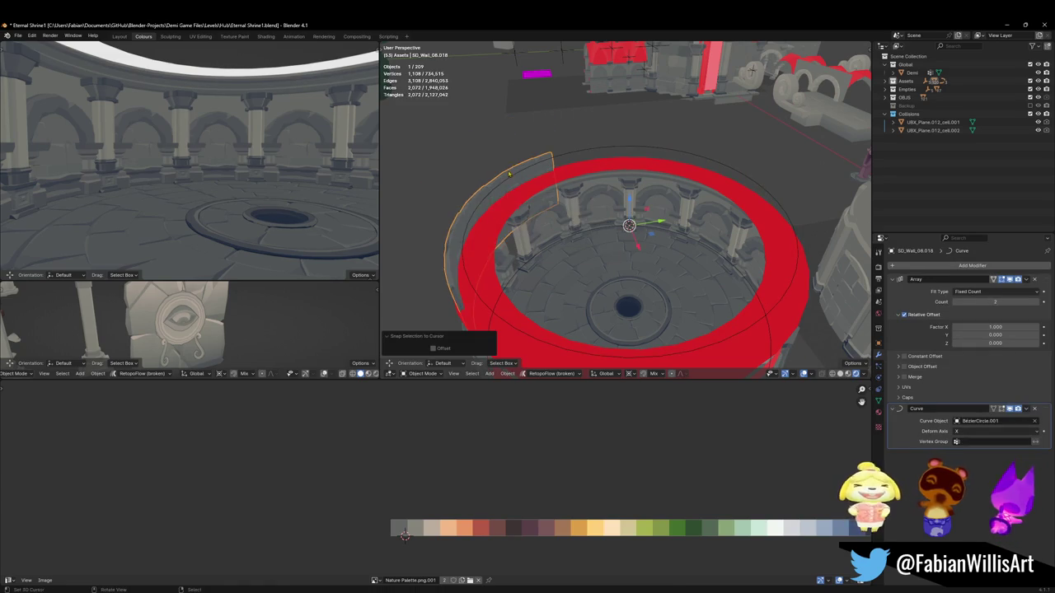
key("s")
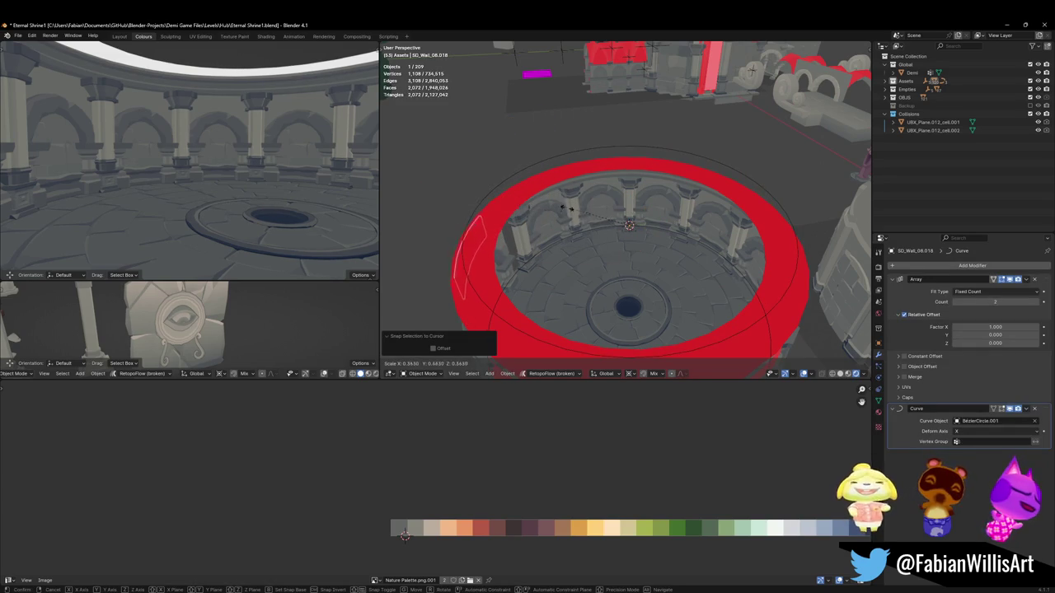
left_click(575, 210)
left_click(483, 203, "shift")
key("s")
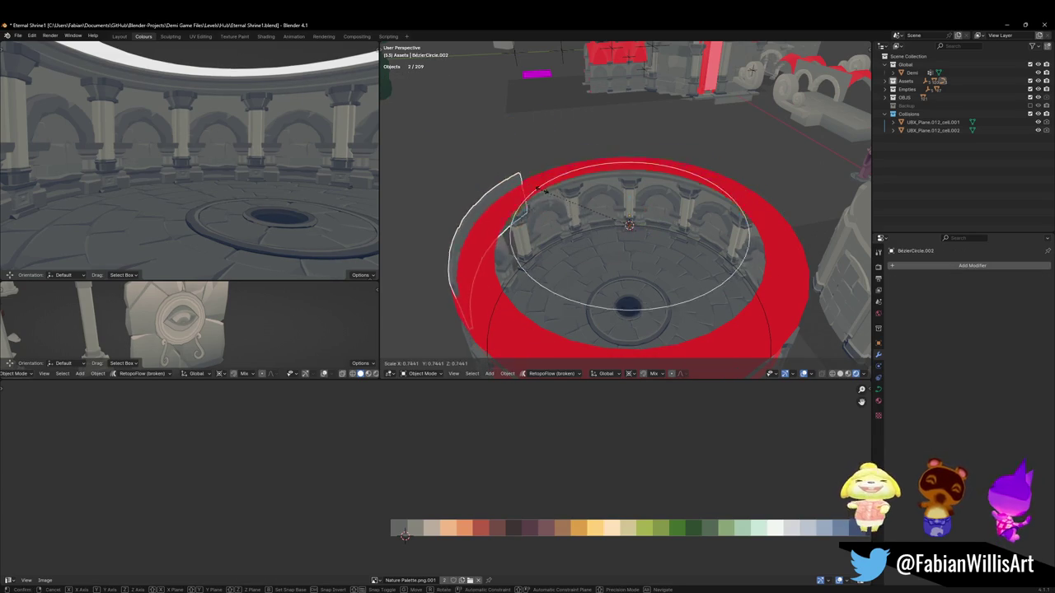
left_click(479, 200)
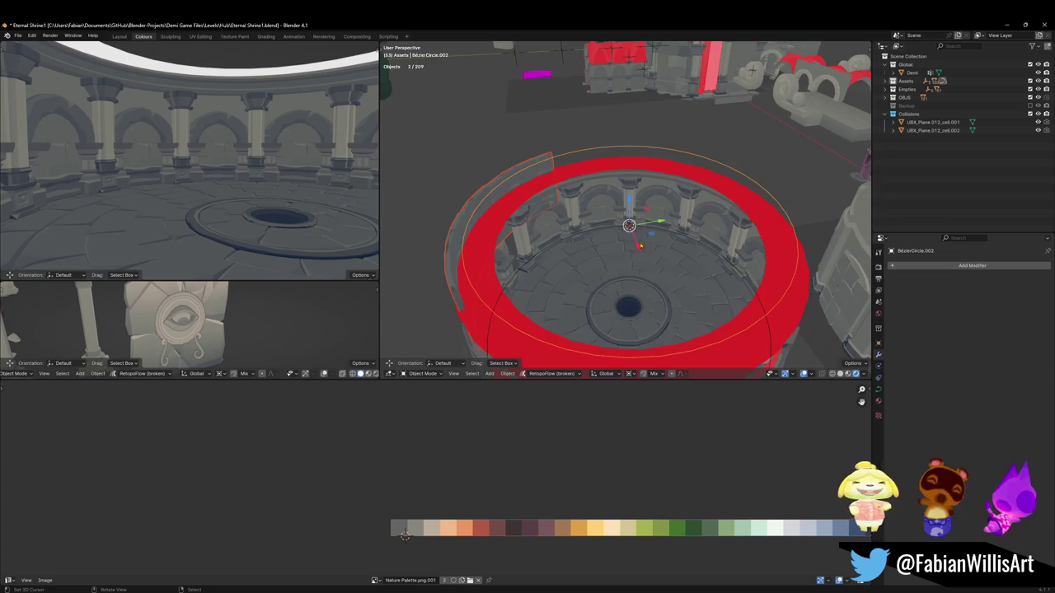
scroll(636, 236, "up", 2)
key("shift+s")
left_click(633, 189)
Step: Scale the Bézier circle to match the red ring and lift it 6.2997 m along Z
key("s")
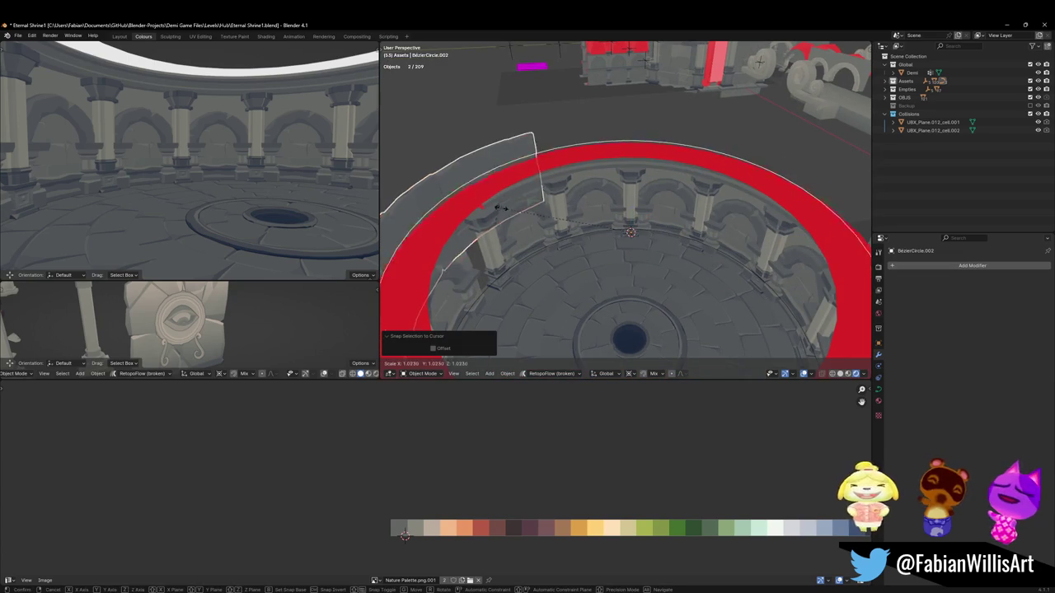
left_click(506, 216)
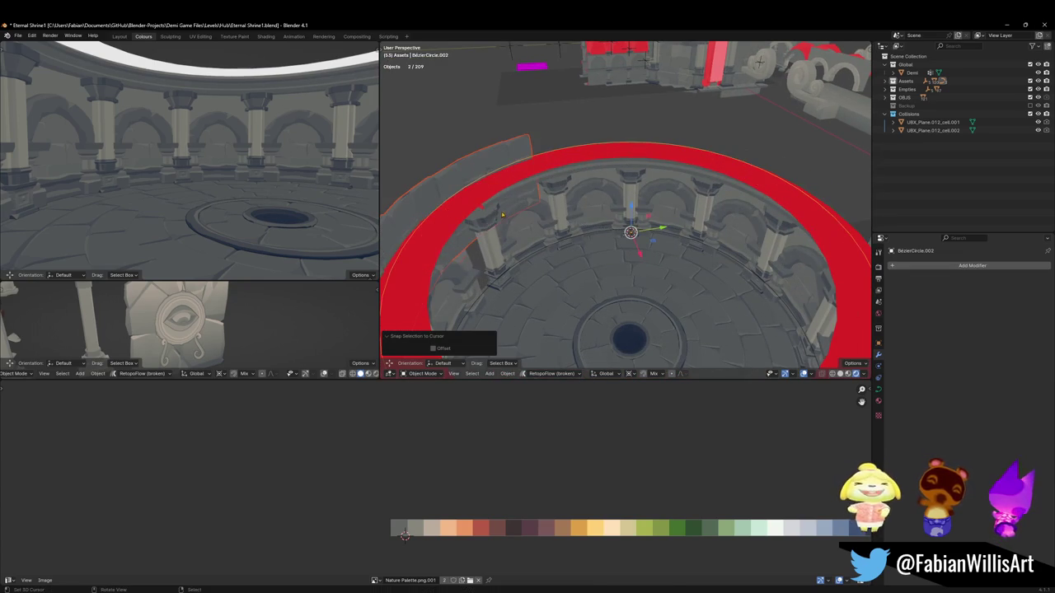
key("g")
key("z")
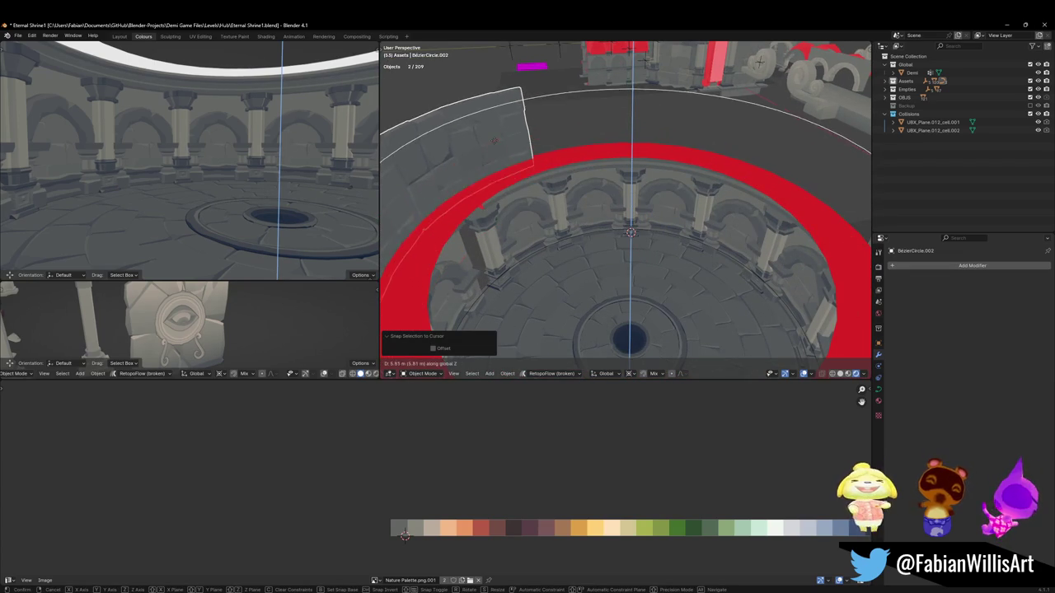
left_click(492, 143)
scroll(577, 190, "down", 3)
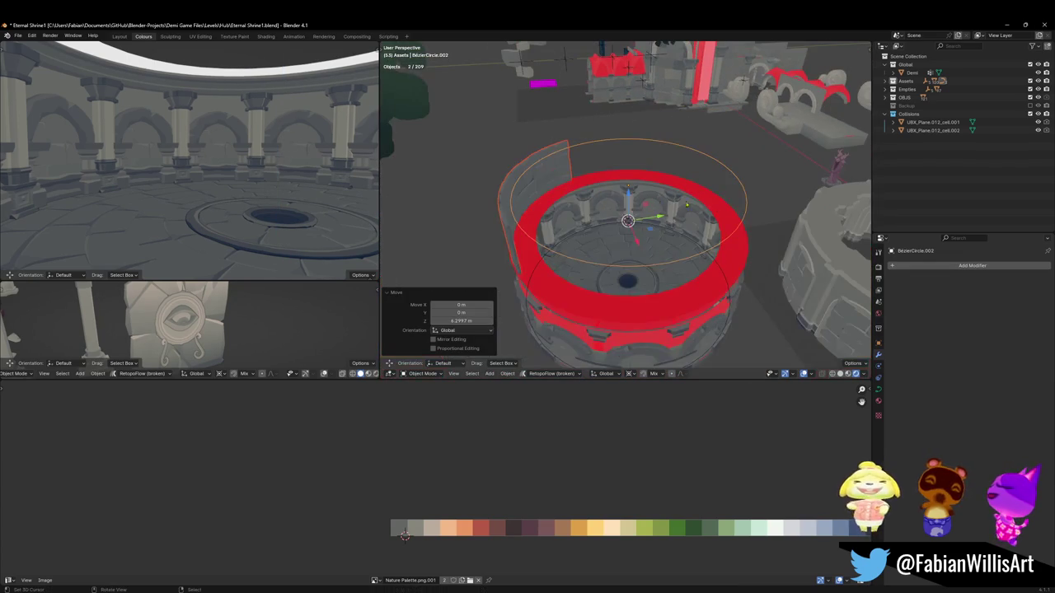
key("s")
key("shift+z")
key("Escape")
key("alt+a")
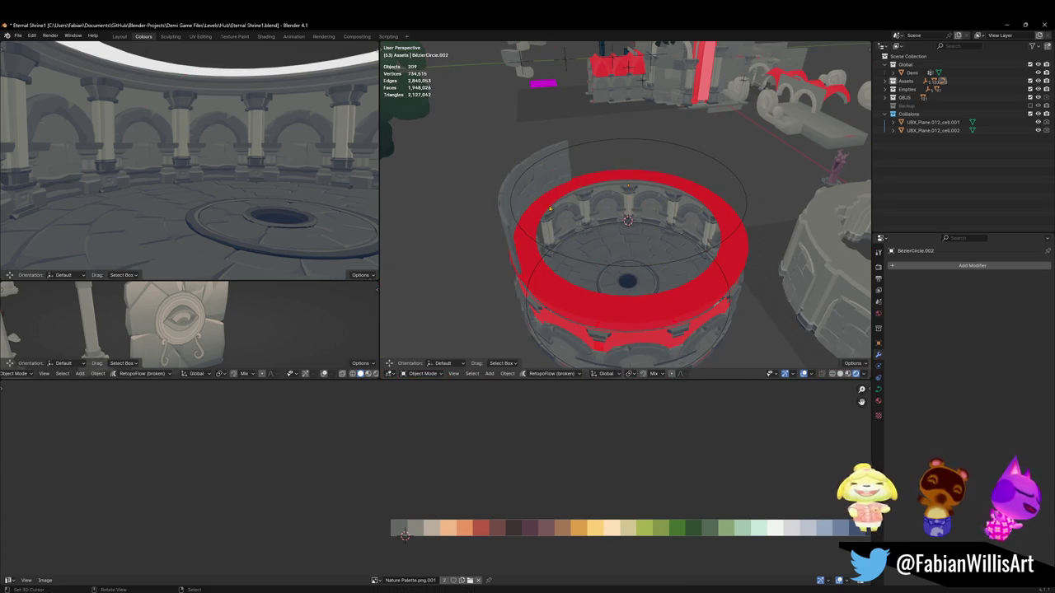
left_click(528, 174)
Step: Scale the curved stone wall up, cancelling the attempt to raise it
left_click(528, 174, "shift")
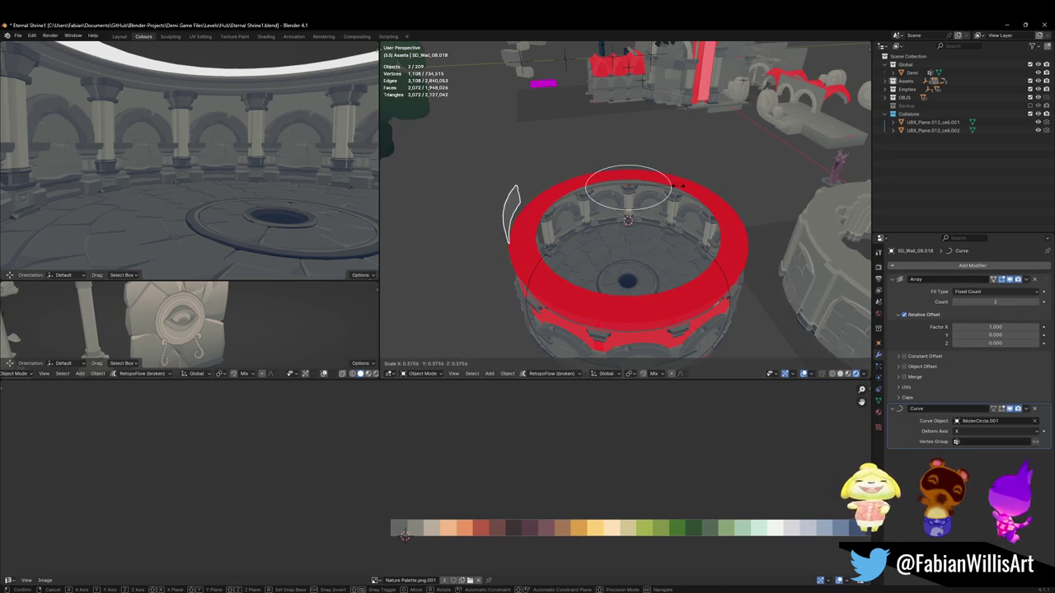
key("alt+a")
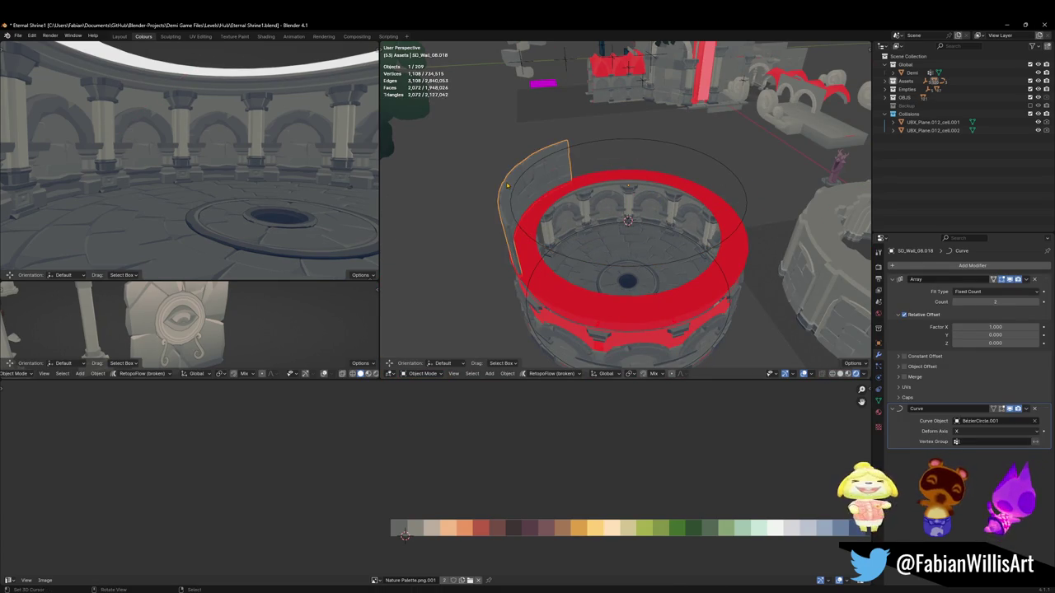
key("s")
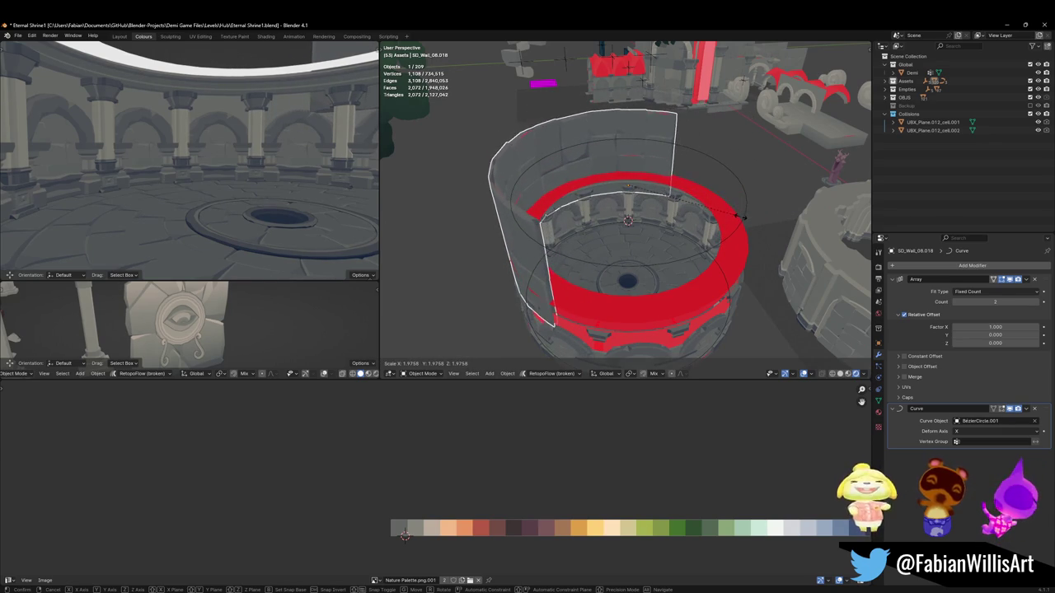
left_click(742, 216)
key("g")
key("z")
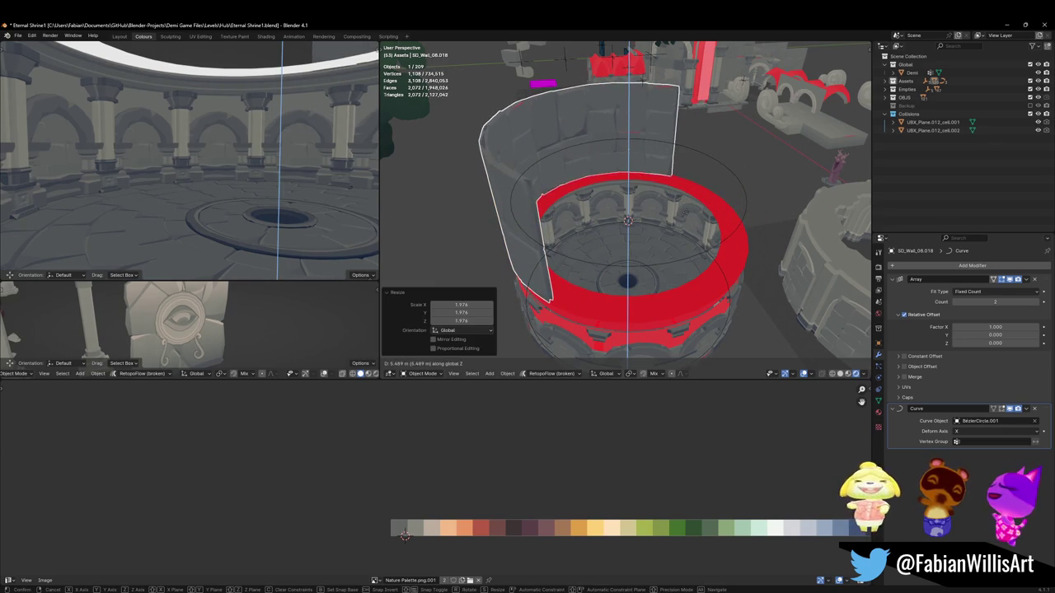
key("Escape")
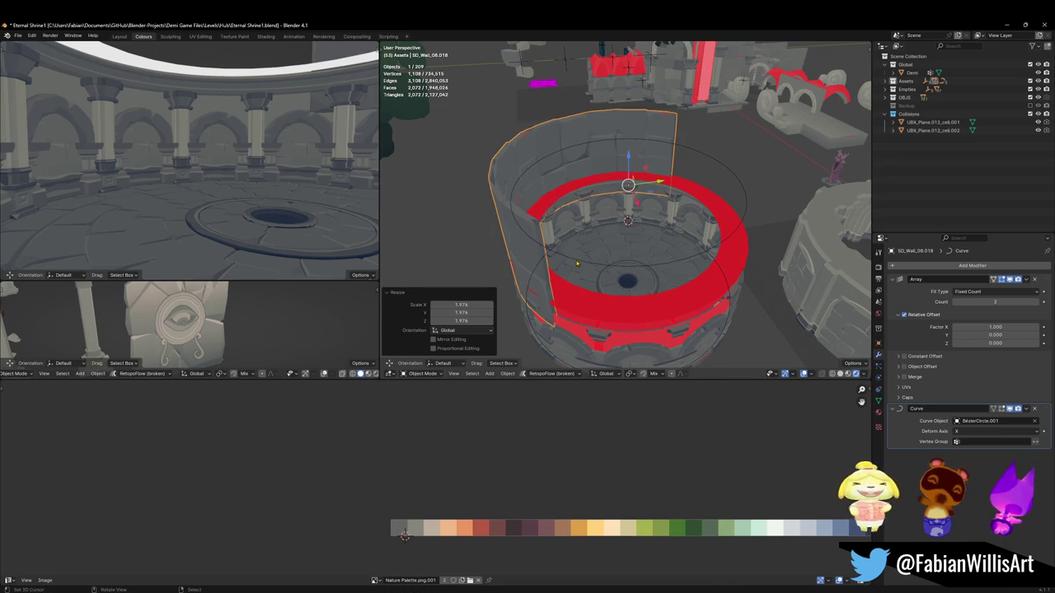
Step: Shrink the Bézier circle's control points in Edit Mode
left_click(577, 263)
key("Tab")
key("s")
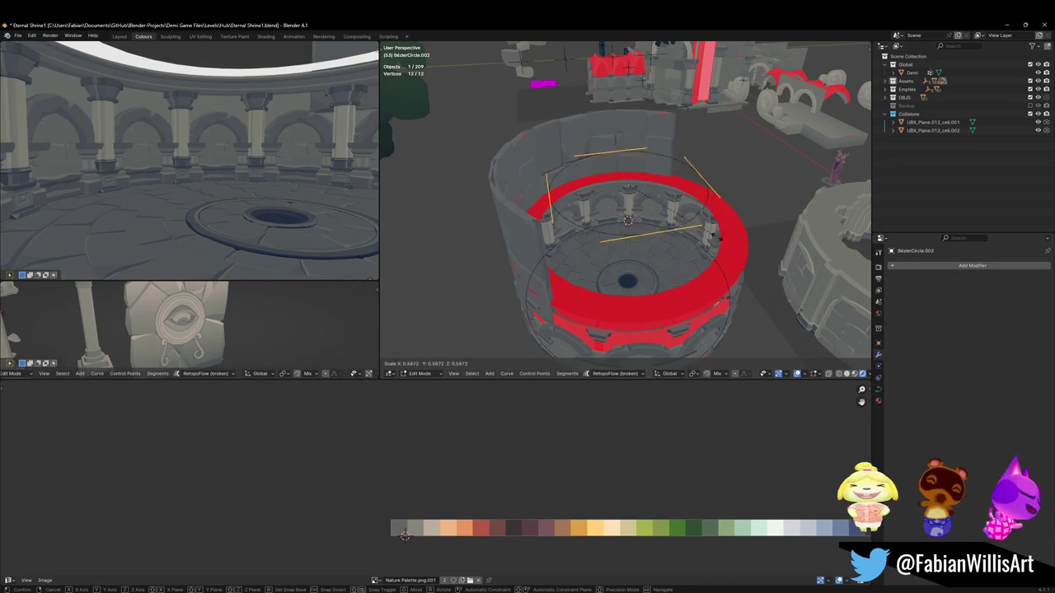
left_click(711, 235)
key("Tab")
Step: Inspect the wall's unbent mesh from a lower view and rescale the wall
left_click(520, 258)
key("Tab")
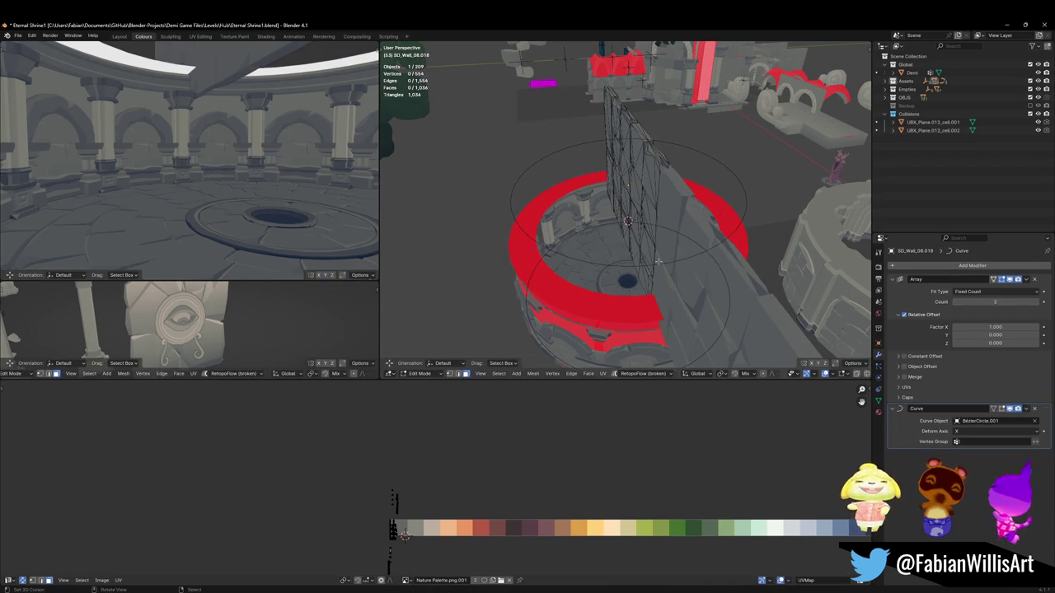
key("Tab")
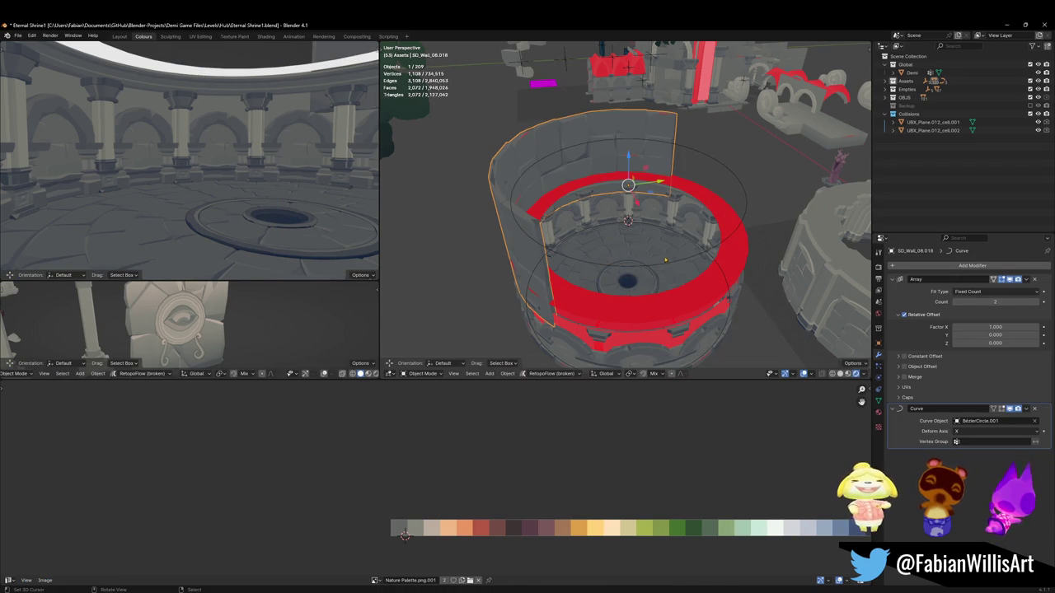
scroll(661, 261, "up", 3)
middle_click_drag(661, 261, 636, 220)
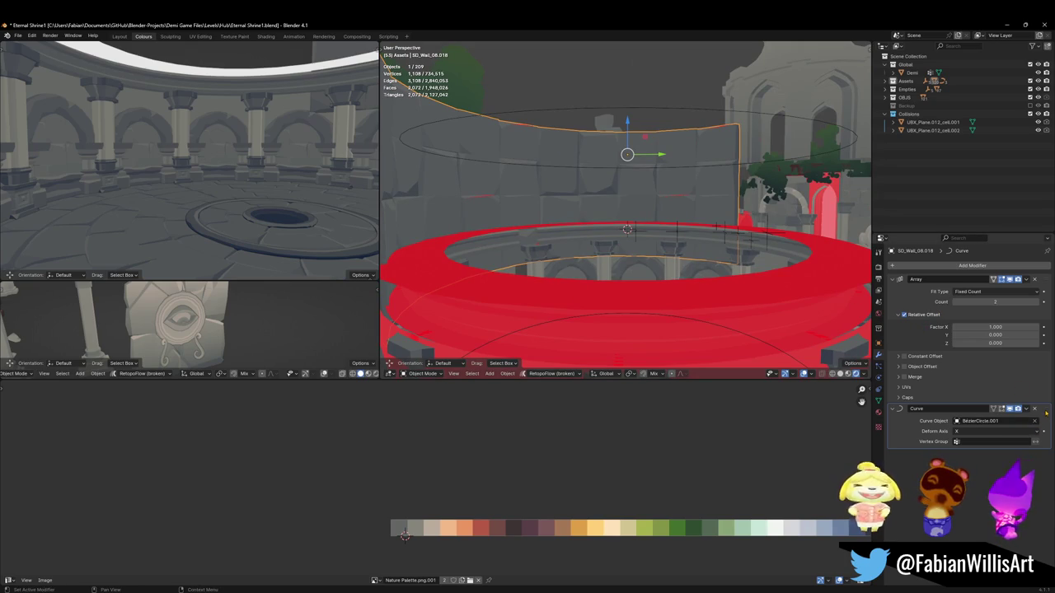
key("s")
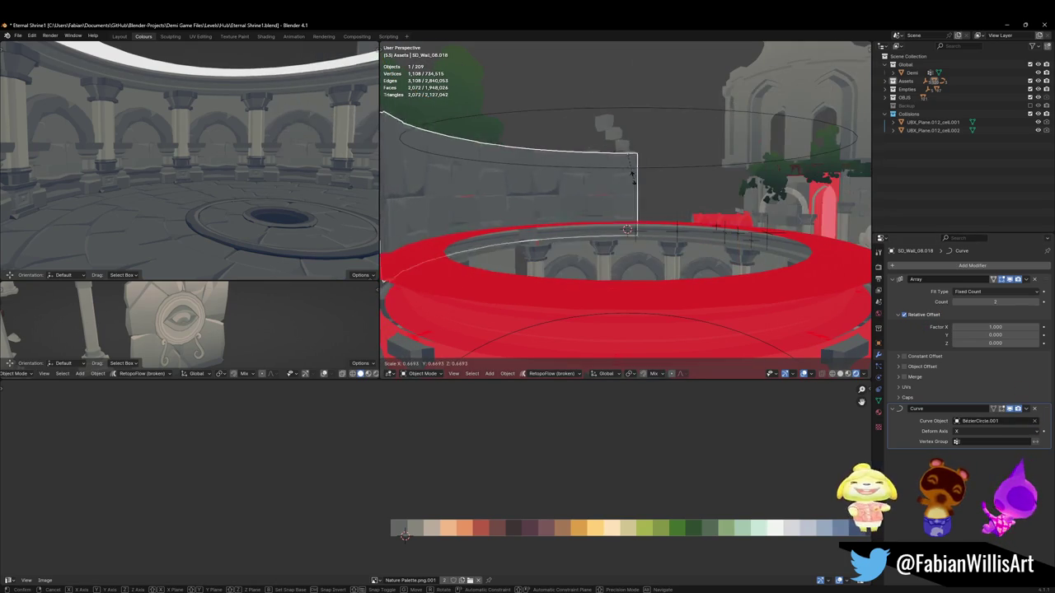
left_click(630, 156)
Step: Clear BezierCircle.001 from the wall's Curve modifier and reset the wall's rotation
left_click(680, 170)
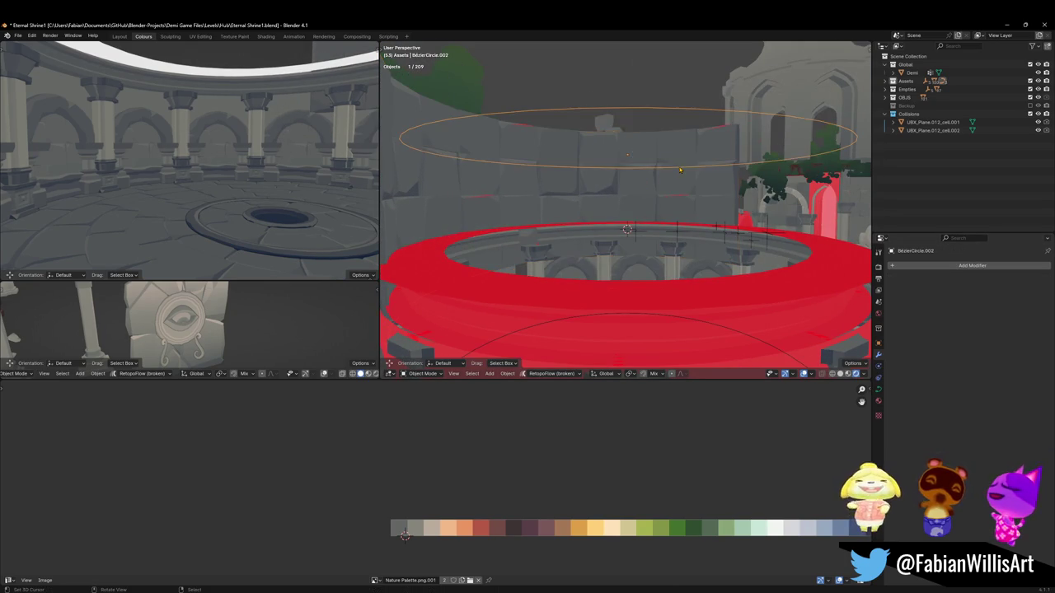
key("Tab")
key("Tab")
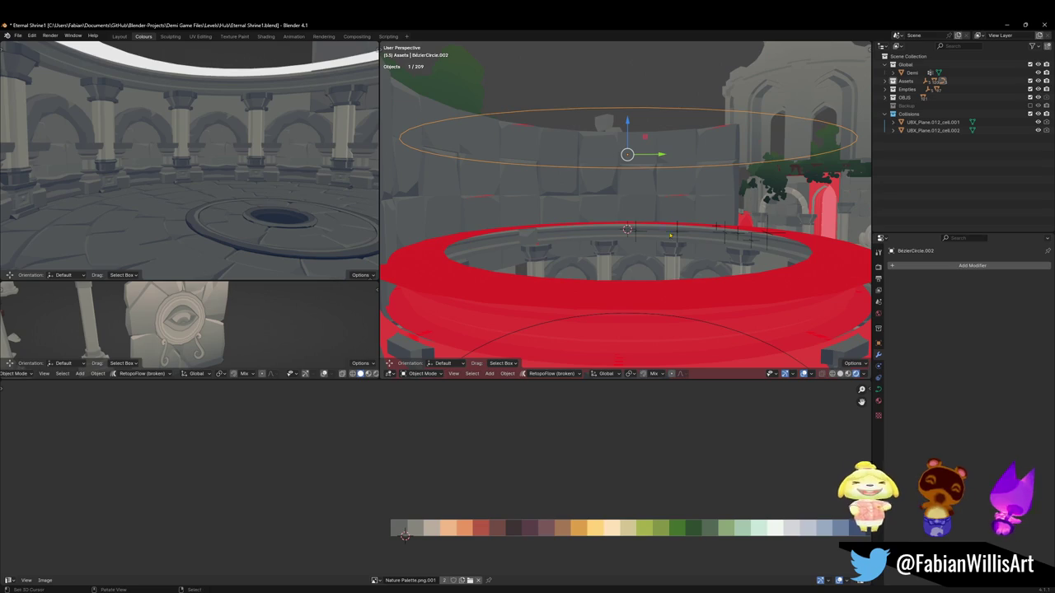
key("Tab")
key("Tab")
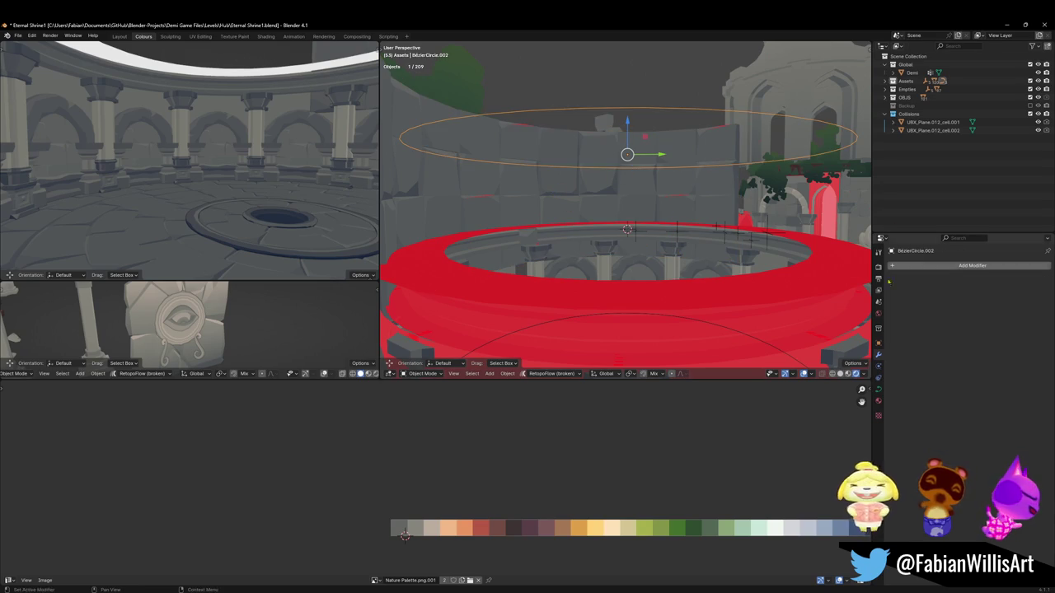
left_click(879, 389)
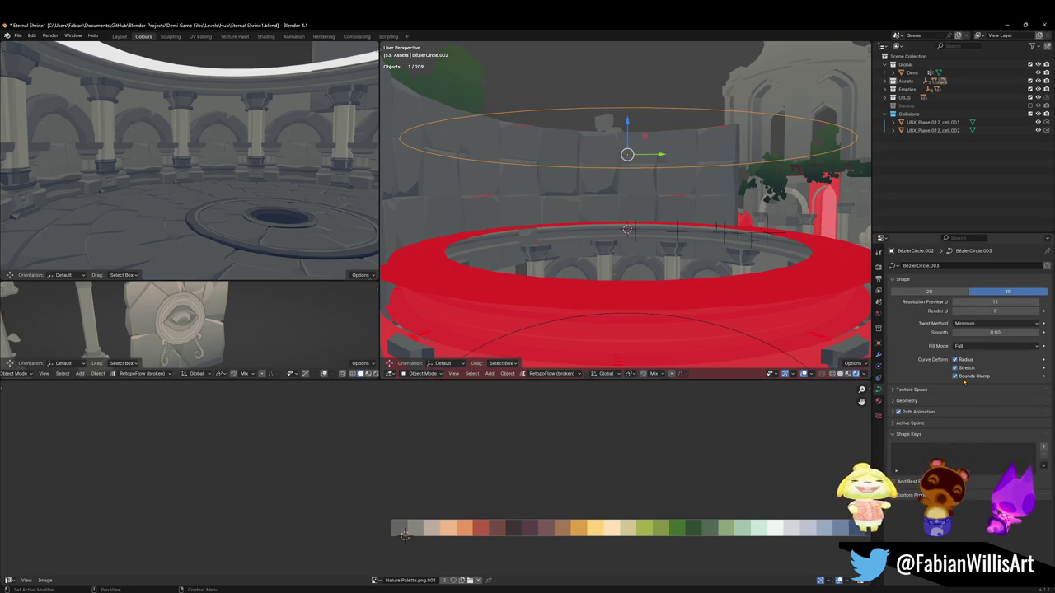
left_click(552, 152)
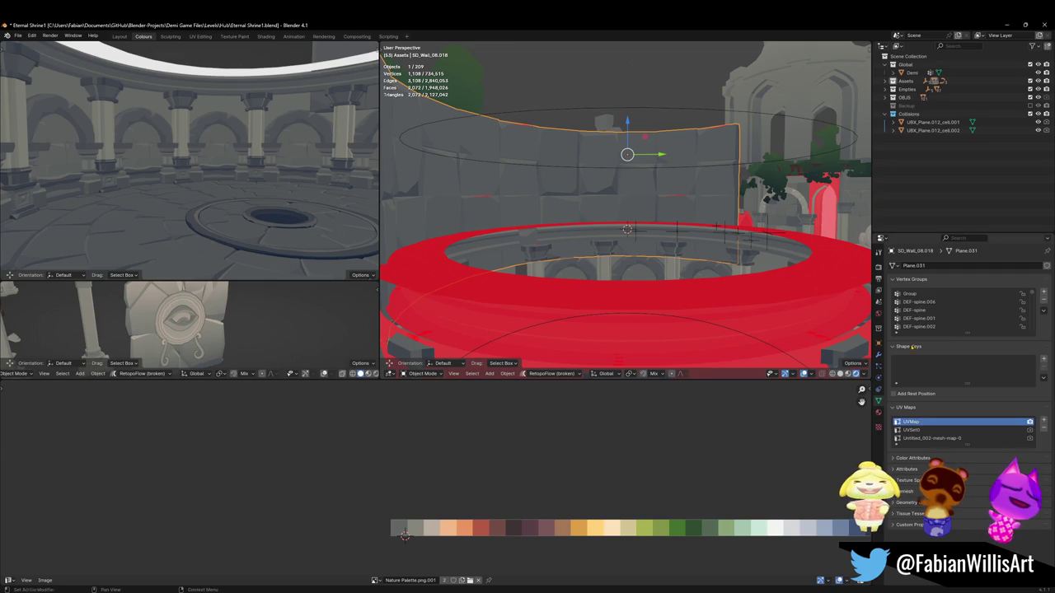
left_click(879, 356)
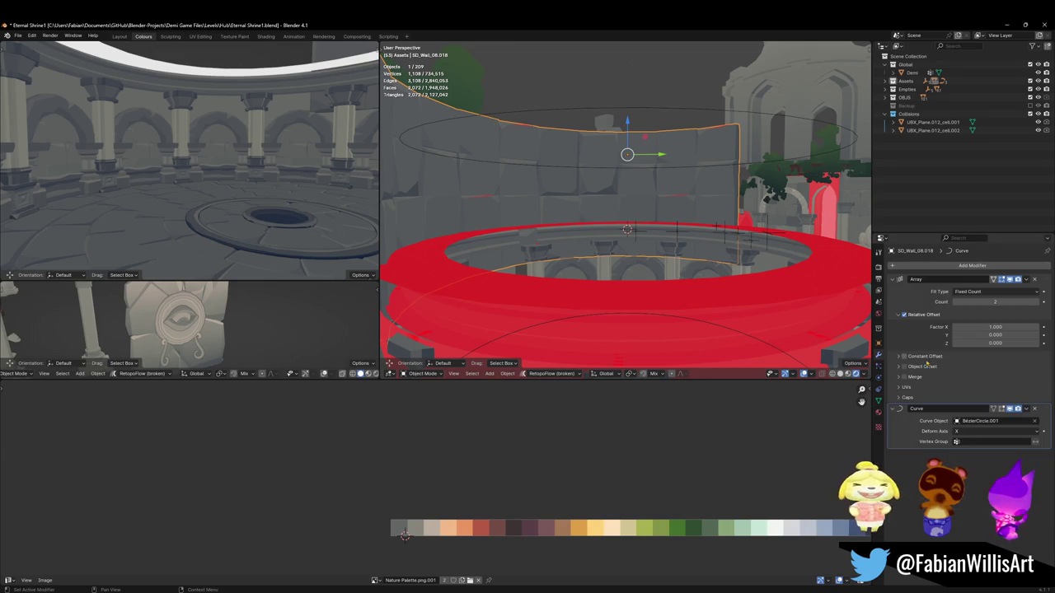
left_click(1035, 421)
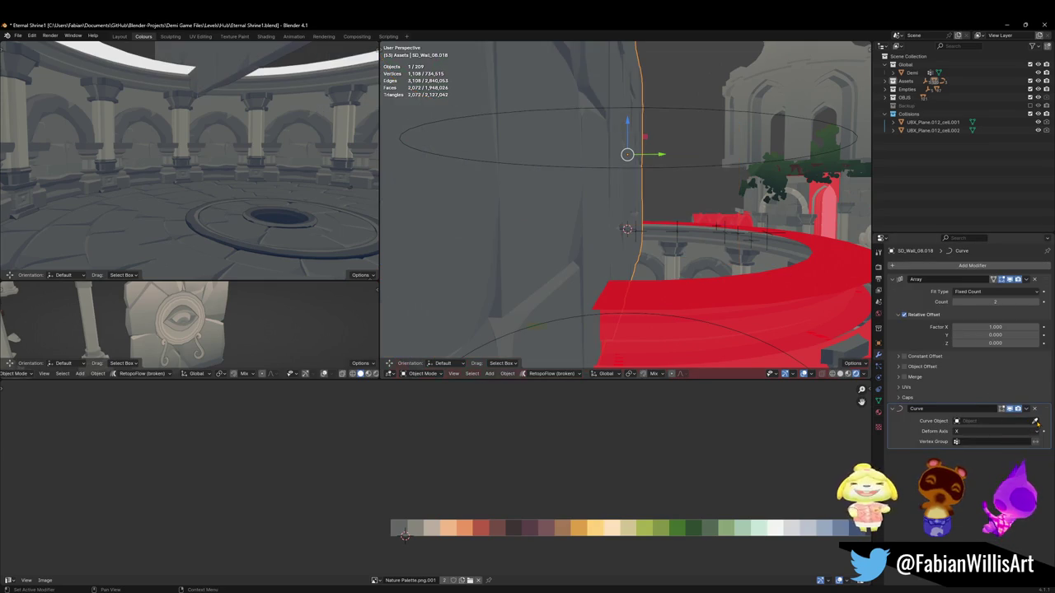
key("alt+r")
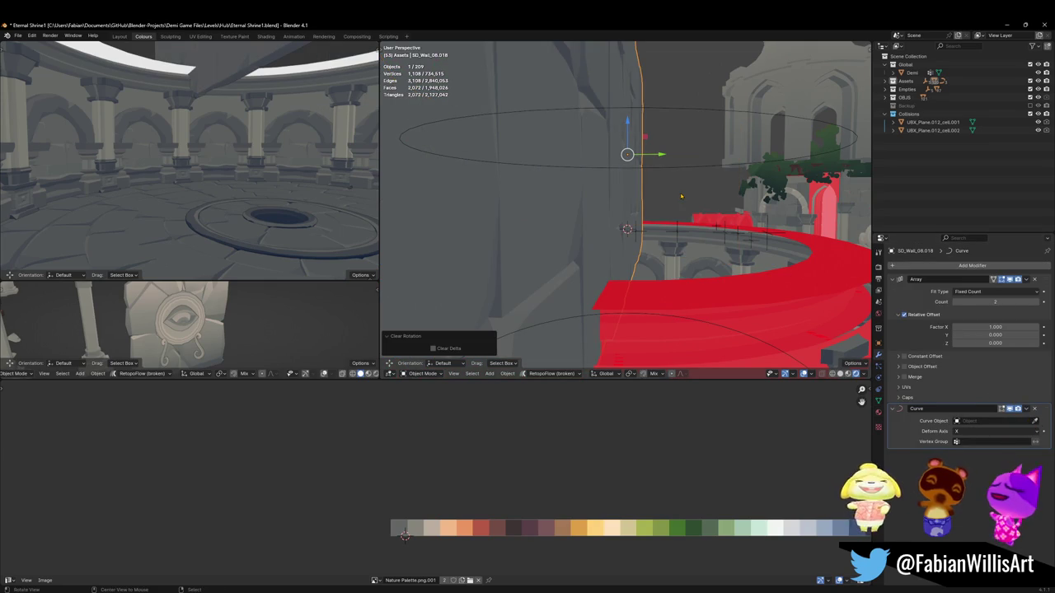
Step: Reset the raised BezierCircle.002's scale, then reselect the curved wall
left_click(695, 172)
key("alt+s")
middle_click_drag(651, 193, 597, 207)
left_click(597, 207)
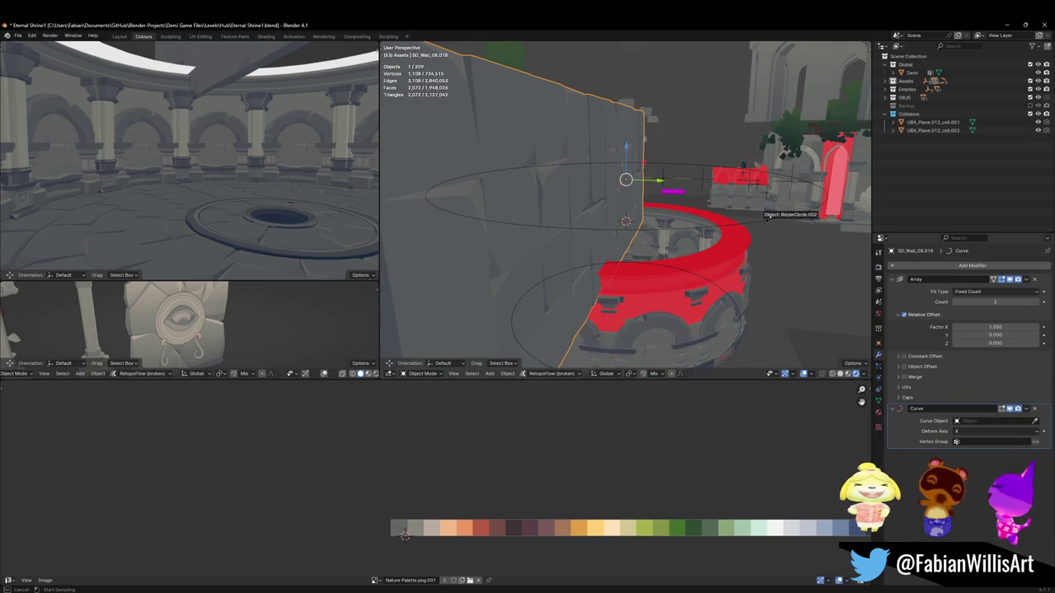
Step: Point the wall's Curve modifier at BezierCircle.002 and reselect the wall alone
left_click(767, 218)
middle_click_drag(693, 230, 674, 249)
left_click(664, 261)
left_click(659, 247, "shift")
key("s")
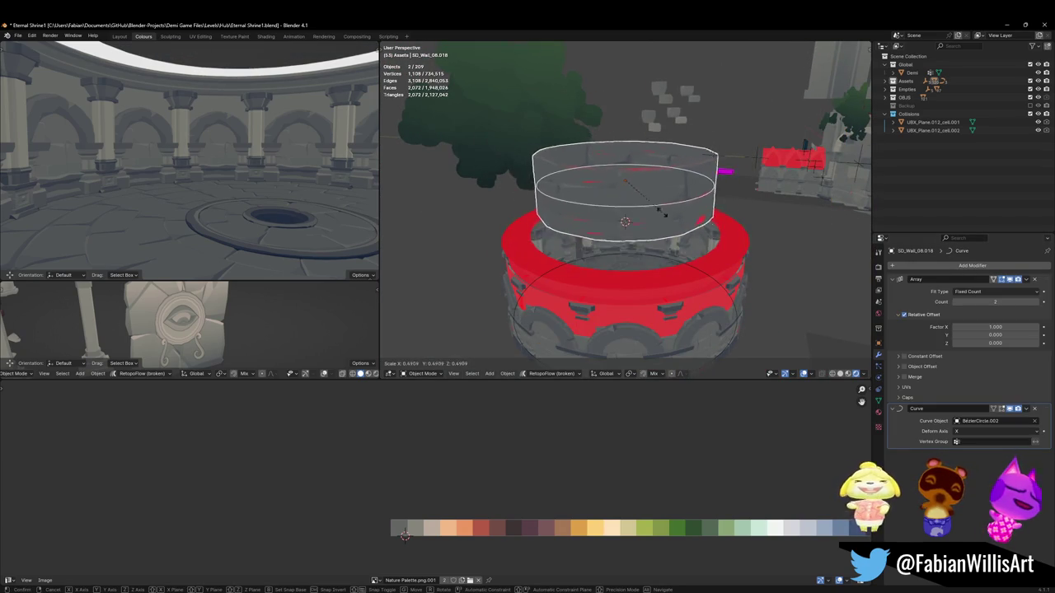
key("Escape")
key("s")
key("Escape")
key("alt+a")
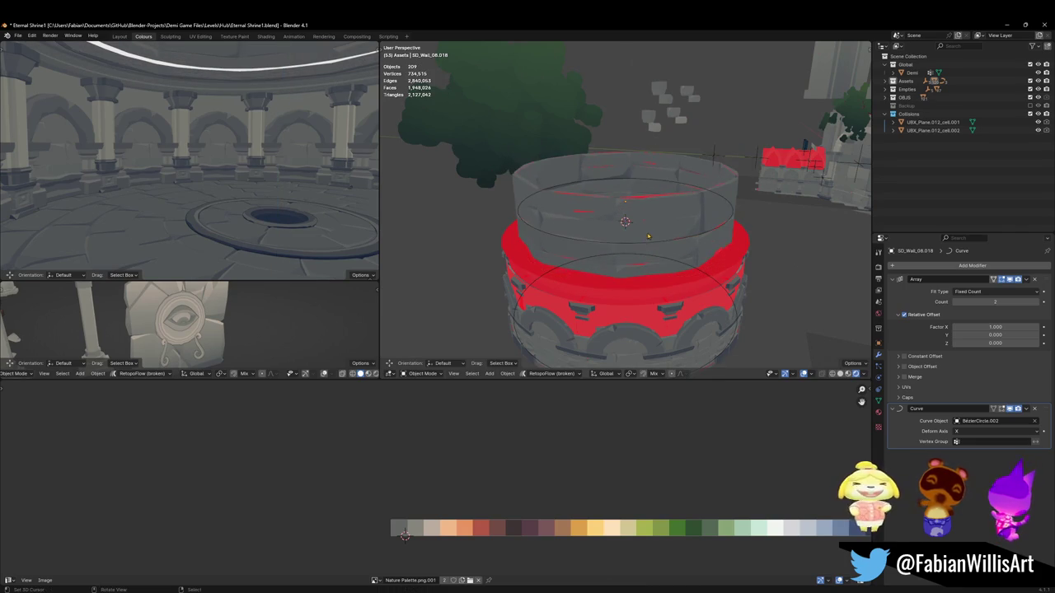
left_click(648, 238)
middle_click_drag(648, 238, 660, 264)
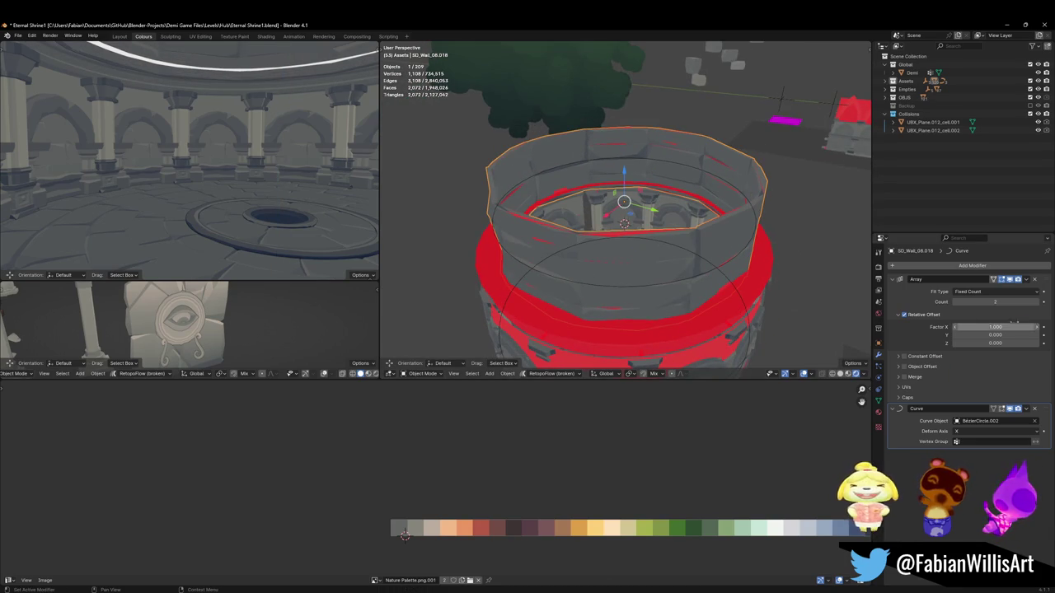
Step: Set the wall's Array count to 4 around the ring, then deselect it
left_click(1036, 302)
left_click(1037, 302)
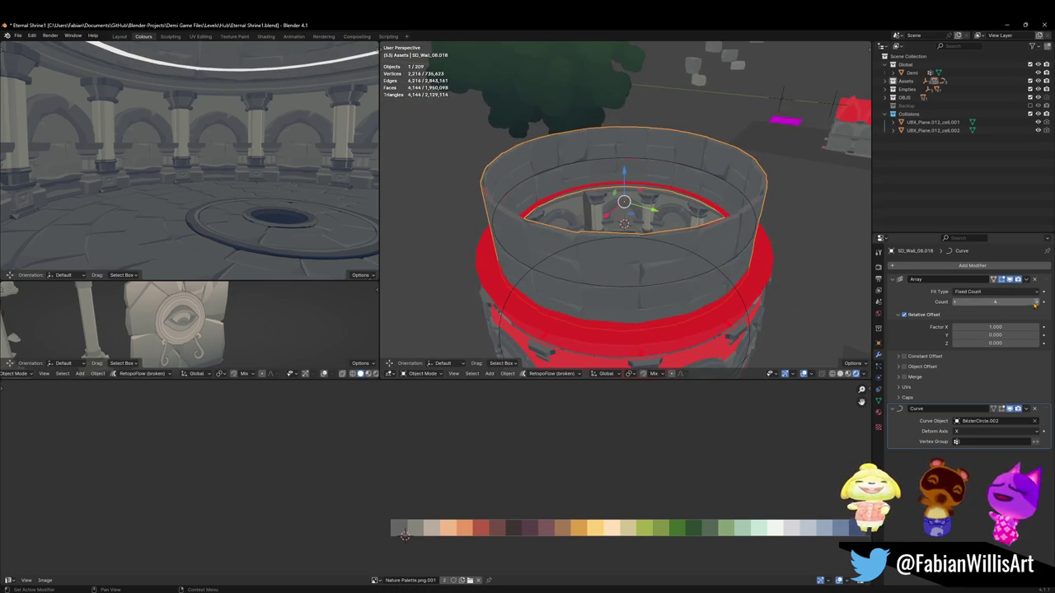
scroll(626, 206, "up", 3)
scroll(603, 188, "up", 3)
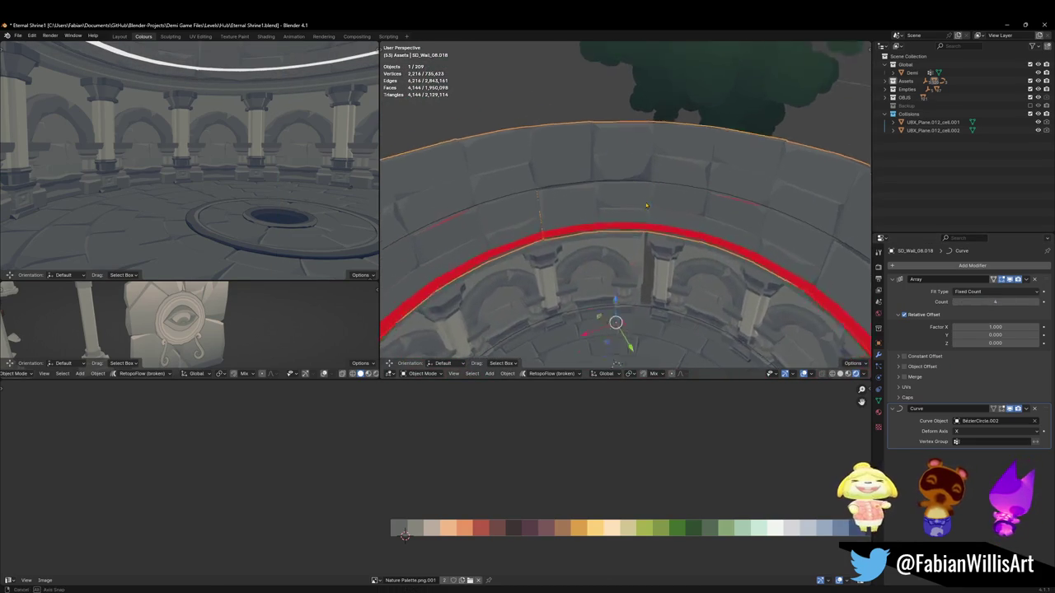
mouse_move(603, 188)
middle_mouse_down()
mouse_move(691, 223)
mouse_move(699, 253)
middle_mouse_up()
key("alt+a")
scroll(599, 200, "down", 5)
scroll(598, 200, "up", 5)
Step: Rescale the arcade arena prop and select the curved stone wall from a level view
left_click(696, 247)
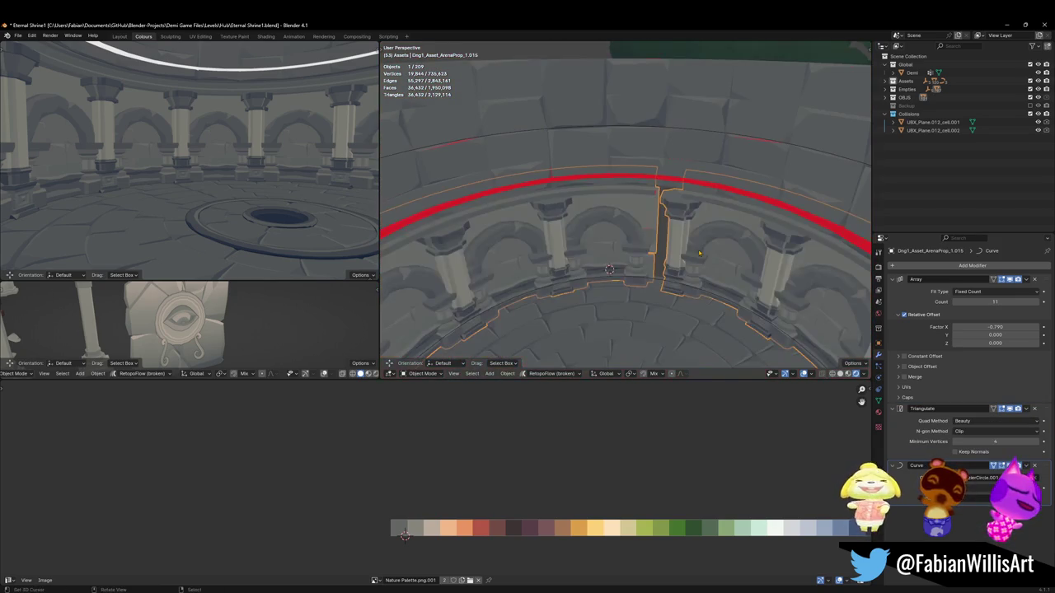
key("s")
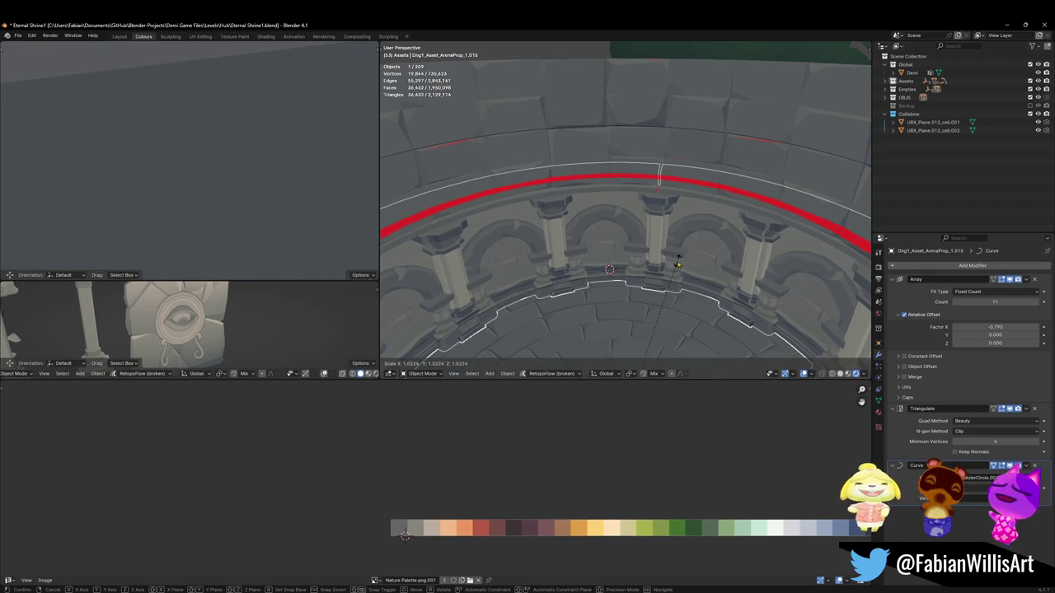
left_click(677, 262)
mouse_move(677, 262)
middle_mouse_down()
mouse_move(680, 229)
mouse_move(697, 220)
mouse_move(654, 240)
mouse_move(662, 234)
middle_mouse_up()
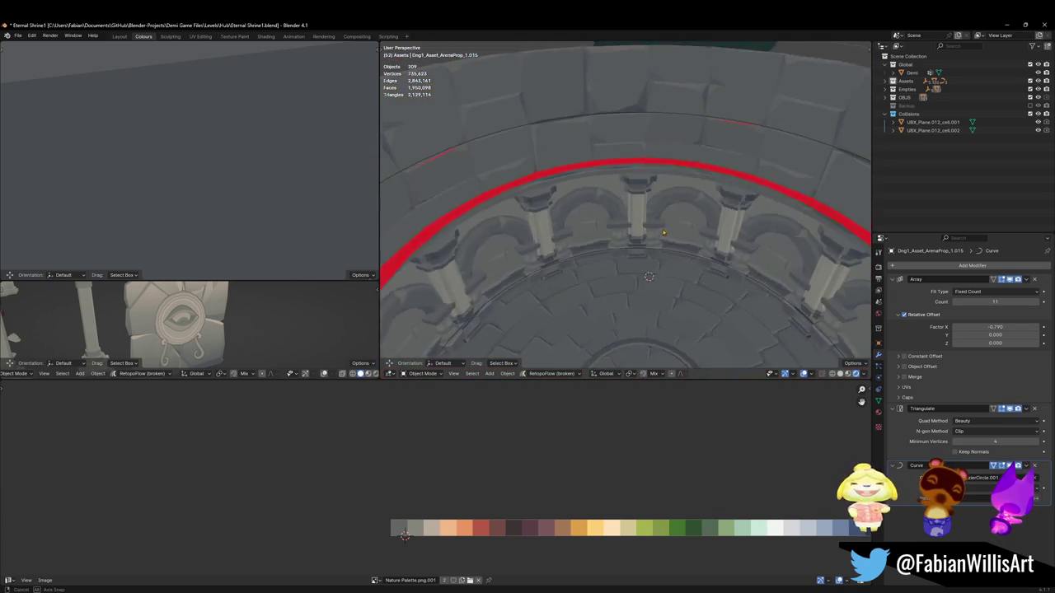
middle_click_drag(662, 234, 640, 154)
left_click(641, 154)
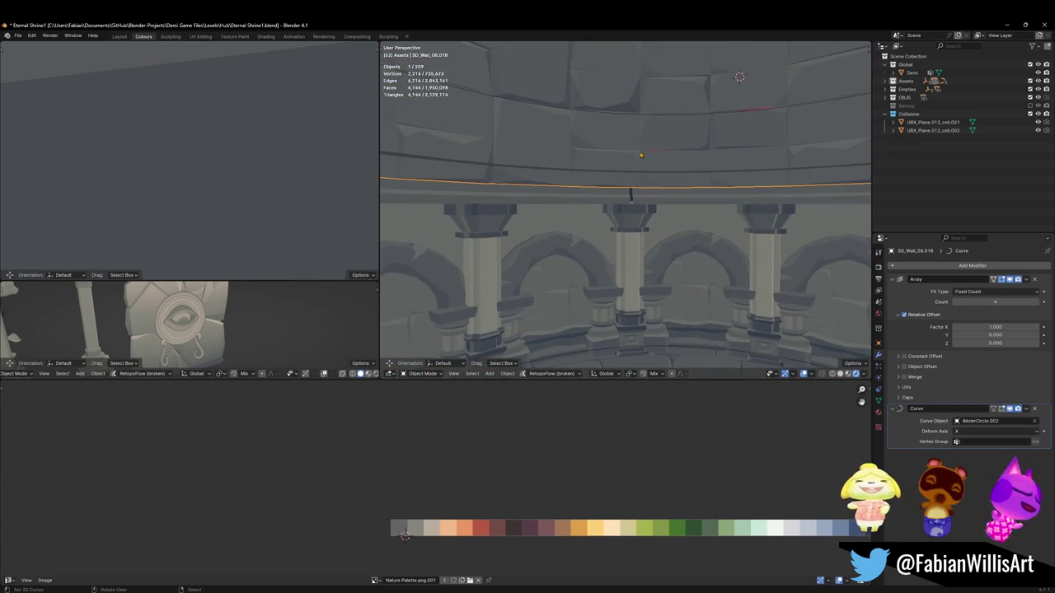
Step: Move the wall vertically, raise its Array count to 5, and save the file
key("g")
key("z")
scroll(664, 91, "down", 3)
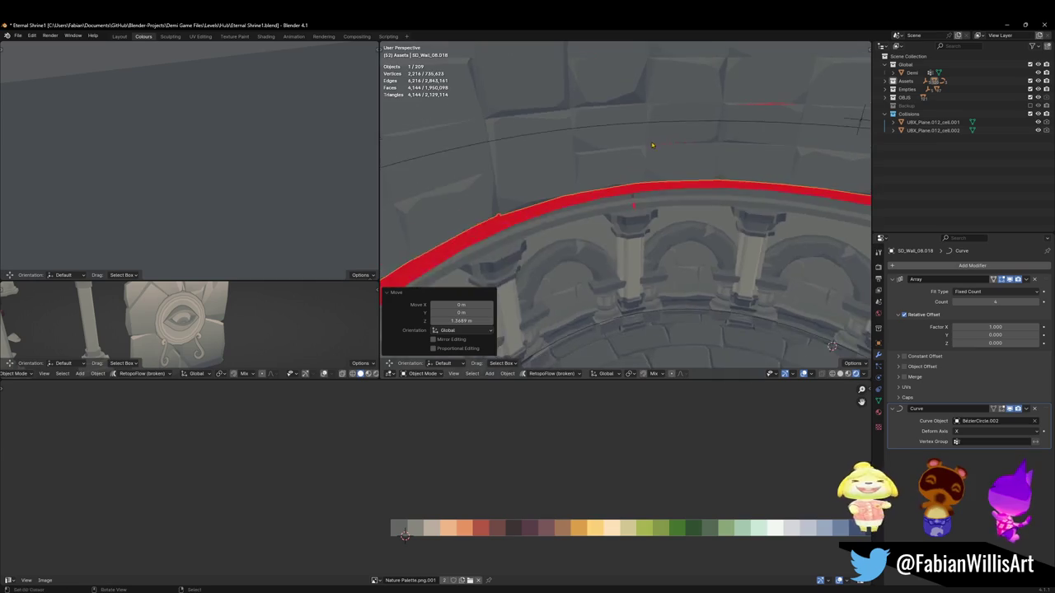
scroll(648, 176, "down", 3)
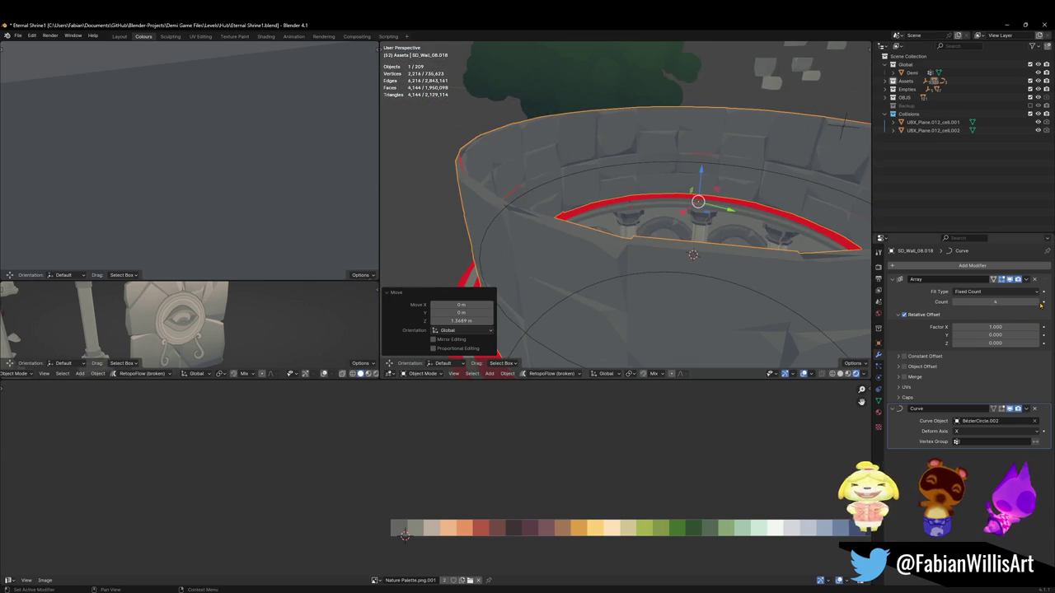
left_click(1042, 304)
middle_click_drag(651, 107, 647, 158)
key("ctrl+s")
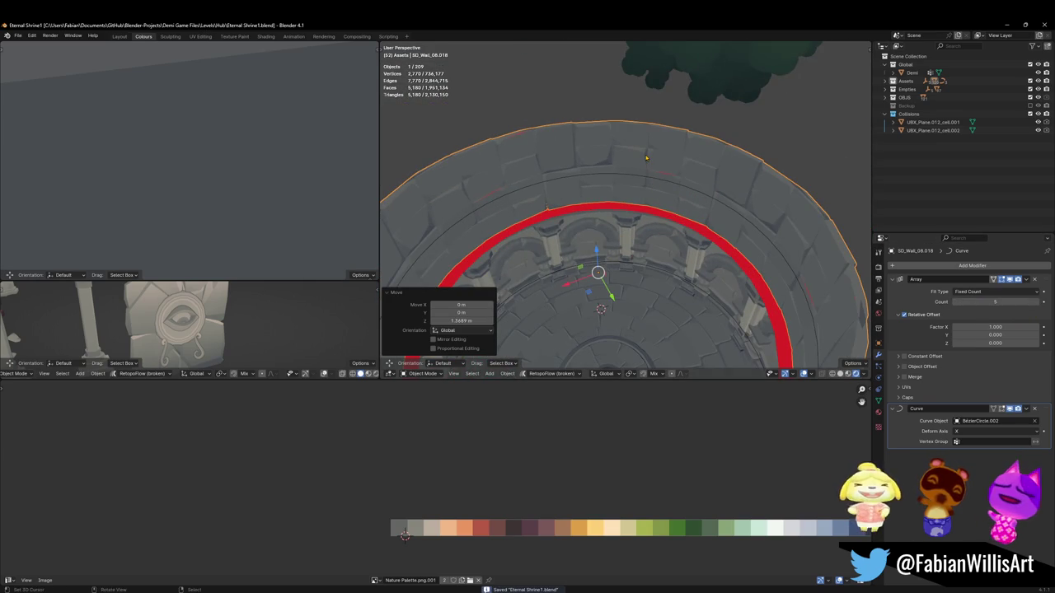
left_click(647, 157)
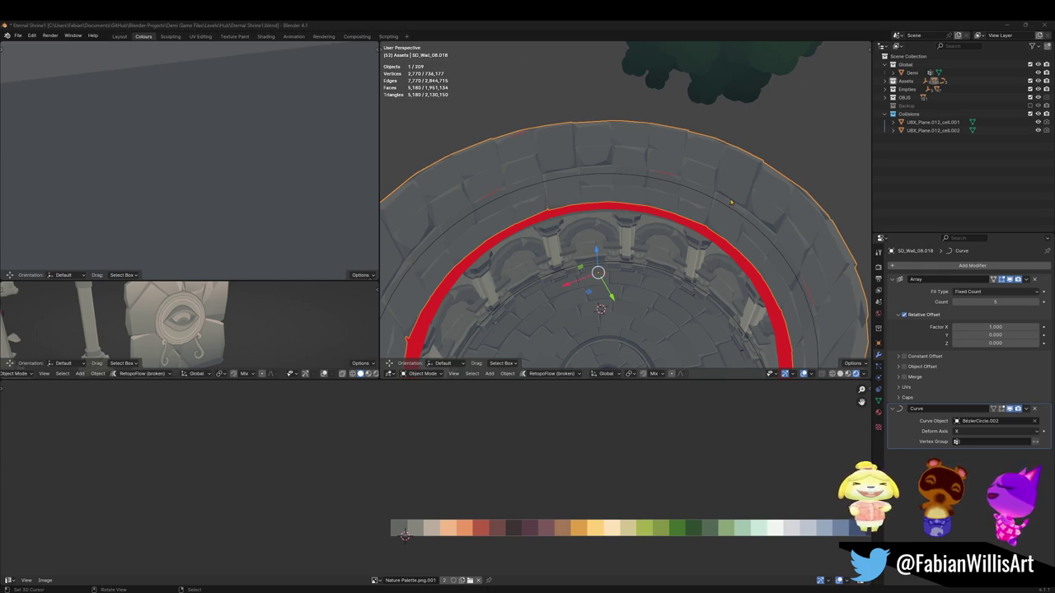
Step: Set the wall's origin to the 3D cursor after checking its mesh
mouse_move(723, 206)
middle_mouse_down()
mouse_move(626, 214)
mouse_move(650, 234)
middle_mouse_up()
scroll(627, 214, "up", 3)
key("Tab")
scroll(650, 234, "down", 3)
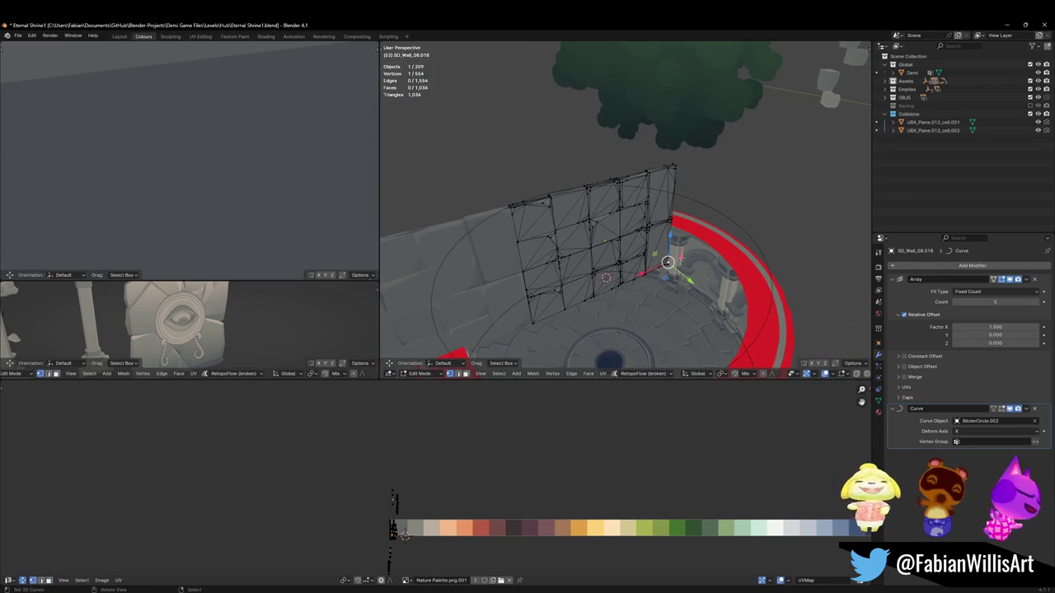
key("Tab")
right_click(667, 239)
left_click(685, 245)
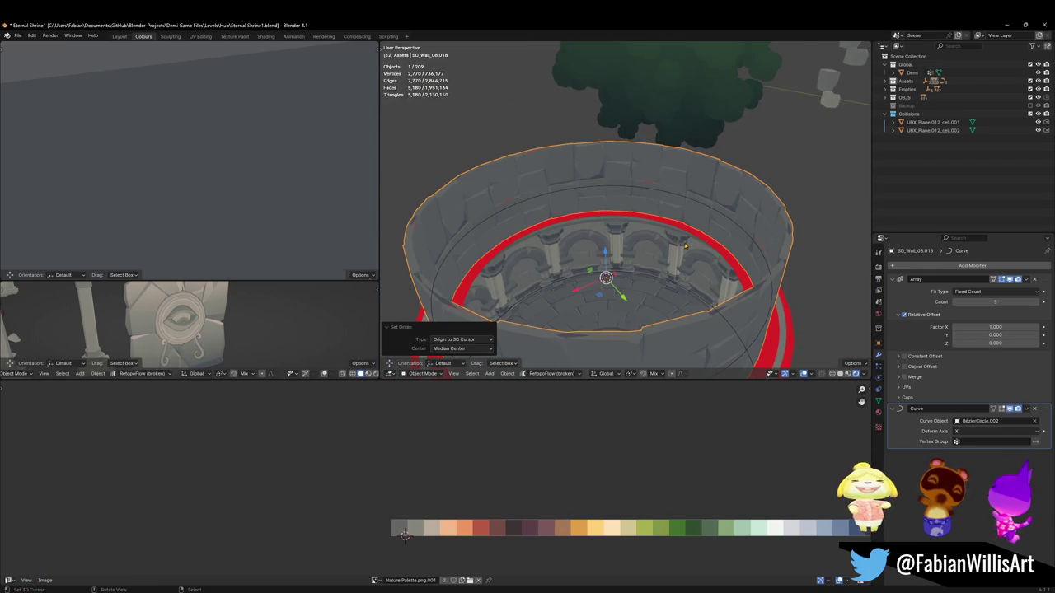
Step: Raise the wall vertically, stretch its height along Z, and apply rotation and scale
key("g")
key("z")
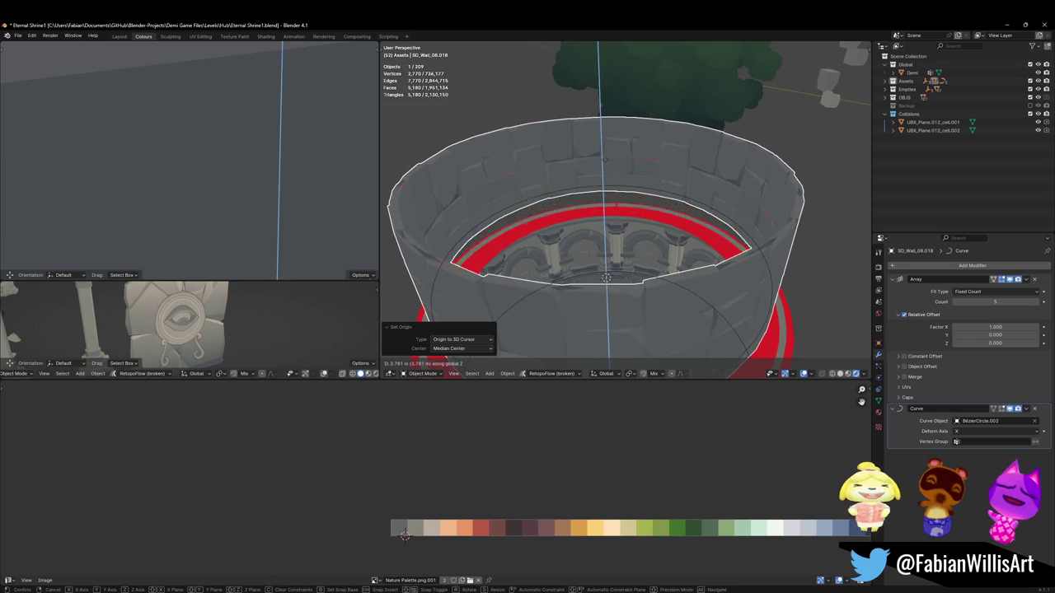
key("Return")
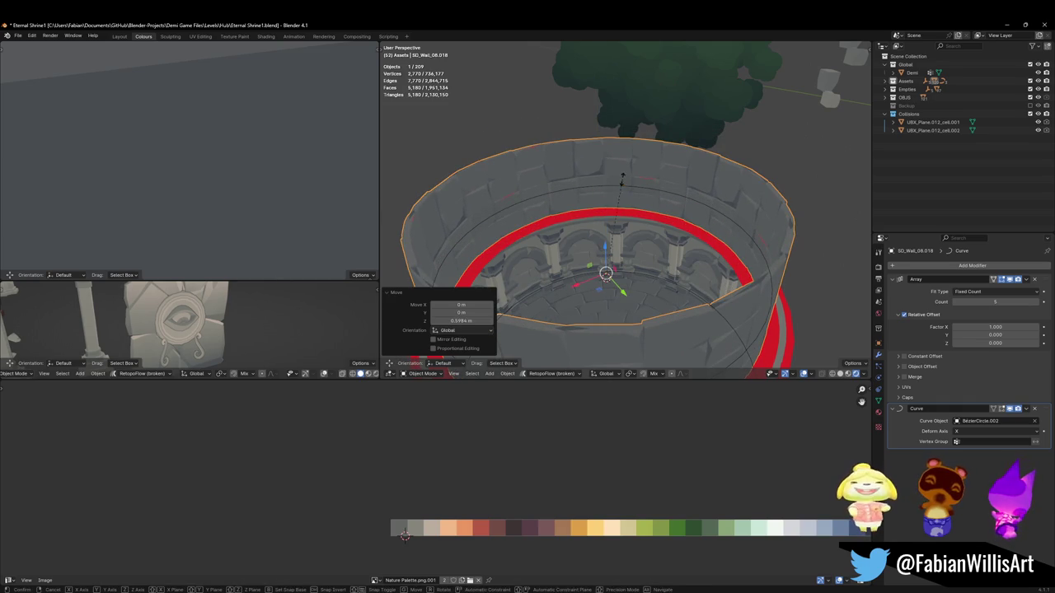
key("s")
key("z")
left_click(642, 162)
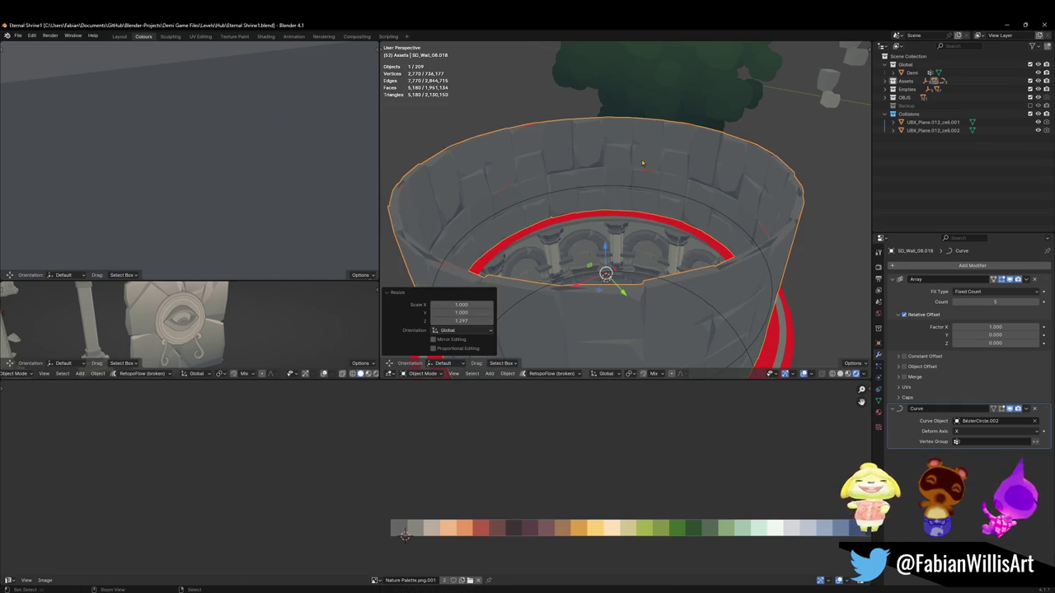
key("ctrl+a")
left_click(642, 162)
Step: Squash the wall's height to 0.851 and snap it onto the 3D cursor
scroll(627, 248, "up", 3)
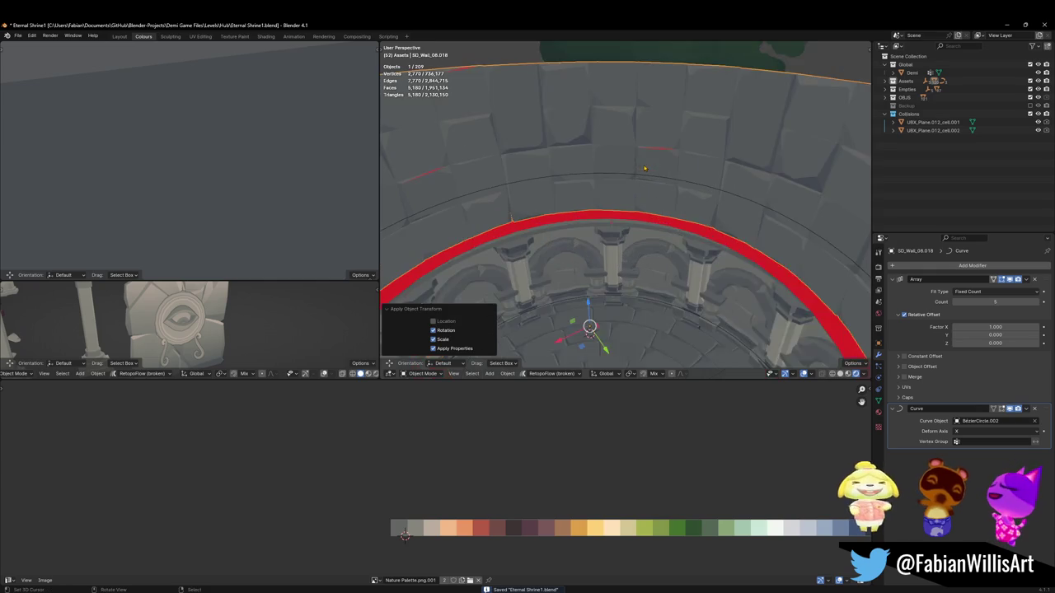
scroll(642, 206, "up", 3)
key("s")
key("z")
left_click(653, 184)
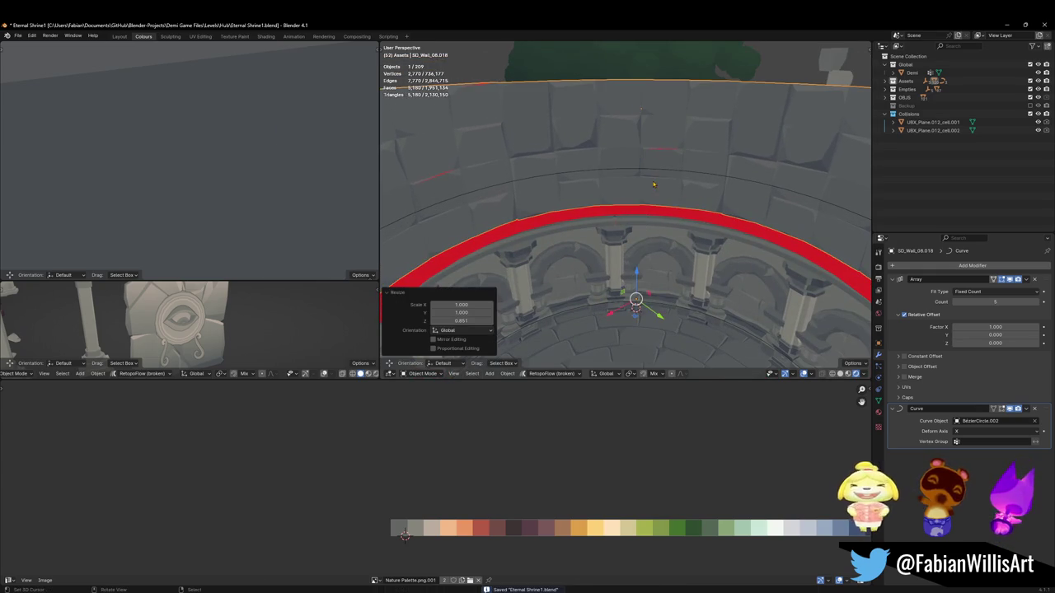
key("shift+s")
left_click(656, 191)
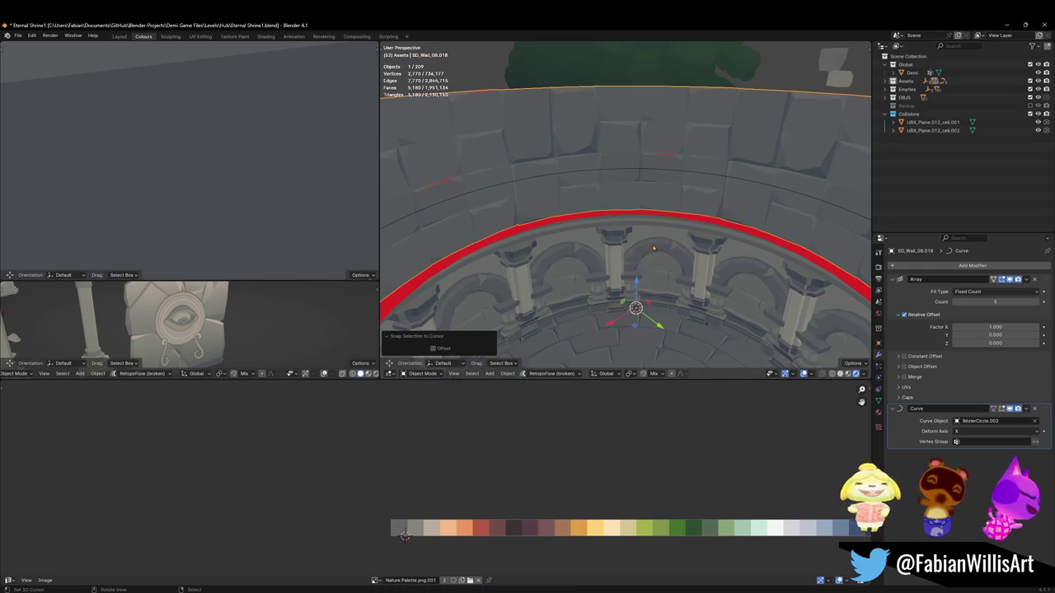
Step: Slightly increase the wall's height along Z and apply rotation and scale again
key("s")
key("z")
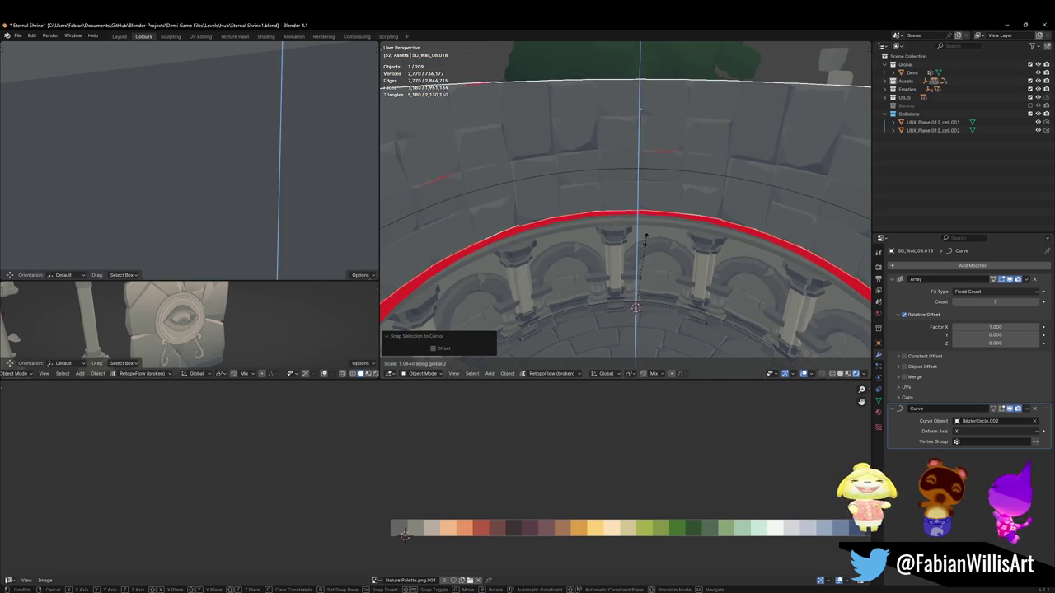
left_click(647, 241)
key("ctrl+a")
left_click(646, 240)
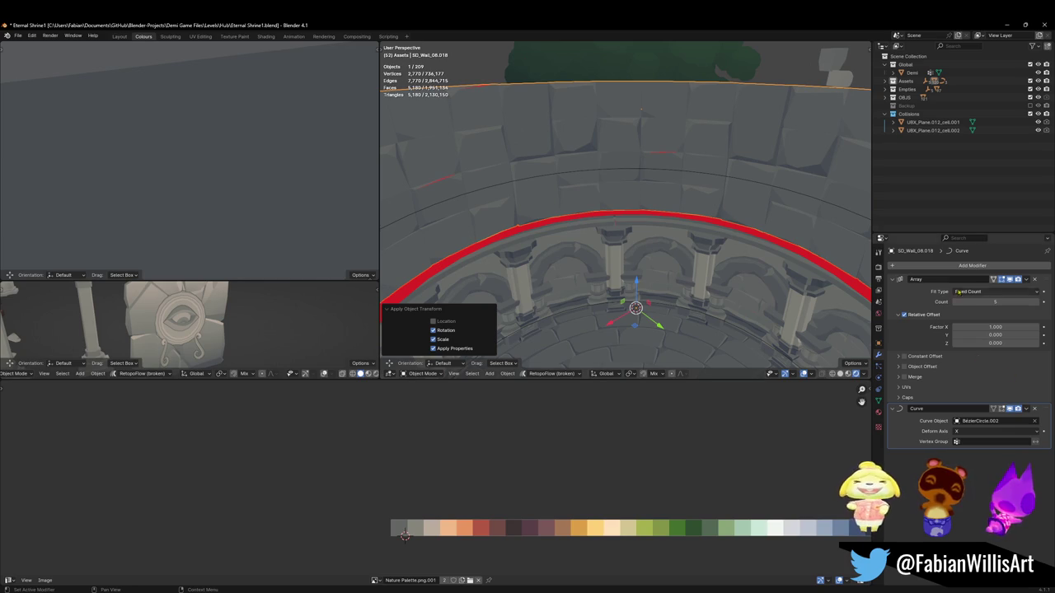
left_click(970, 266)
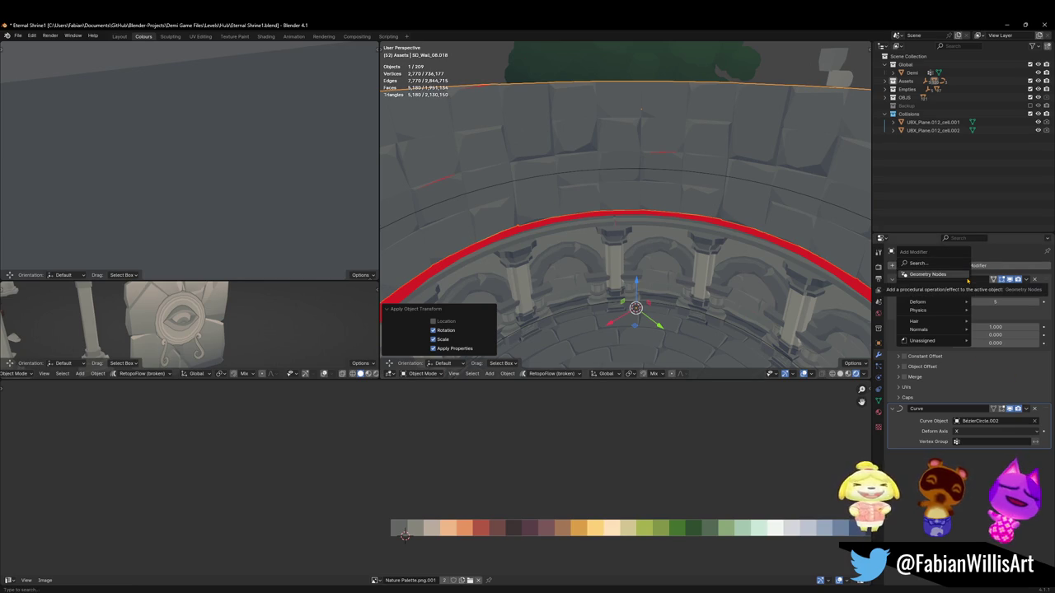
Step: Tilt all of the Bézier circle's points in Edit Mode
left_click(777, 191)
key("Tab")
key("KP_Decimal")
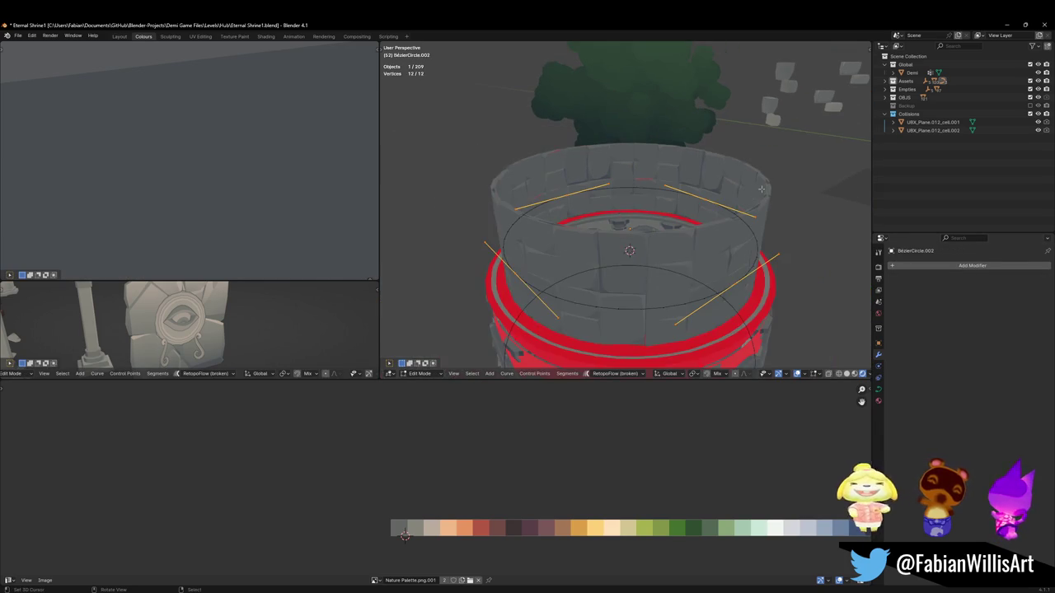
key("ctrl+t")
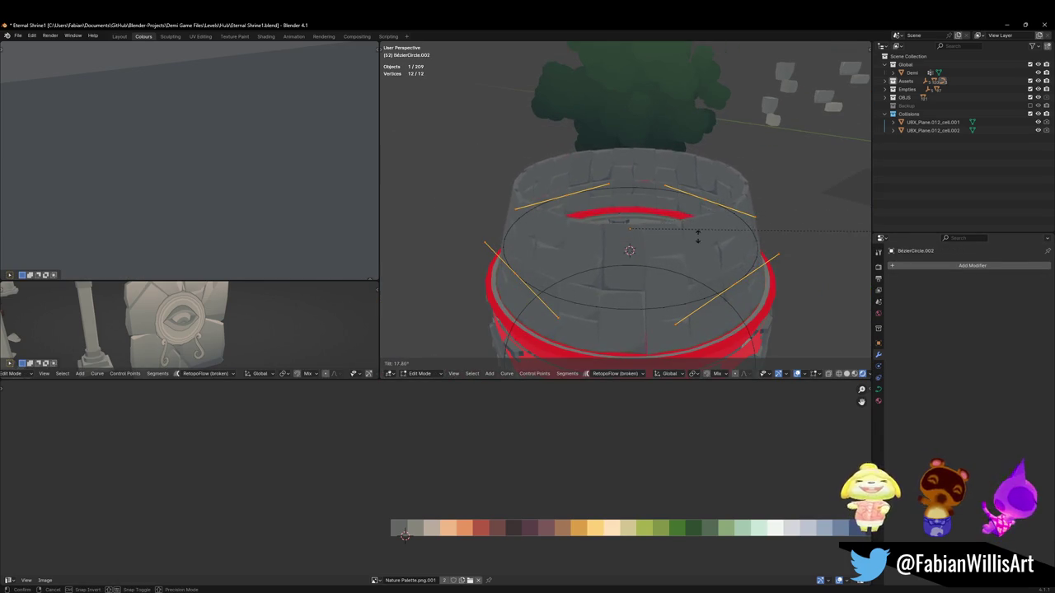
left_click(608, 240)
scroll(608, 240, "up", 3)
key("Tab")
Step: Add a Simple Deform modifier set to Bend on the wall, hiding the Curve modifier in viewport
left_click(631, 239)
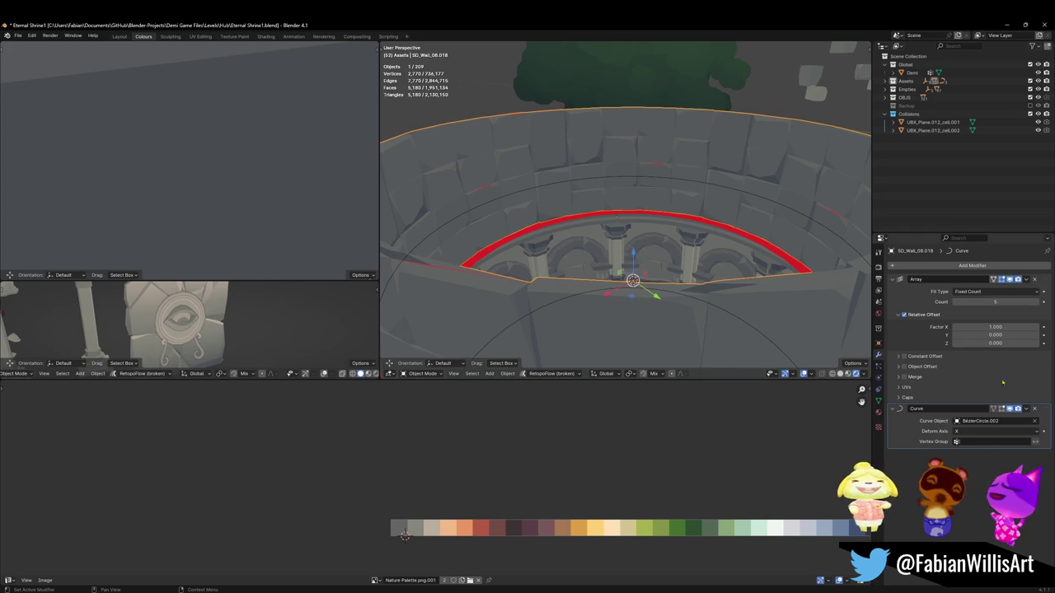
left_click(938, 266)
type("simp")
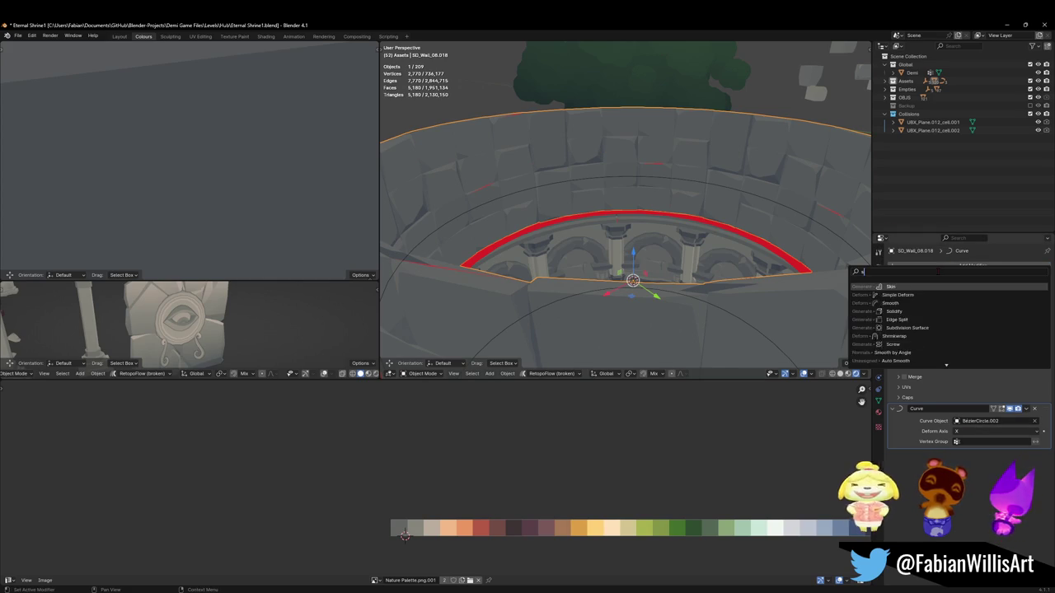
key("Return")
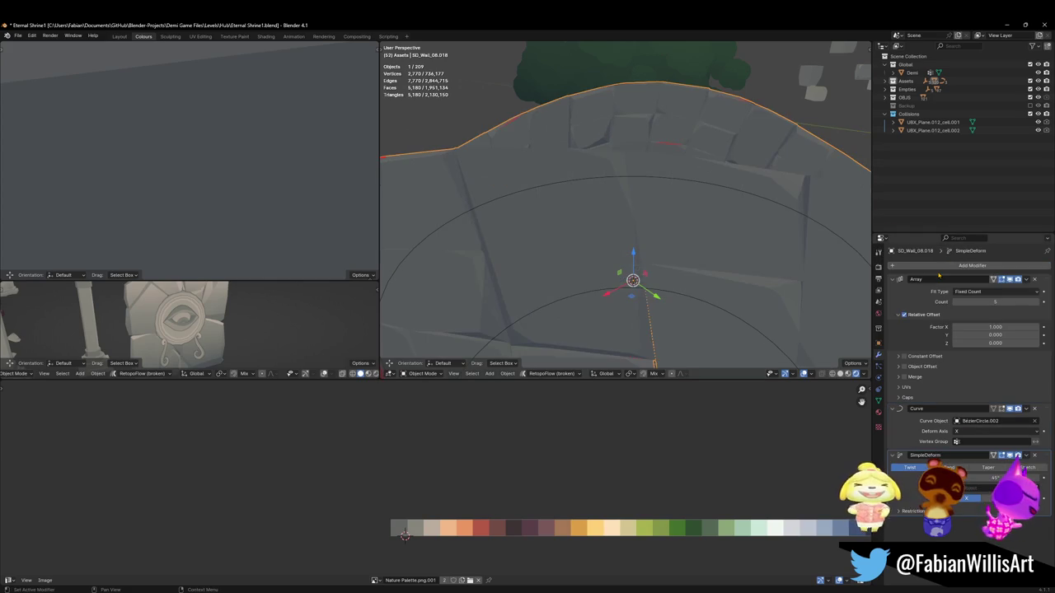
middle_click_drag(627, 247, 654, 214)
scroll(653, 216, "up", 3)
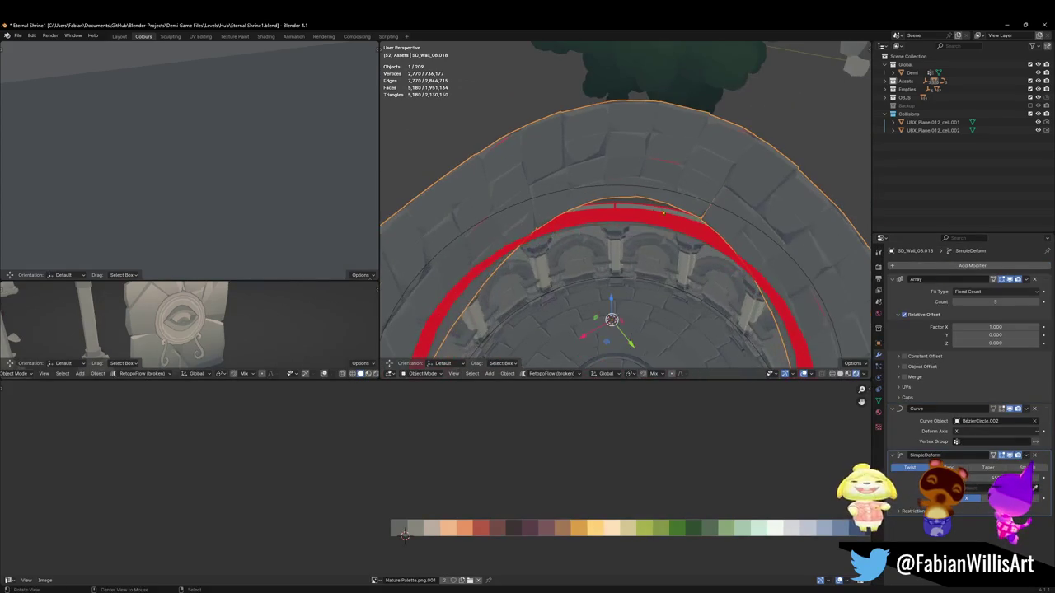
left_click(949, 467)
mouse_move(989, 478)
left_mouse_down()
mouse_move(1002, 478)
mouse_move(987, 476)
left_mouse_up()
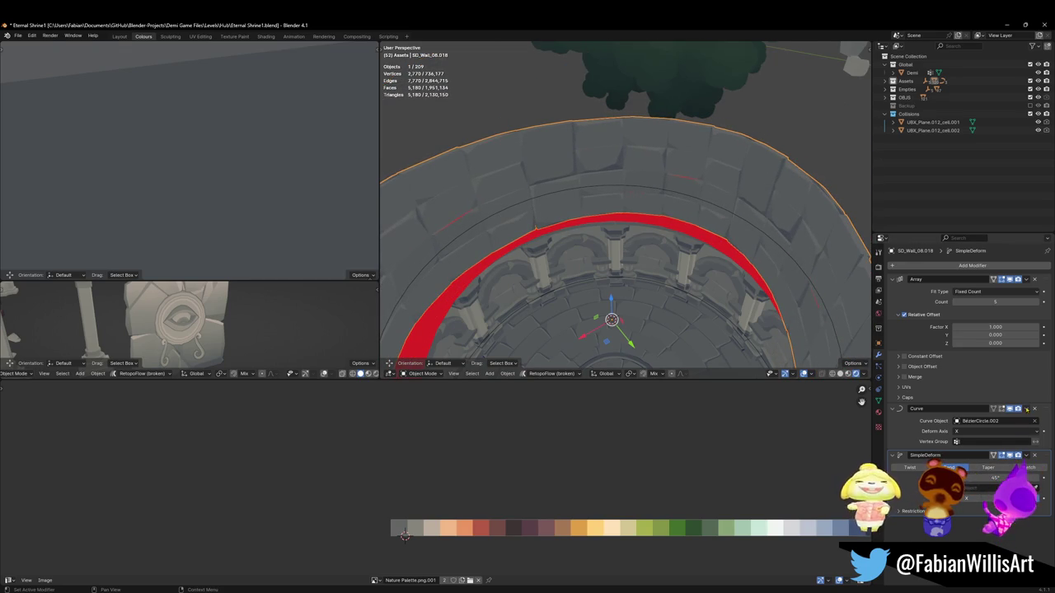
left_click(1010, 409)
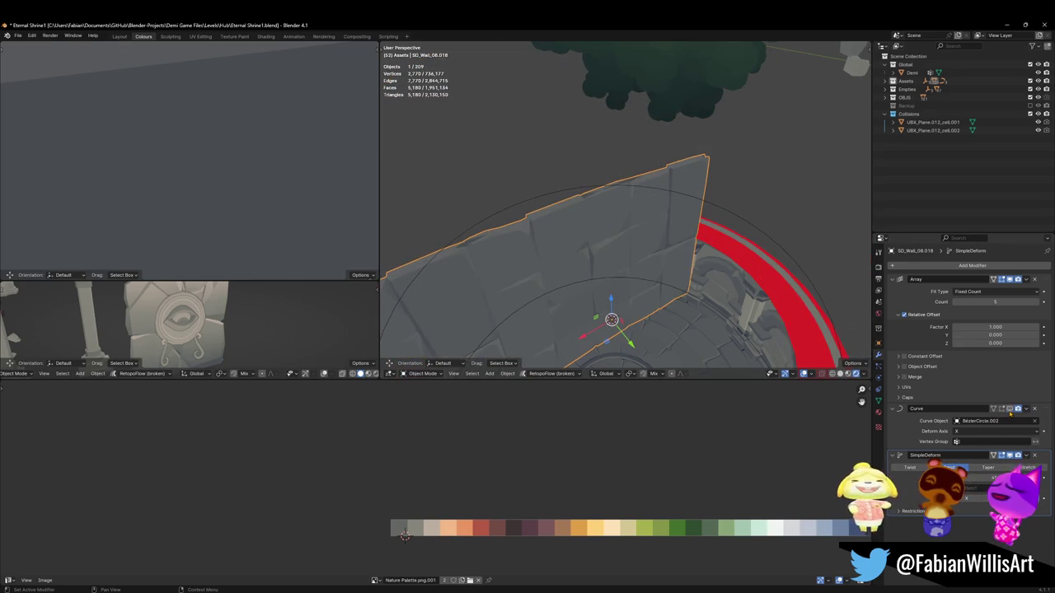
Step: Change the bend axis and raise the bend angle to about 97°, then enter Edit Mode
middle_click_drag(626, 206, 675, 198)
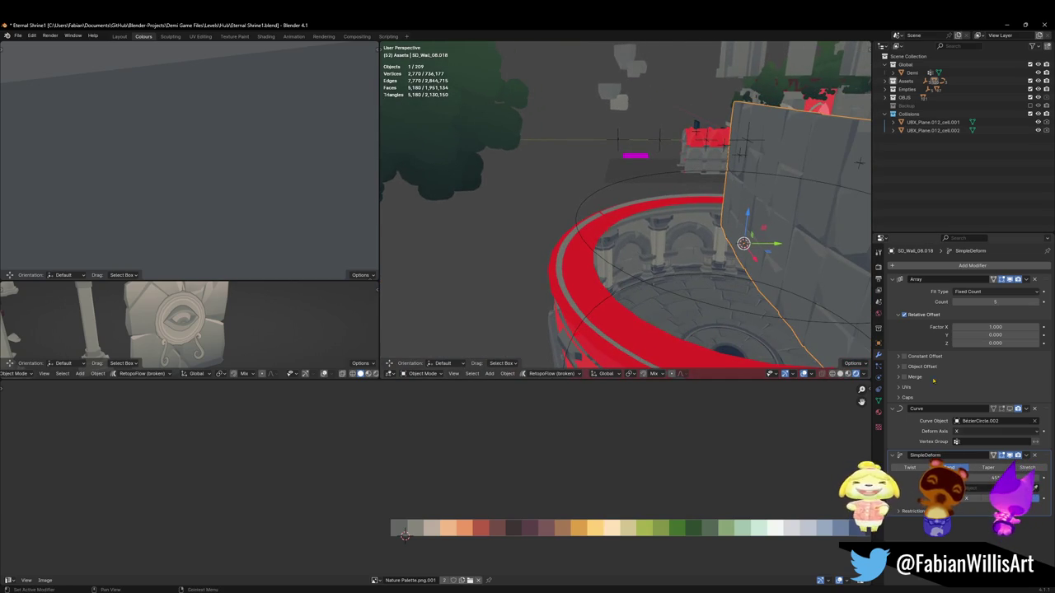
left_click(968, 499)
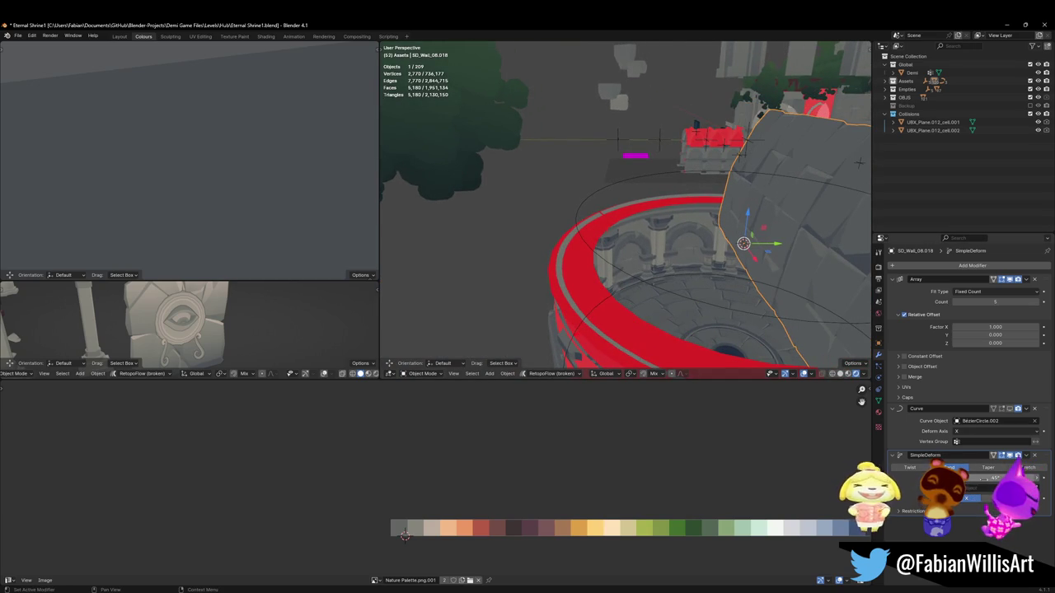
left_click_drag(993, 478, 1022, 478)
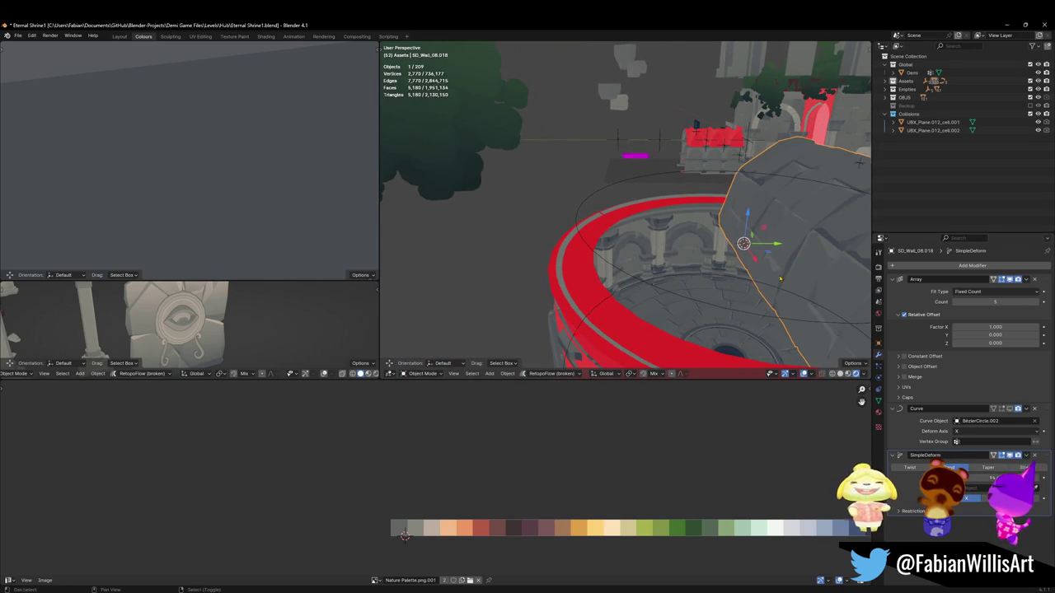
middle_click_drag(788, 281, 595, 249)
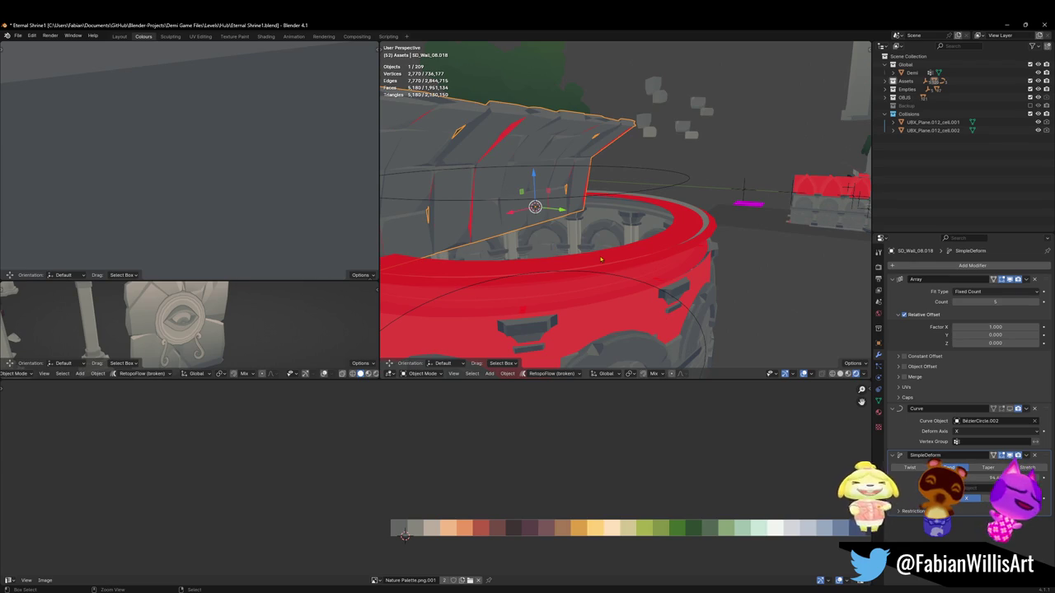
key("ctrl+1")
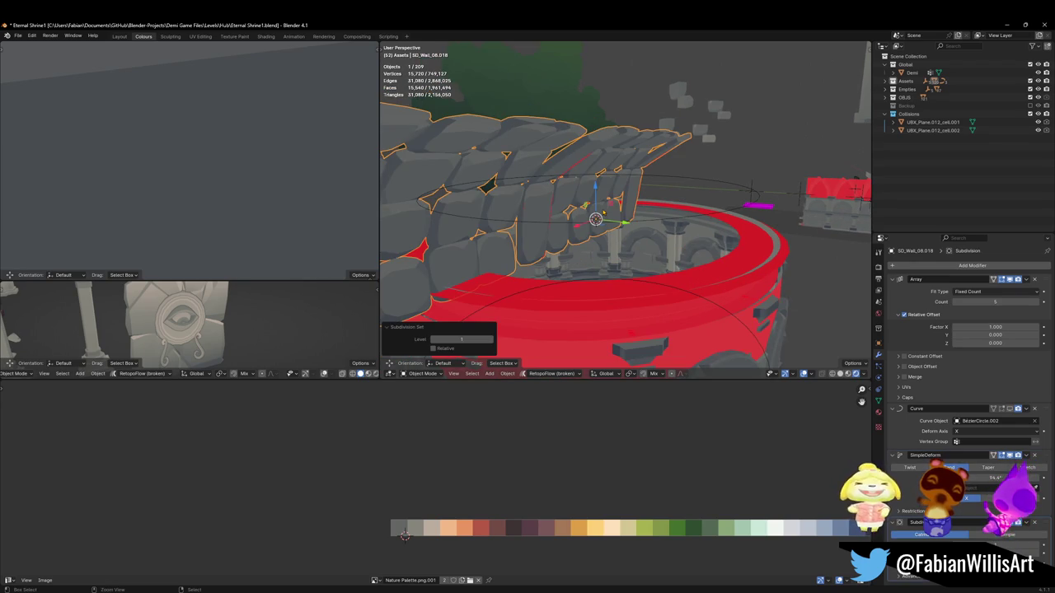
key("ctrl+z")
key("Tab")
middle_click_drag(609, 144, 663, 157)
Step: In isolated front view, bisect the wall mesh horizontally at lower, middle, and top heights
key("KP_Divide")
key("KP_1")
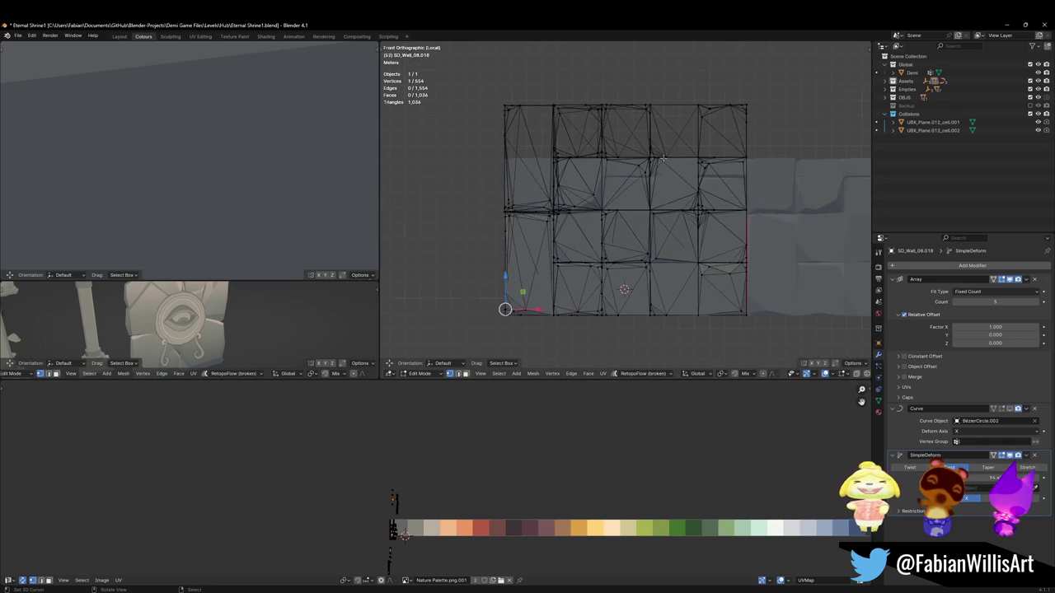
key("a")
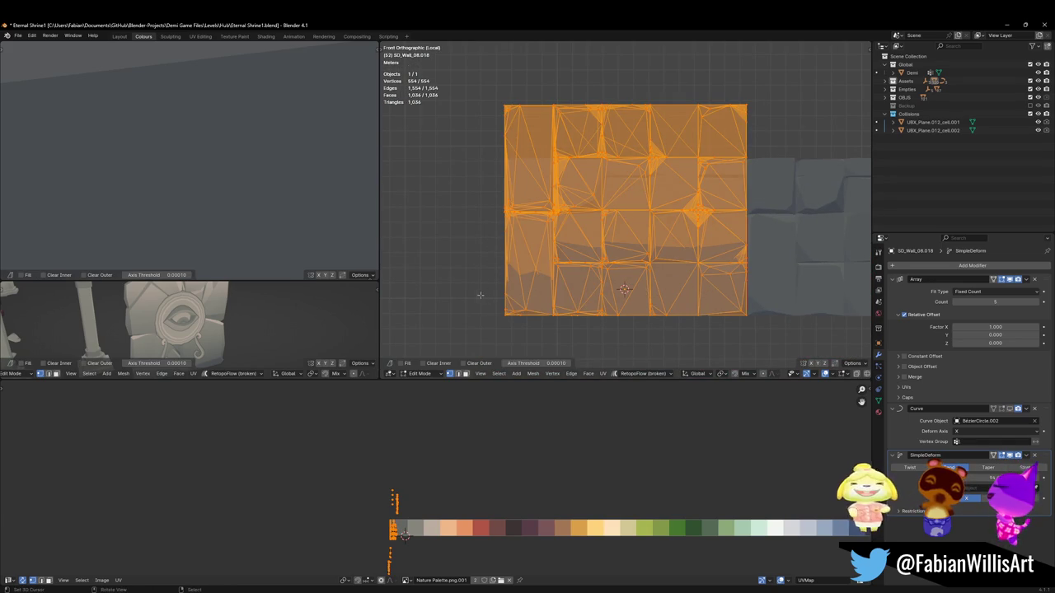
left_click_drag(485, 297, 790, 295)
key("a")
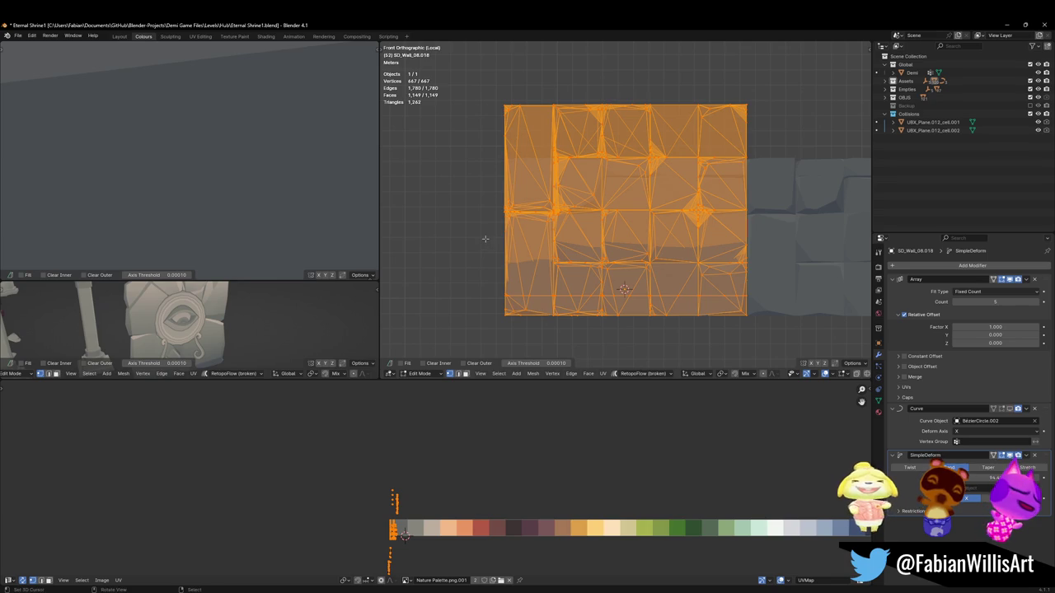
left_click_drag(481, 241, 722, 241, "ctrl")
left_click_drag(472, 235, 703, 237)
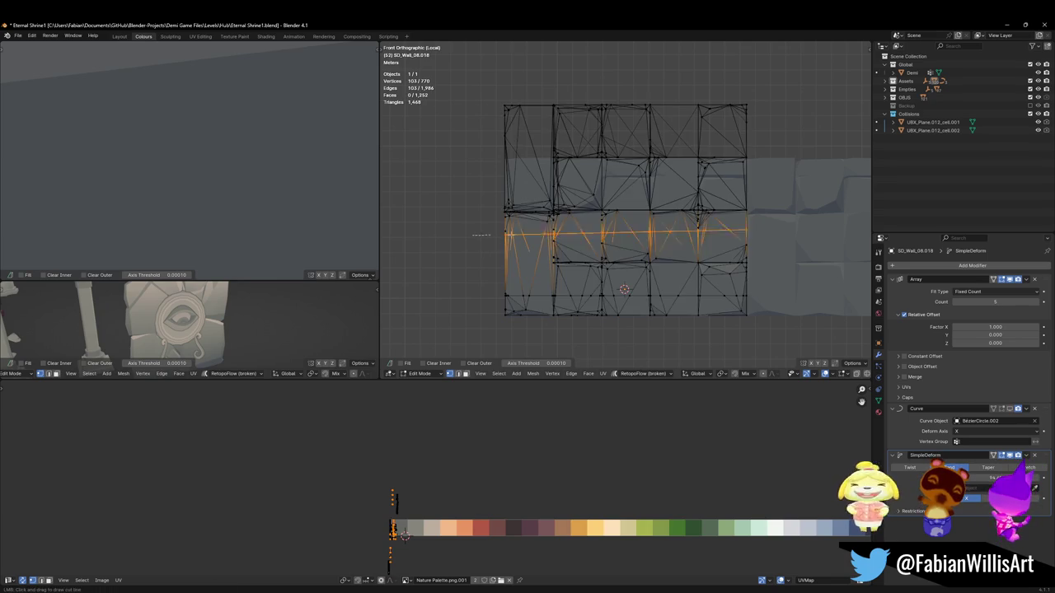
key("alt+a")
key("a")
left_click_drag(474, 184, 777, 186)
key("a")
left_click_drag(467, 135, 771, 138)
Step: Return to Object Mode and leave Local View to see the whole shrine
key("Tab")
middle_click_drag(587, 188, 646, 201)
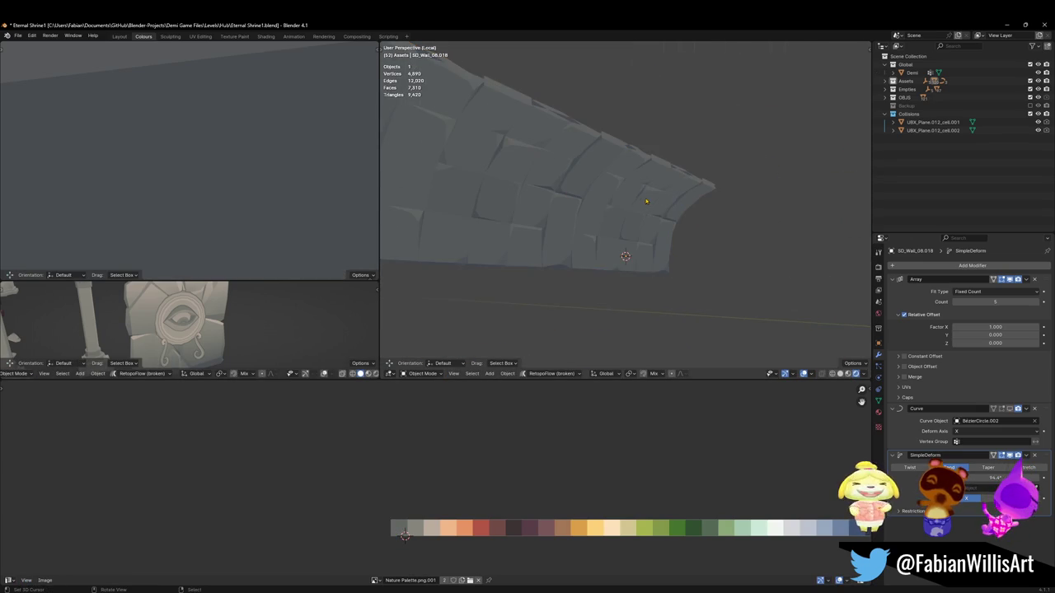
key("KP_Divide")
mouse_move(638, 206)
middle_mouse_down()
mouse_move(590, 219)
mouse_move(626, 227)
middle_mouse_up()
Step: Move the wall ring's SimpleDeform above the Curve modifier and bend it inward to -82°
left_click(726, 247)
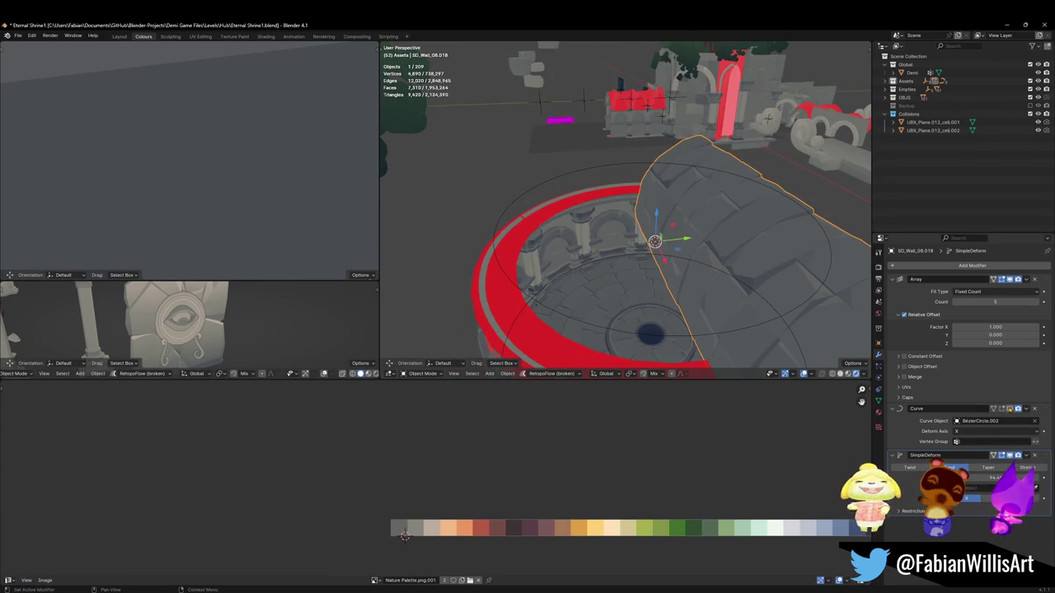
left_click(1010, 408)
middle_click_drag(725, 272, 698, 280)
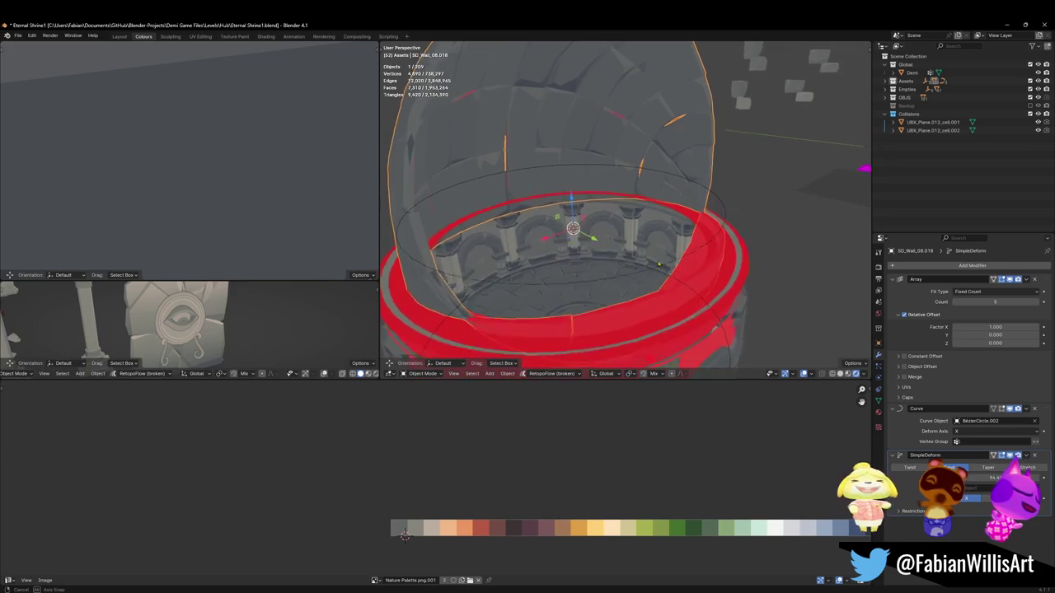
left_click_drag(1040, 459, 1019, 393)
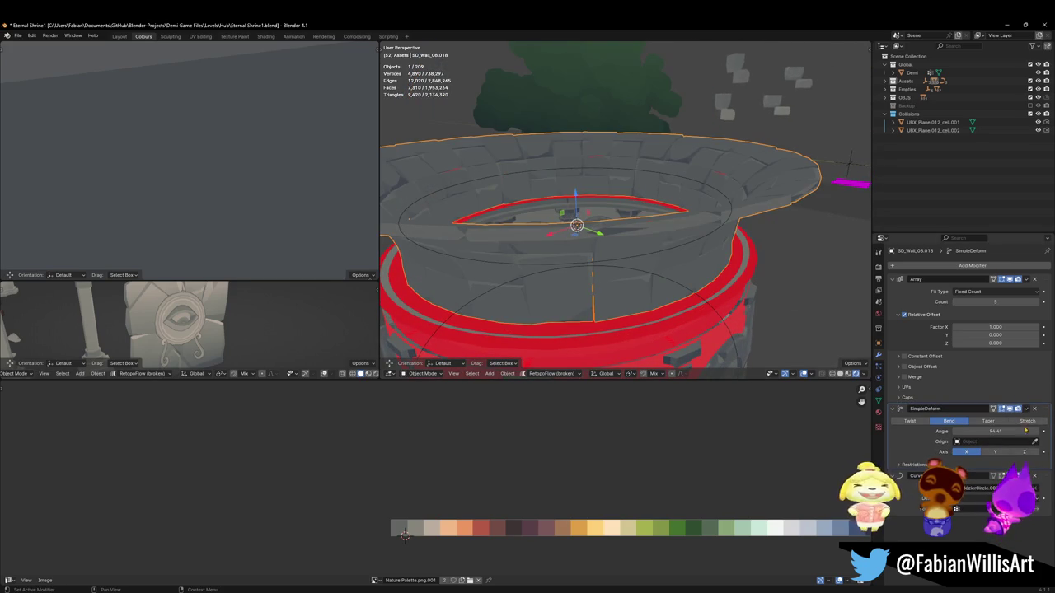
left_click_drag(996, 431, 940, 431)
mouse_move(577, 272)
middle_mouse_down()
mouse_move(562, 270)
mouse_move(577, 347)
middle_mouse_up()
Step: Raise all of the wall's vertices about 3 m along Z so the dome sits above the arches
key("Tab")
key("Tab")
key("Tab")
middle_click_drag(654, 249, 560, 188)
key("alt+a")
key("a")
key("g")
key("z")
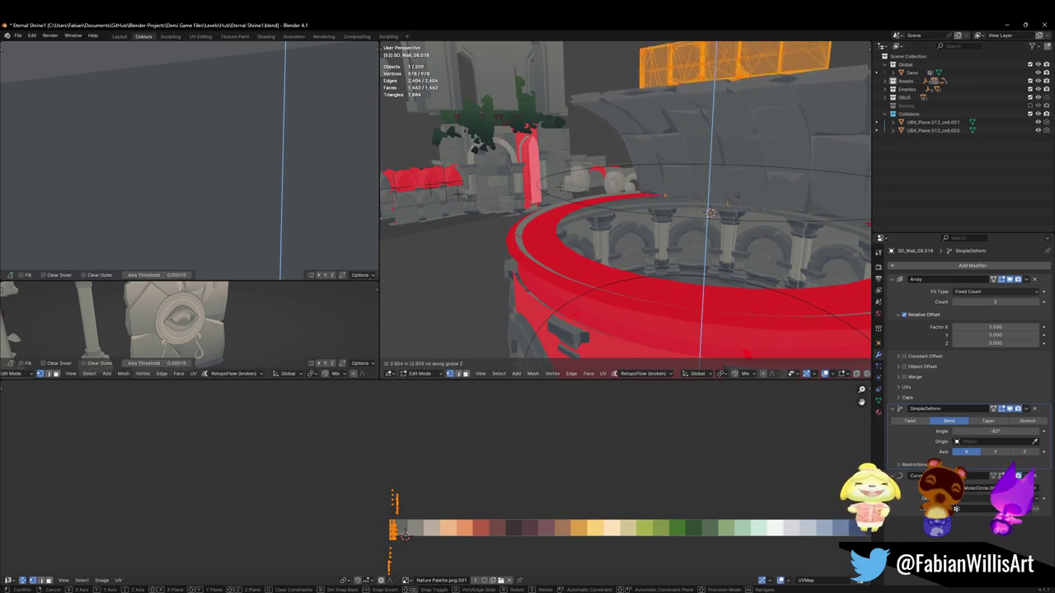
left_click(560, 188)
key("Tab")
mouse_move(561, 188)
middle_mouse_down()
mouse_move(657, 208)
mouse_move(627, 215)
mouse_move(637, 175)
middle_mouse_up()
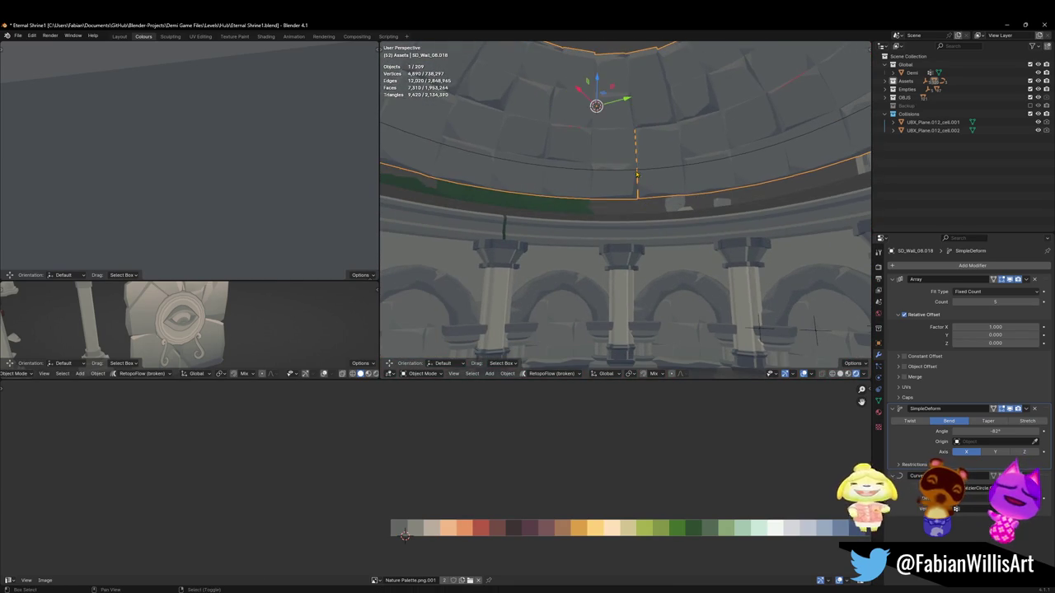
Step: Raise the bezier guide circle straight up along Z
left_click(637, 175)
key("g")
key("z")
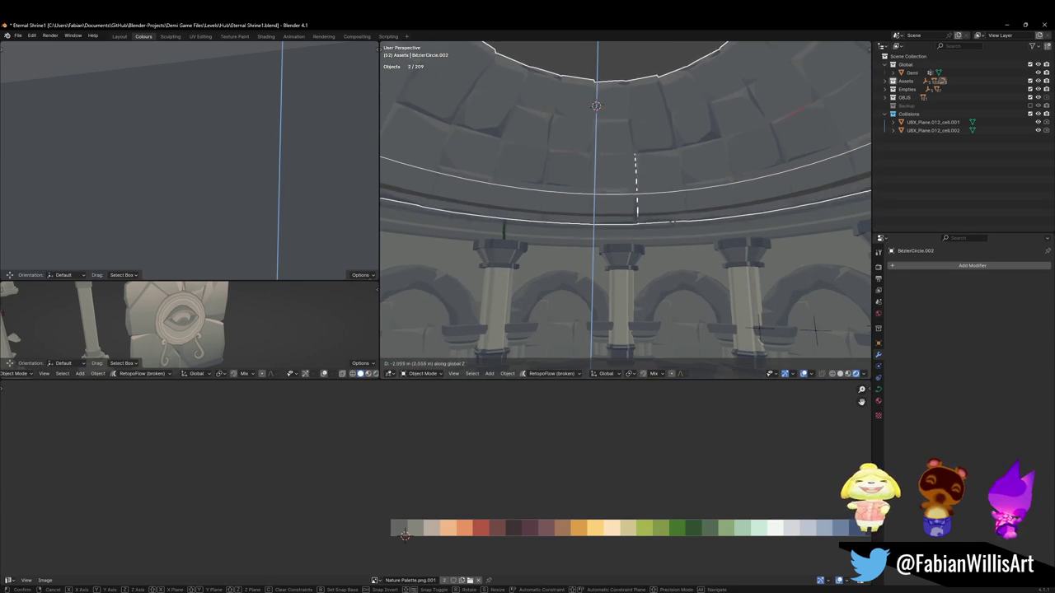
left_click(673, 242)
Step: Extrude Circle.003's edge loop straight up into a 1.76 m tall band
left_click(597, 211)
key("Tab")
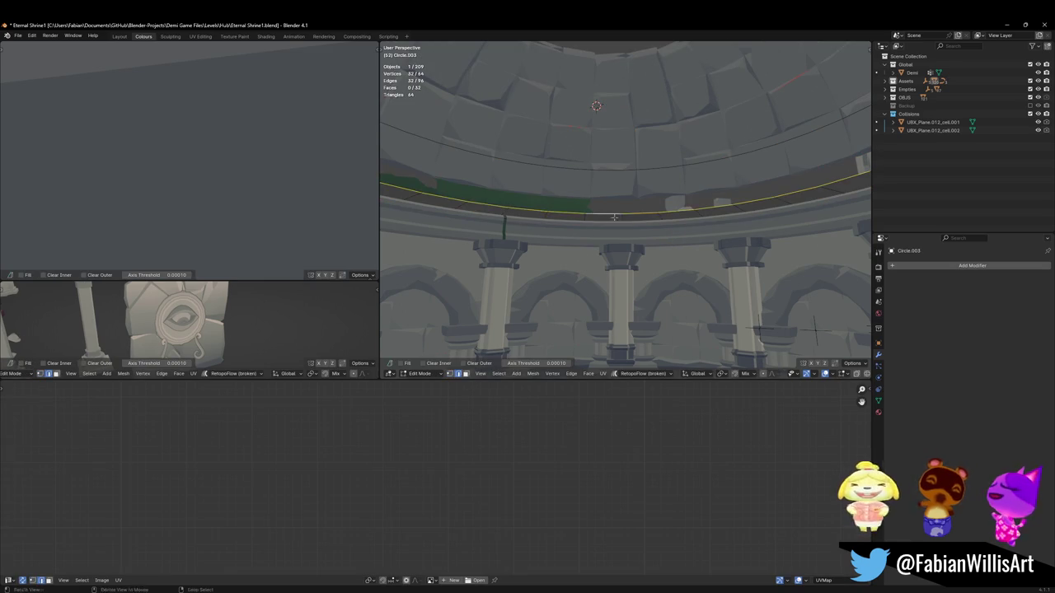
key("e")
key("z")
left_click(629, 182)
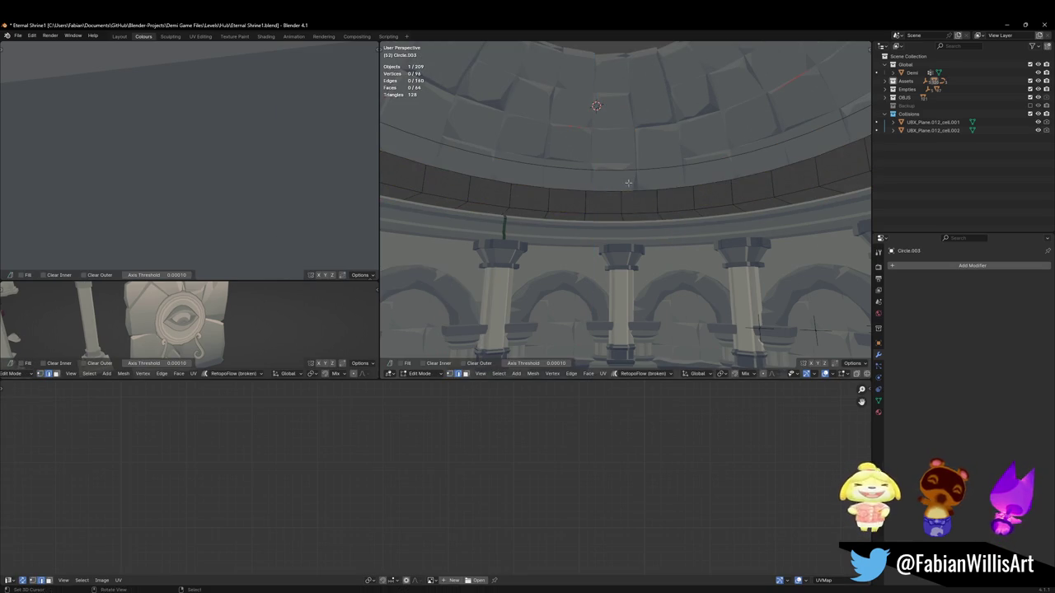
key("Tab")
Step: Move the band's faces vertically to their new height beneath the dome
mouse_move(626, 221)
middle_mouse_down()
mouse_move(586, 219)
mouse_move(613, 221)
middle_mouse_up()
key("Tab")
left_click(613, 221, "alt")
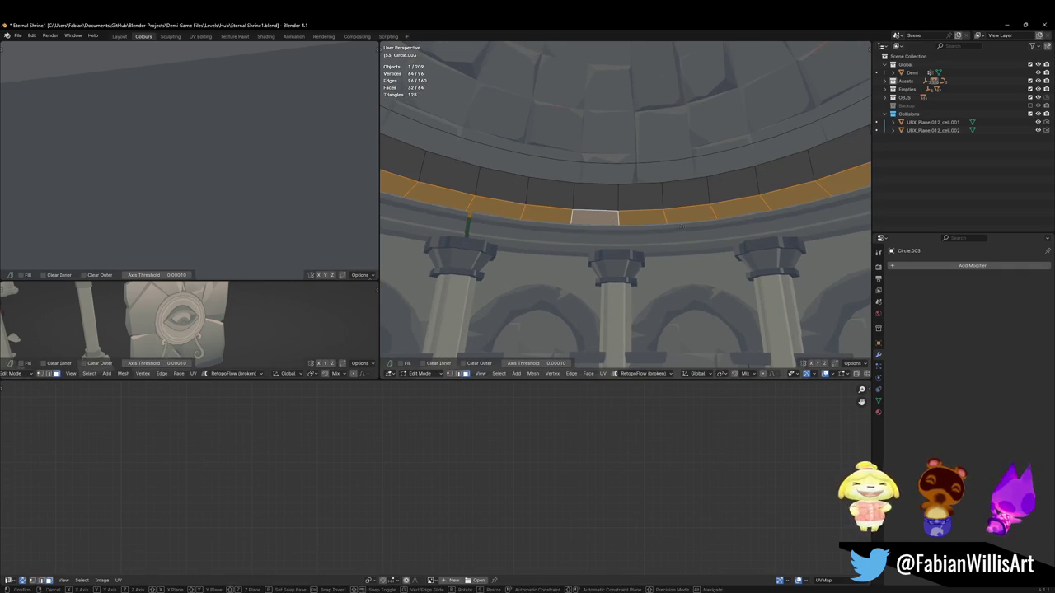
key("g")
key("z")
left_click(676, 239)
key("Tab")
left_click(613, 256)
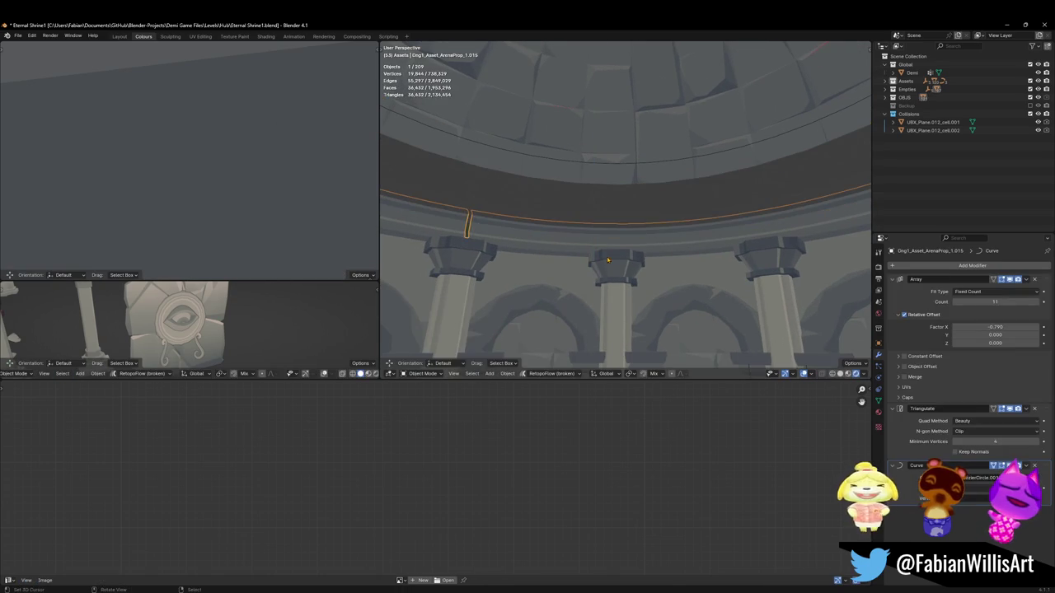
Step: Cancel the column object's scaling and deselect everything
key("s")
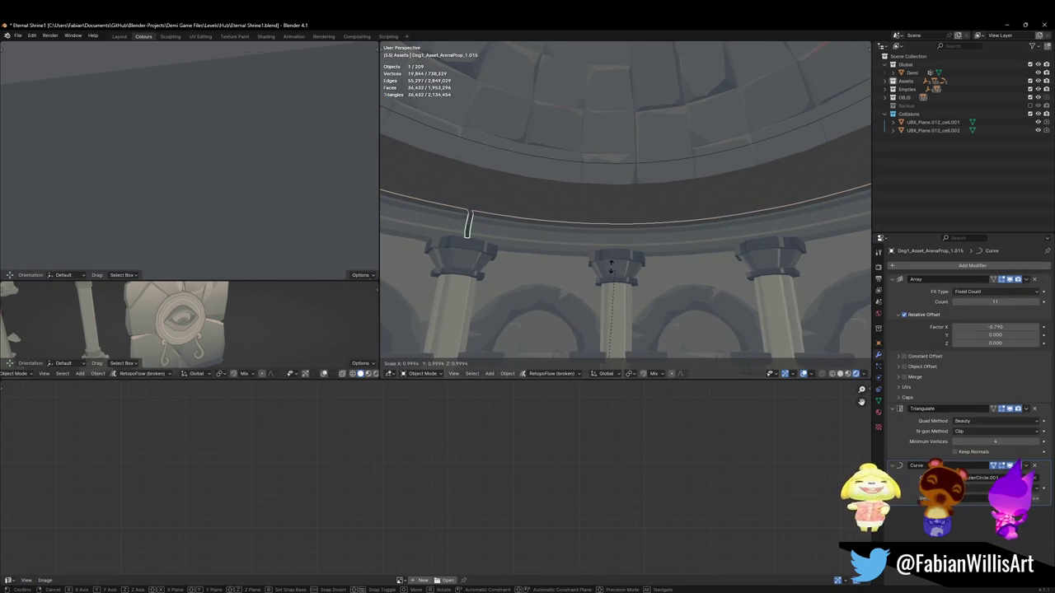
right_click(603, 250)
key("alt+a")
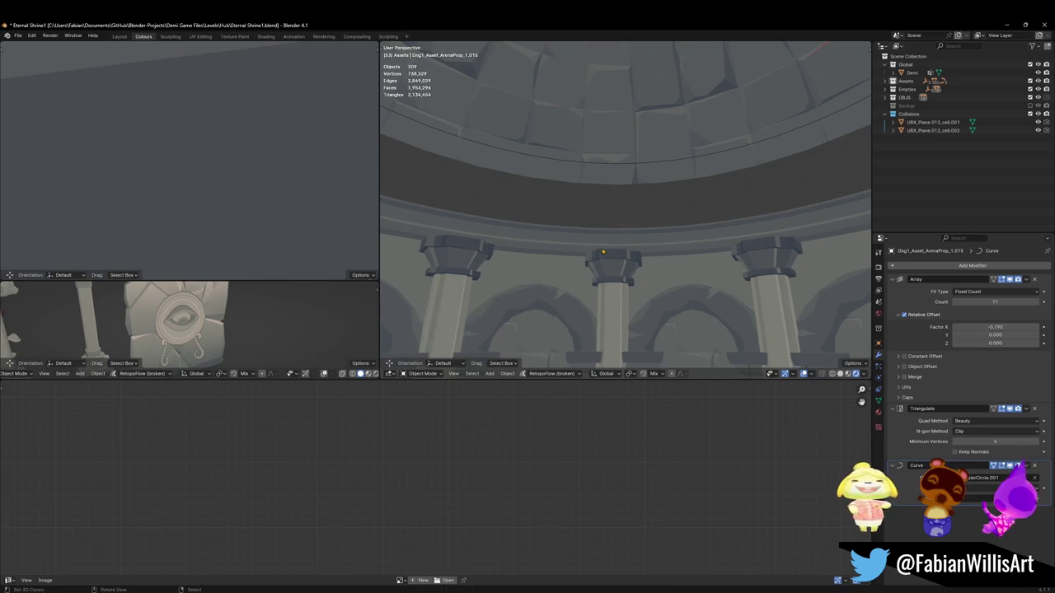
Step: Walk through the shrine to frame the dome and arches, then walk the empty top-left view inside
middle_click_drag(593, 191, 612, 181)
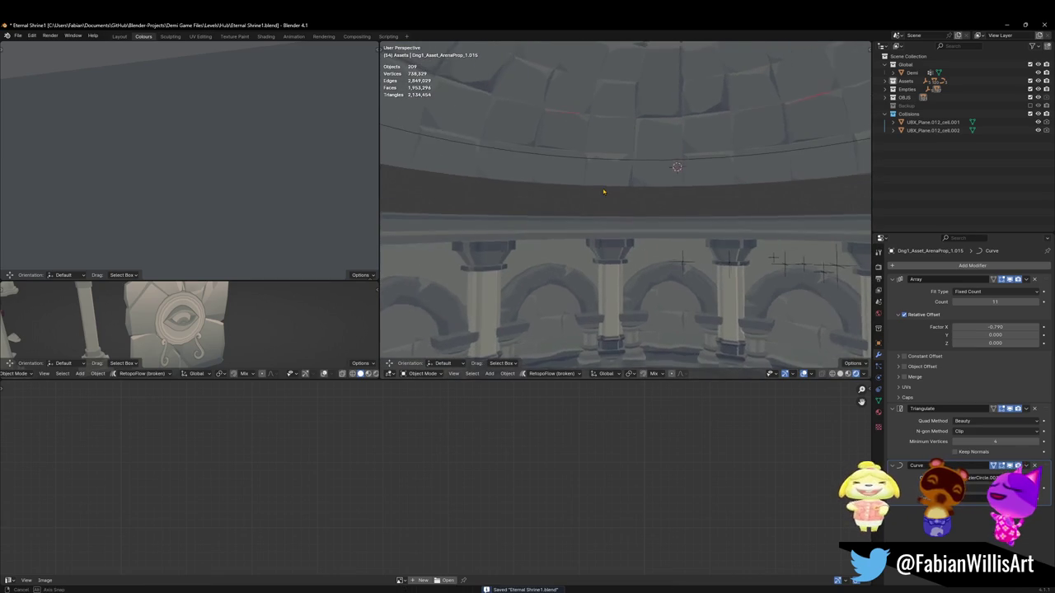
key("shift+grave")
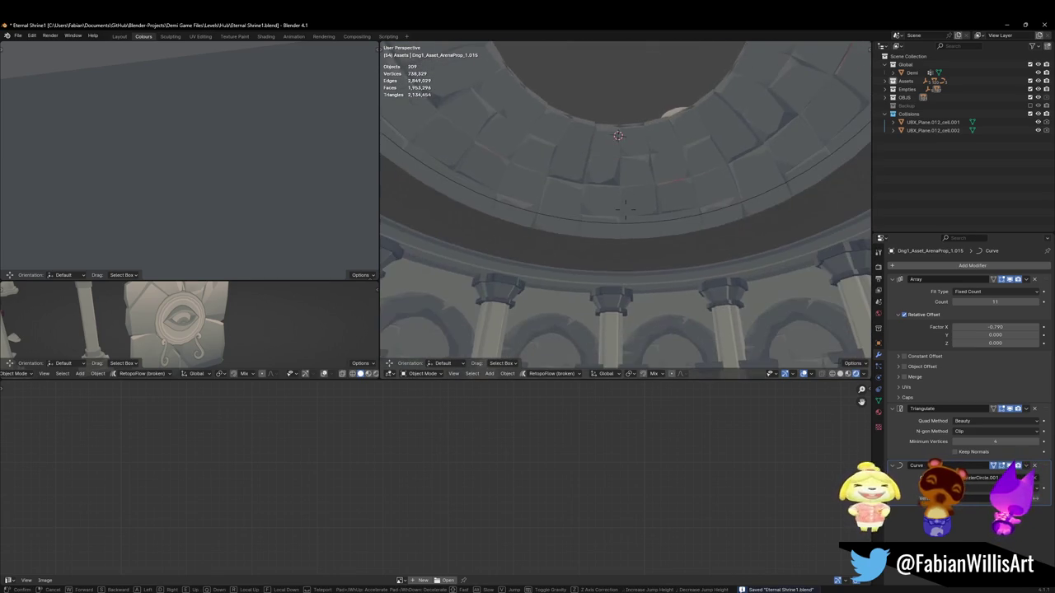
left_click(614, 211)
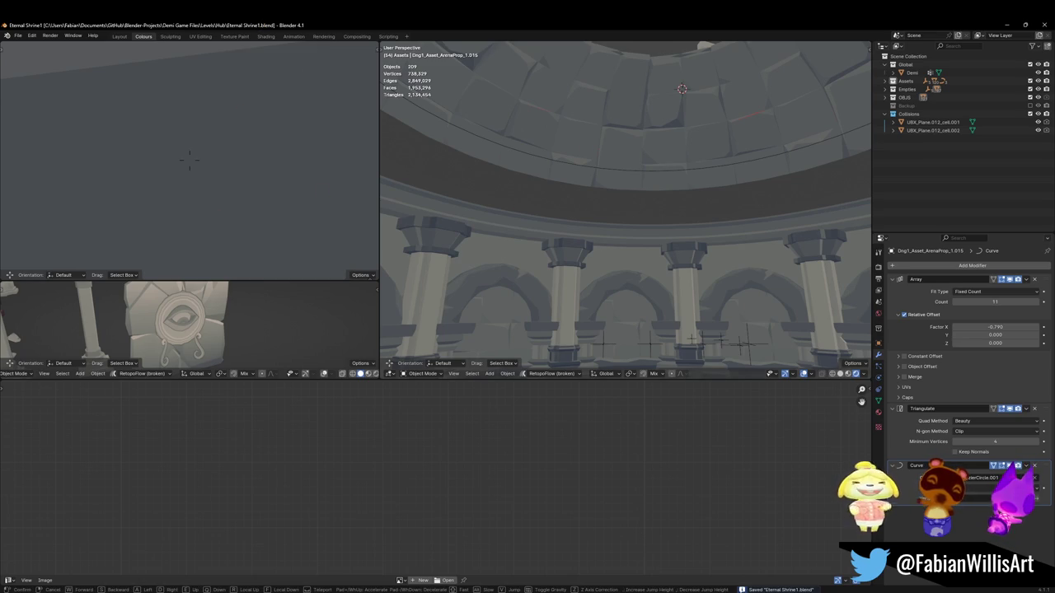
key("shift+grave")
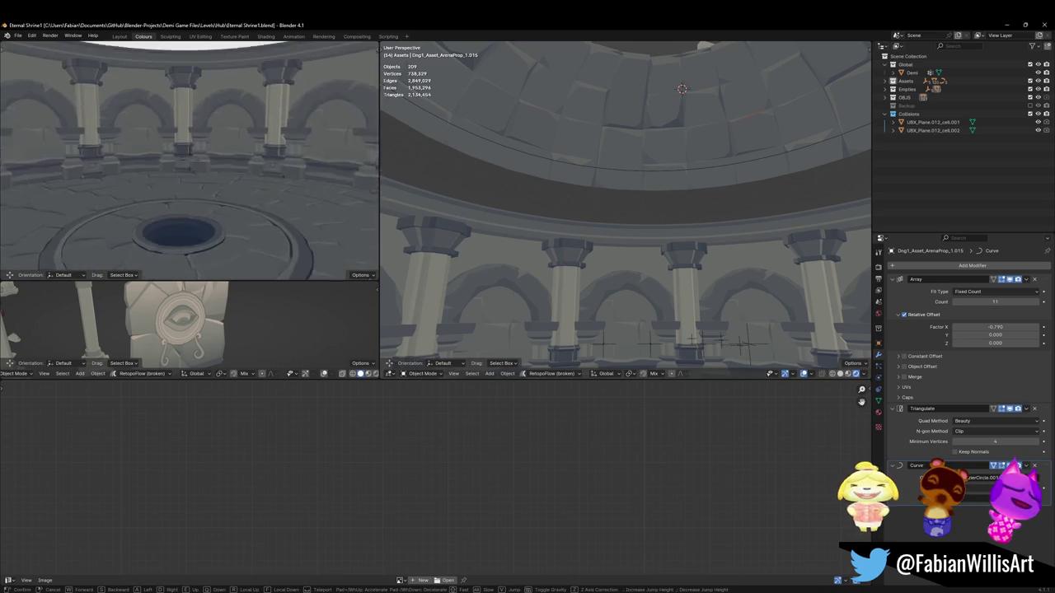
Step: Select the dome wall SD_Wall_08.018 and cancel a vertical scale on it
left_click(281, 243)
left_click(664, 129)
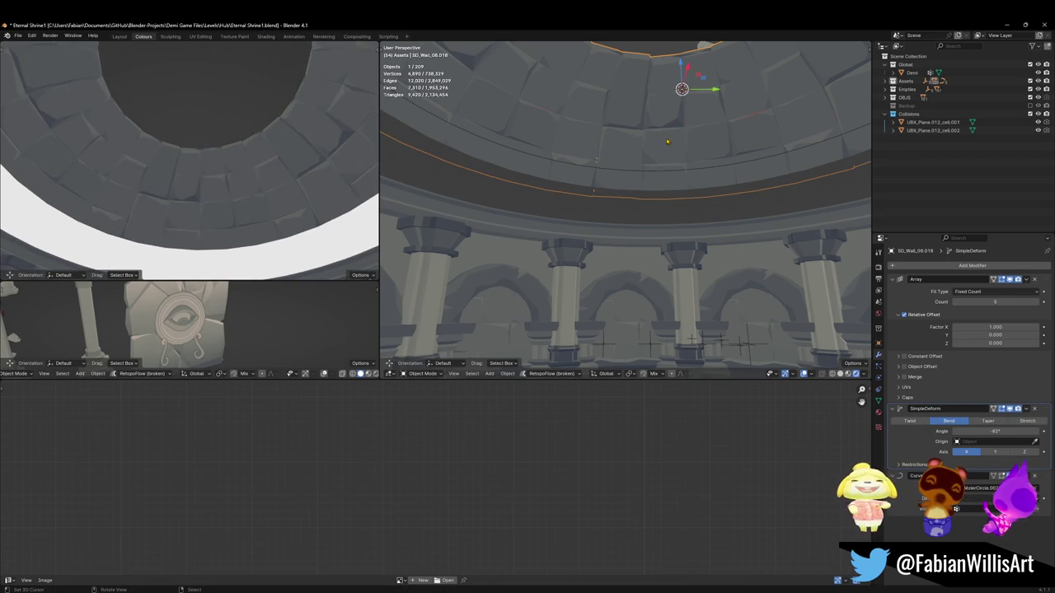
key("s")
key("z")
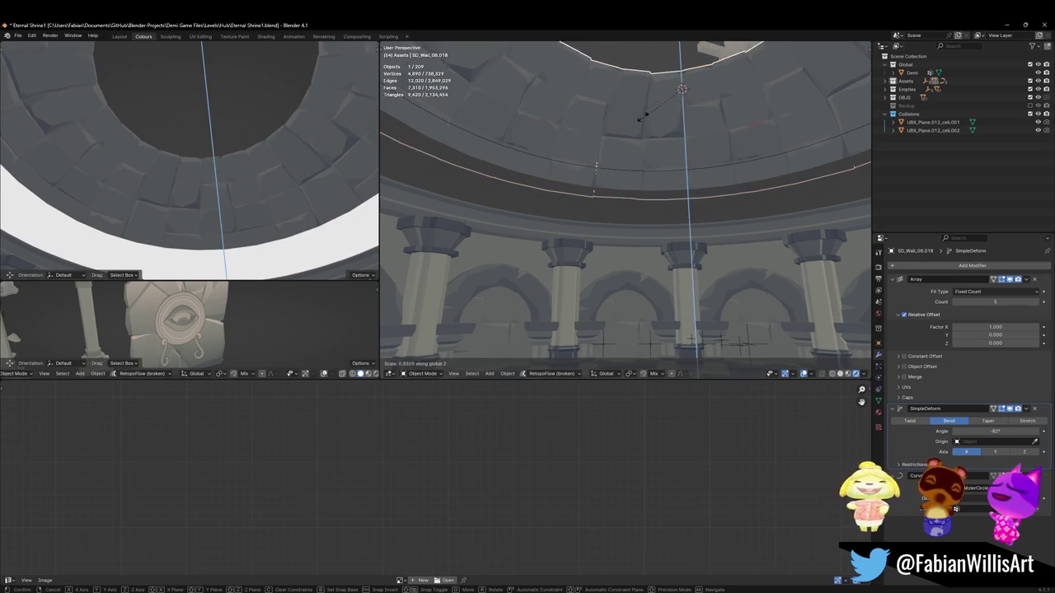
right_click(623, 215)
Step: Steepen the dome wall's bend angle toward -104° and save Eternal Shrine1.blend
mouse_move(996, 431)
left_mouse_down()
mouse_move(976, 431)
mouse_move(1014, 431)
left_mouse_up()
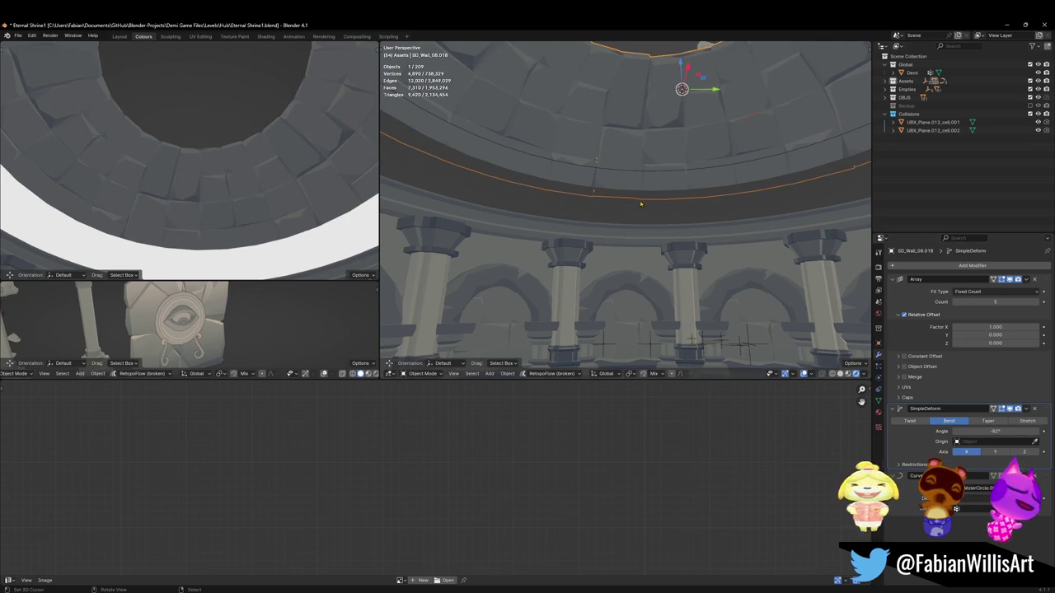
key("ctrl+s")
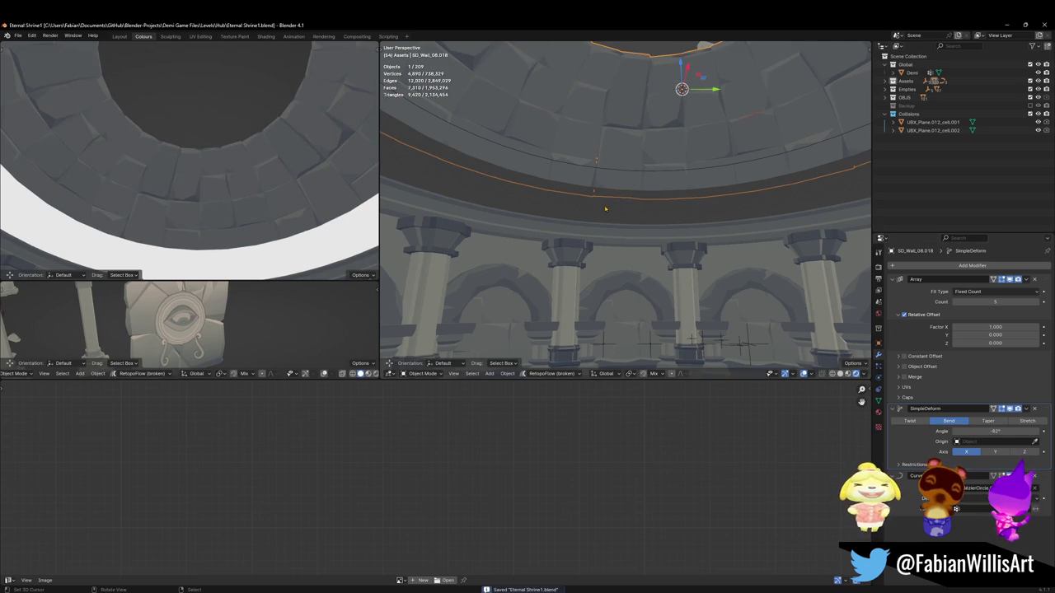
left_click(617, 221)
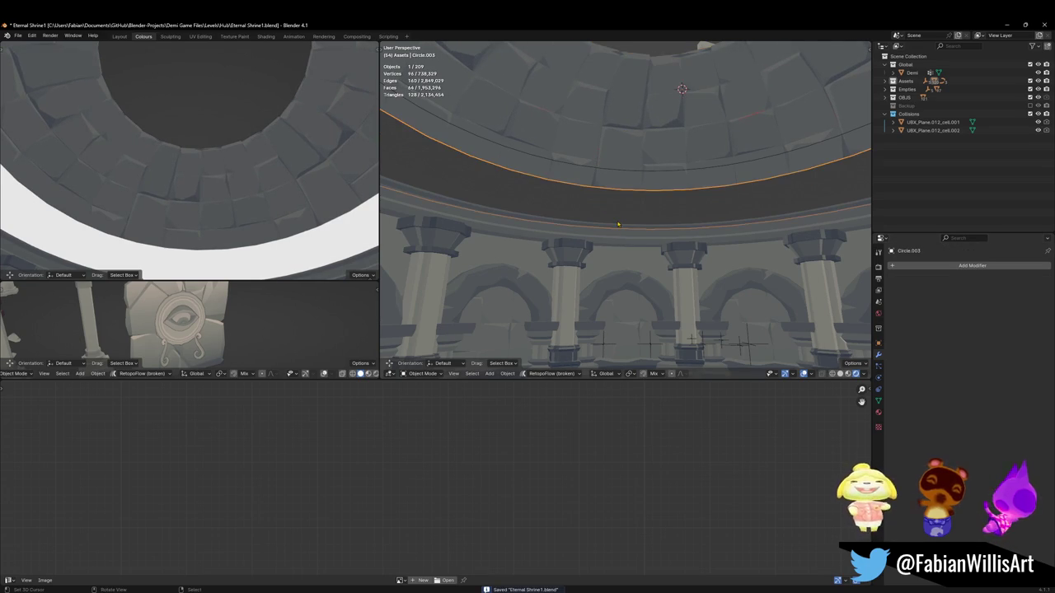
Step: Duplicate the trim ring higher into the dome and shrink it horizontally to 0.814
key("shift+d")
key("z")
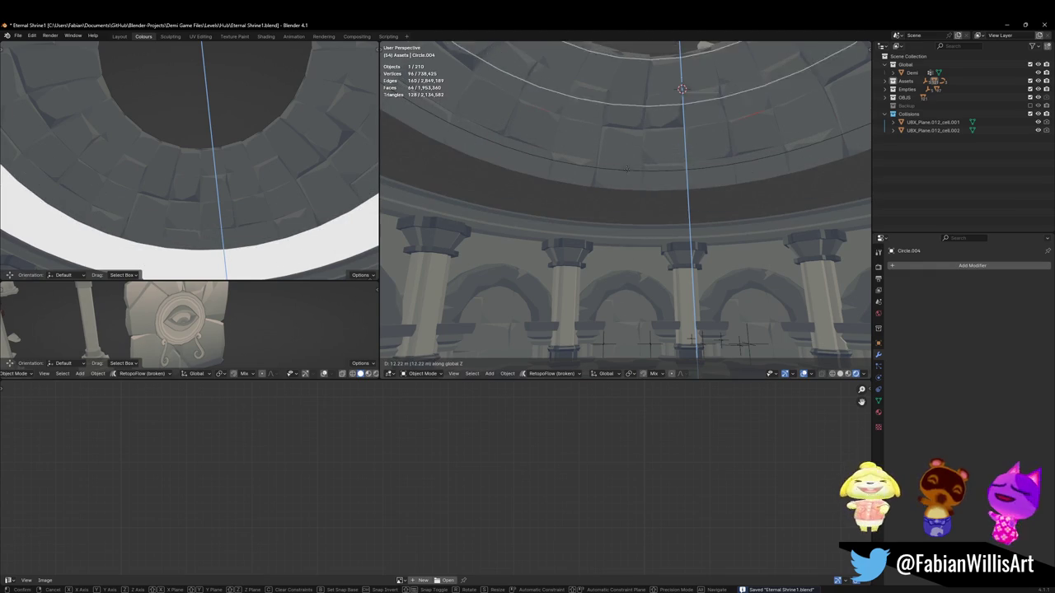
left_click(626, 184)
key("s")
key("shift+z")
left_click(628, 191)
Step: Lower the copy about 1.73 m and 1.06 m, ending at a horizontal scale of 0.939
key("g")
key("z")
left_click(626, 192)
key("s")
key("shift+z")
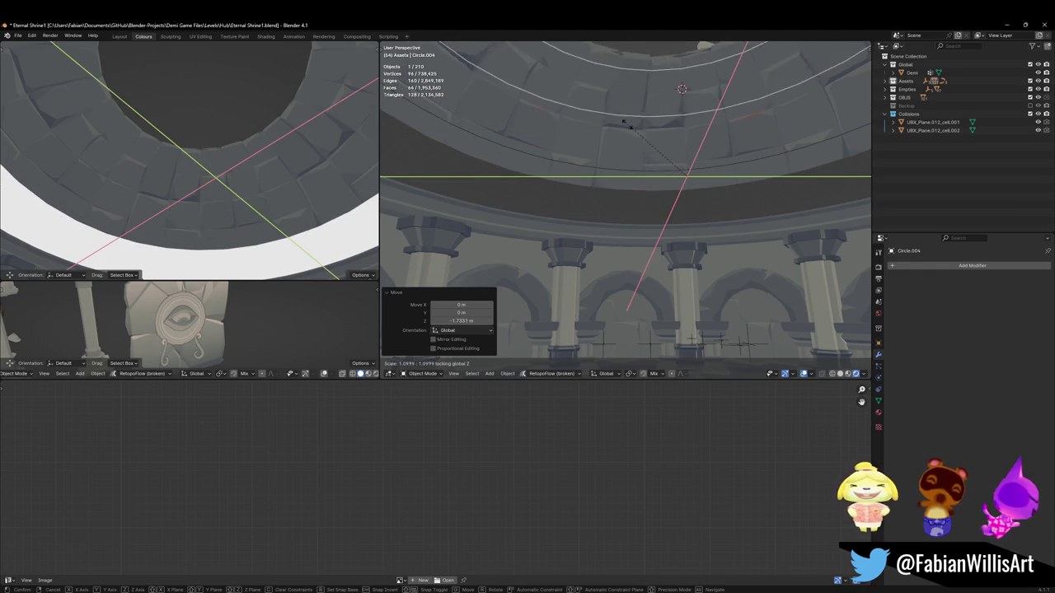
left_click(643, 152)
key("g")
key("z")
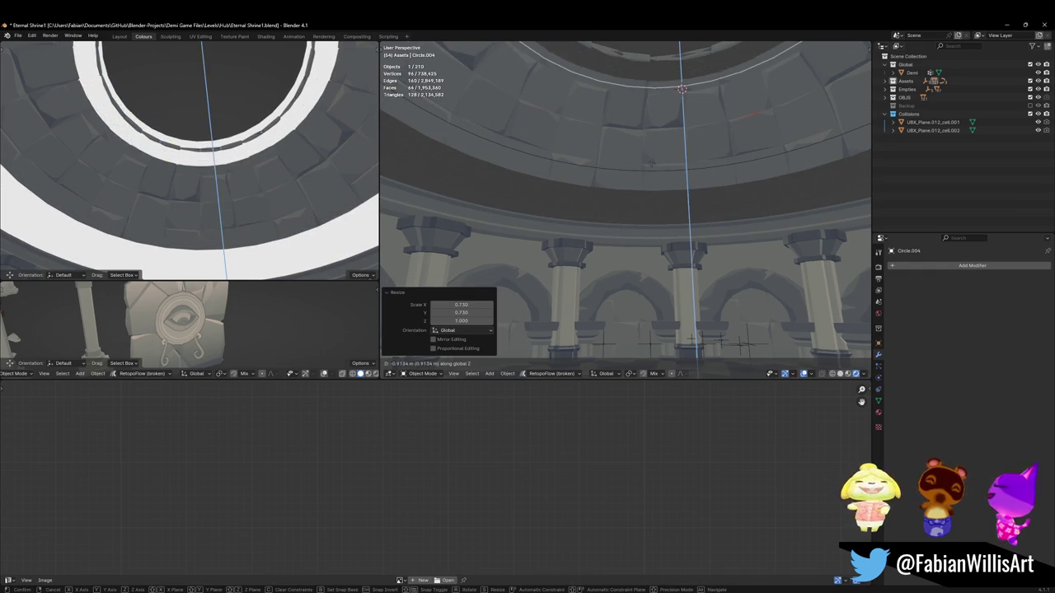
left_click(653, 162)
key("s")
key("shift+z")
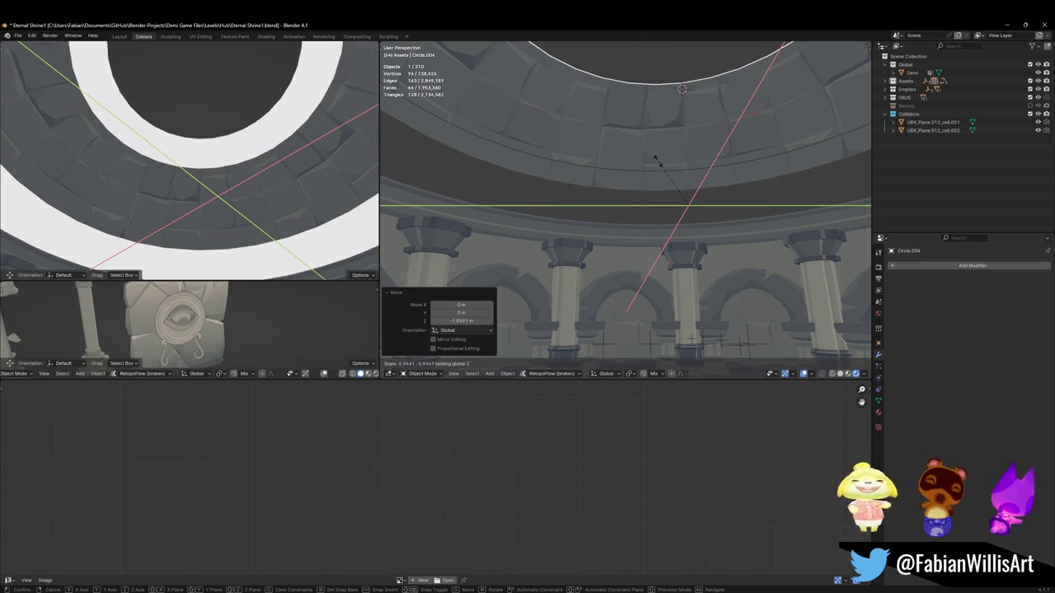
left_click(656, 163)
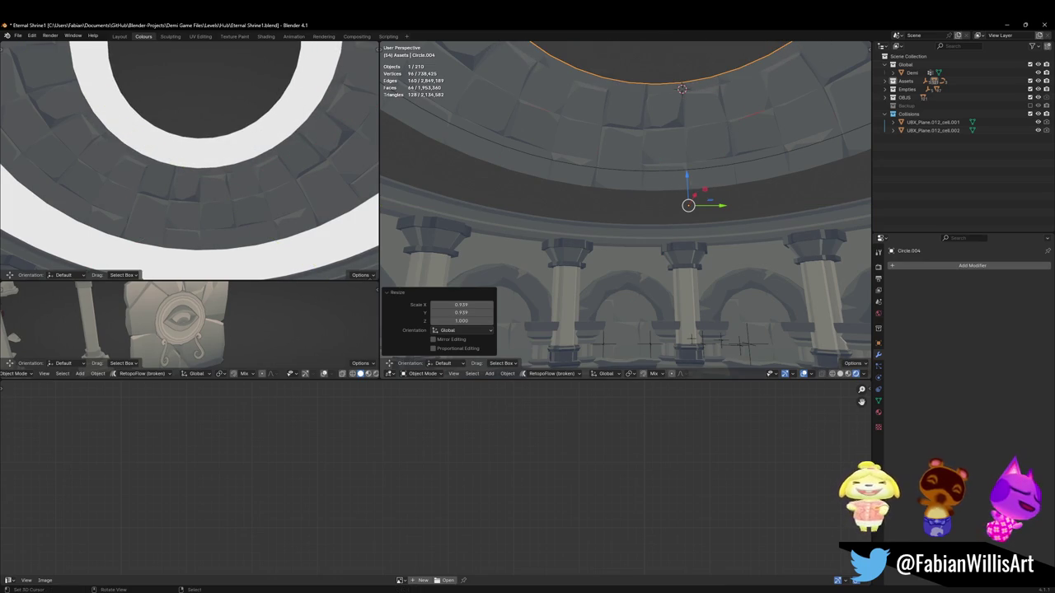
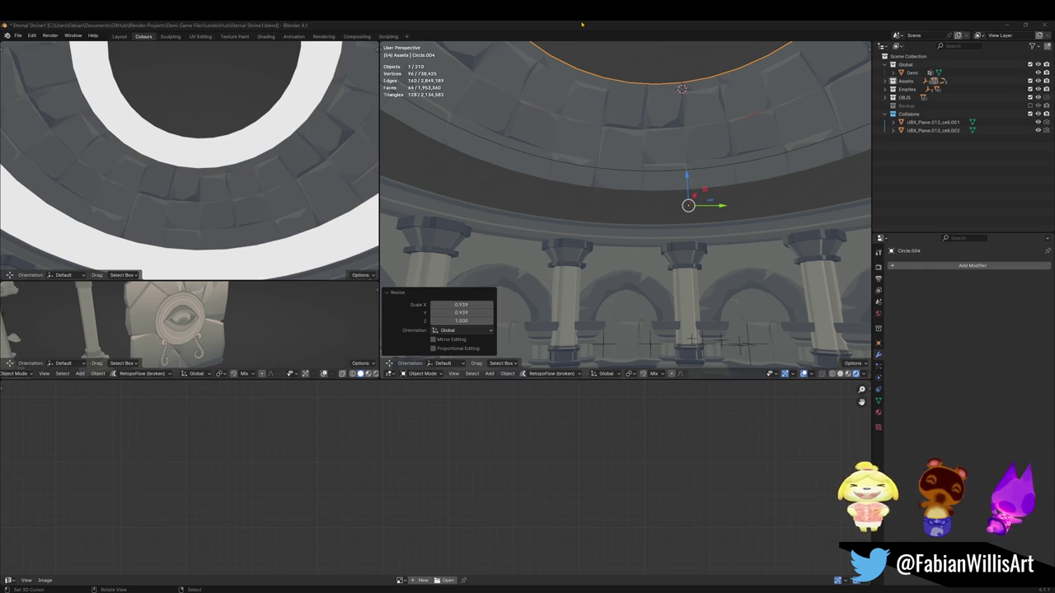
Step: Walk through the shrine colonnade in the left view, then switch to the DEMO Final Dungeon Pass file
key("shift+grave")
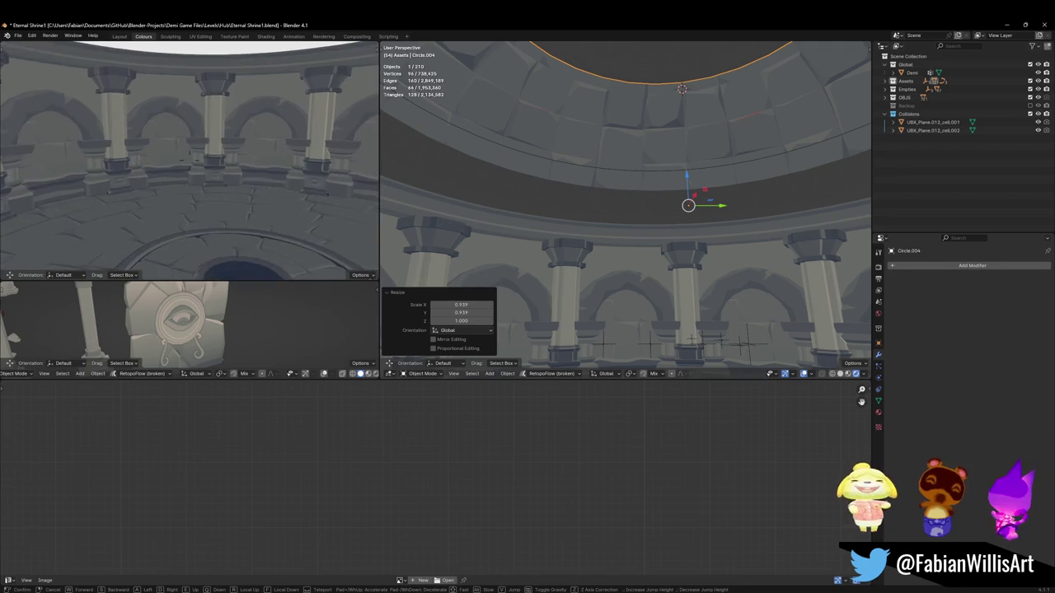
left_click(611, 412)
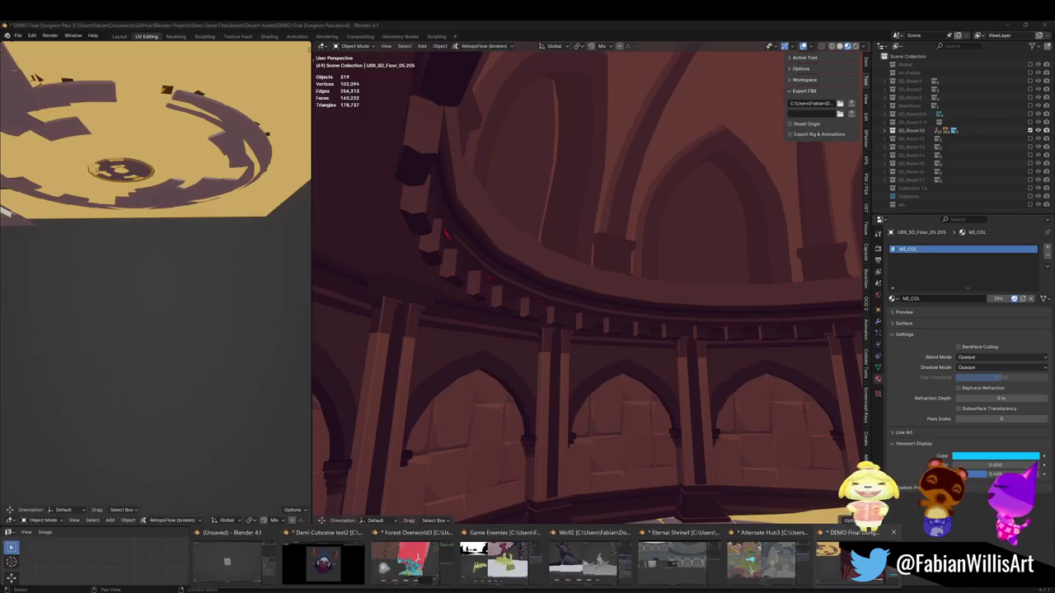
left_click(848, 560)
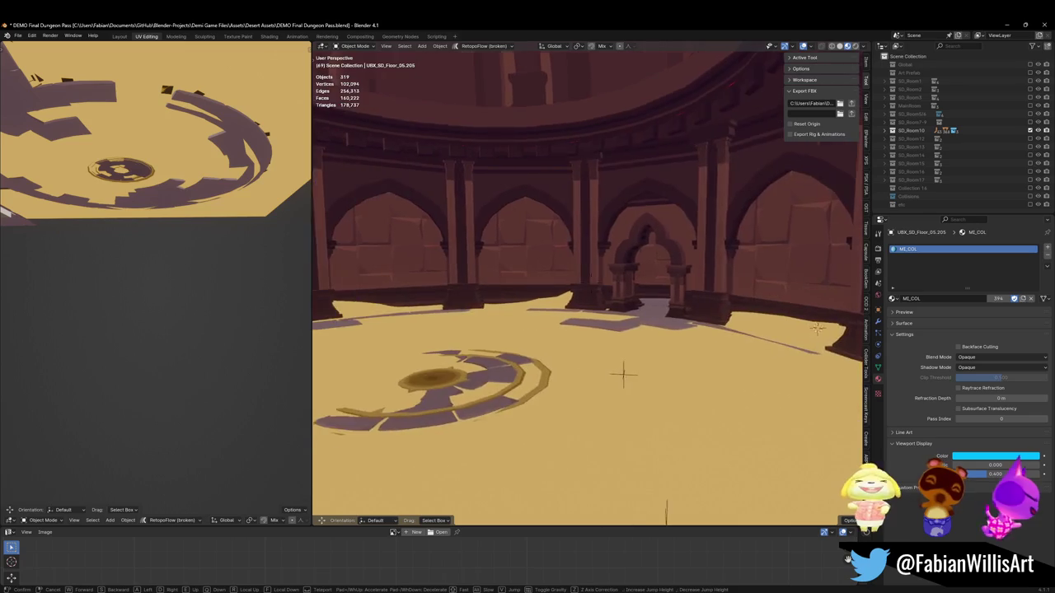
Step: Walk briefly across the dungeon demo room, then minimize it to return to Eternal Shrine1
key("w")
key("Escape")
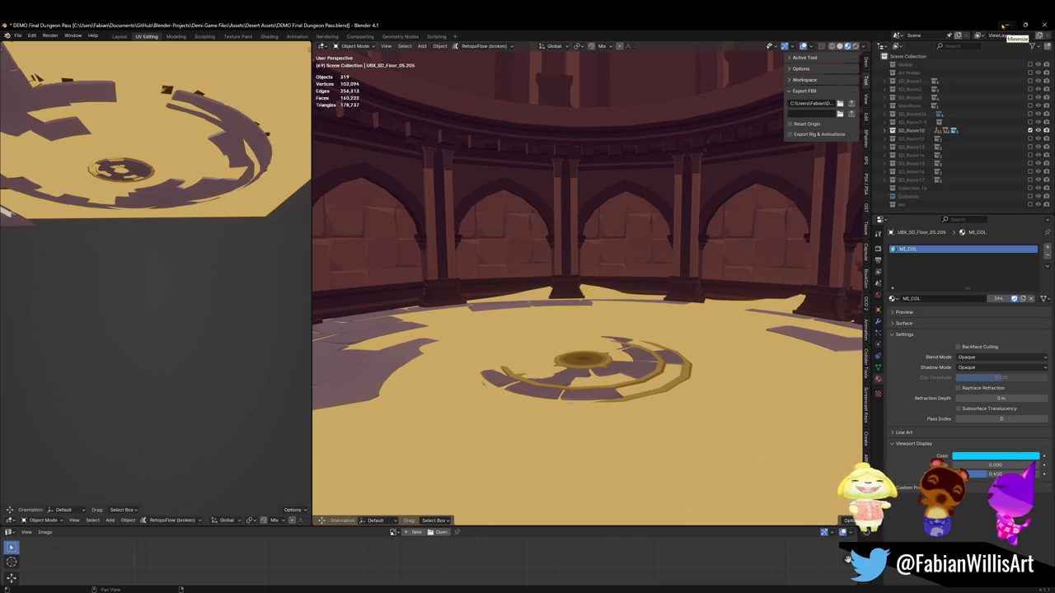
left_click(1008, 25)
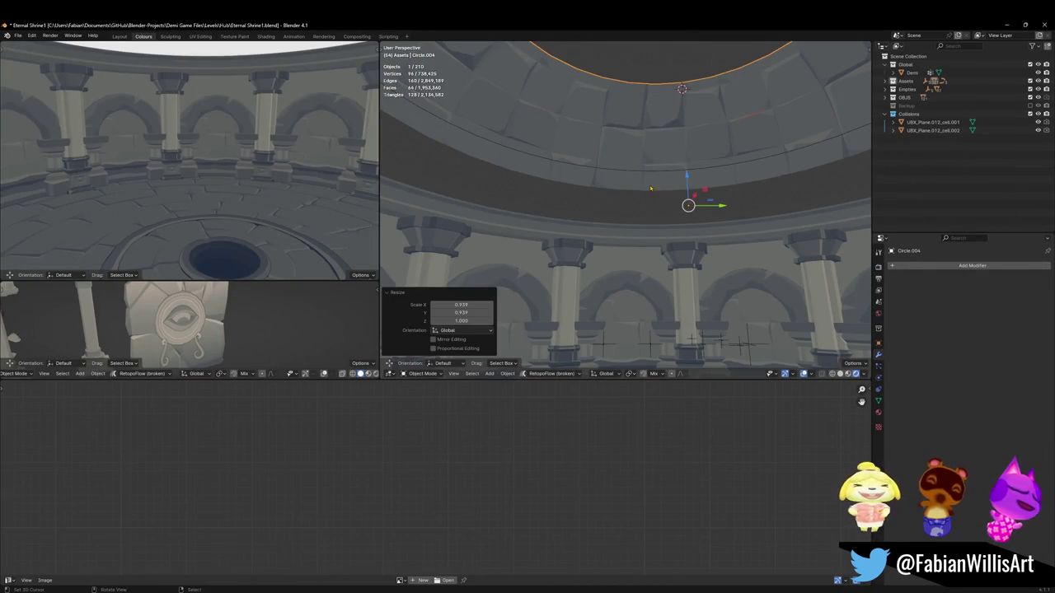
Step: Zoom out over the whole dome and save the Eternal Shrine file
scroll(650, 189, "down", 5)
mouse_move(650, 189)
middle_mouse_down()
mouse_move(730, 161)
mouse_move(720, 178)
middle_mouse_up()
key("ctrl+s")
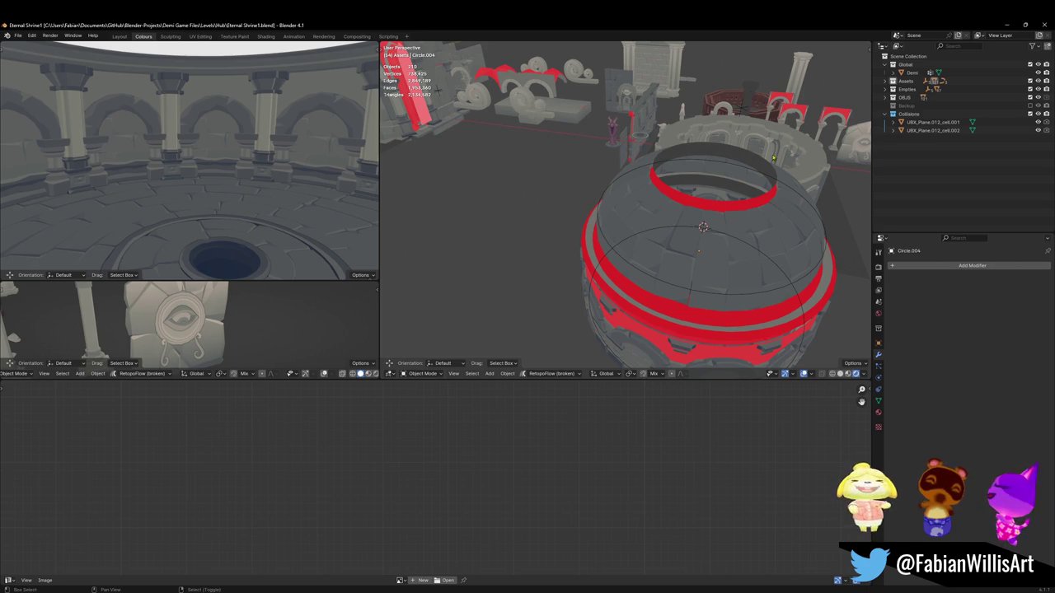
Step: Inspect the ring wall up close, select the Circle.004 ring, and view the surrounding props
scroll(699, 252, "up", 5)
mouse_move(699, 251)
middle_mouse_down()
mouse_move(600, 195)
mouse_move(594, 215)
mouse_move(549, 237)
middle_mouse_up()
scroll(600, 195, "up", 2)
scroll(600, 195, "down", 5)
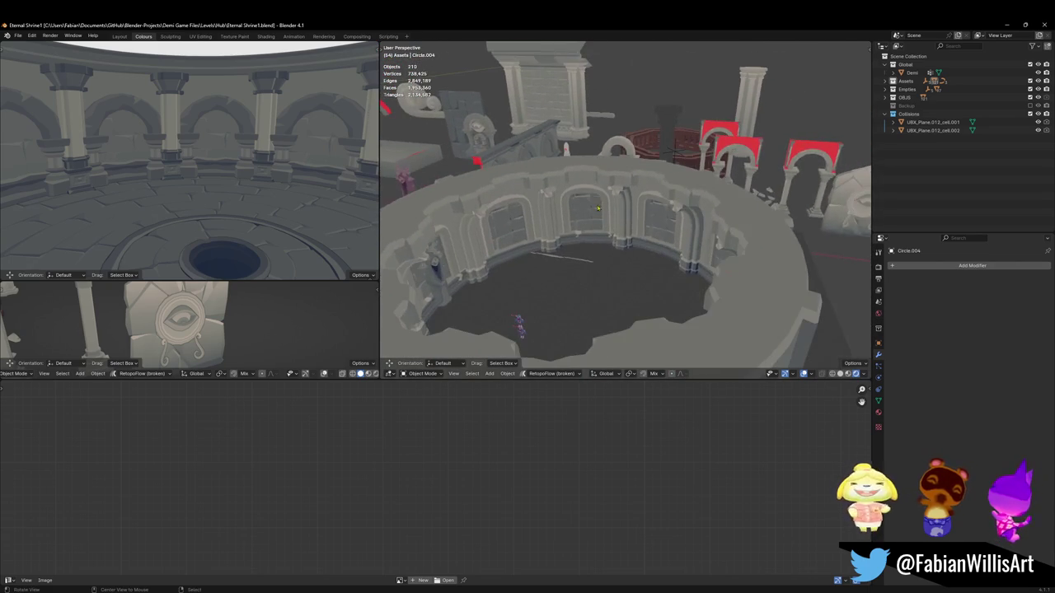
scroll(549, 236, "down", 2)
scroll(550, 236, "up", 2)
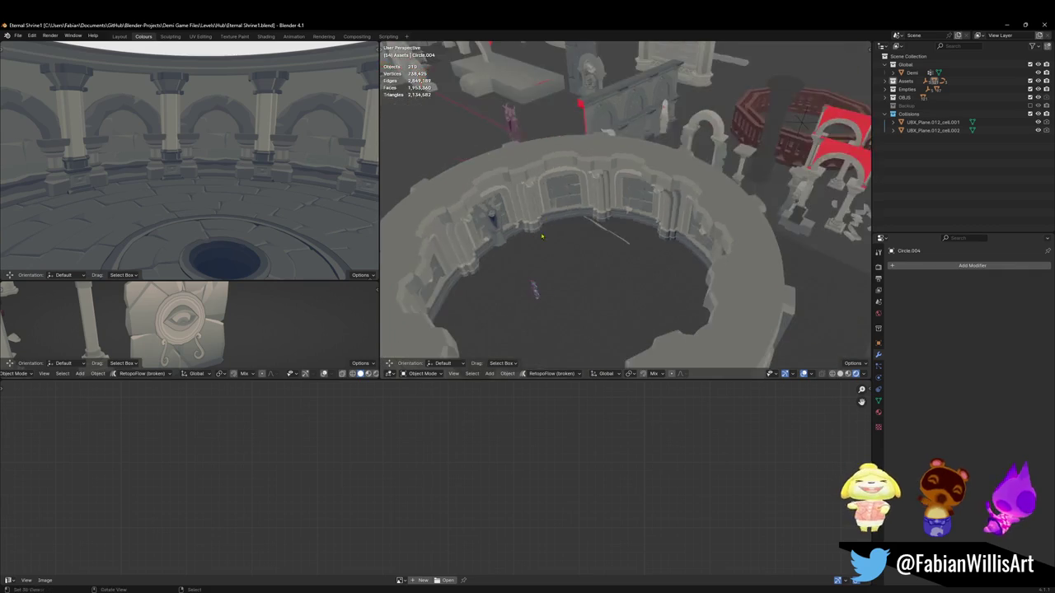
scroll(550, 236, "down", 4)
mouse_move(550, 237)
middle_mouse_down()
mouse_move(635, 226)
mouse_move(538, 191)
middle_mouse_up()
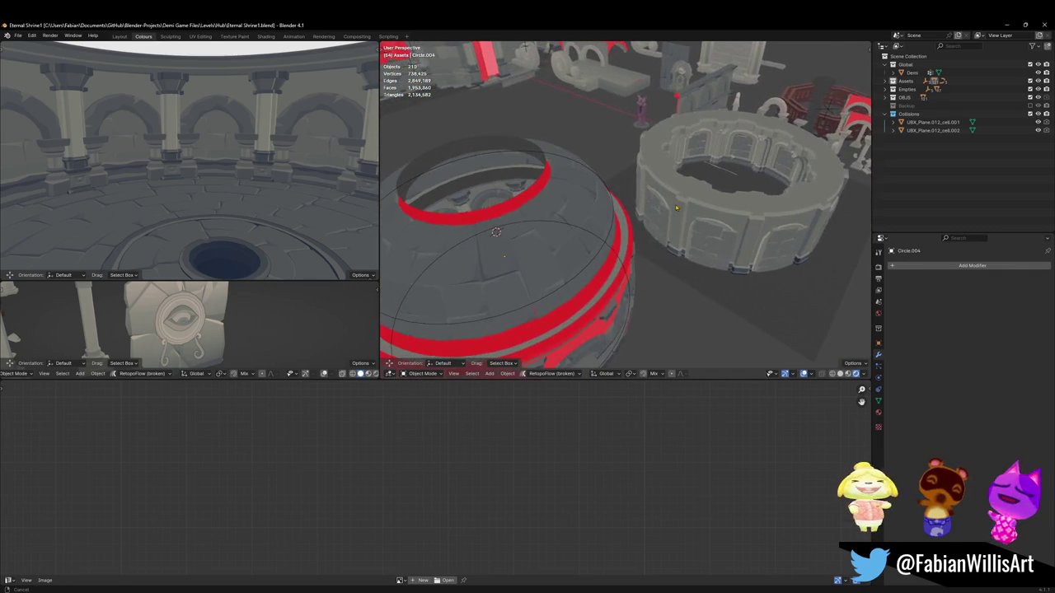
left_click(538, 191)
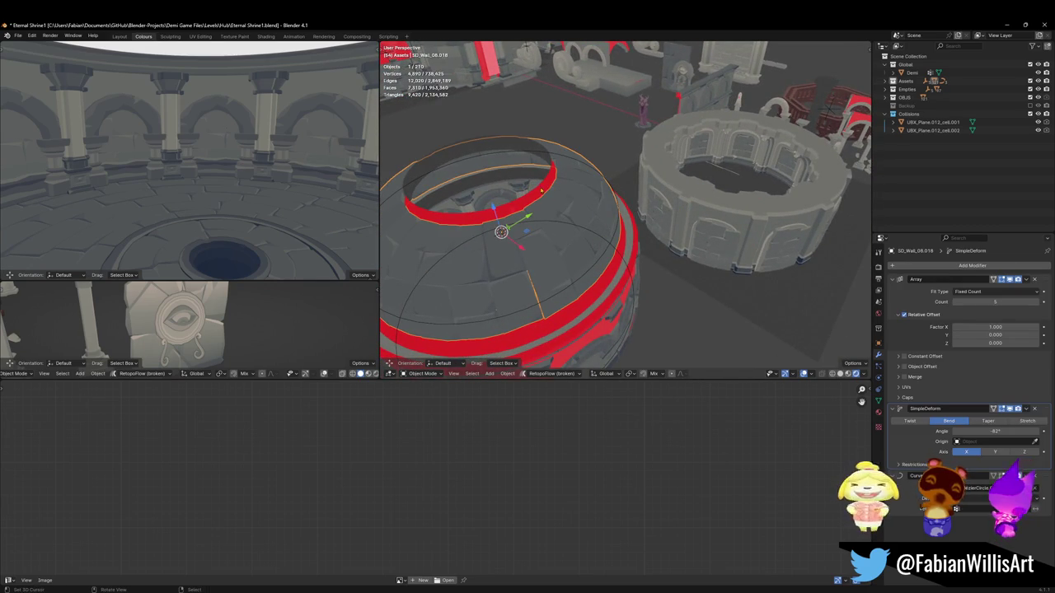
left_click(541, 192)
mouse_move(541, 192)
middle_mouse_down()
mouse_move(695, 219)
mouse_move(602, 124)
middle_mouse_up()
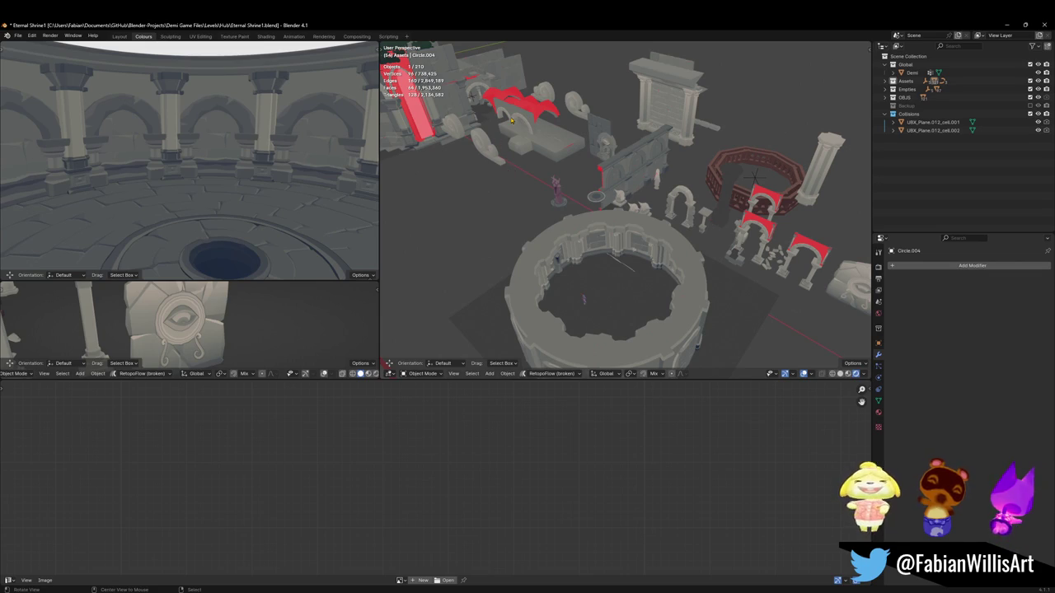
scroll(511, 120, "up", 10)
mouse_move(651, 249)
middle_mouse_down()
mouse_move(678, 232)
mouse_move(666, 243)
middle_mouse_up()
scroll(665, 243, "down", 5)
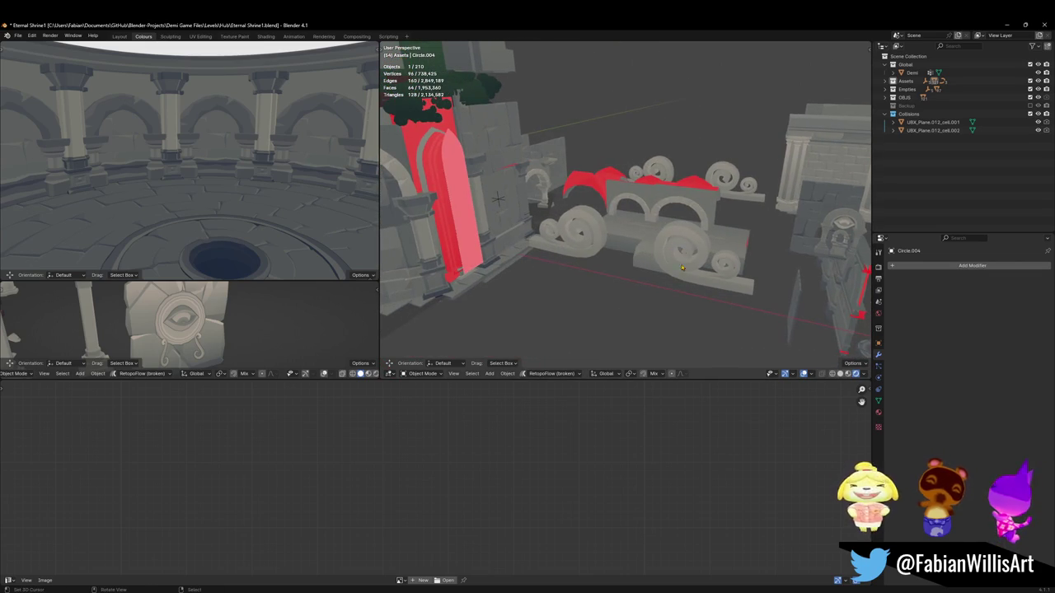
Step: Remove the spiral ornament's Mirror modifier and place a duplicate, Cube.042, beside the ring
left_click(681, 272)
mouse_move(681, 272)
middle_mouse_down()
mouse_move(659, 248)
mouse_move(658, 211)
mouse_move(626, 248)
middle_mouse_up()
left_click(1035, 279)
key("shift+d")
key("shift+z")
left_click(604, 340)
mouse_move(604, 340)
middle_mouse_down()
mouse_move(636, 243)
mouse_move(627, 196)
mouse_move(644, 232)
middle_mouse_up()
scroll(627, 196, "up", 3)
scroll(644, 231, "down", 3)
key("Tab")
Step: Shift the copy's entire mesh along Y in Edit Mode
key("a")
key("g")
key("y")
left_click(632, 314)
key("Tab")
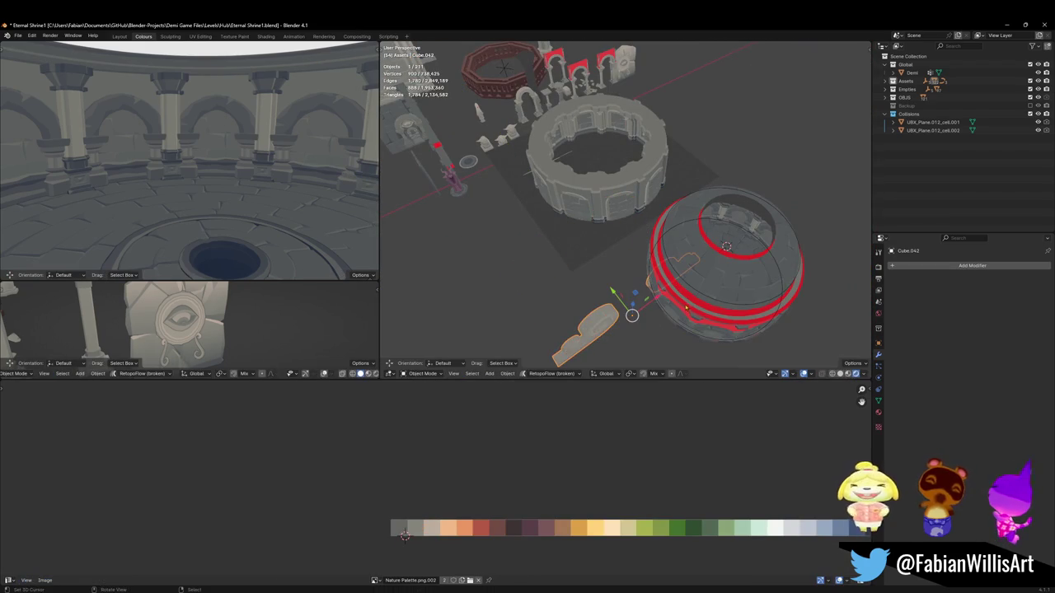
mouse_move(632, 306)
middle_mouse_down()
mouse_move(571, 184)
mouse_move(623, 261)
mouse_move(660, 195)
middle_mouse_up()
scroll(570, 184, "down", 5)
Step: Set the ornament's origin to its geometry and scale it down to 0.328
key("q")
left_click(622, 257)
key("s")
left_click(578, 235)
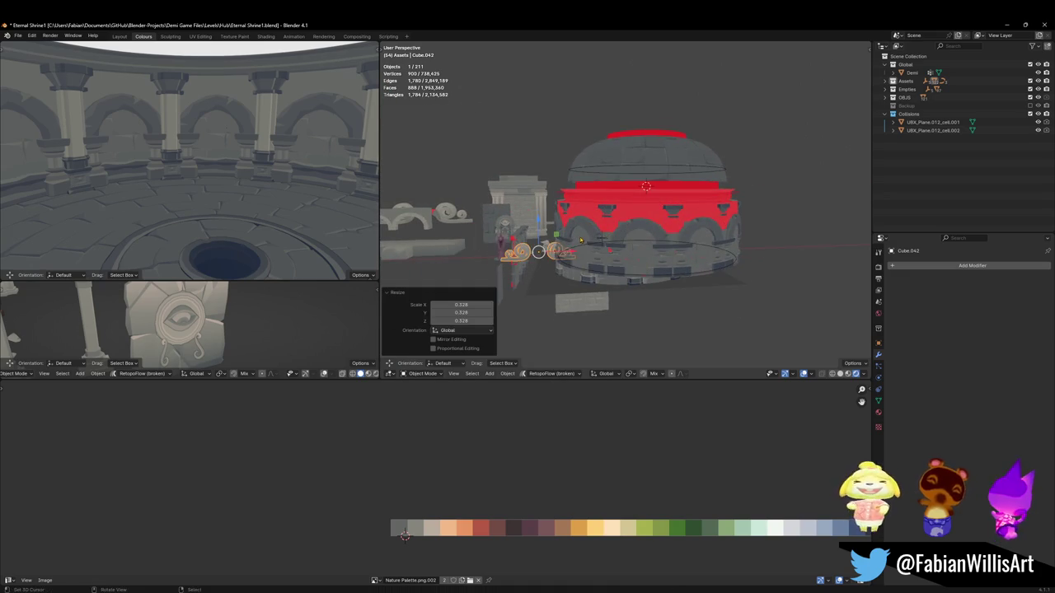
scroll(578, 236, "up", 3)
mouse_move(578, 236)
middle_mouse_down()
mouse_move(660, 218)
mouse_move(641, 228)
middle_mouse_up()
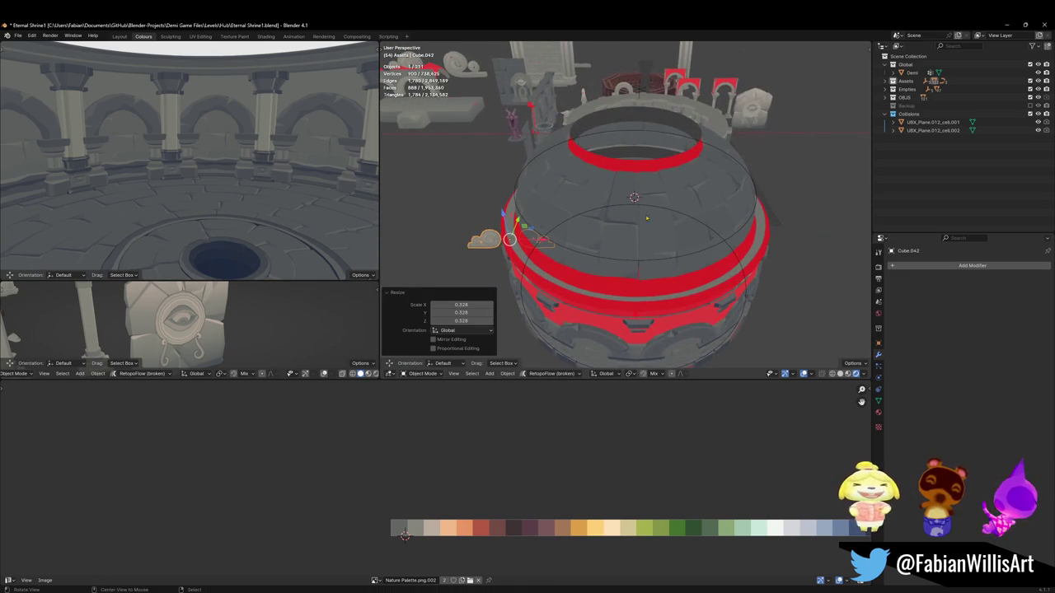
mouse_move(623, 169)
middle_mouse_down("ctrl")
mouse_move(648, 239)
mouse_move(682, 172)
mouse_move(650, 241)
middle_mouse_up("ctrl")
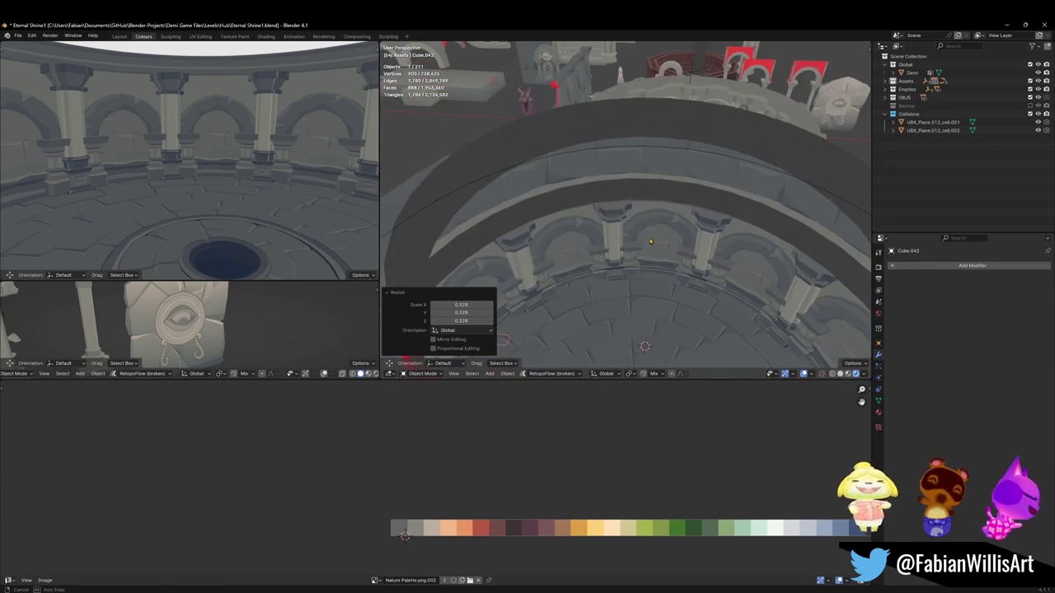
Step: Copy the arena prop's Array, Triangulate and Curve modifiers onto Cube.042
left_click(661, 152)
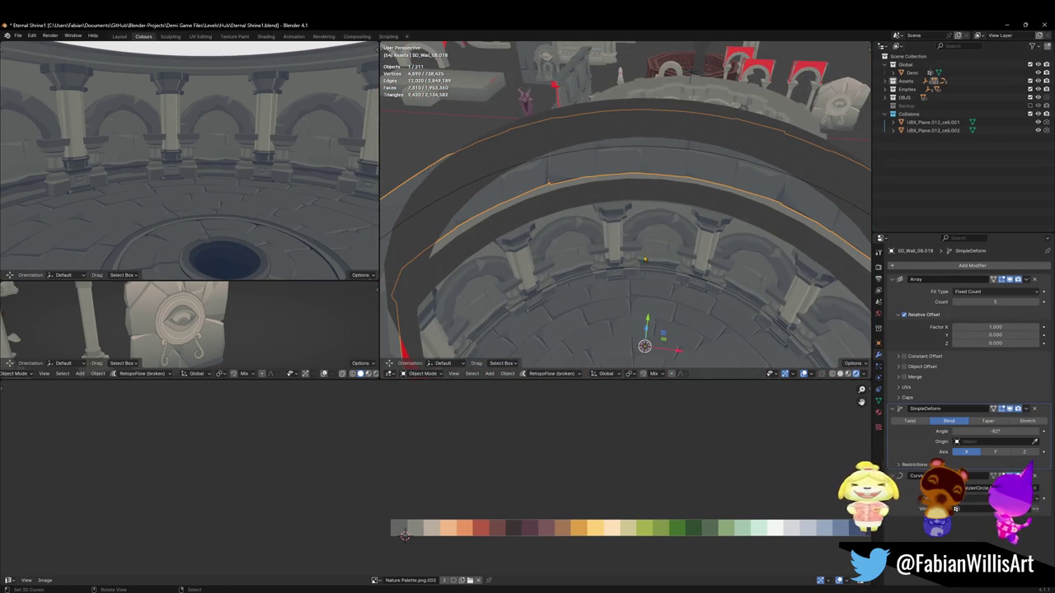
left_click(647, 272)
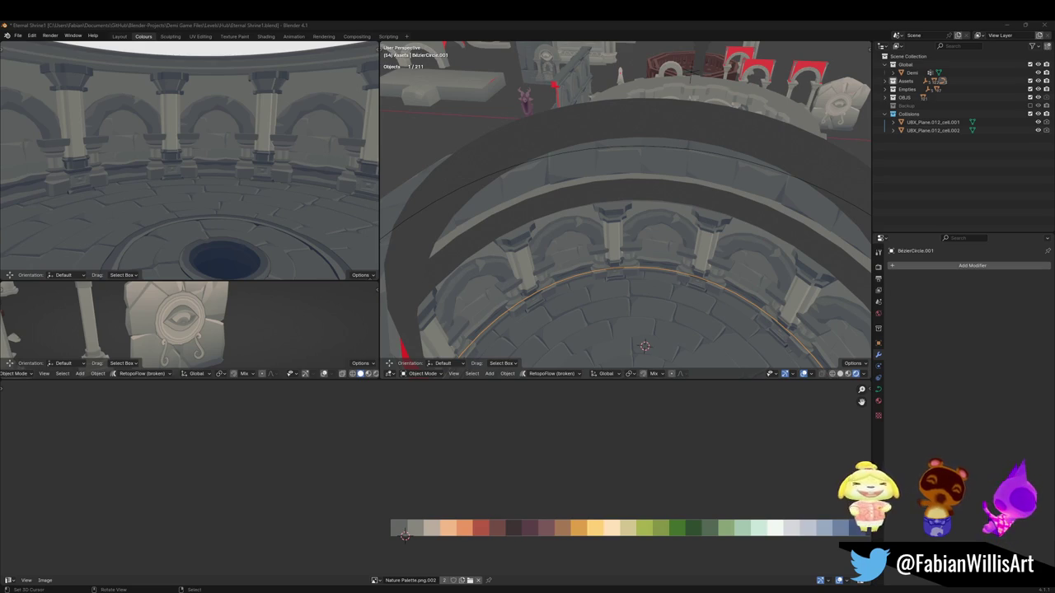
left_click(642, 111)
key("KP_Decimal")
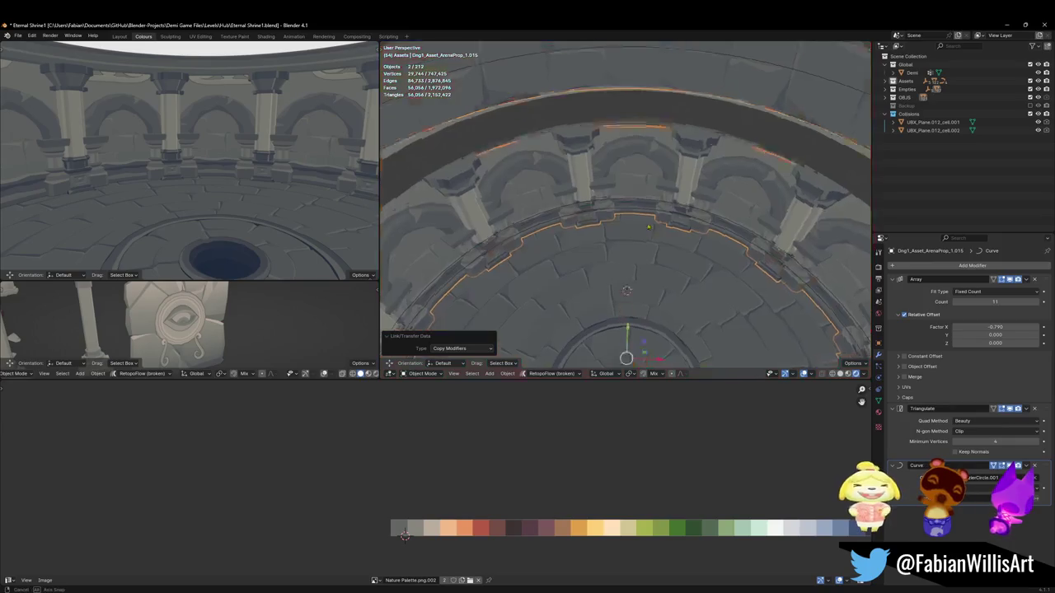
left_click(643, 111)
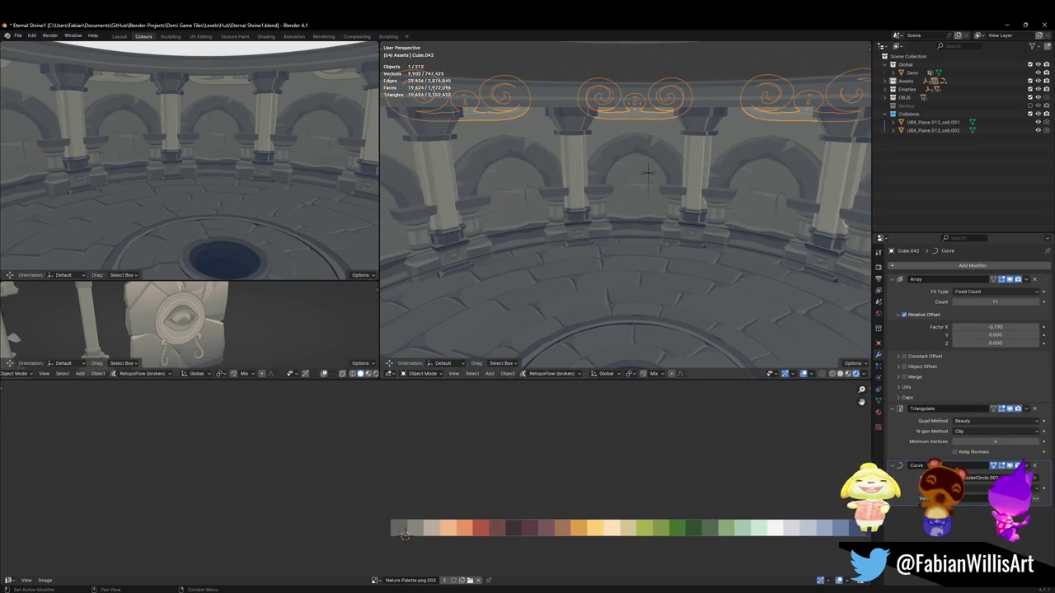
Step: Point the frieze's Curve modifier at BezierCircle.003 and begin moving that curve vertically
left_click(1036, 478)
left_click(542, 221)
left_click(534, 231)
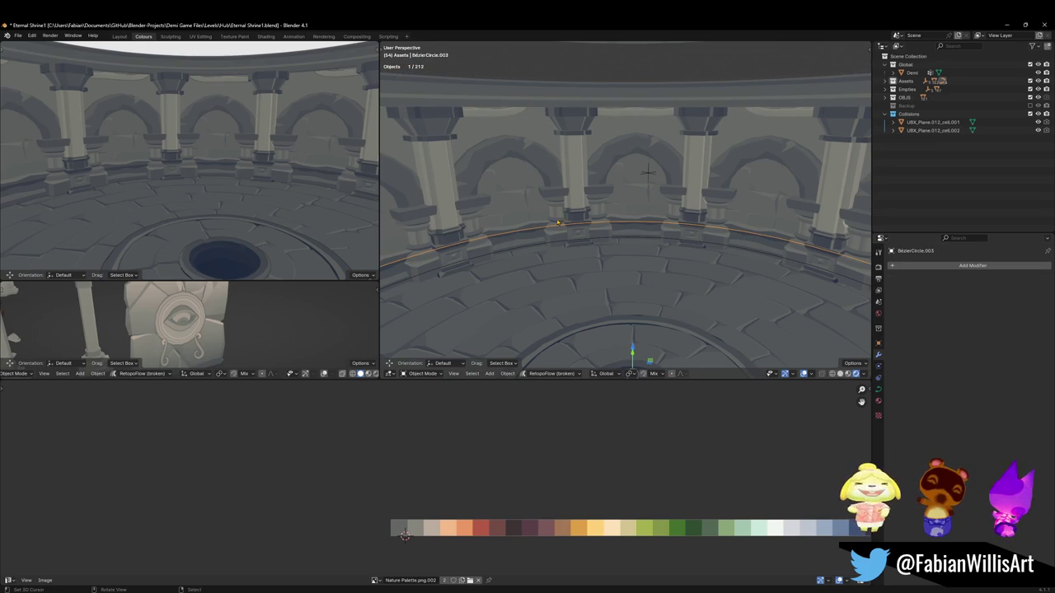
key("g")
key("z")
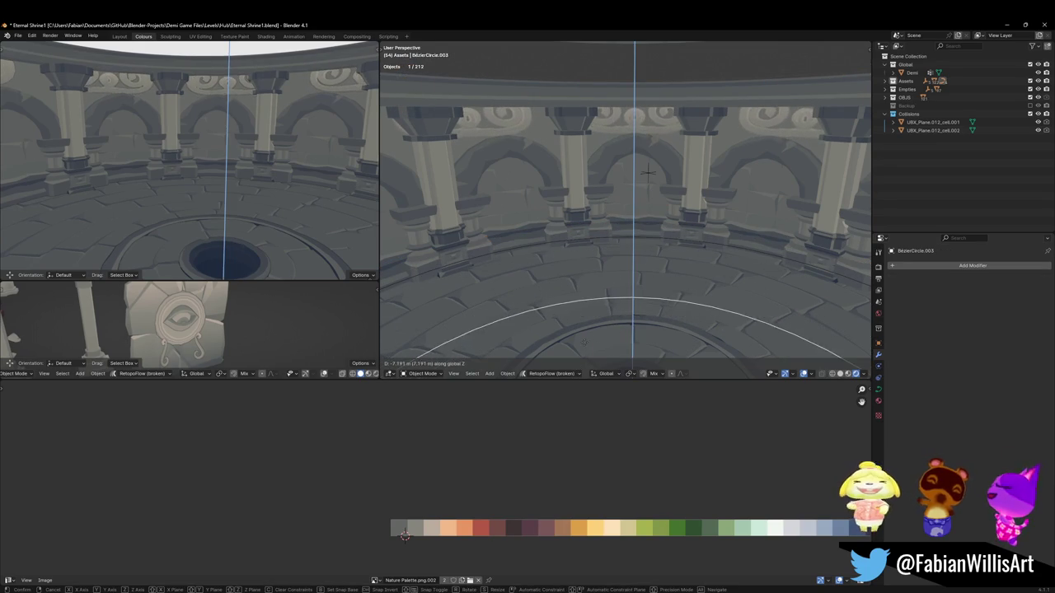
Step: Lower BezierCircle.003, then shift the frieze mesh along Y onto the column tops
left_click(648, 171)
left_click(644, 134)
key("Tab")
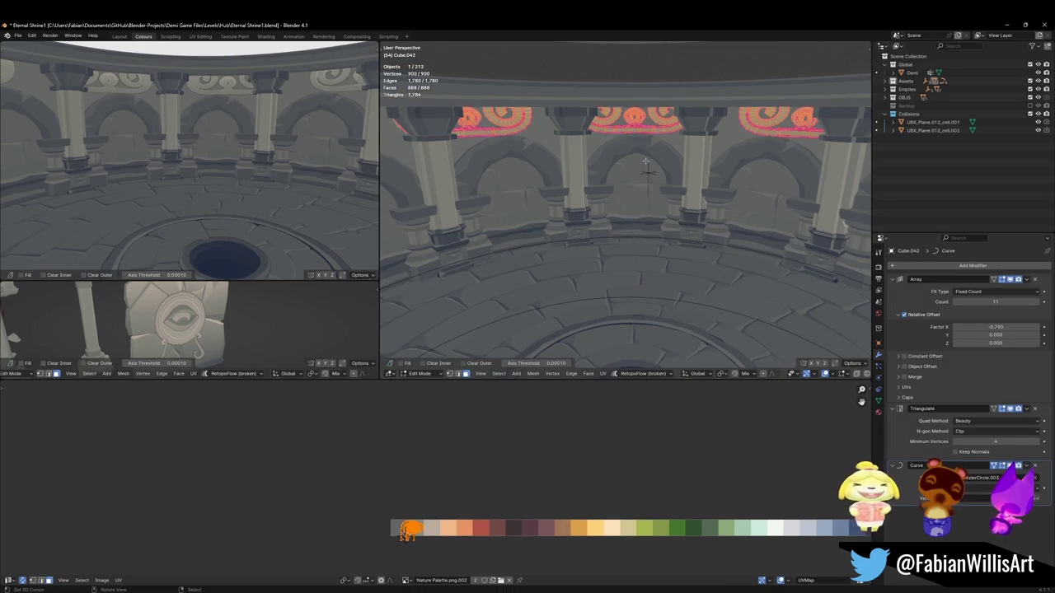
key("g")
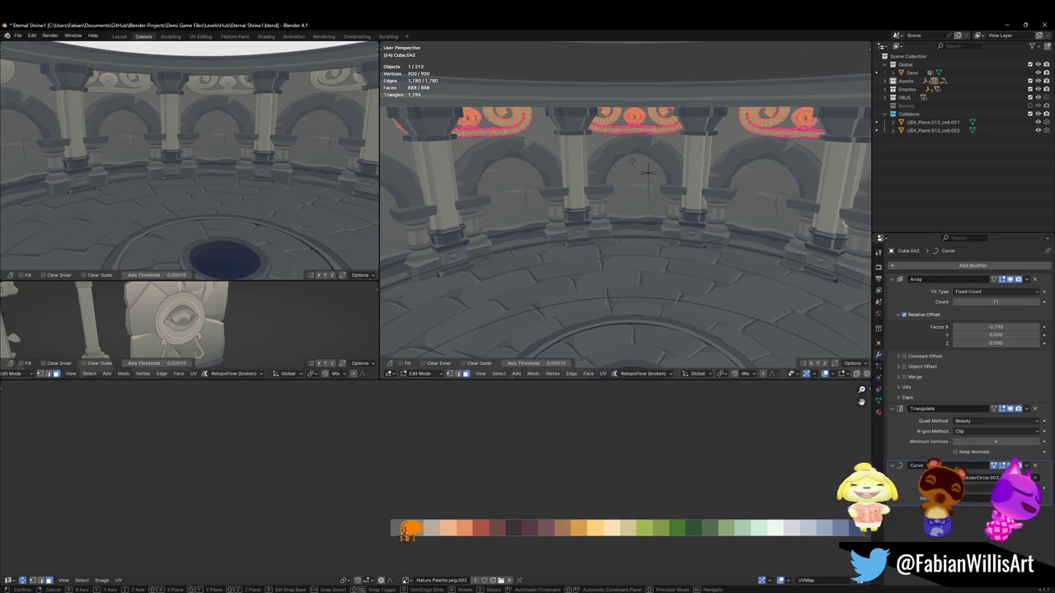
key("y")
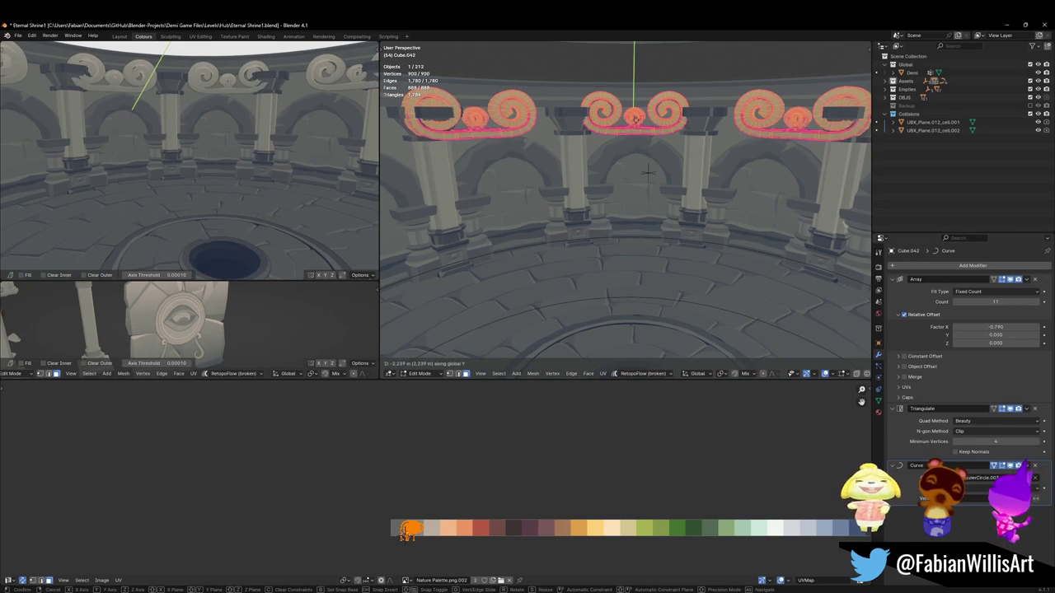
left_click(737, 146)
key("g")
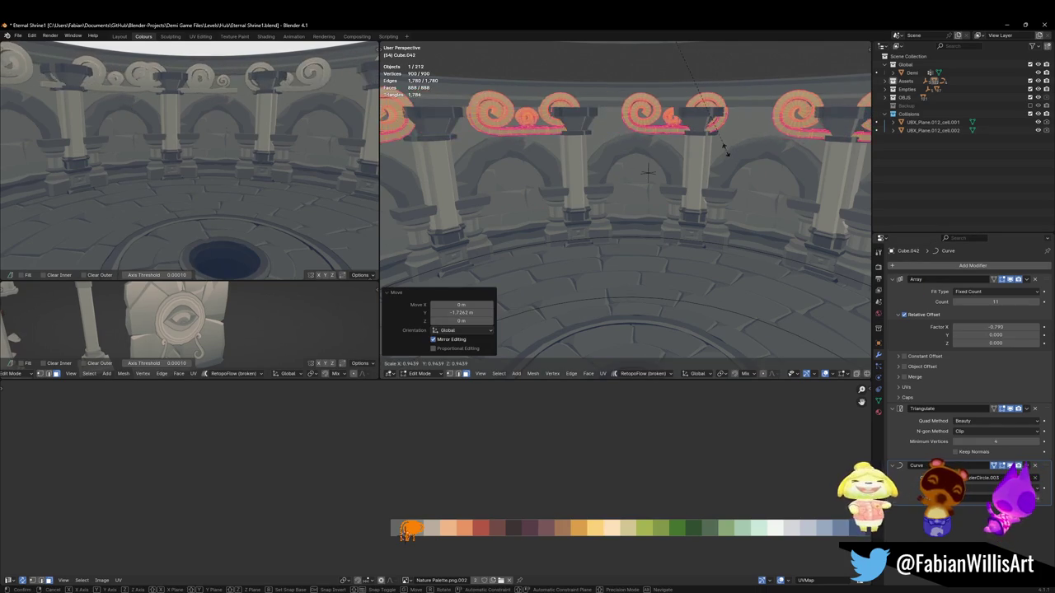
key("x")
key("Escape")
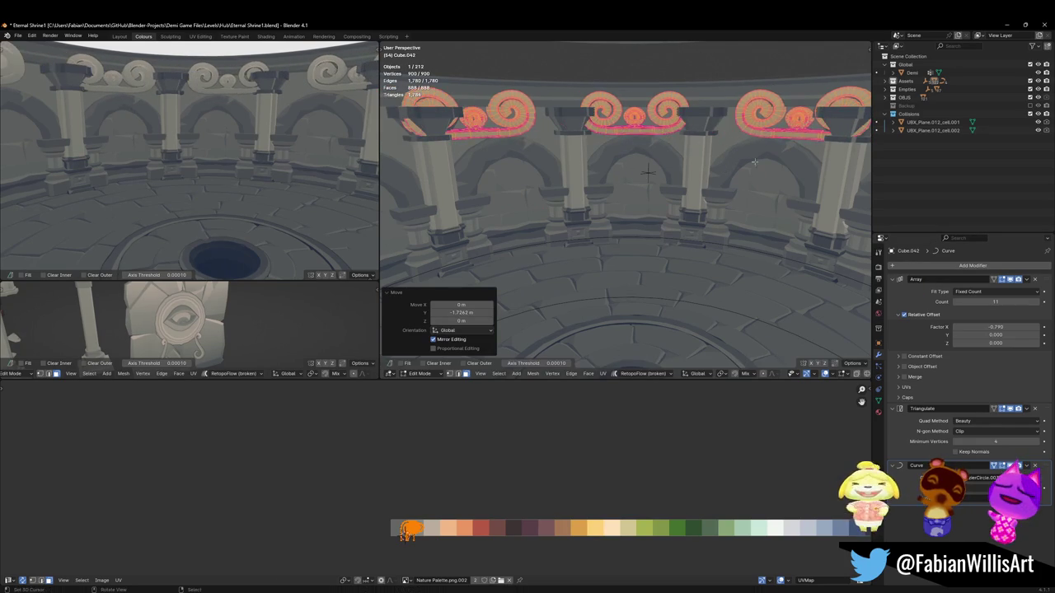
Step: Adjust the Array count and set its X relative offset to -0.790
mouse_move(996, 301)
left_mouse_down()
mouse_move(963, 302)
mouse_move(1013, 302)
mouse_move(976, 327)
mouse_move(1009, 327)
mouse_move(976, 328)
left_mouse_up()
key("ctrl+z")
scroll(650, 170, "down", 5)
middle_click_drag(649, 171, 670, 207)
scroll(670, 207, "up", 3)
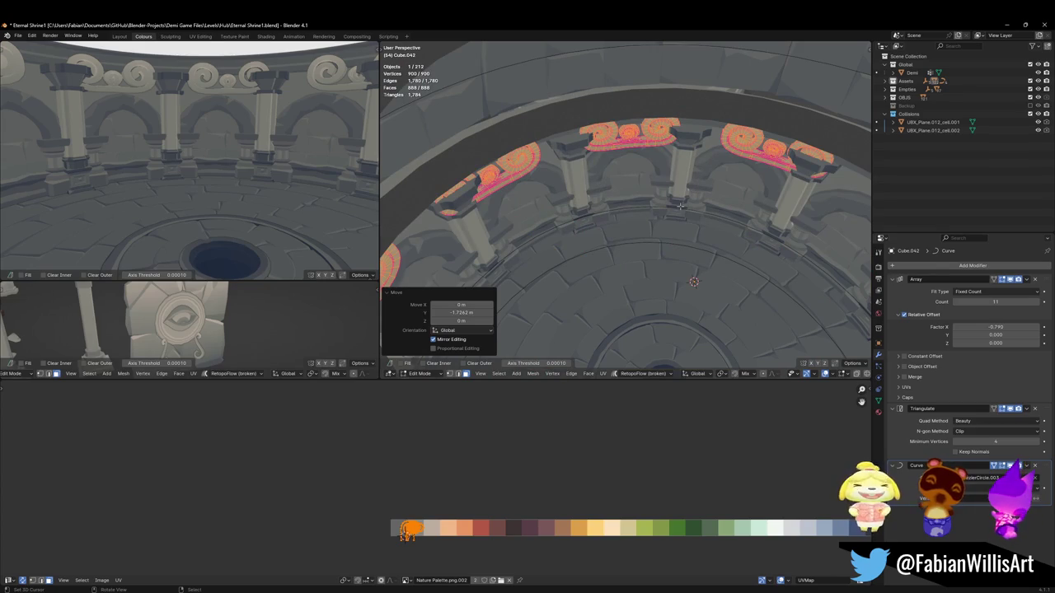
left_click(1010, 278)
mouse_move(659, 231)
middle_mouse_down()
mouse_move(628, 224)
mouse_move(632, 200)
mouse_move(709, 221)
middle_mouse_up()
key("Tab")
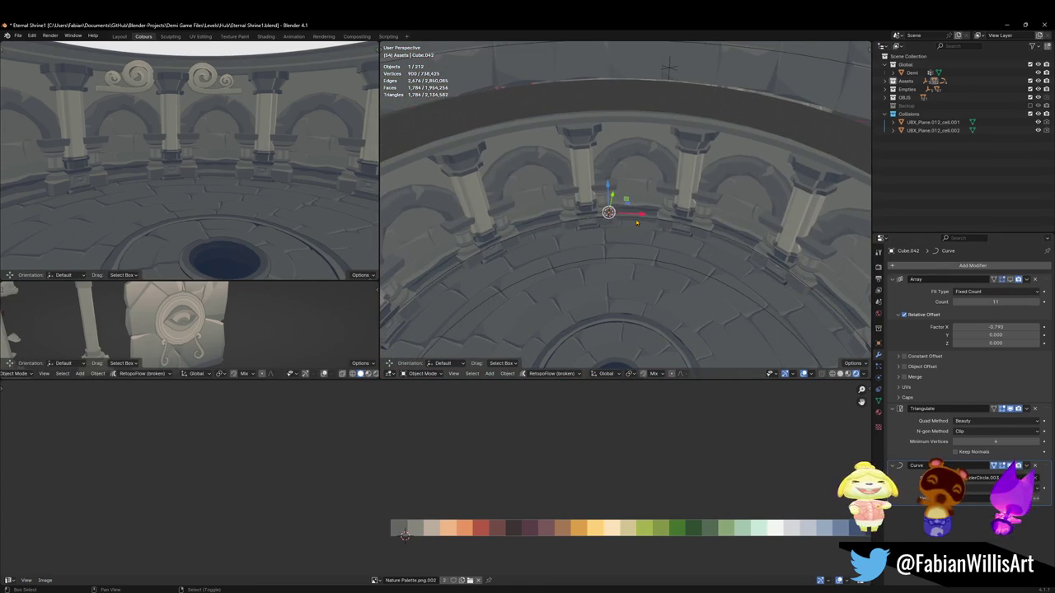
Step: Rotate the BezierCircle.003 curve around the Z axis
left_click(710, 221)
left_click(633, 263)
left_click(628, 251)
key("r")
key("z")
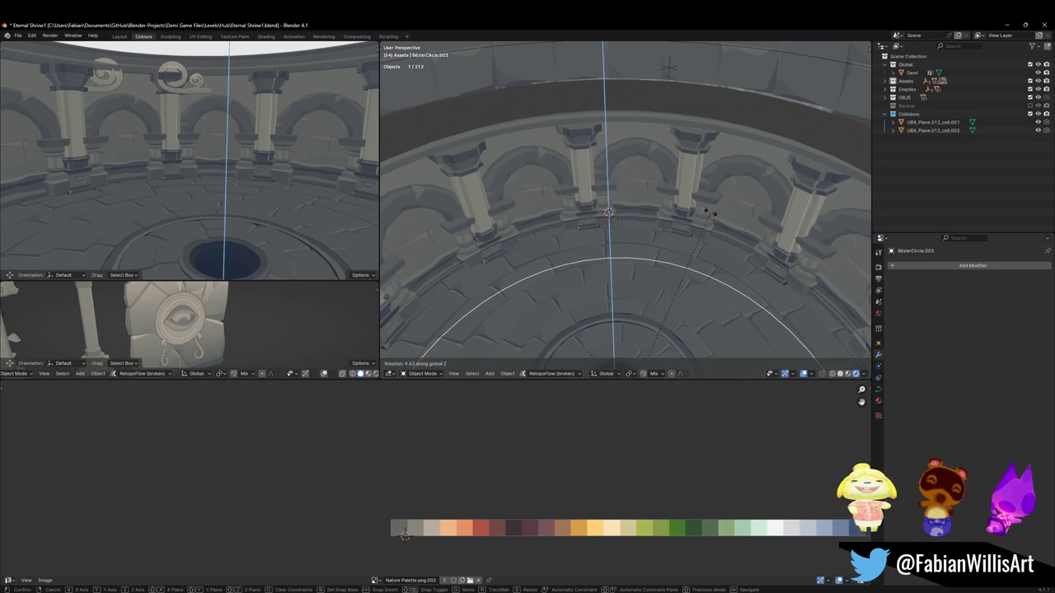
left_click(709, 213)
scroll(709, 213, "down", 5)
middle_click_drag(692, 223, 651, 224)
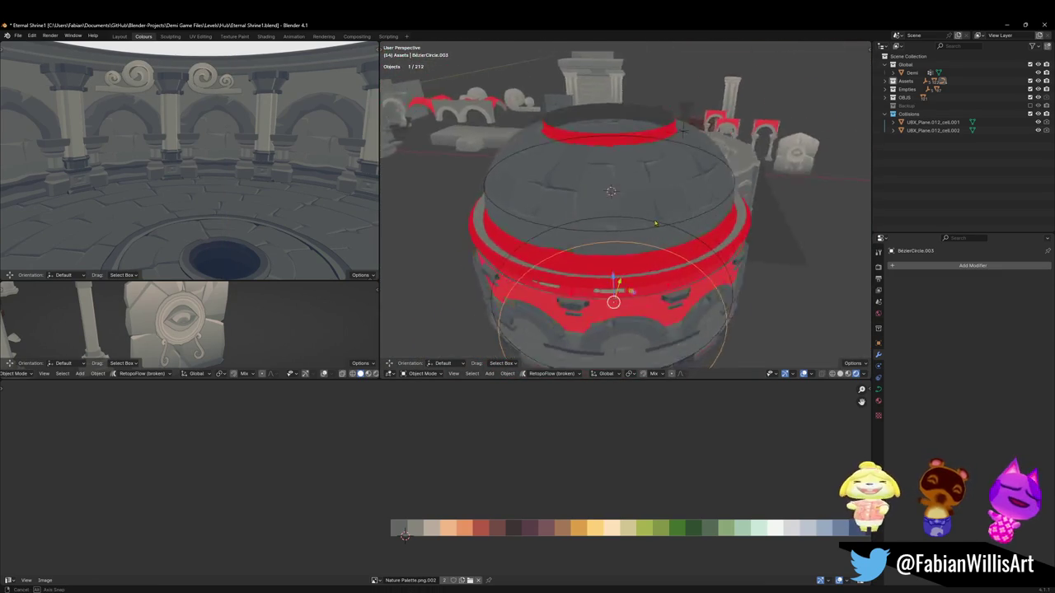
Step: Turn the swirl frieze ornament Cube.042 18.1° around Z
key("shift+grave")
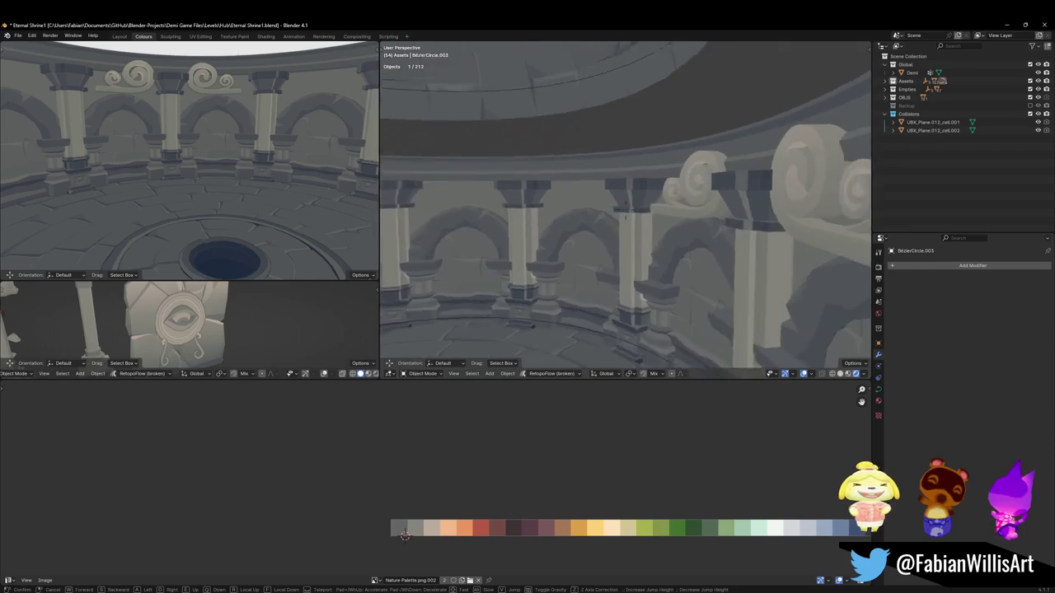
left_click(630, 233)
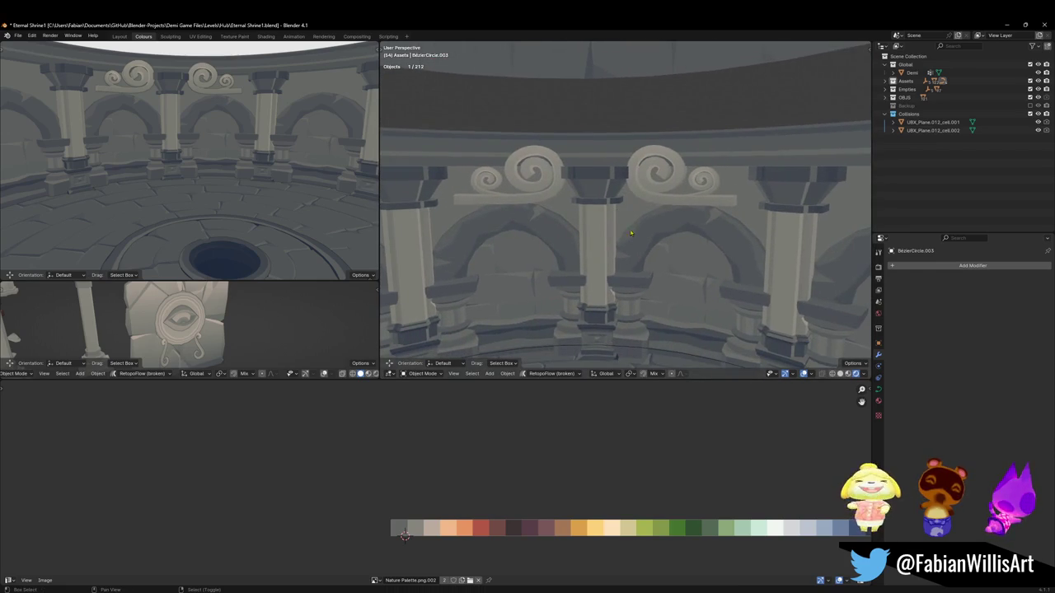
left_click(661, 198, "shift")
key("r")
key("z")
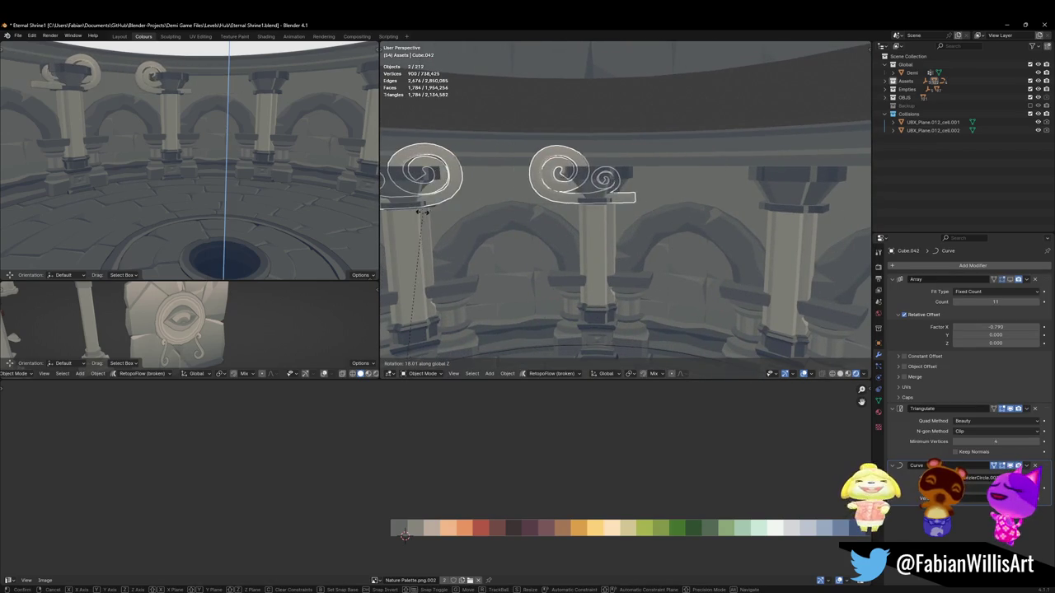
left_click(427, 212)
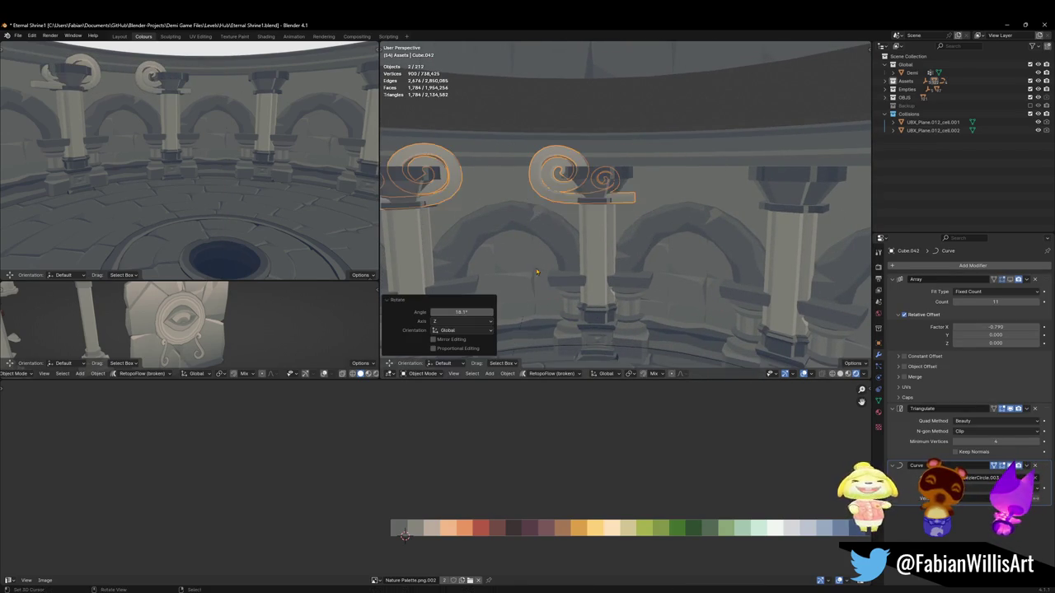
key("r")
key("z")
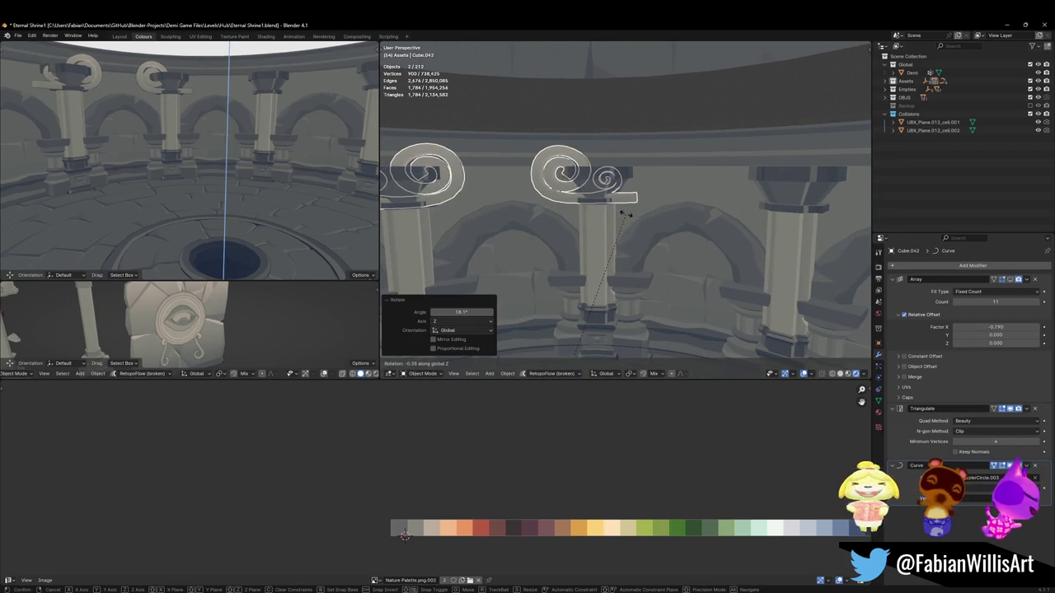
key("Escape")
left_click(614, 196)
middle_click_drag(614, 196, 581, 222)
Step: In Edit Mode, select the left spiral and shift it along X and Y
key("Tab")
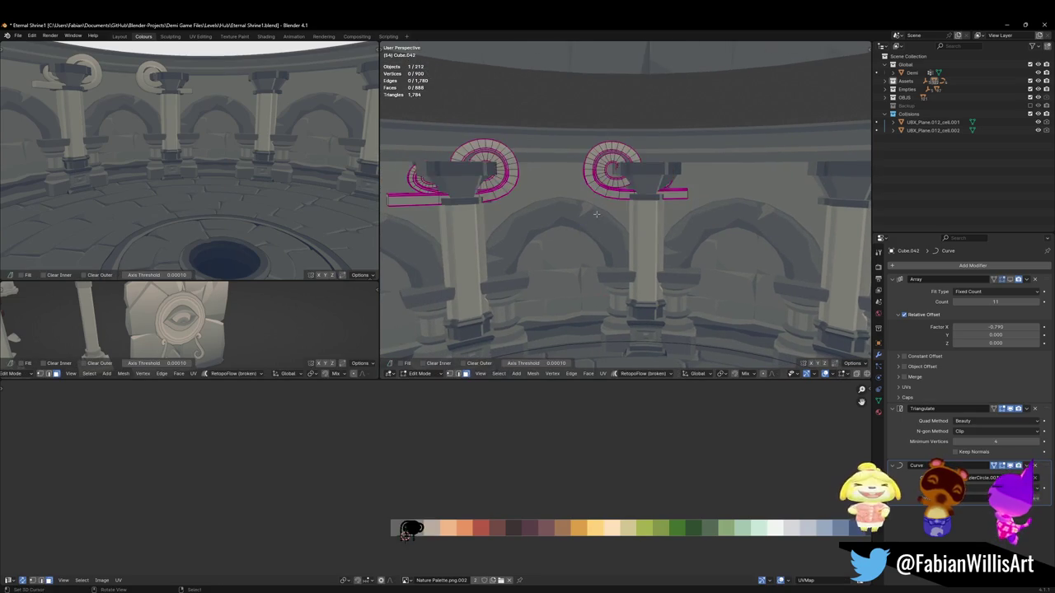
key("l")
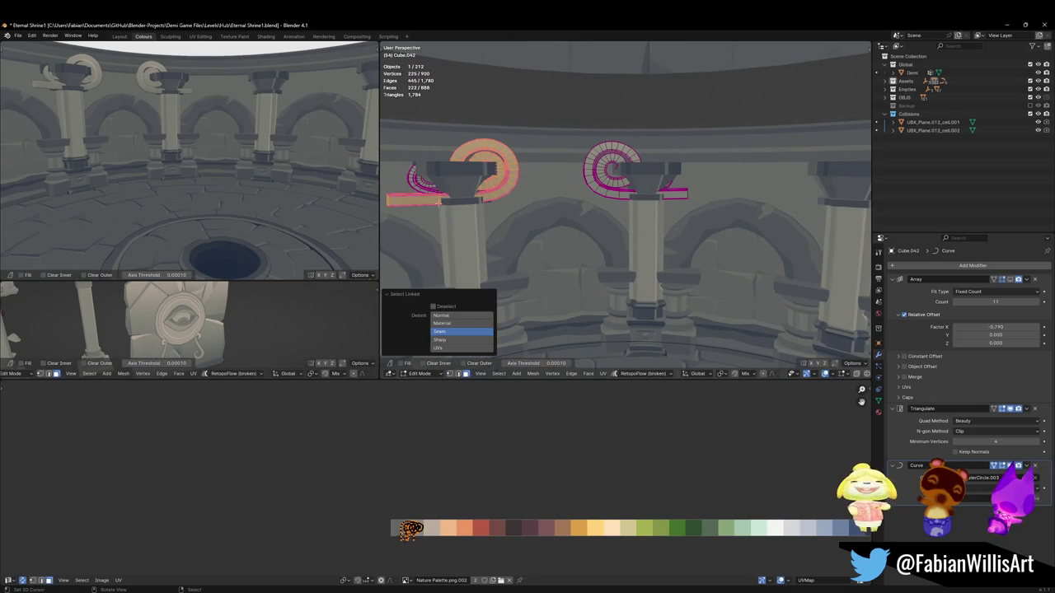
key("g")
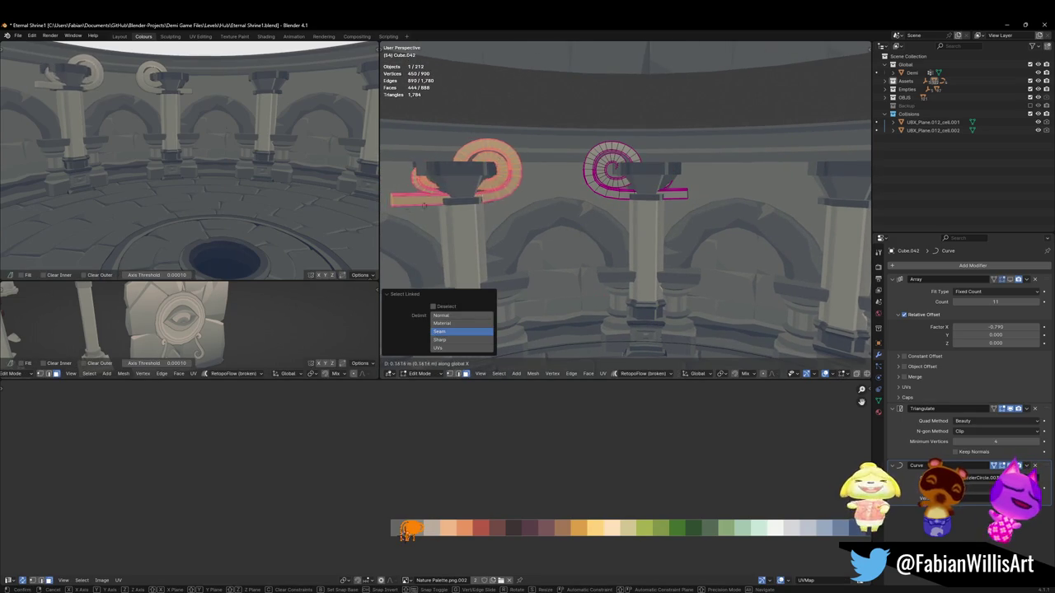
key("x")
left_click(637, 211)
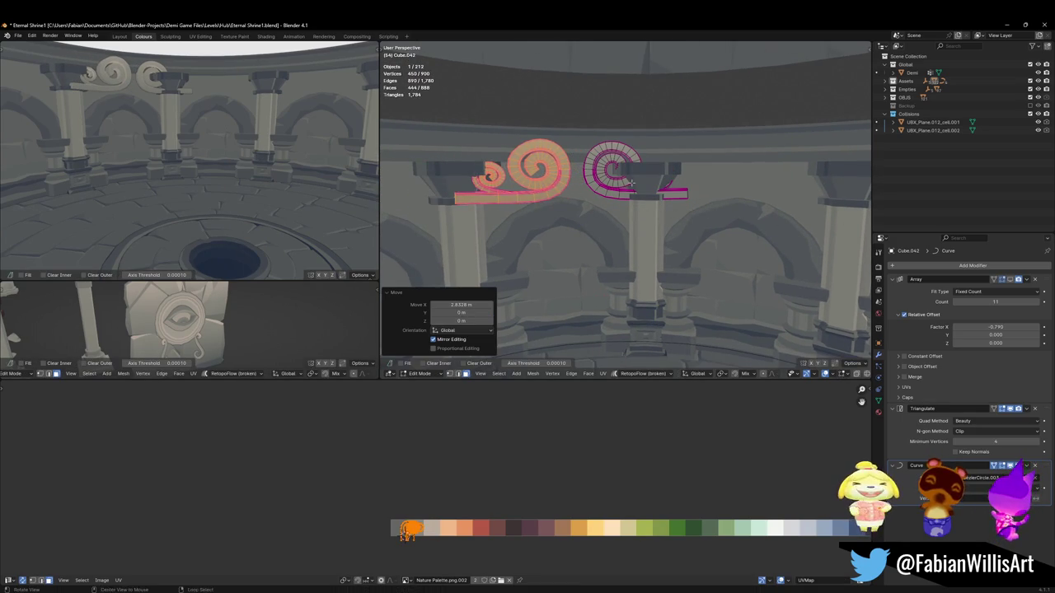
middle_click_drag(637, 211, 636, 211)
key("g")
key("y")
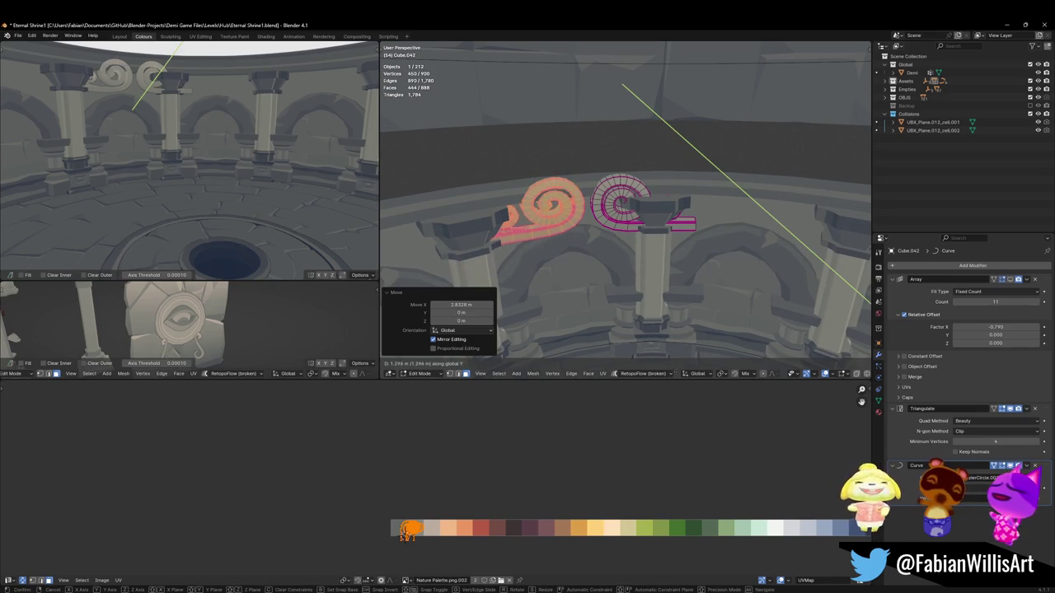
key("Return")
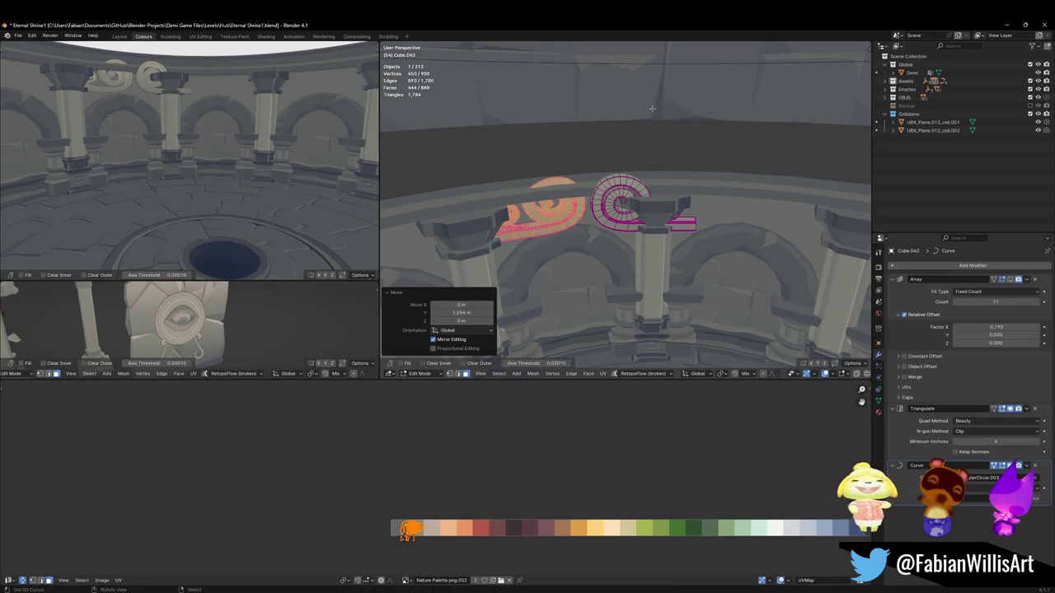
middle_click_drag(593, 181, 625, 167)
Step: Shrink the left spiral to 0.65, lower it, and reposition it along Y
key("s")
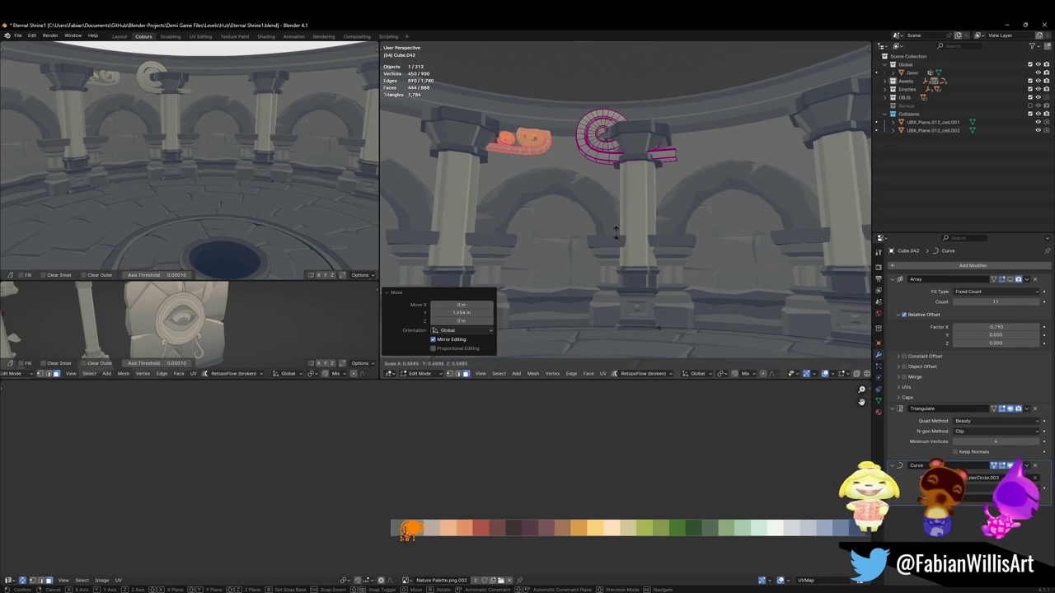
left_click(603, 281)
middle_click_drag(603, 280, 558, 289)
key("g")
key("z")
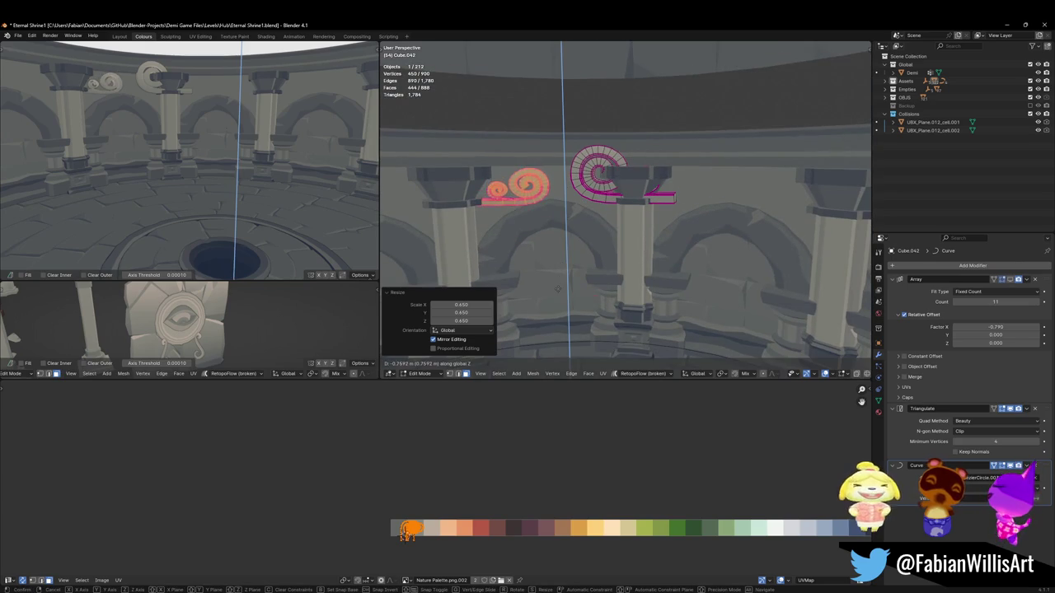
left_click(567, 233)
key("g")
key("y")
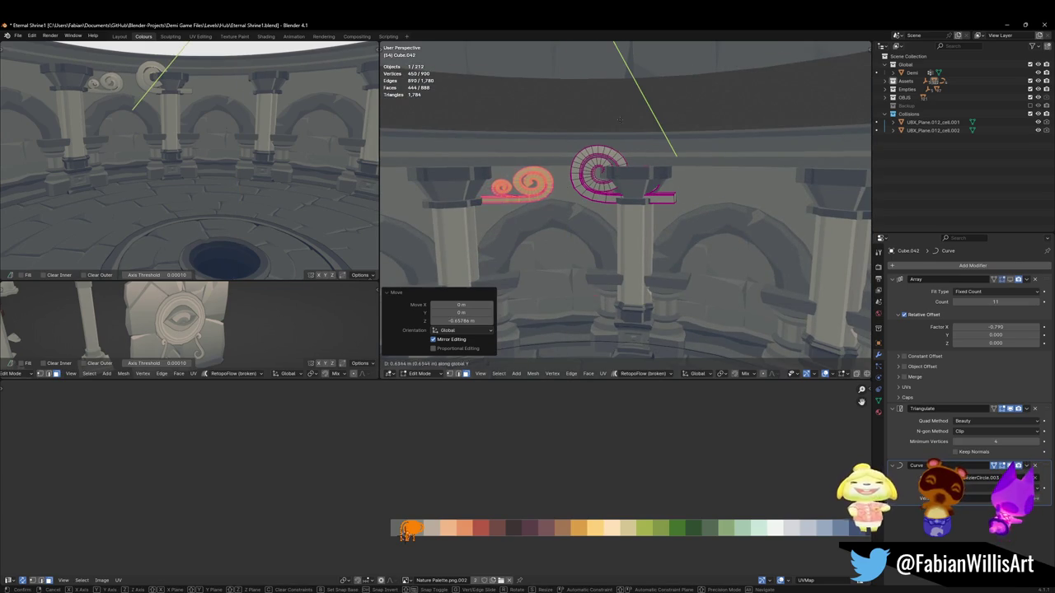
left_click(664, 289)
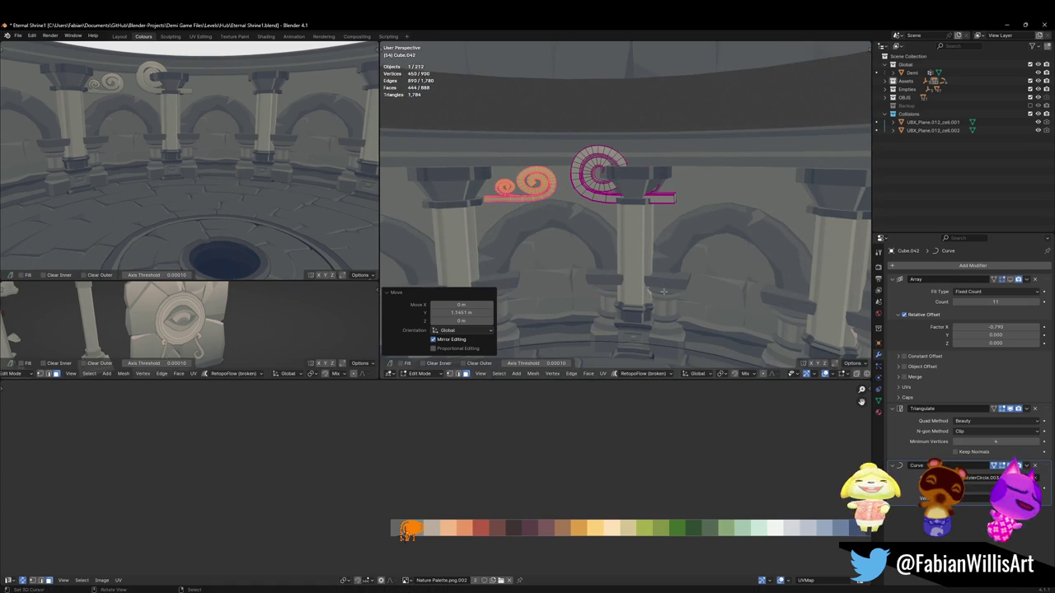
Step: In the side view, enlarge the spiral slightly and slide it along X
scroll(112, 126, "up", 5)
mouse_move(112, 126)
middle_mouse_down()
mouse_move(227, 199)
mouse_move(289, 183)
middle_mouse_up()
key("s")
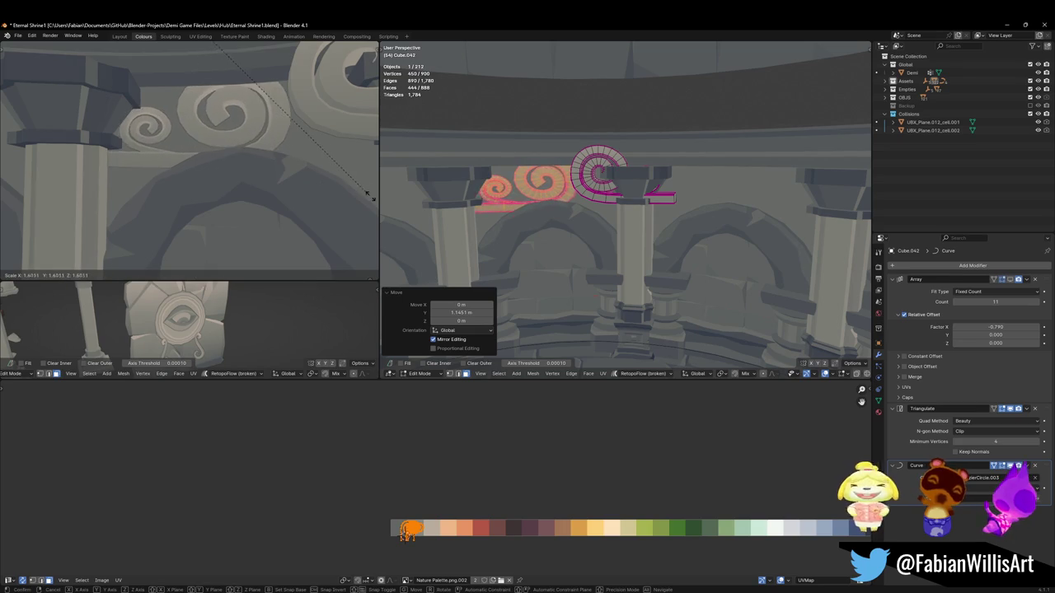
left_click(357, 199)
key("g")
key("x")
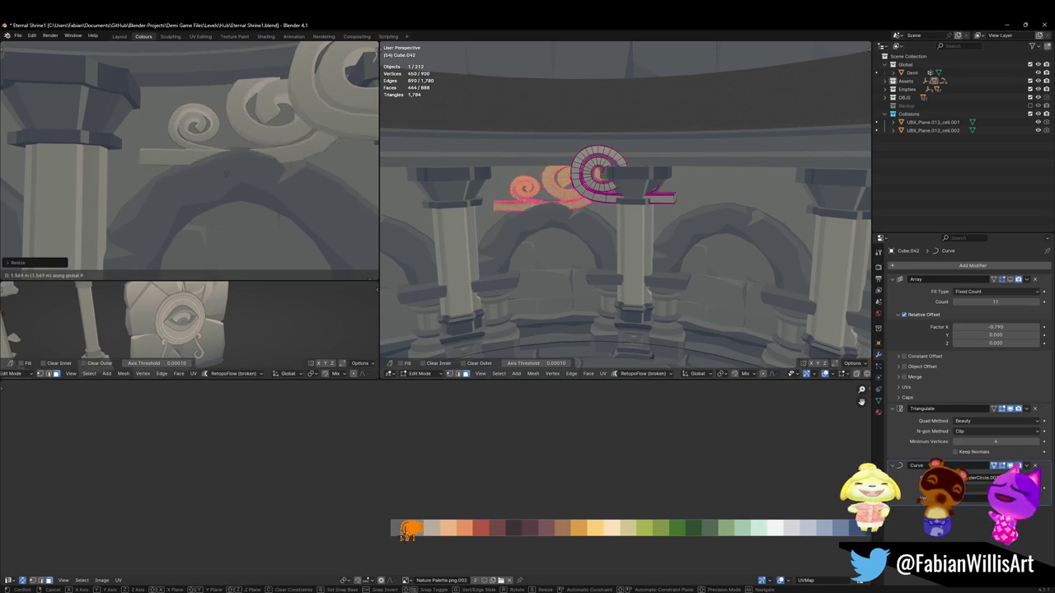
left_click(287, 178)
key("g")
key("y")
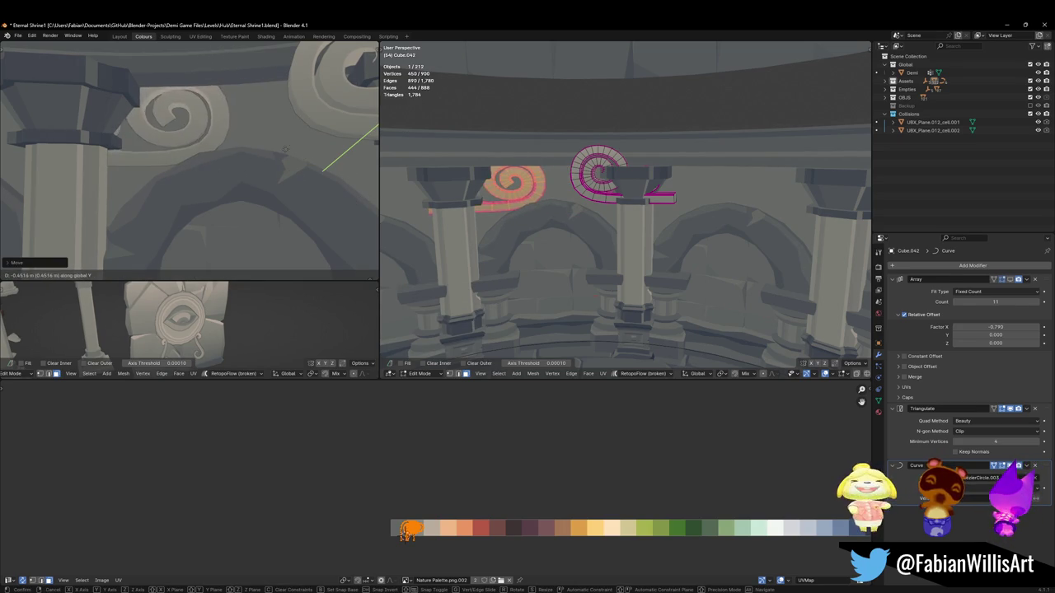
key("x")
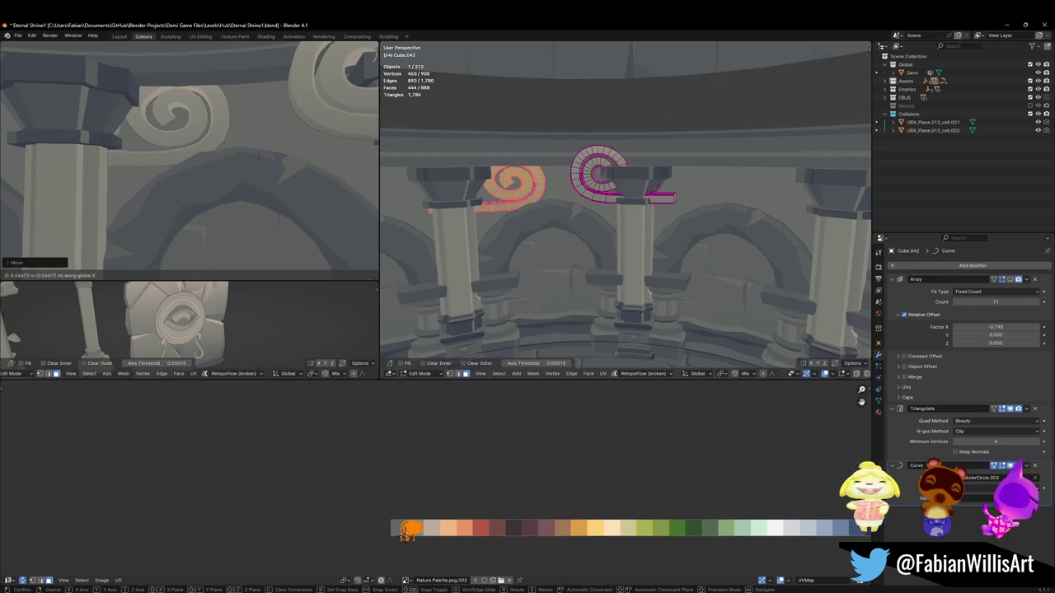
left_click(266, 150)
Step: Shrink the small spiral again and duplicate it
key("s")
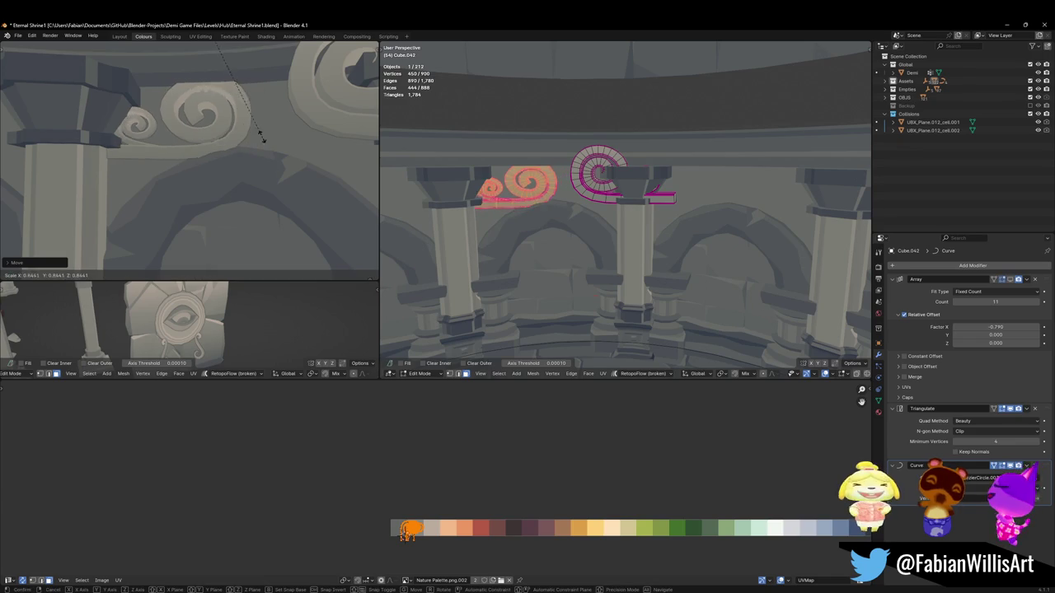
left_click(253, 120)
scroll(239, 148, "down", 4)
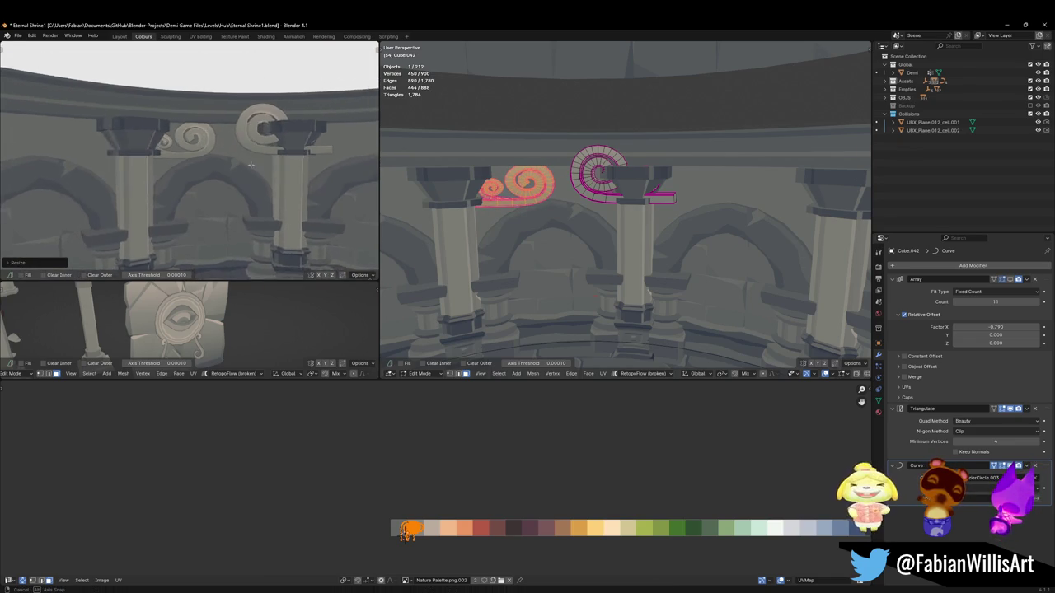
middle_click_drag(236, 155, 232, 210)
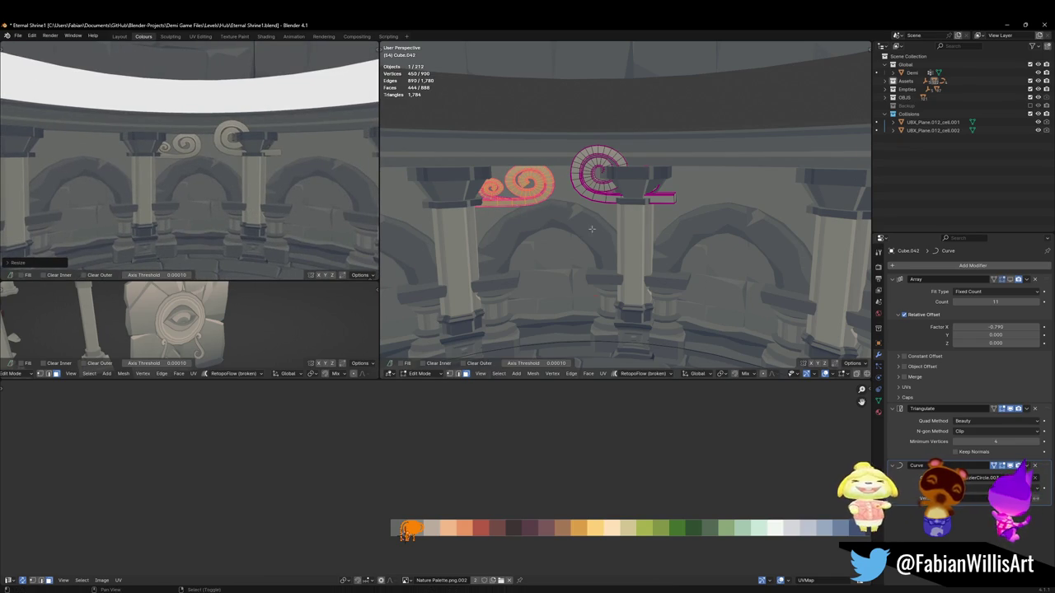
key("shift+d")
Step: Mirror the duplicated small spiral across X, slide it beside the original, and flip its normals
key("Escape")
key("ctrl+m")
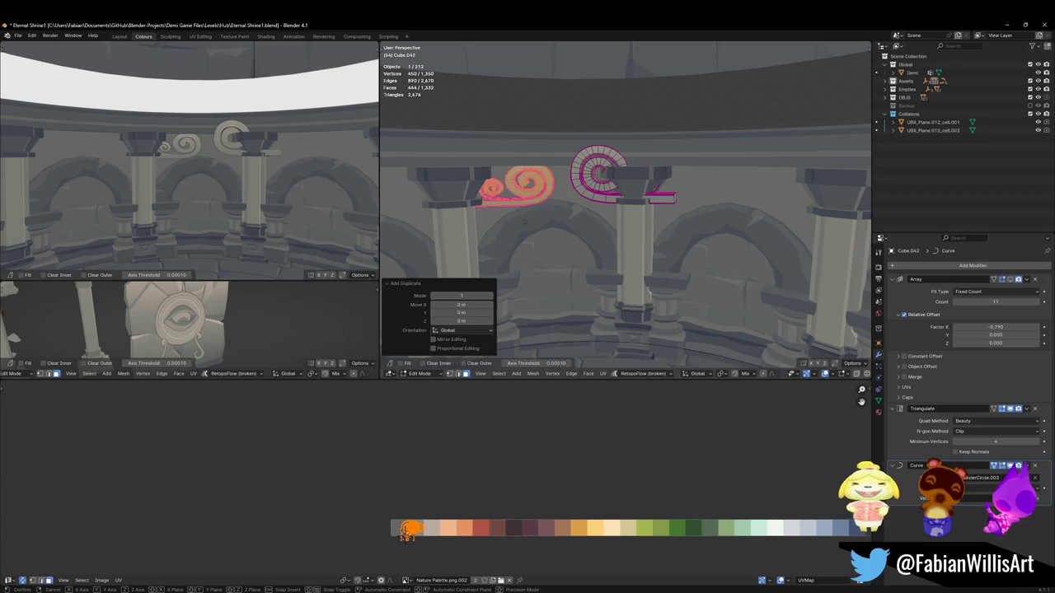
key("x")
key("Return")
key("g")
key("x")
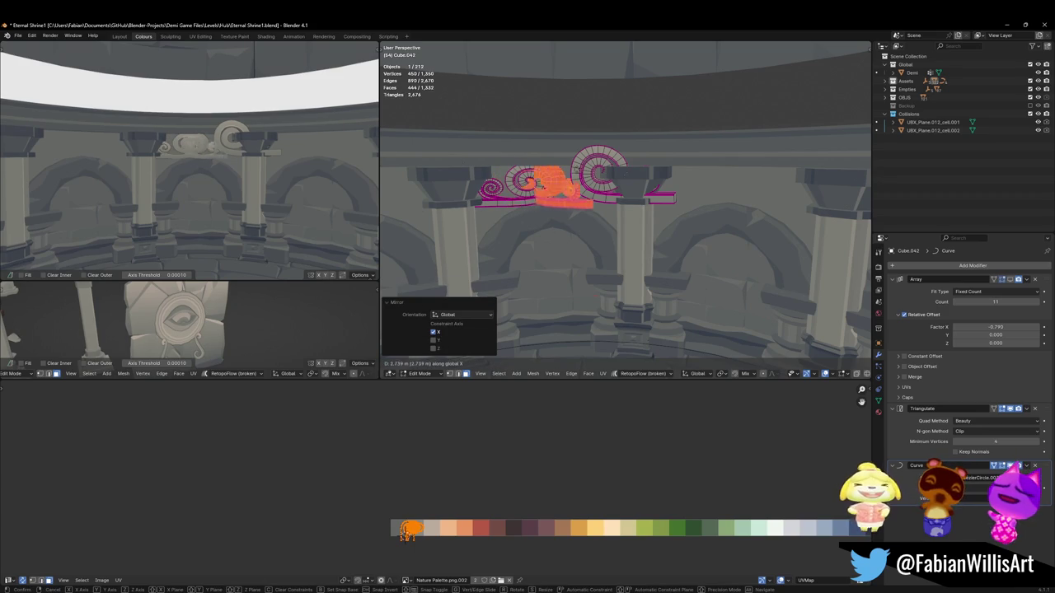
left_click(680, 230)
key("alt+n")
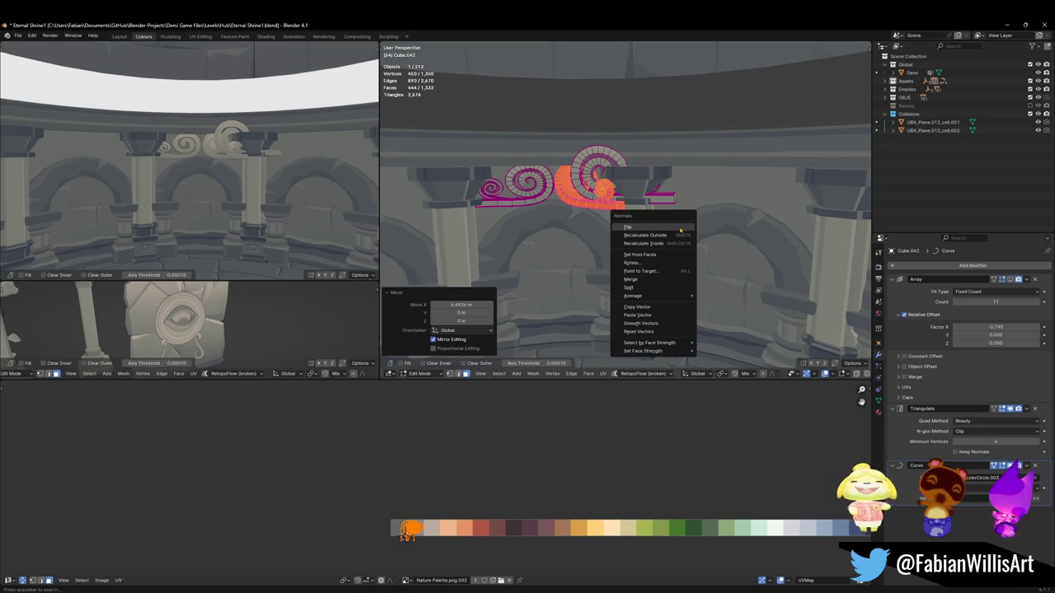
left_click(680, 228)
Step: Delete the old large spiral's vertices, leaving three swirls in Cube.042
scroll(221, 152, "up", 5)
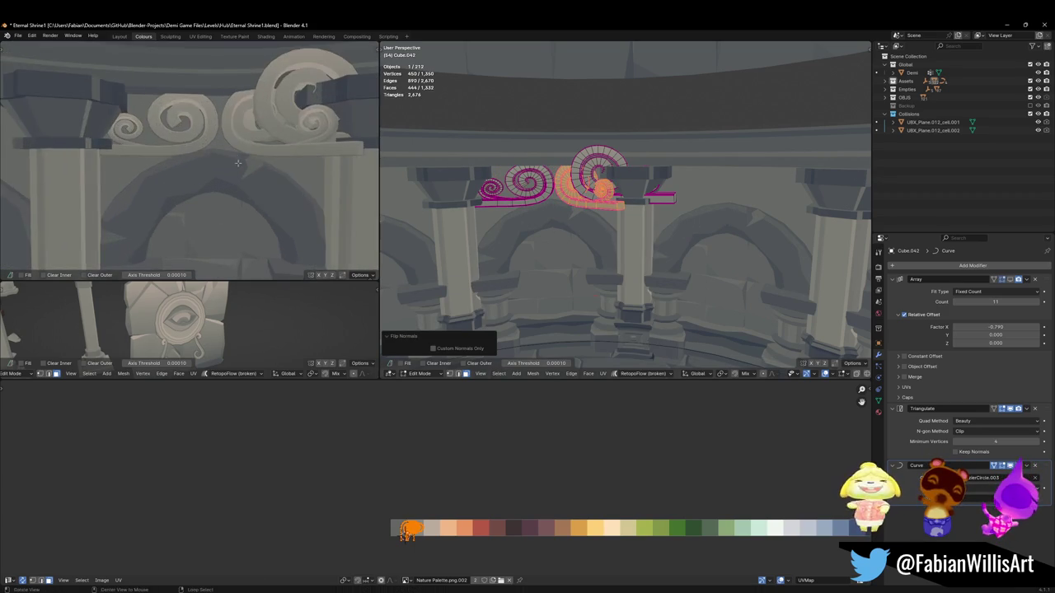
middle_click_drag(221, 152, 247, 140)
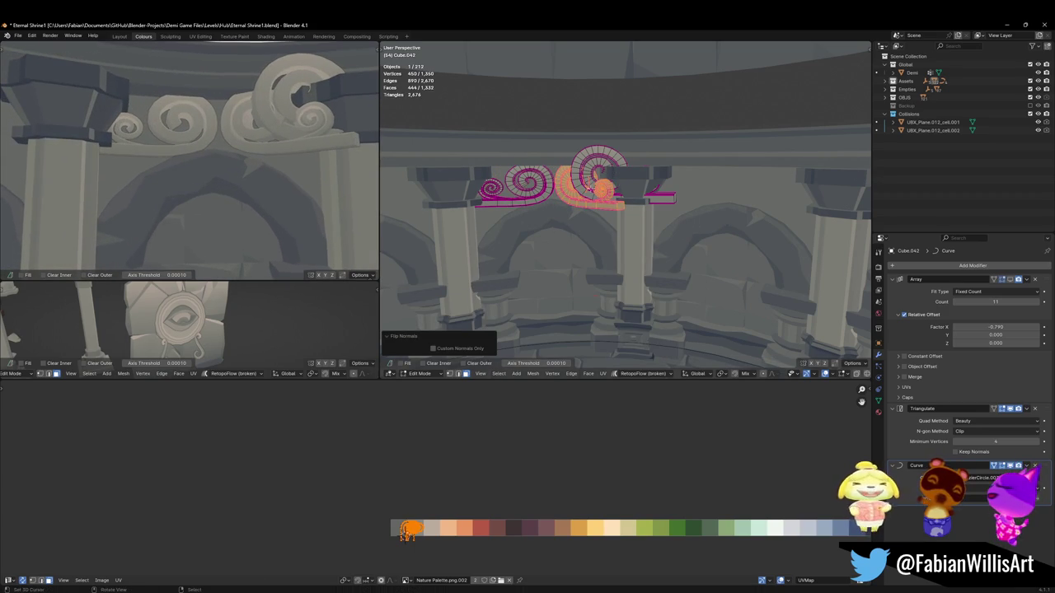
key("alt+a")
key("l")
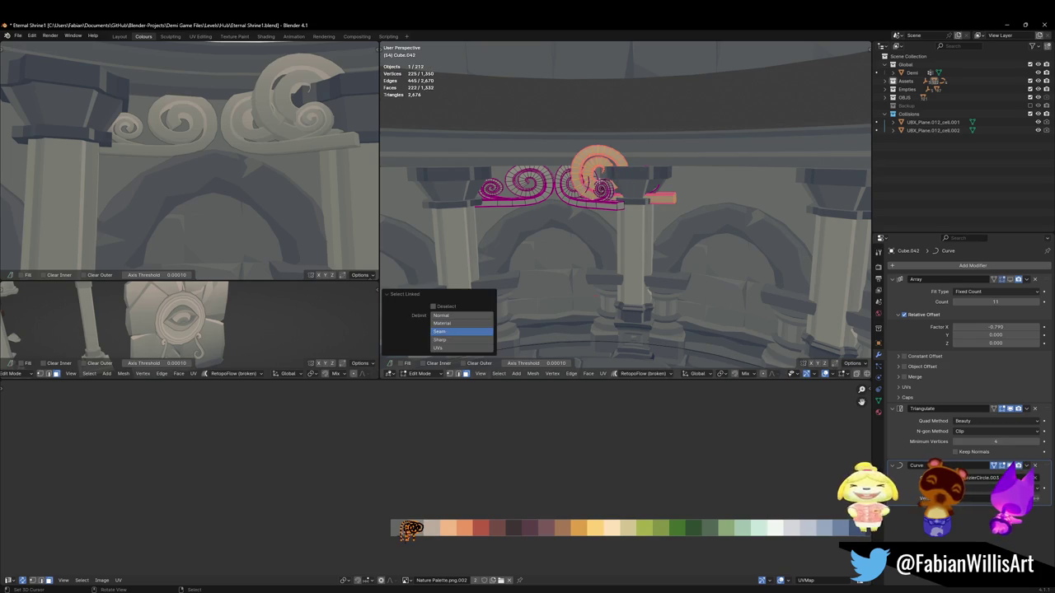
key("x")
left_click(635, 182)
key("a")
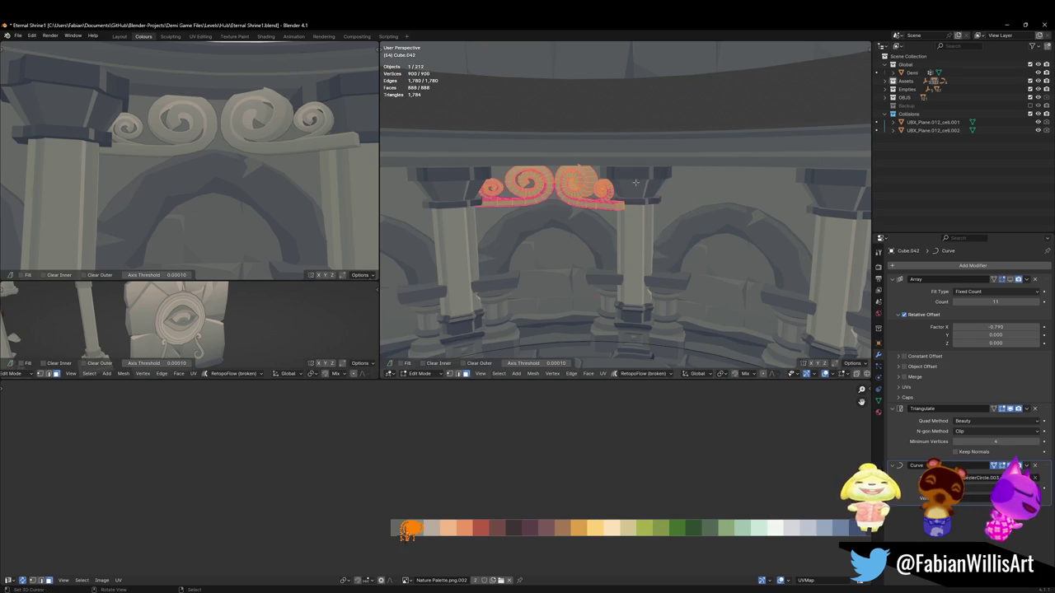
mouse_move(635, 186)
middle_mouse_down()
mouse_move(618, 219)
mouse_move(620, 198)
mouse_move(629, 216)
mouse_move(600, 219)
mouse_move(643, 203)
middle_mouse_up()
Step: Rotate one linked spiral piece about Z and reposition it along Y and X
scroll(643, 203, "up", 2)
key("alt+a")
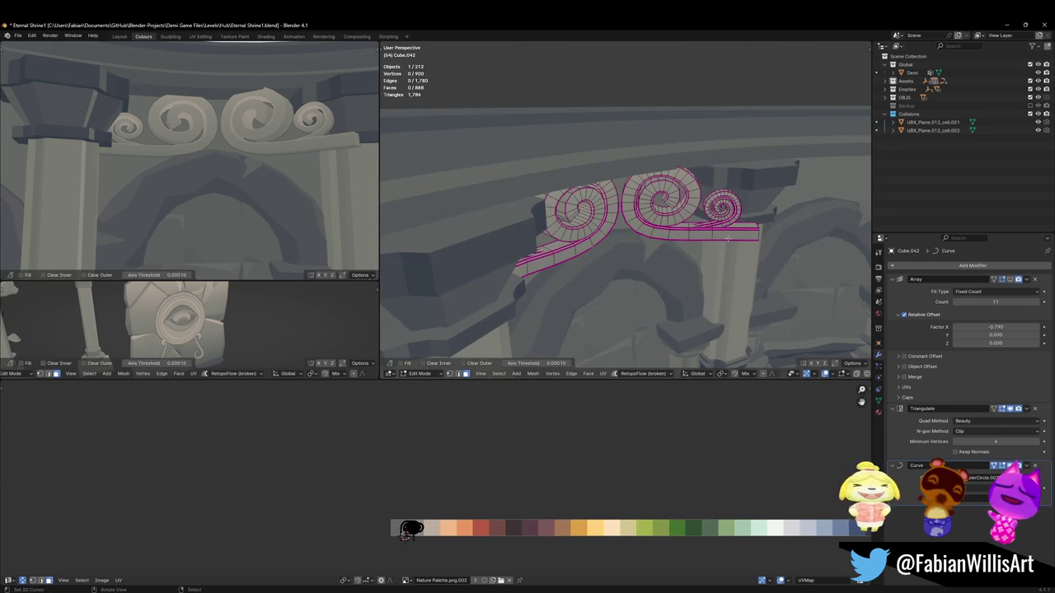
key("l")
key("l")
middle_click_drag(708, 234, 710, 309)
key("r")
key("z")
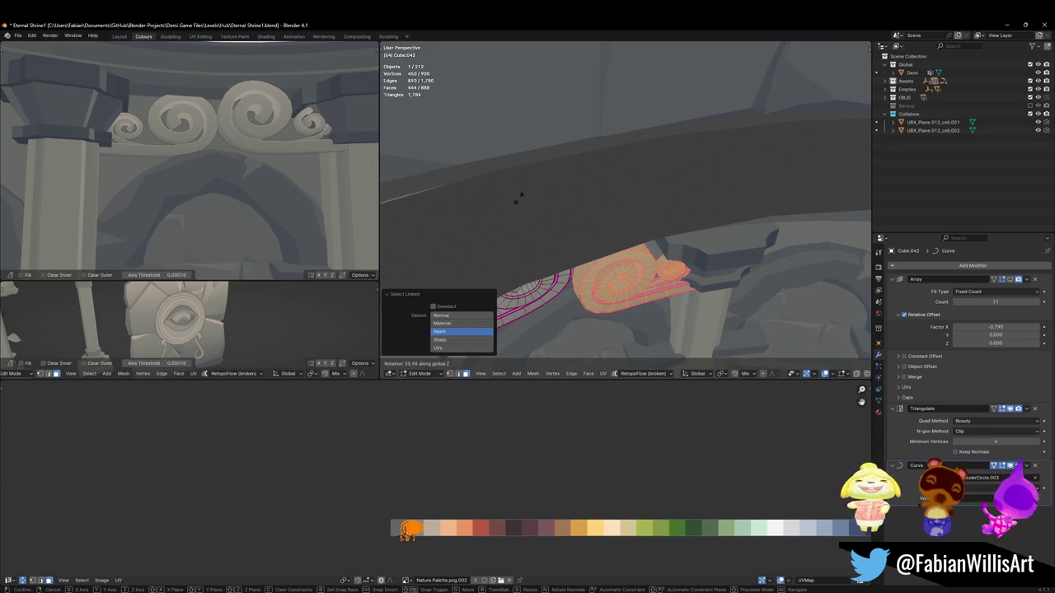
left_click(518, 198)
key("g")
key("y")
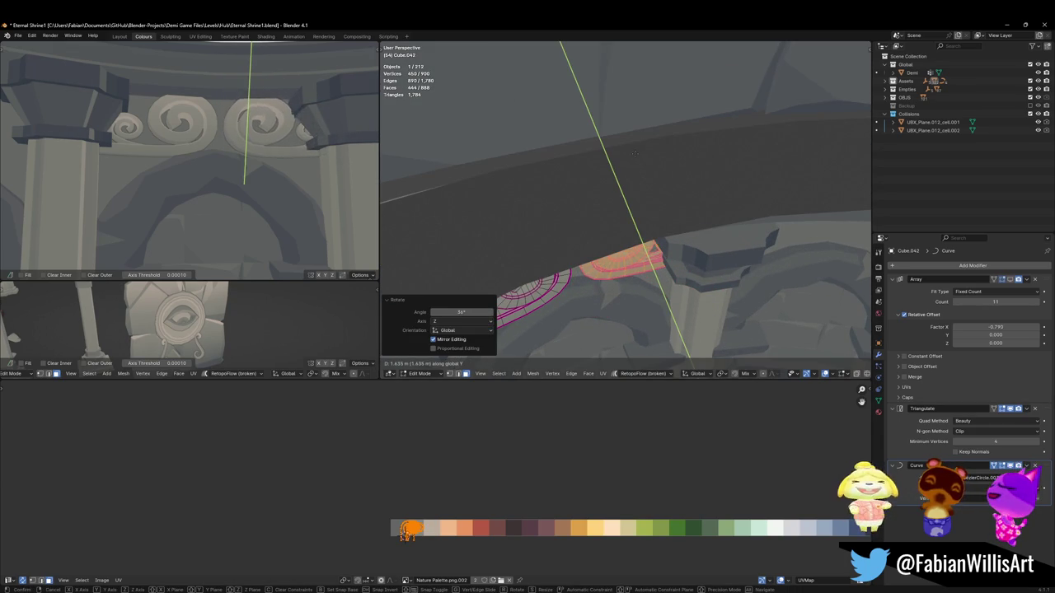
left_click(620, 157)
key("g")
key("x")
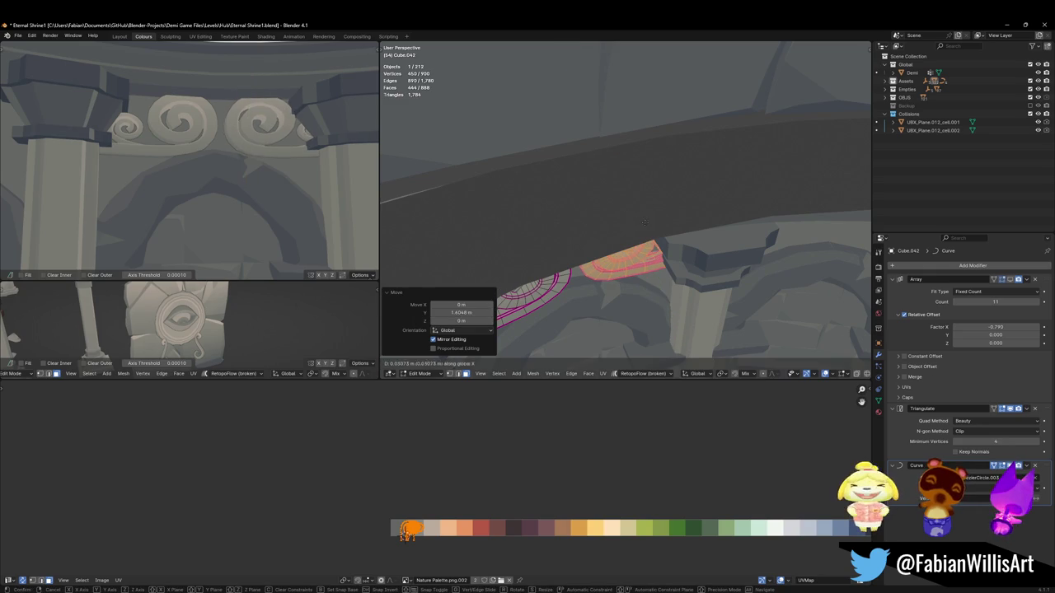
left_click(667, 209)
Step: Shift the whole swirl mesh along X (-0.05998 m) so the frieze sits above the arches
scroll(241, 132, "down", 5)
key("a")
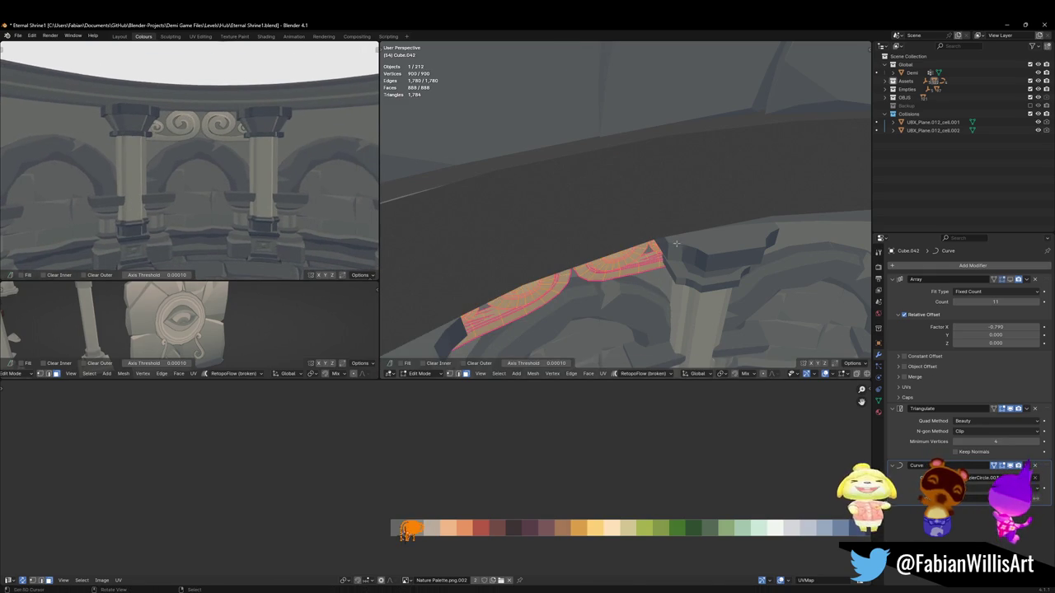
key("g")
key("x")
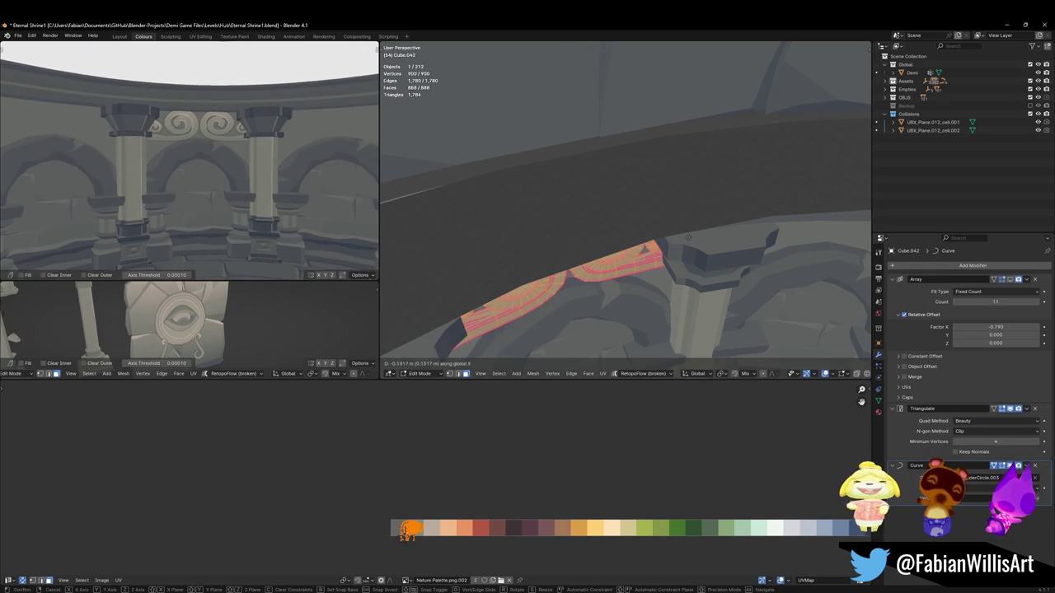
left_click(680, 237)
scroll(295, 176, "down", 2)
scroll(295, 176, "down", 2)
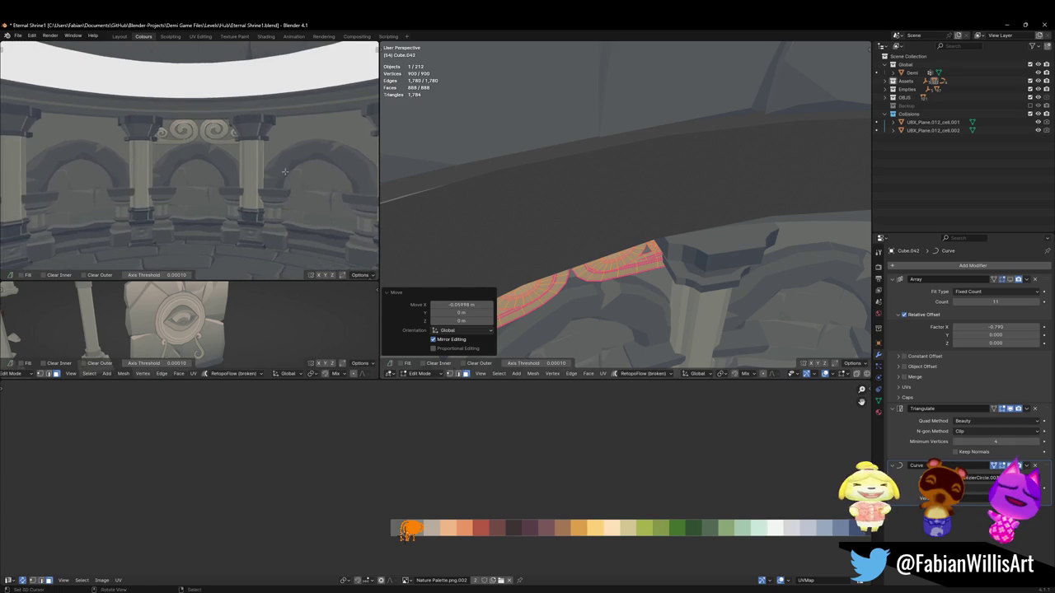
key("g")
key("x")
left_click(295, 170)
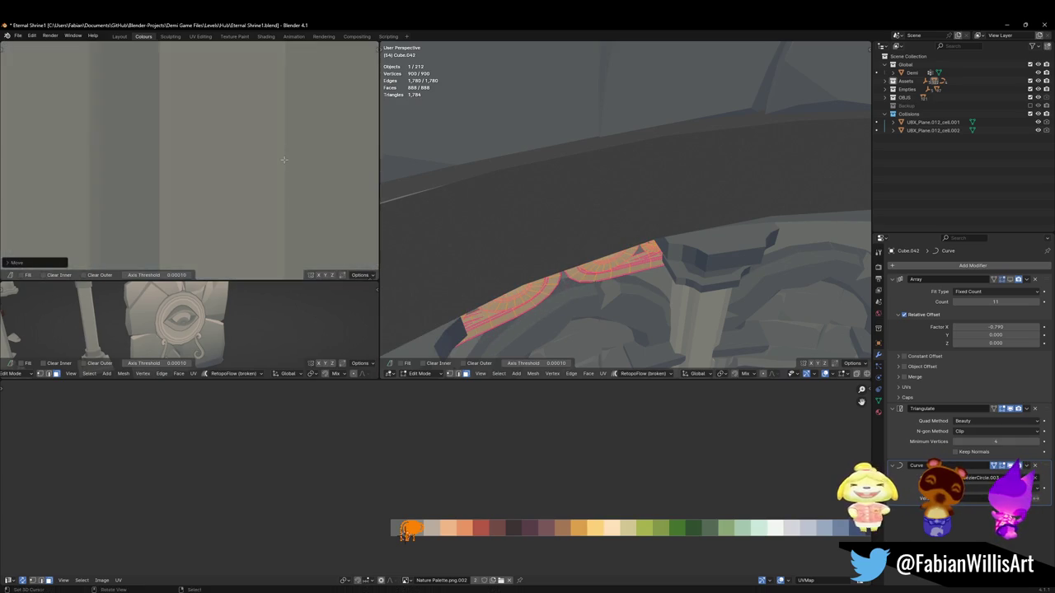
middle_click_drag(295, 171, 281, 151)
key("Tab")
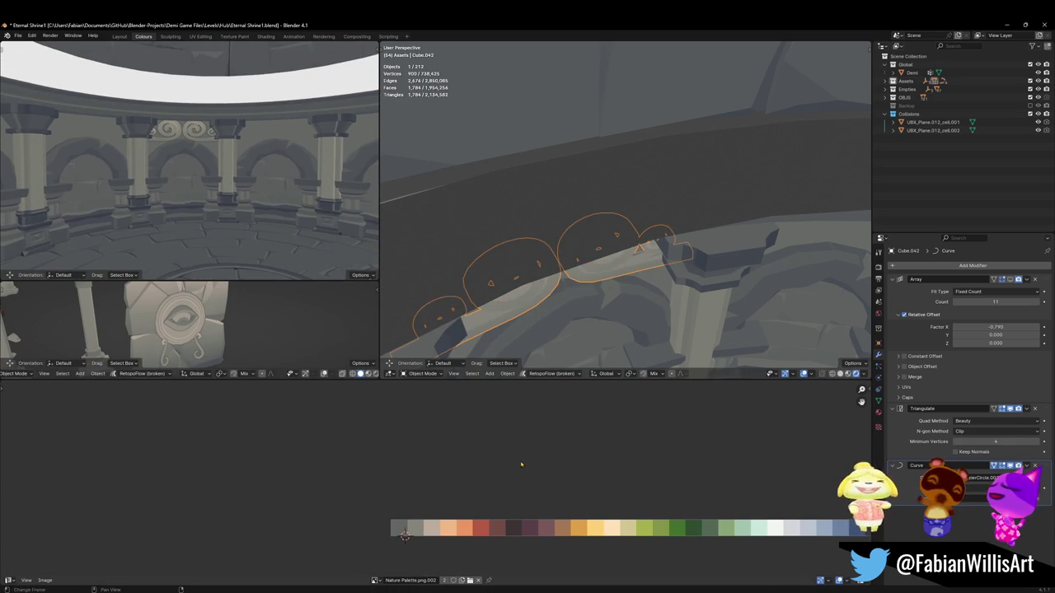
key("Tab")
Step: Move and shrink the ornament's UV island along X onto a lighter palette colour
key("x")
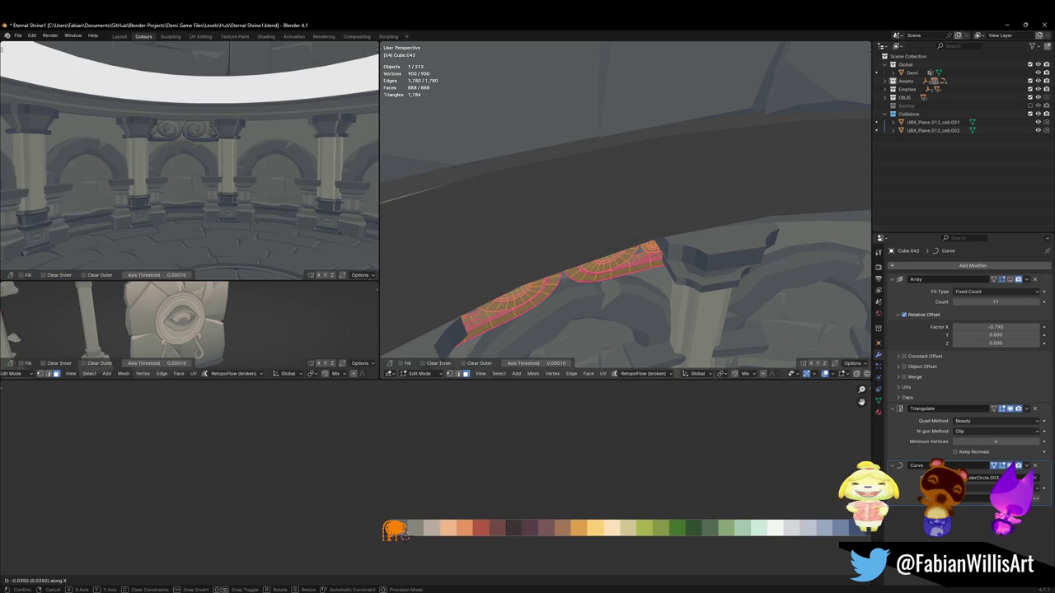
left_click(658, 520)
key("s")
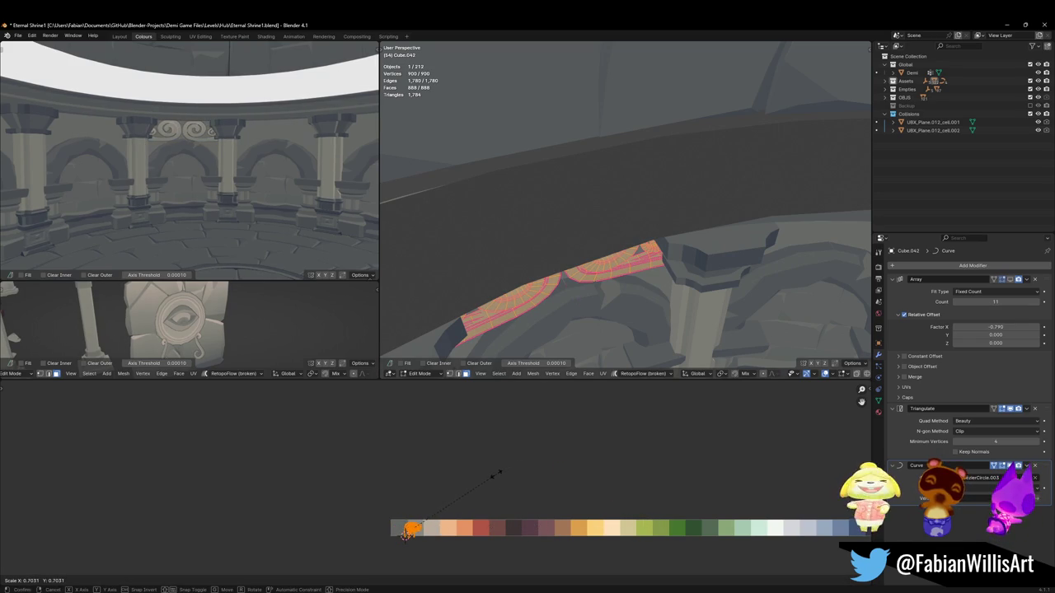
left_click(498, 474)
key("g")
key("x")
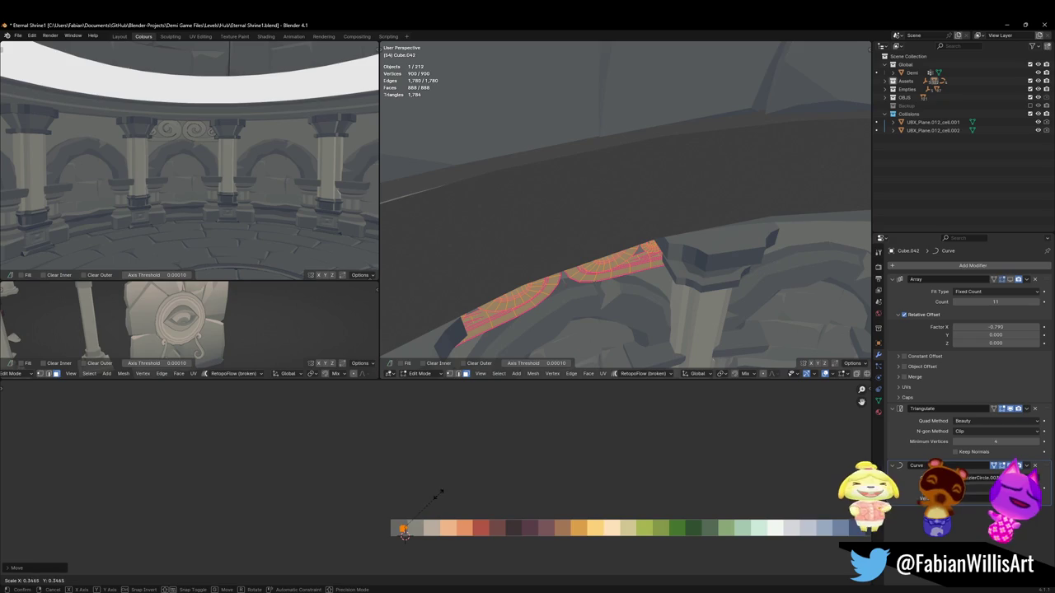
left_click(403, 532)
Step: Scale the swirl mesh to 0.8097 along Y so it rests flatter over the arch
mouse_move(206, 157)
middle_mouse_down()
mouse_move(239, 144)
mouse_move(198, 140)
middle_mouse_up()
key("s")
key("y")
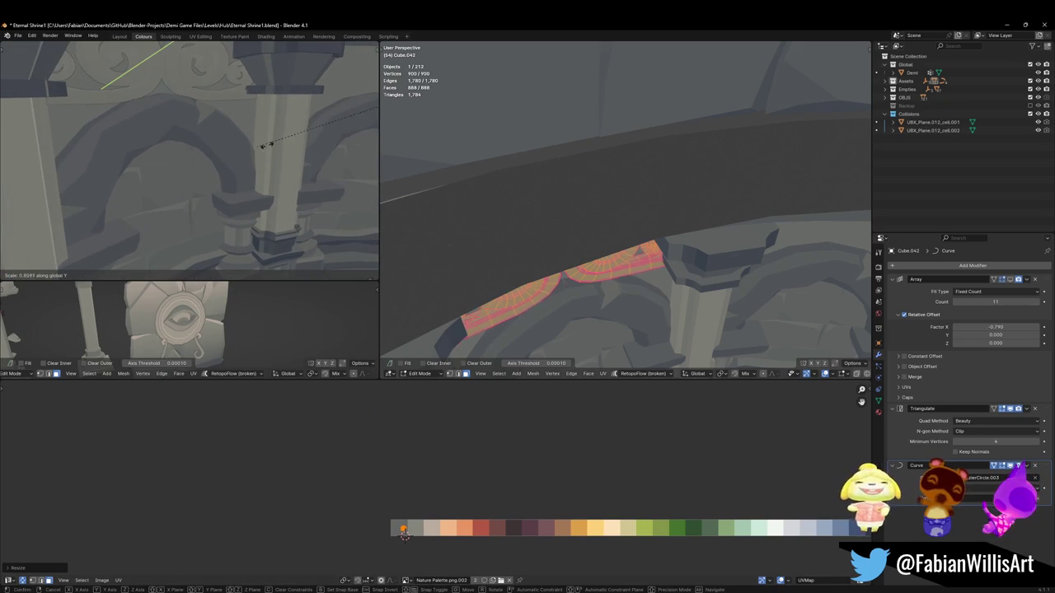
left_click(602, 228)
middle_click_drag(661, 281, 654, 254)
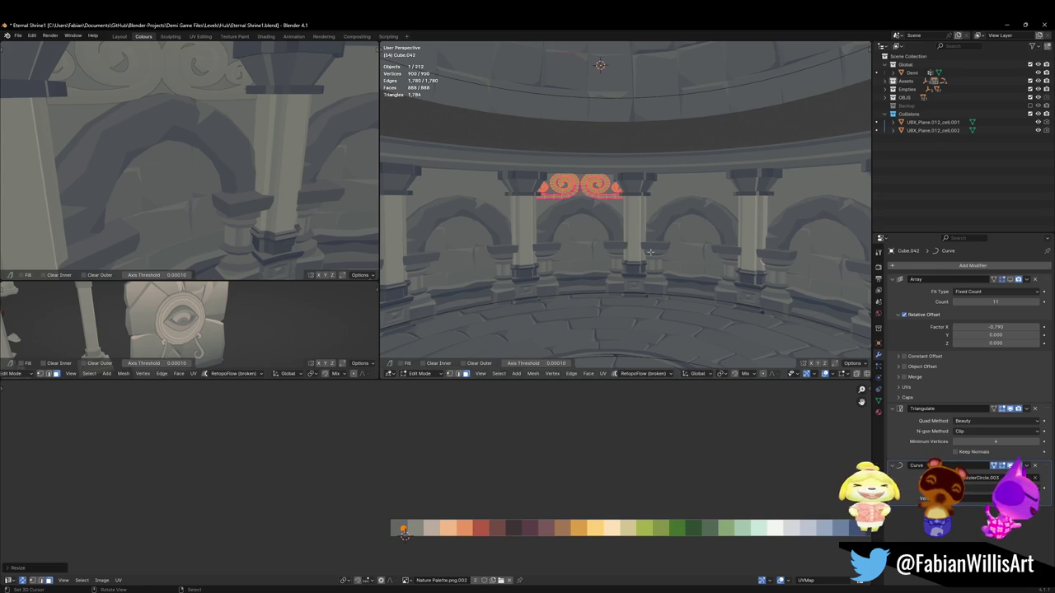
key("ctrl+z")
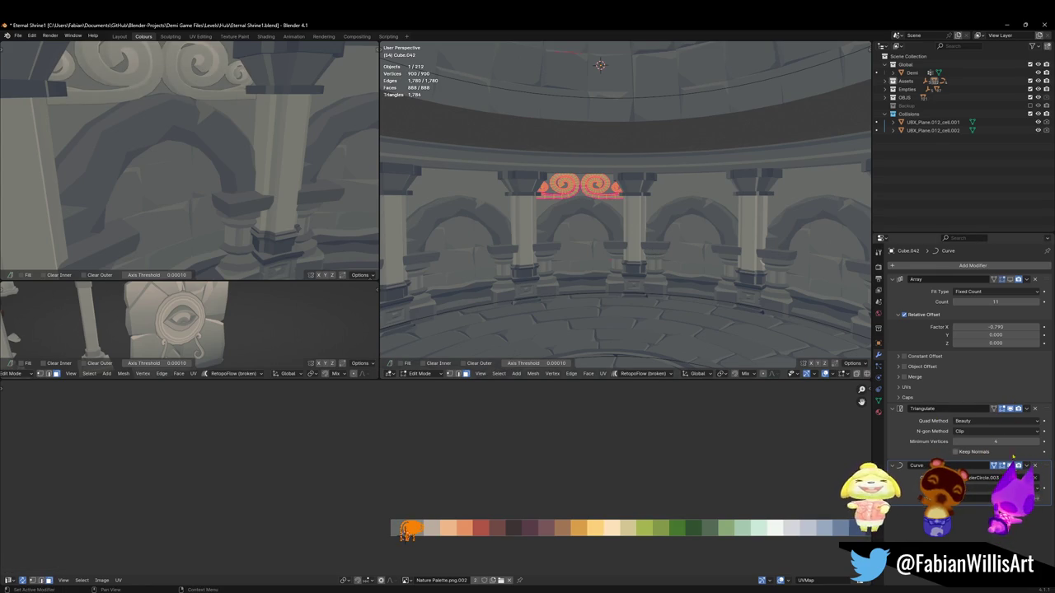
key("ctrl+z")
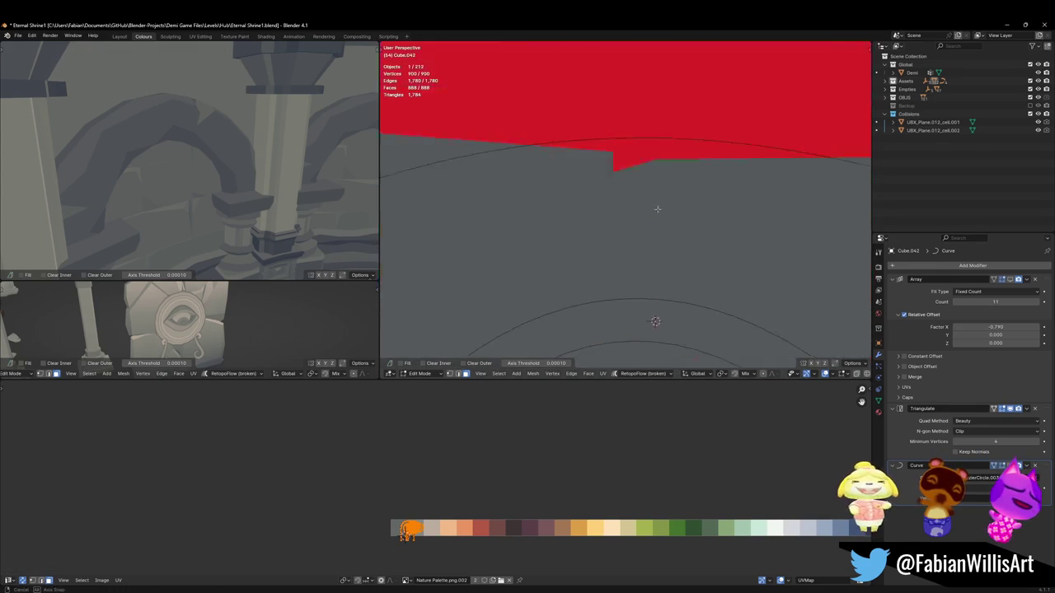
Step: Isolate the ornament in local top view, clear its rotation, and scale it by 1.2
key("KP_Divide")
key("KP_1")
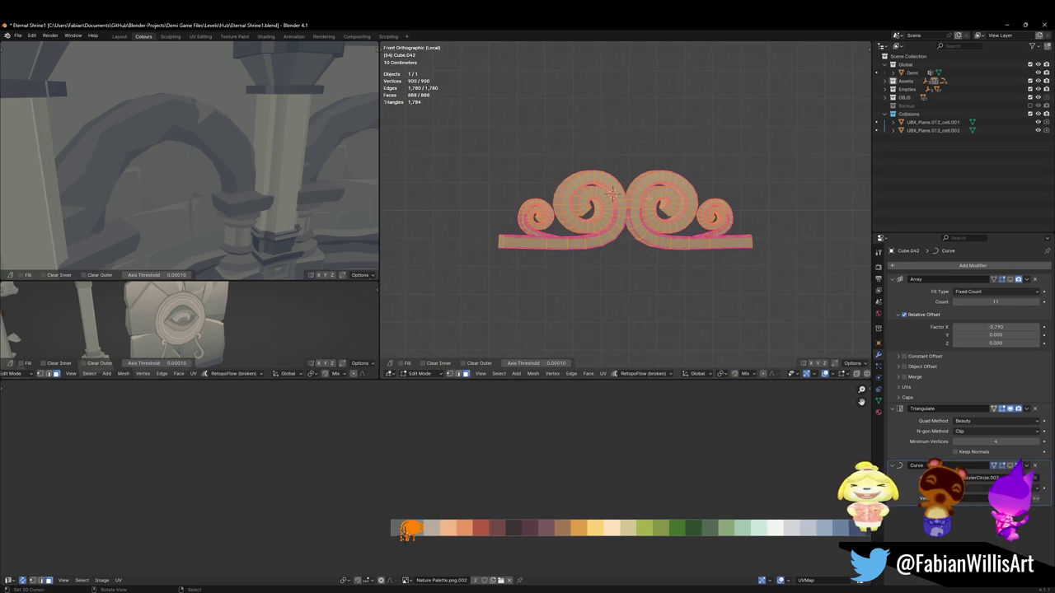
key("KP_7")
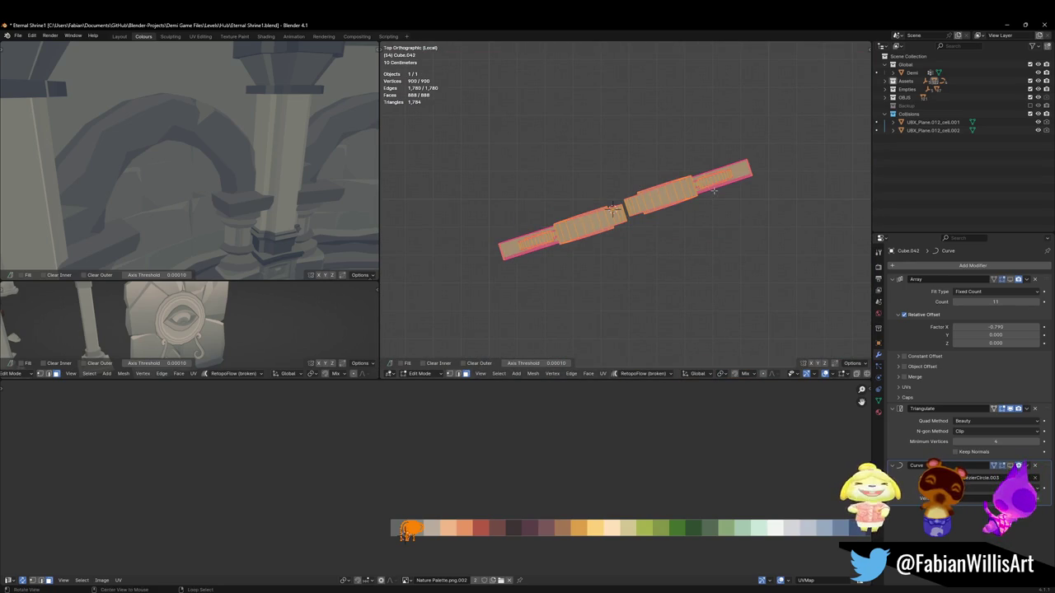
key("Tab")
key("alt+r")
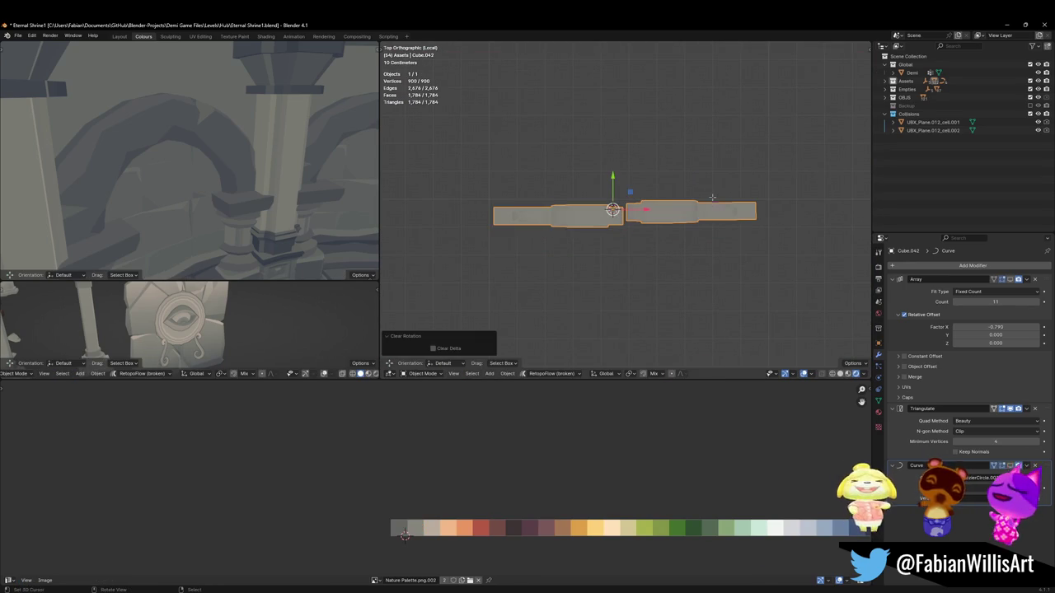
key("Tab")
type("s1.2")
key("Return")
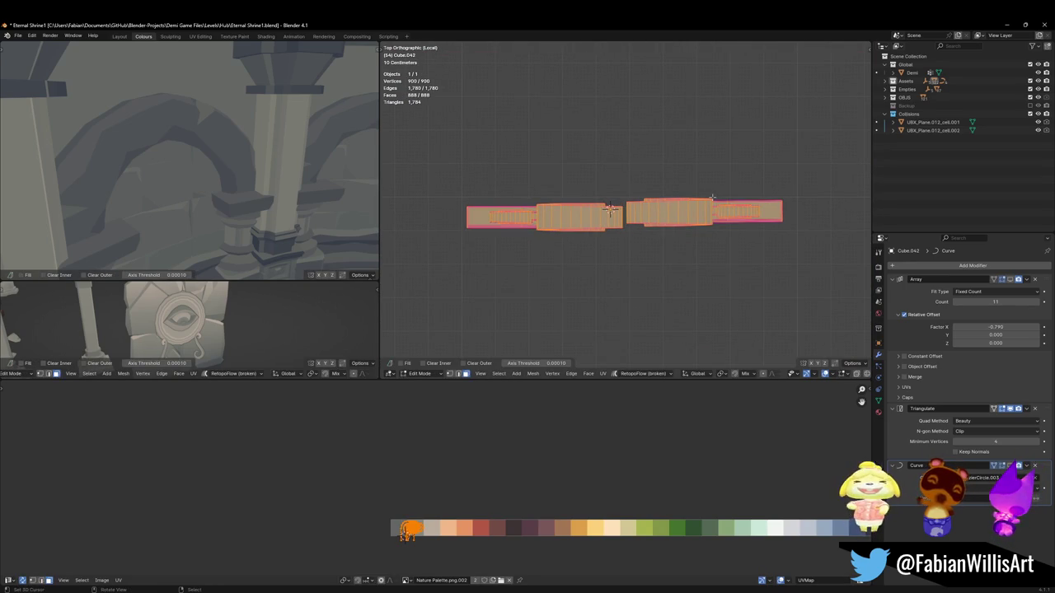
Step: Delete the right half of the ornament's vertices
key("alt+a")
key("a")
key("alt+a")
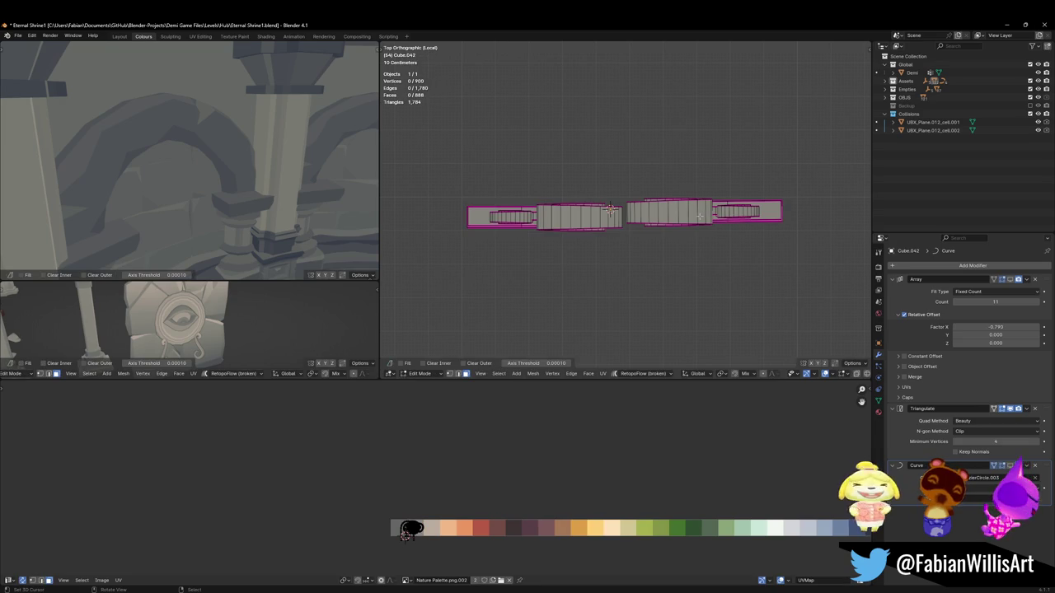
key("l")
key("x")
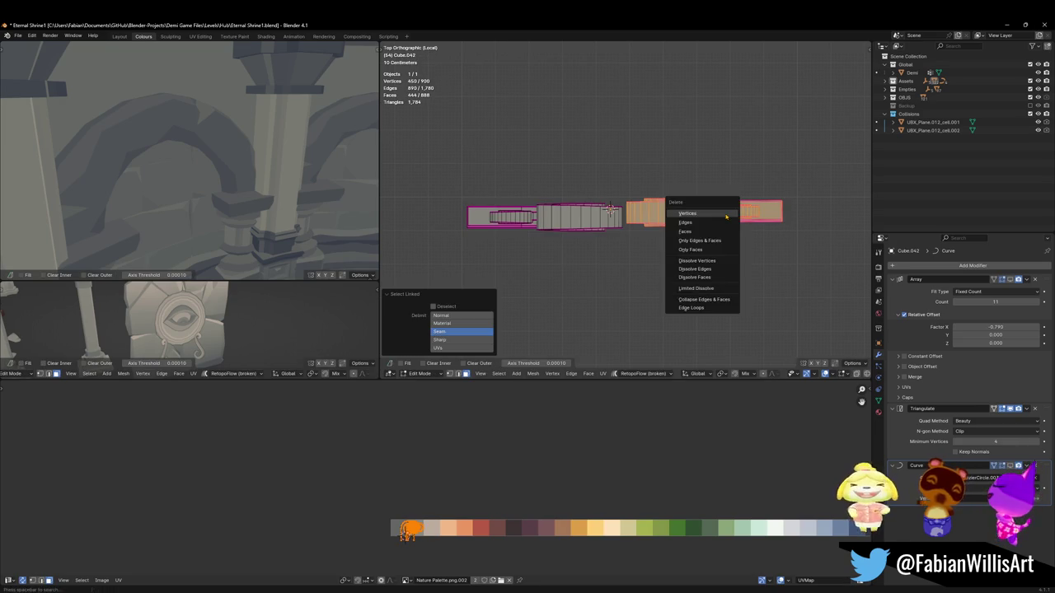
left_click(716, 211)
Step: Duplicate the remaining half, mirror it across X and slide it sideways, then exit Edit Mode
key("shift+d")
key("Escape")
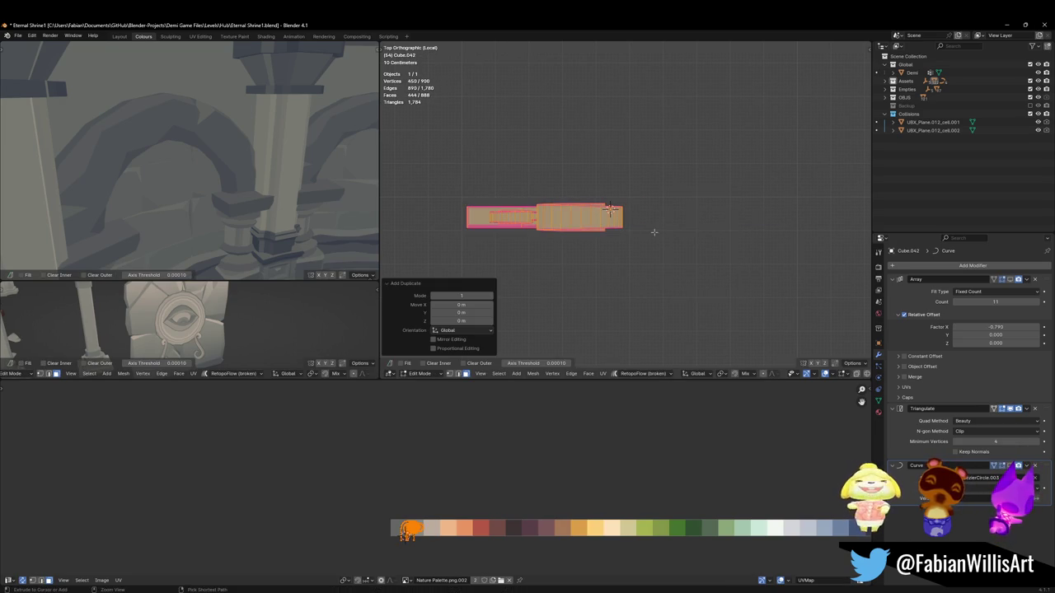
key("ctrl+m")
key("x")
key("Return")
key("g")
key("x")
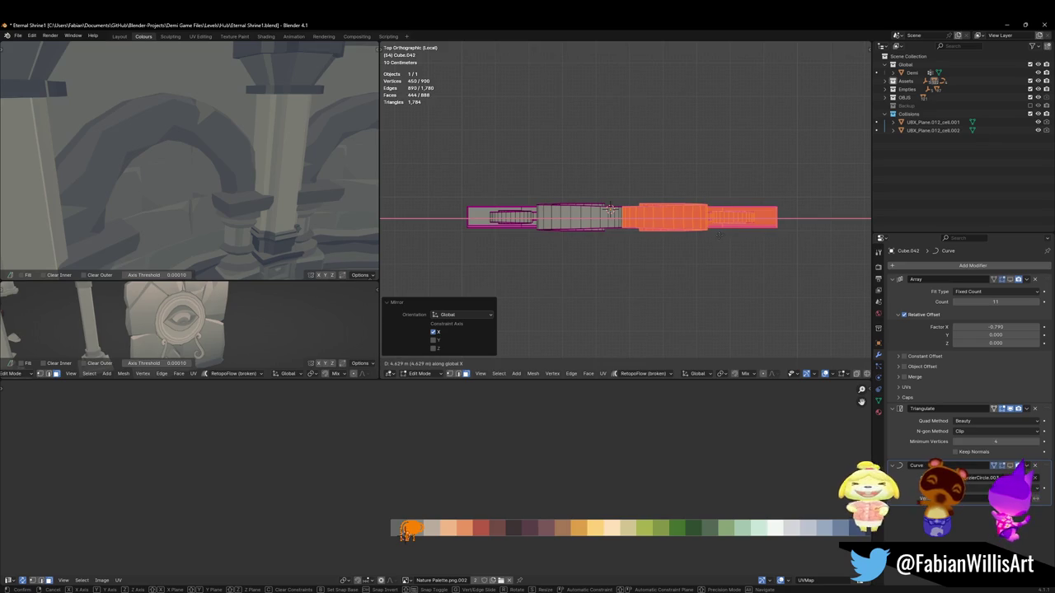
left_click(678, 207)
key("alt+a")
mouse_move(678, 207)
middle_mouse_down()
mouse_move(633, 218)
mouse_move(637, 158)
middle_mouse_up()
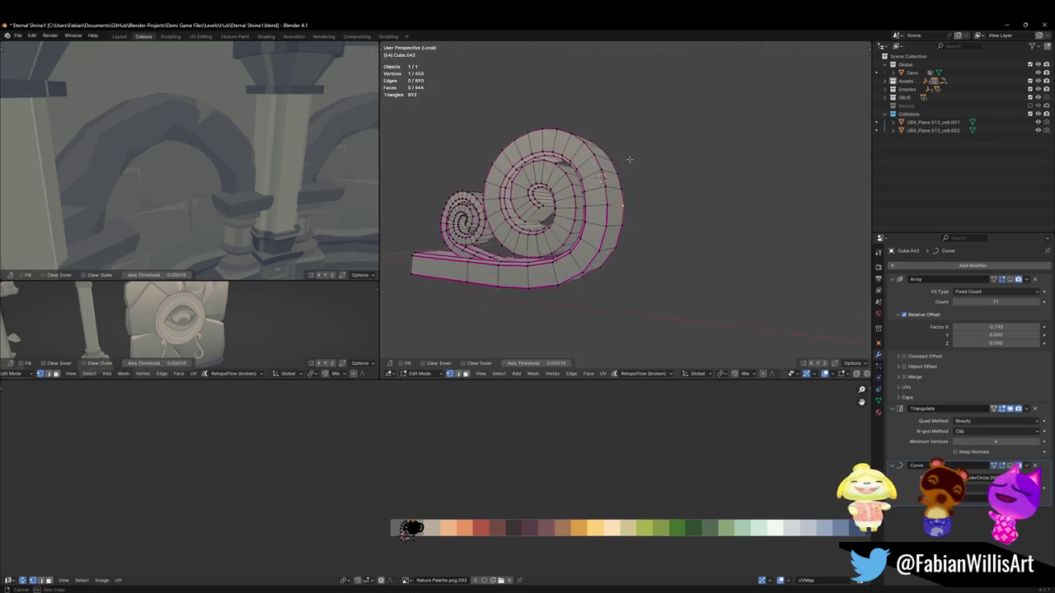
key("Tab")
right_click(650, 177)
Step: Snap the 3D cursor to the ornament's seam vertex and set the origin there
left_click(650, 180)
middle_click_drag(650, 207, 614, 207)
right_click(614, 208)
left_click(548, 206)
right_click(548, 206)
left_click(625, 217)
Step: Add a Mirror modifier to Cube.042 and move it above the Array modifier
key("q")
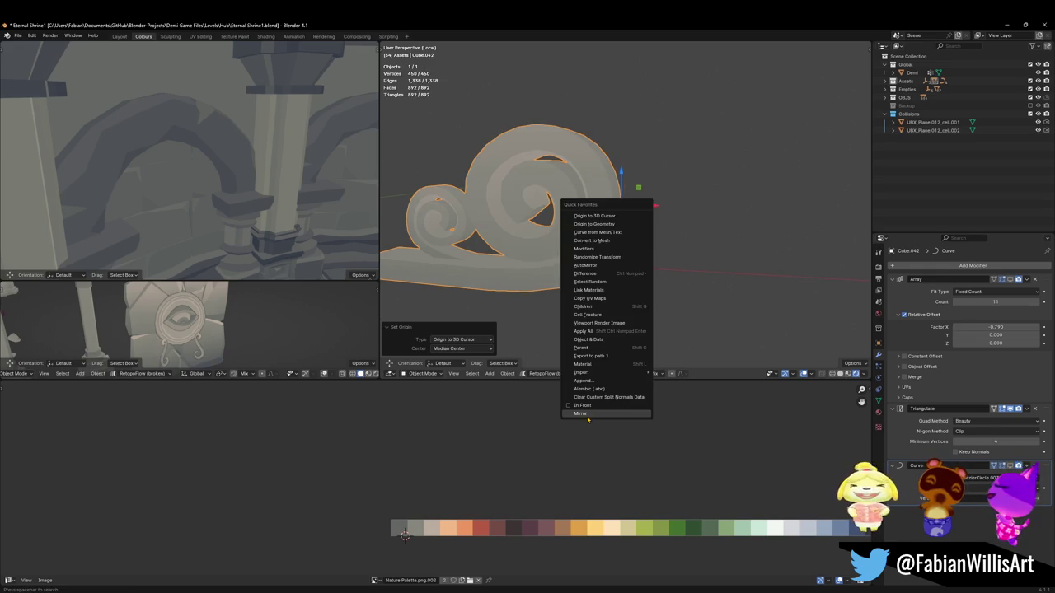
left_click(588, 414)
middle_click_drag(588, 419, 626, 247)
scroll(627, 247, "down", 4)
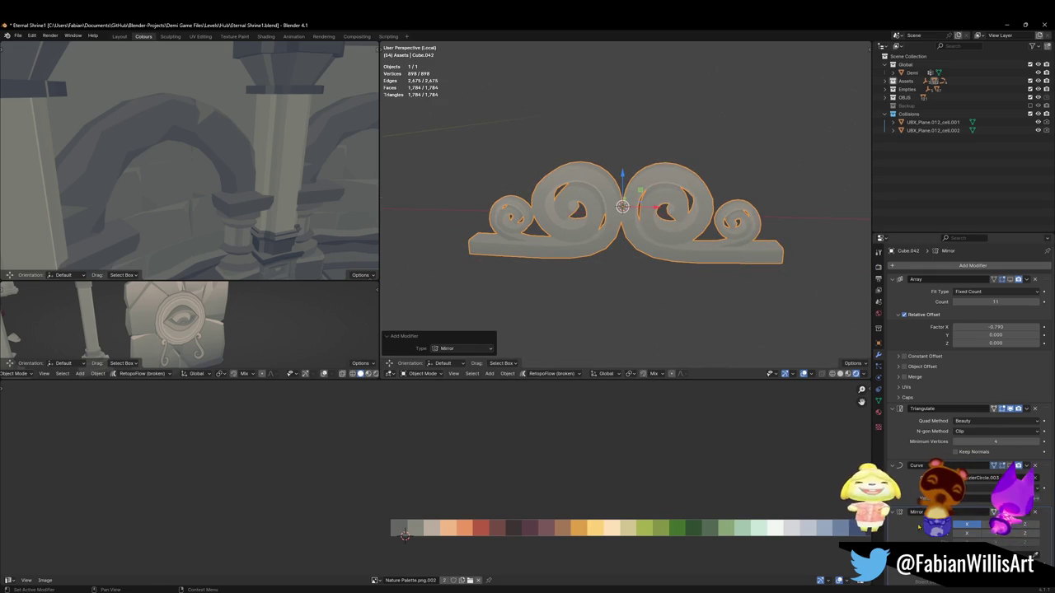
left_click(892, 512)
left_click_drag(1037, 512, 1037, 280)
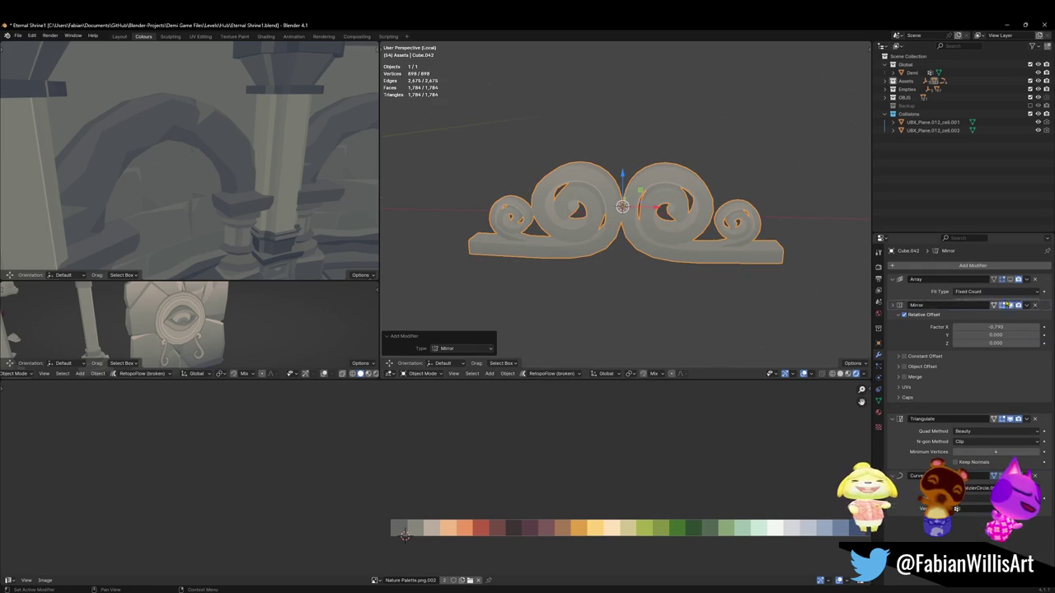
Step: Leave local view and clear the rotation of the circular guide curve BezierCircle.001
middle_click_drag(647, 213, 653, 209)
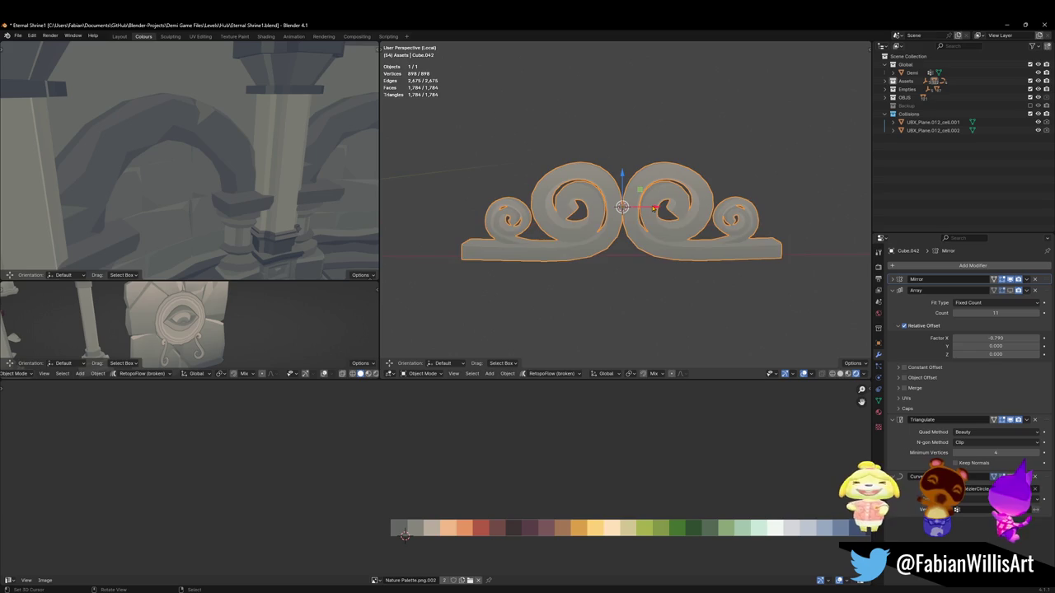
key("KP_Divide")
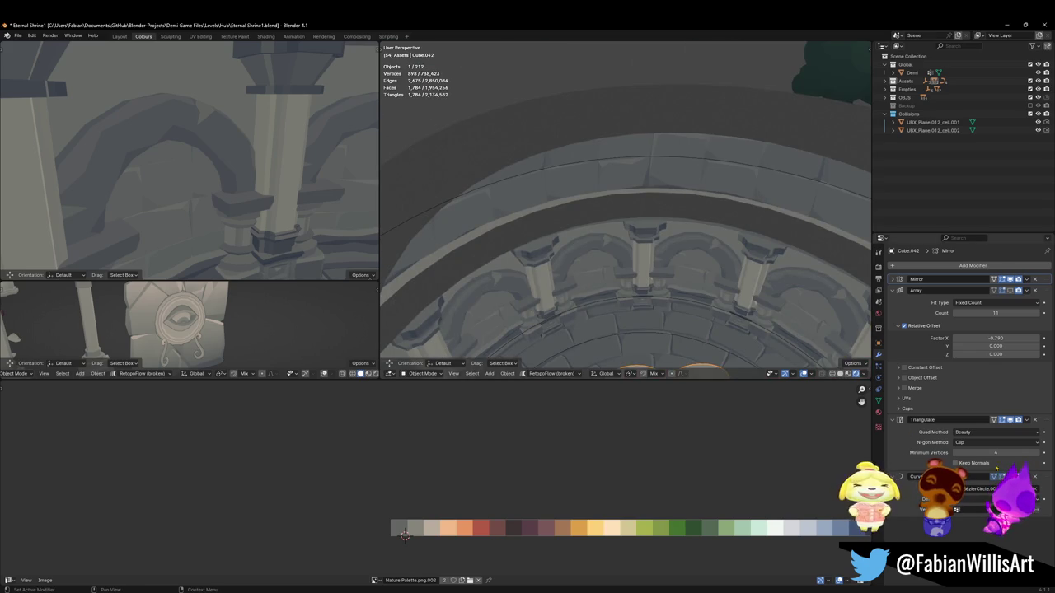
key("KP_Decimal")
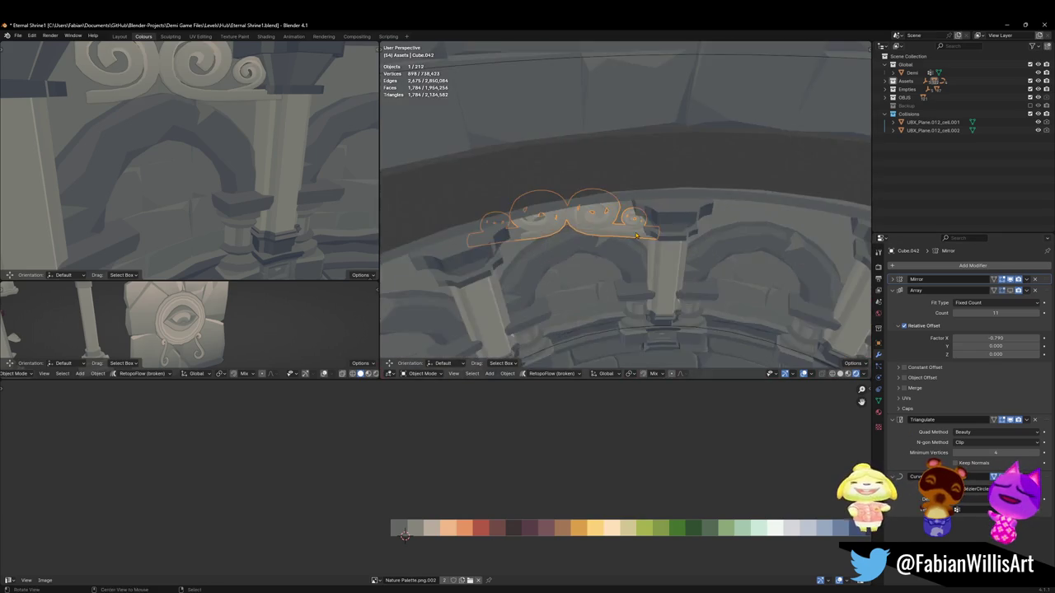
key("alt+a")
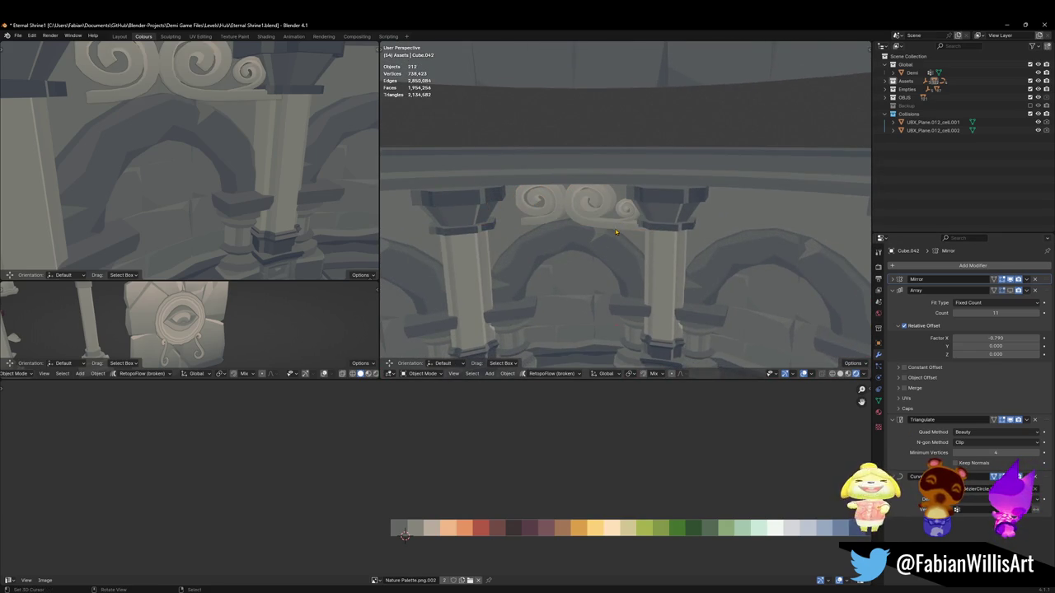
middle_click_drag(629, 227, 637, 214)
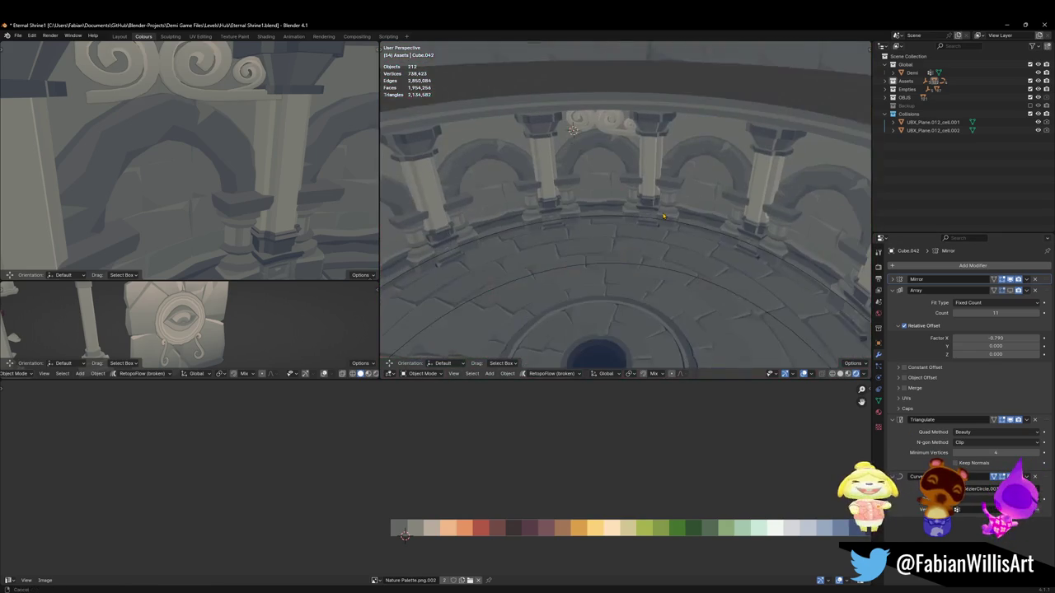
left_click(637, 215)
key("alt+r")
Step: Clear BezierCircle.003's rotation and rotate the swirl ornament about Z along with it
left_click(623, 260)
key("alt+r")
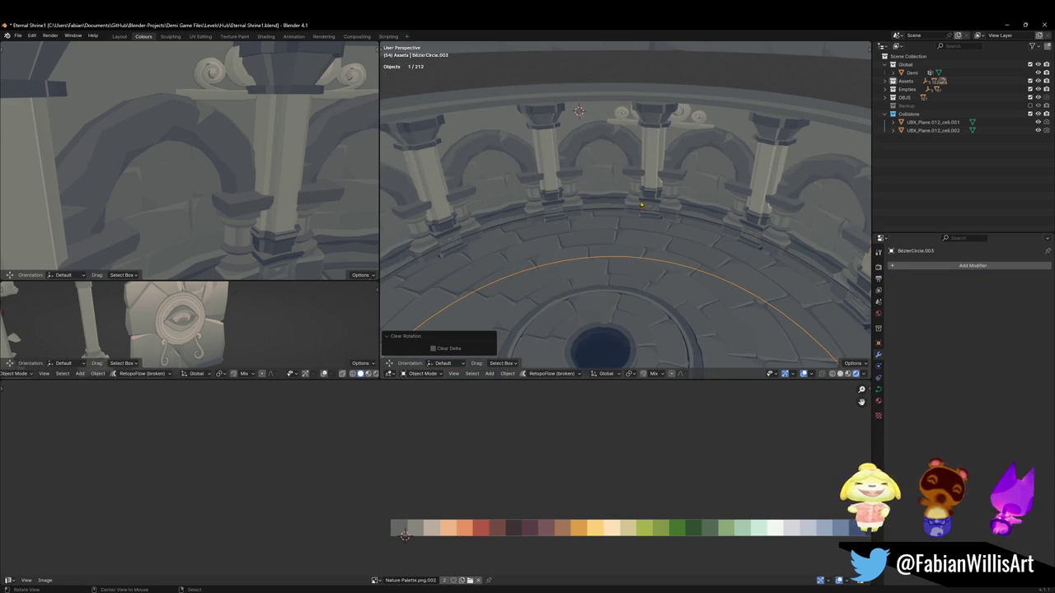
middle_click_drag(638, 219, 669, 122)
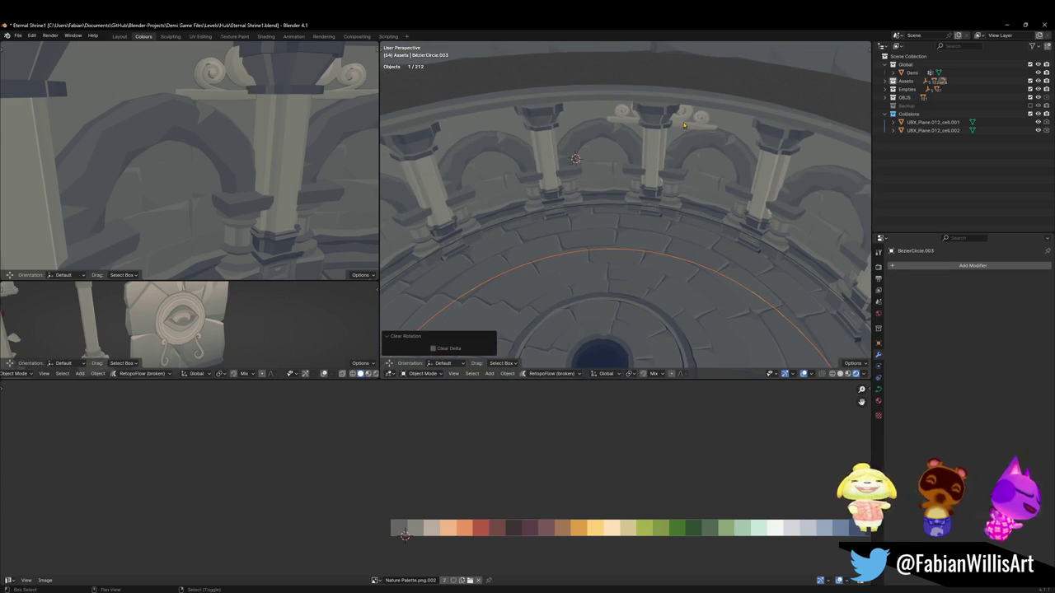
left_click(684, 126, "shift")
key("r")
key("z")
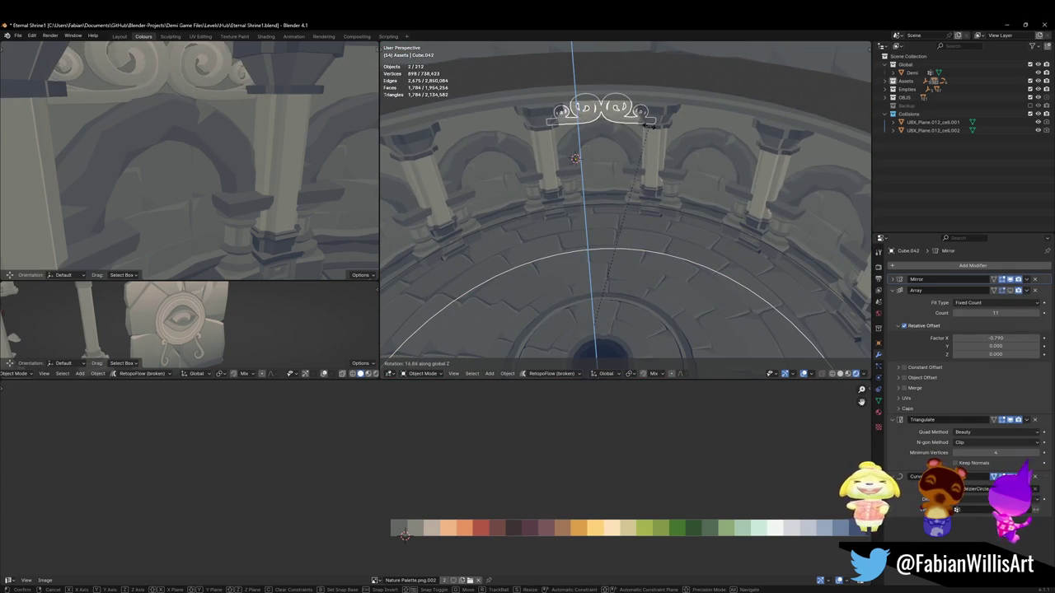
left_click(619, 125)
key("alt+a")
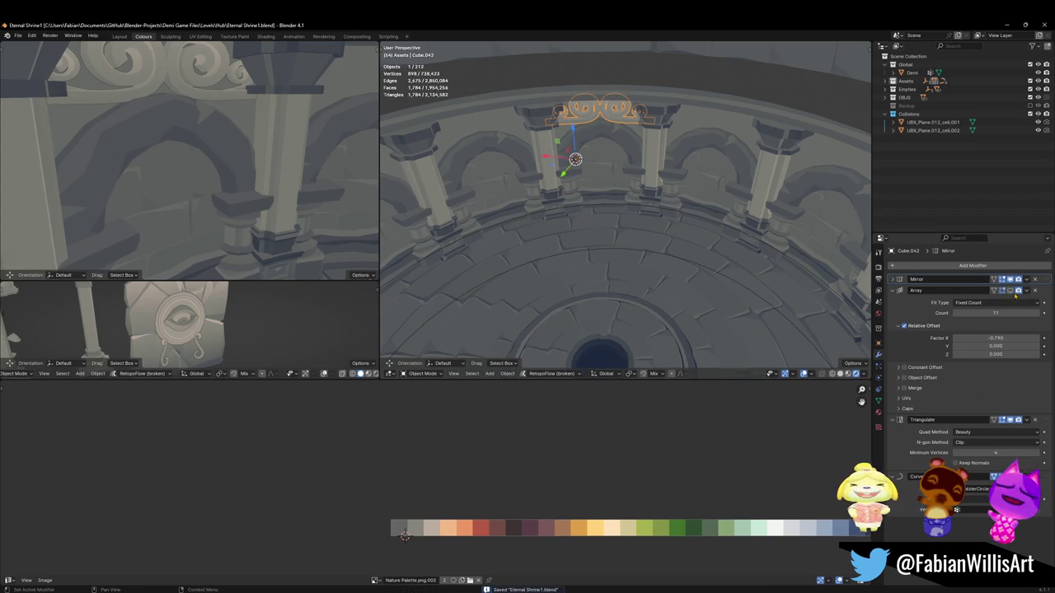
Step: Show the Array modifier in the viewport and set its Factor X to -1.070
left_click(1012, 291)
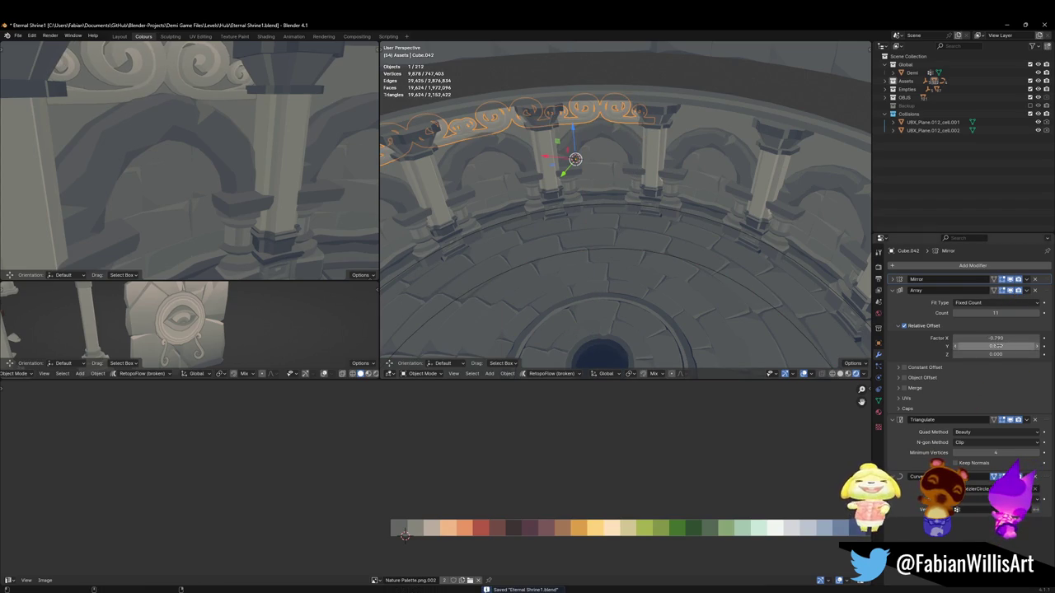
left_click_drag(996, 338, 1001, 338)
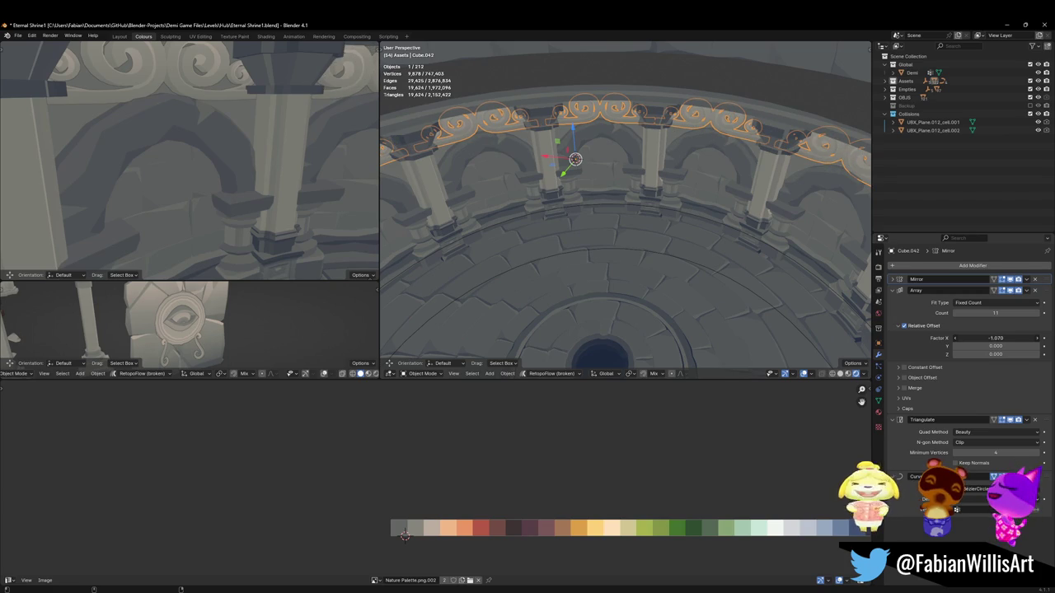
middle_click_drag(240, 218, 771, 259)
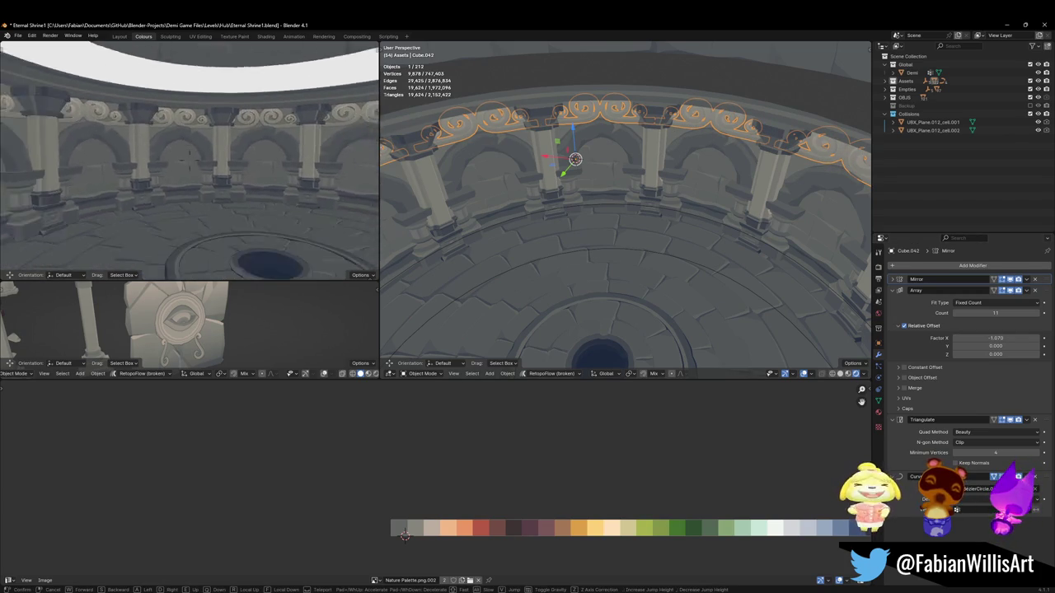
Step: Tighten the Array Factor X to -1.050, then walk through the colonnade to inspect the frieze
left_click_drag(996, 338, 993, 338)
key("alt+a")
middle_click_drag(581, 272, 650, 214)
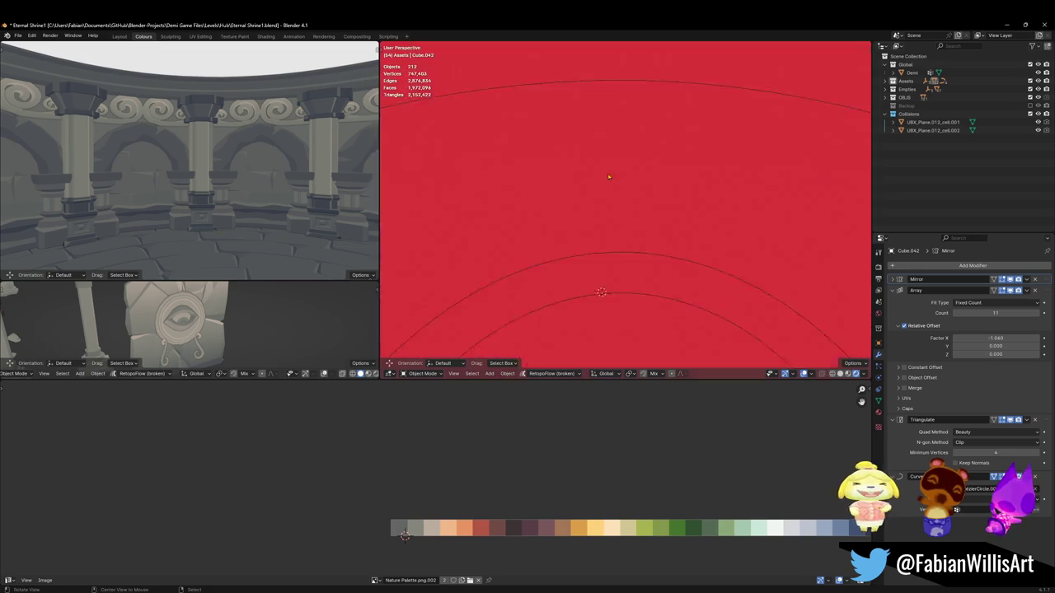
key("shift+grave")
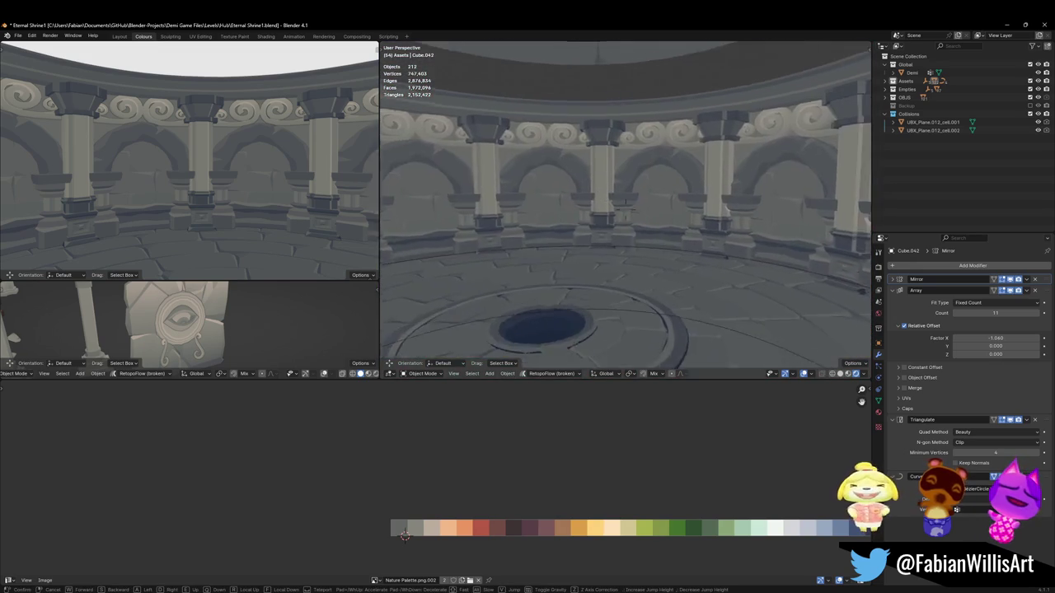
key("s")
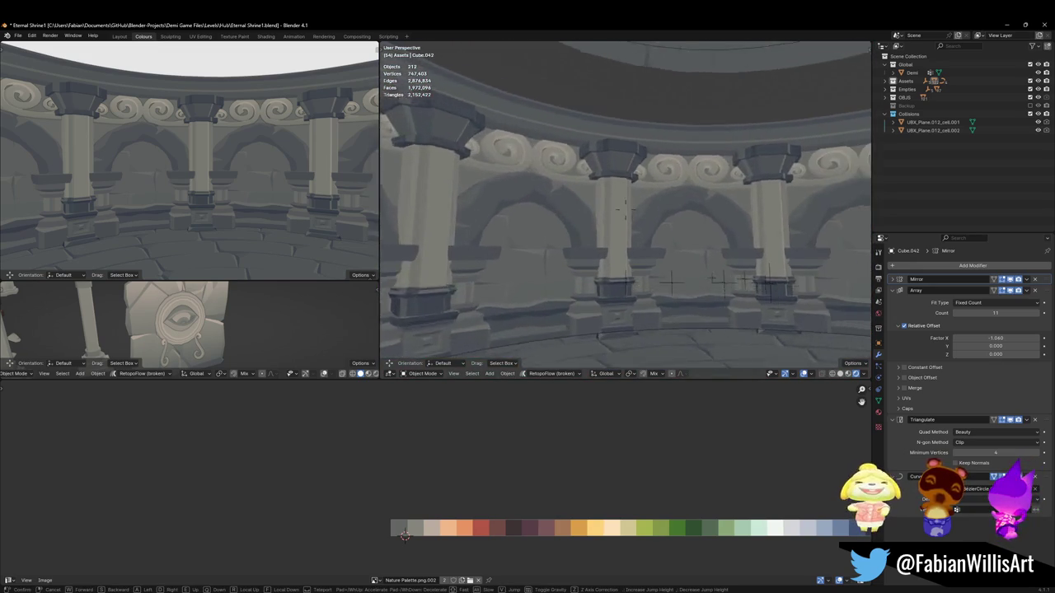
key("w")
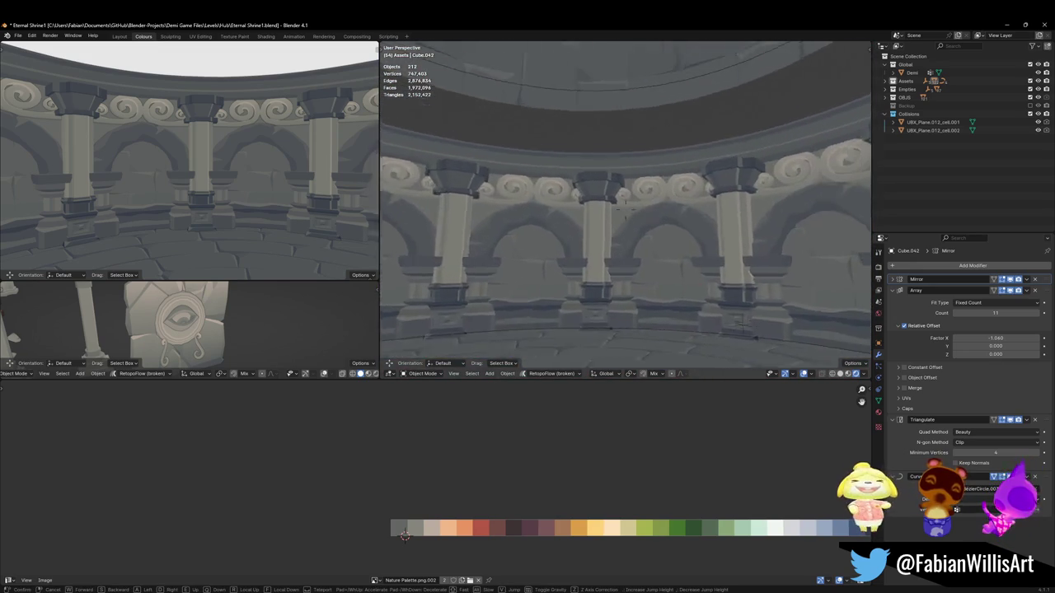
key("s")
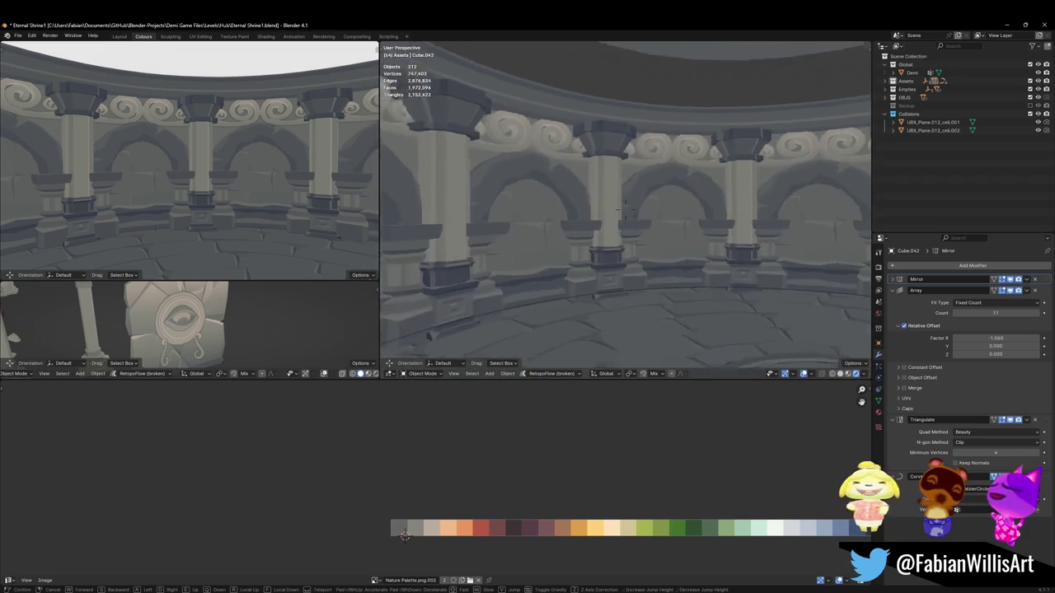
left_click(582, 218)
Step: Save the file, then select all frieze faces and shift and shrink their UVs on the palette
key("ctrl+s")
key("Tab")
key("a")
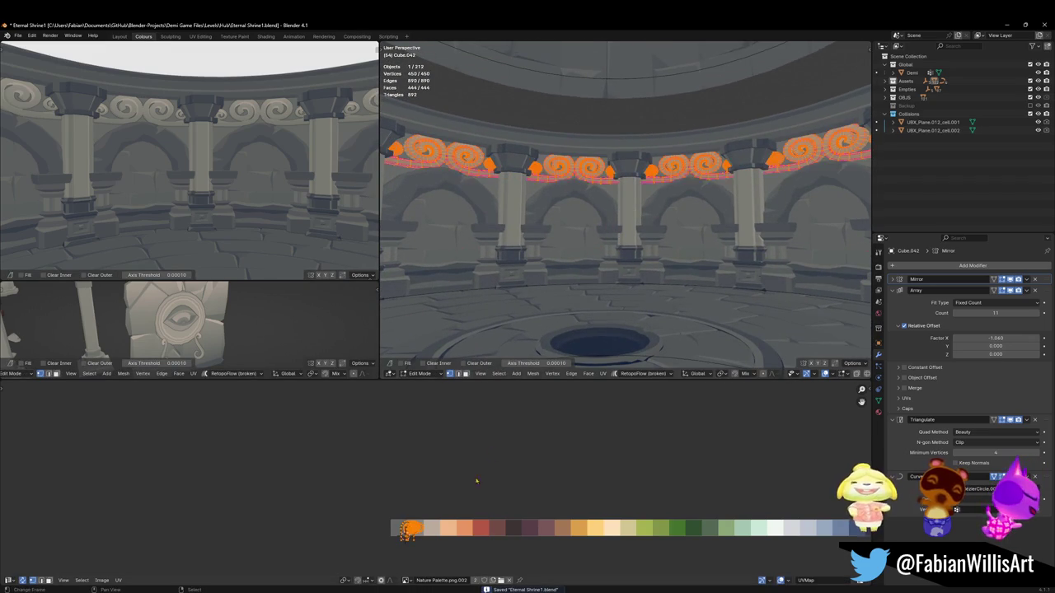
key("g")
key("x")
left_click(456, 508)
key("s")
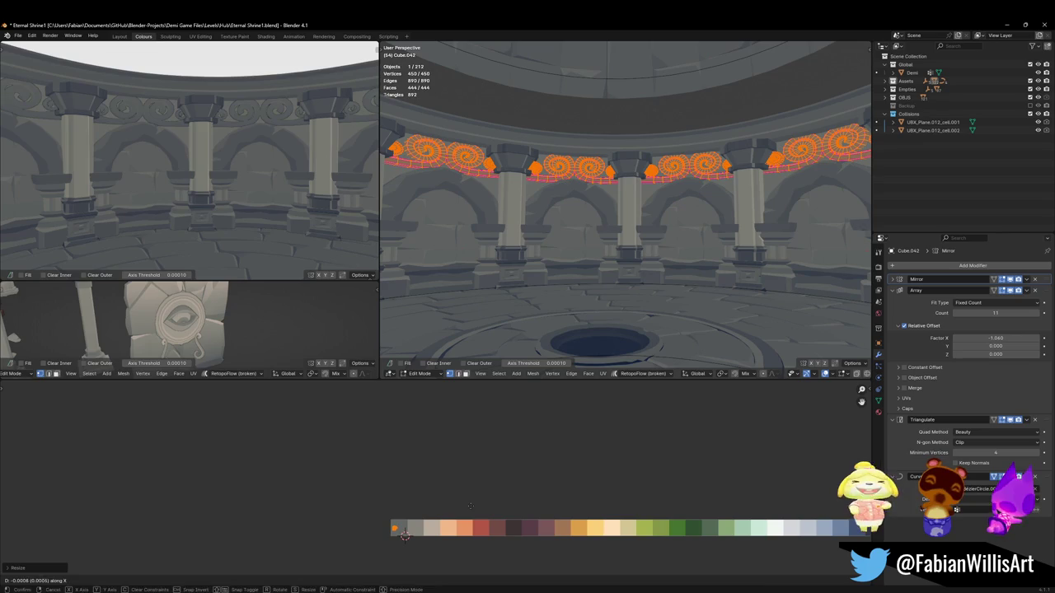
left_click(404, 534)
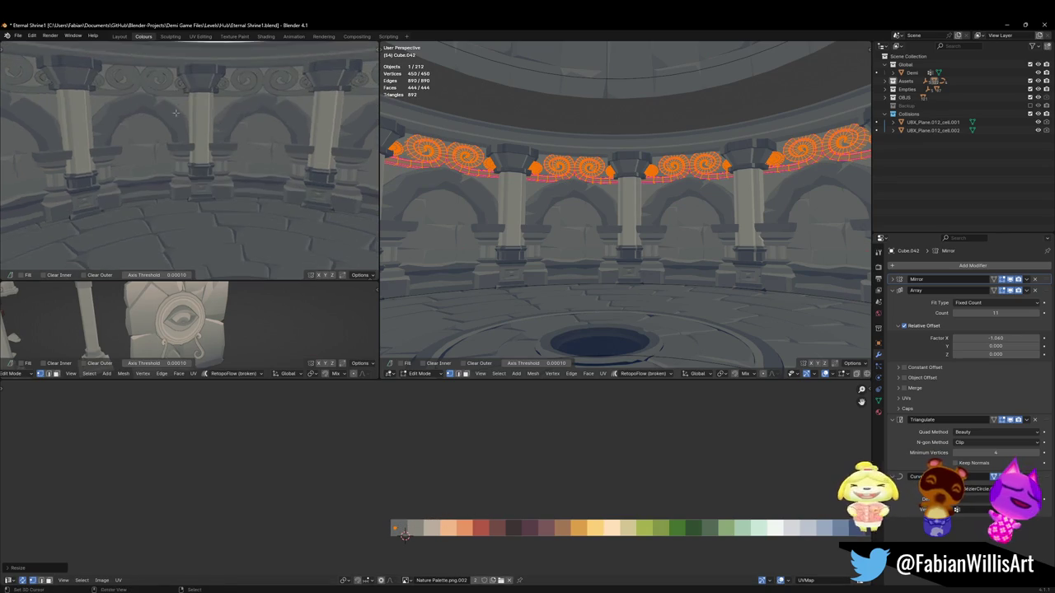
Step: Switch the side view to solid shading and slide the frieze UVs horizontally to a new palette colour
key("z")
left_click(266, 190)
middle_click_drag(267, 190, 308, 297)
key("g")
key("x")
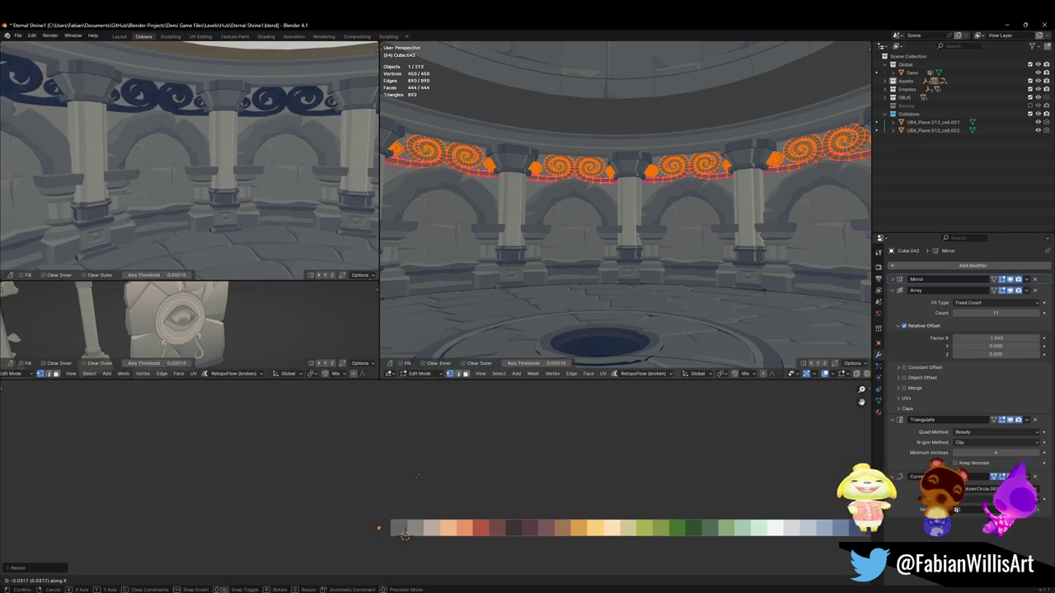
left_click(528, 485)
key("shift+grave")
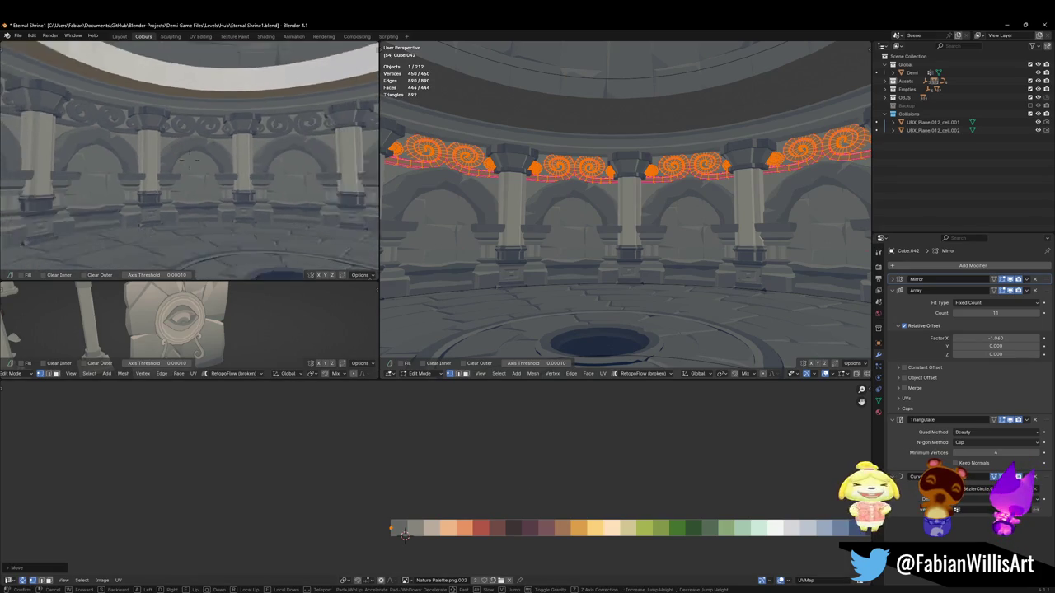
left_click(404, 534)
key("g")
key("x")
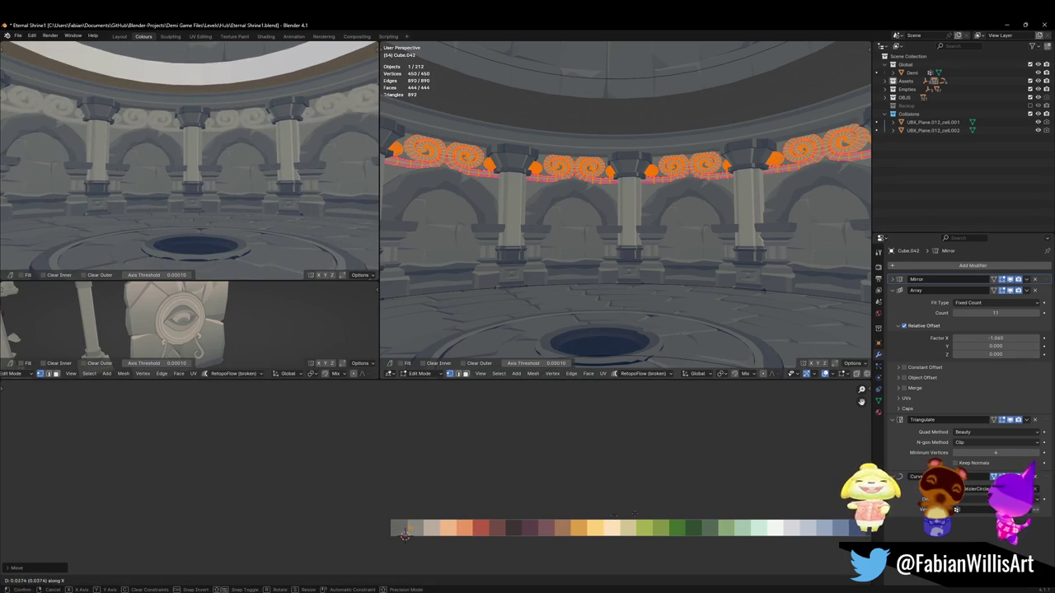
left_click(598, 511)
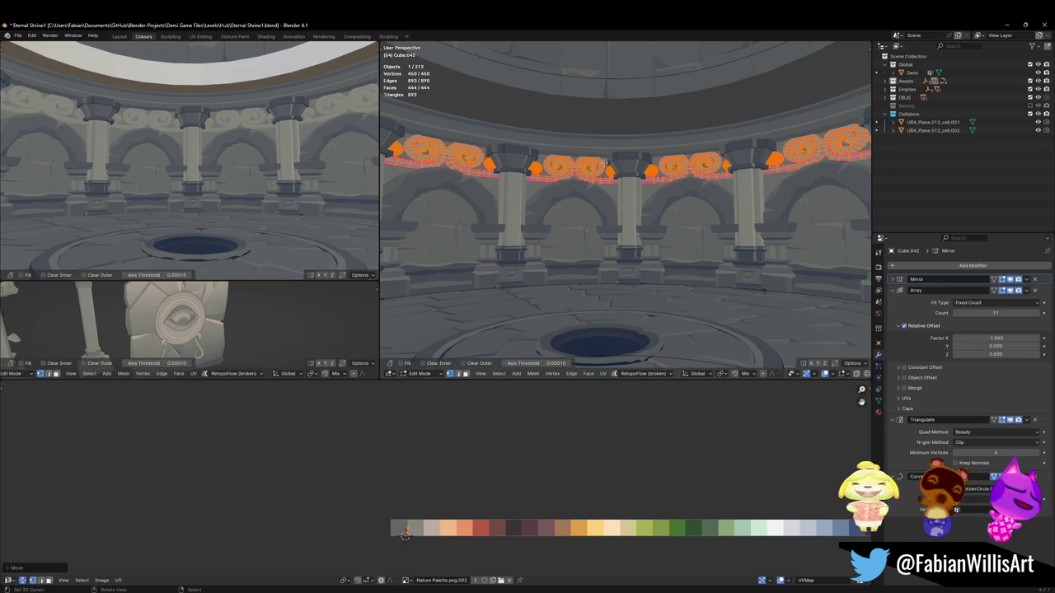
Step: Enlarge the frieze pieces about their individual centres, cancel a further shrink, and return to Object Mode
key("period")
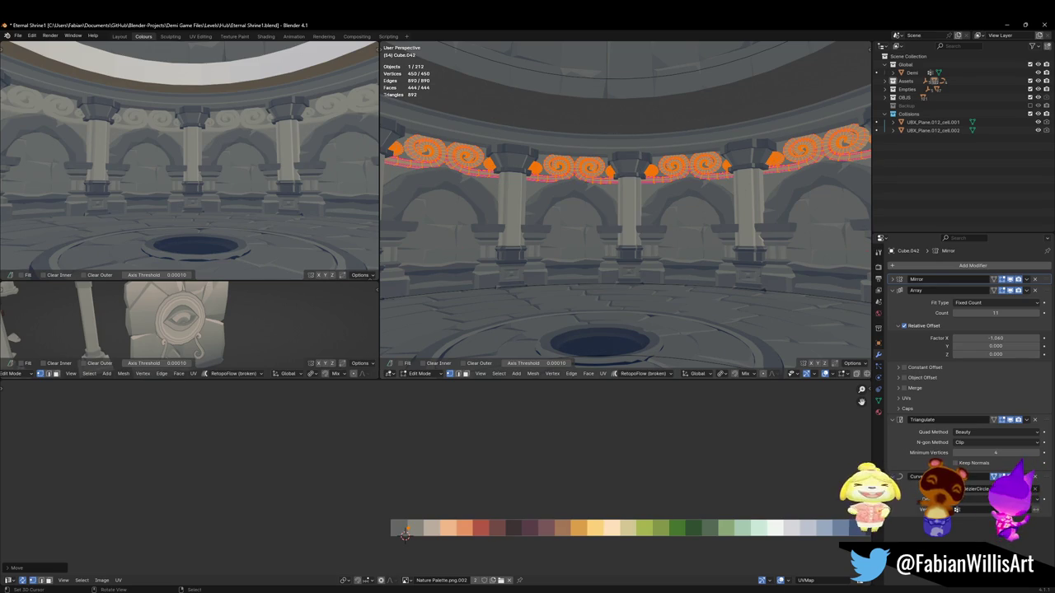
key("s")
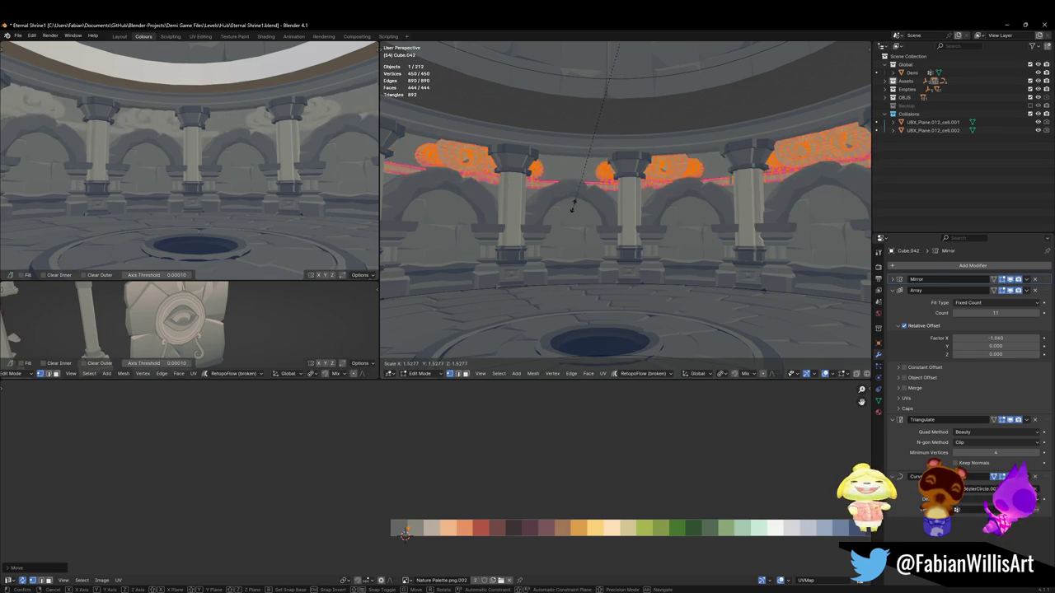
left_click(617, 109)
key("period")
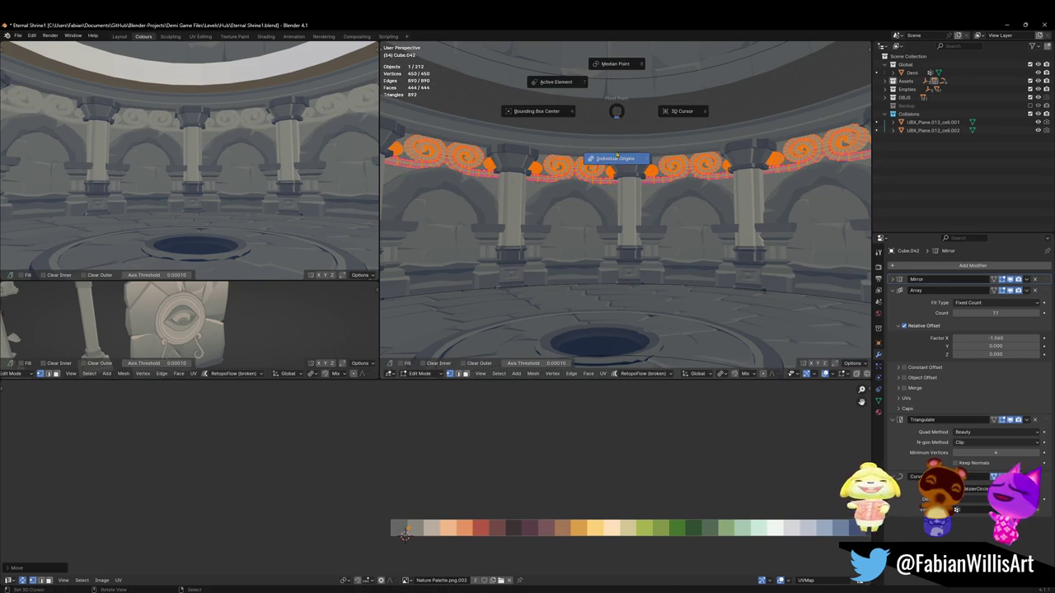
key("s")
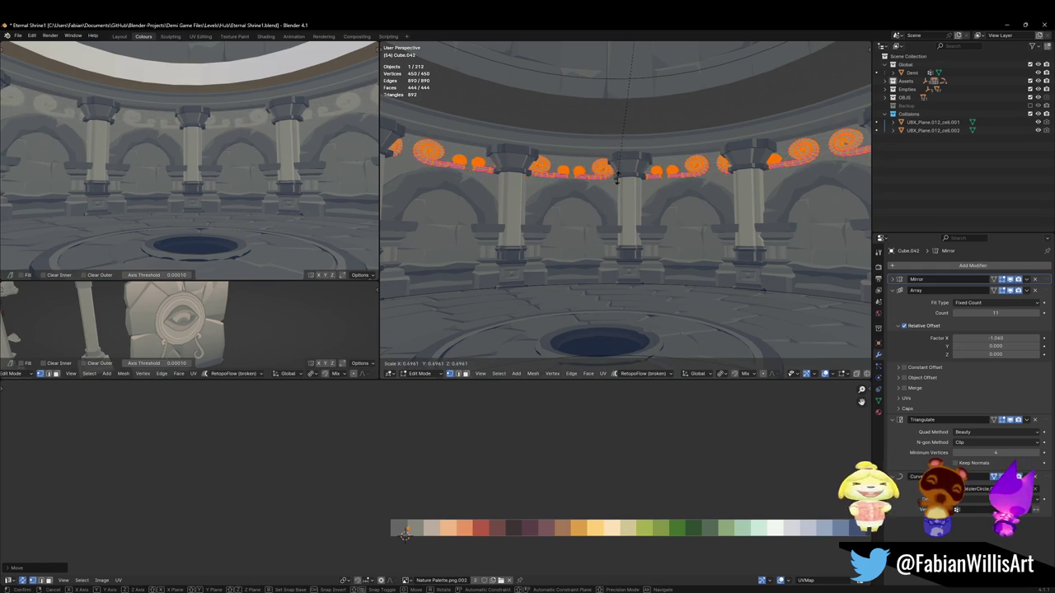
right_click(593, 196)
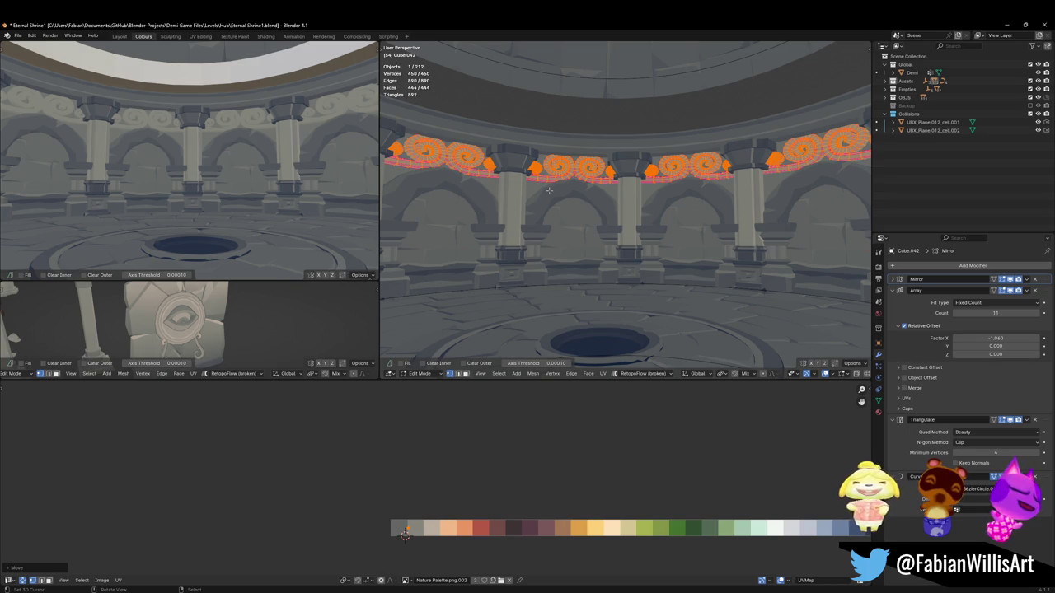
key("Tab")
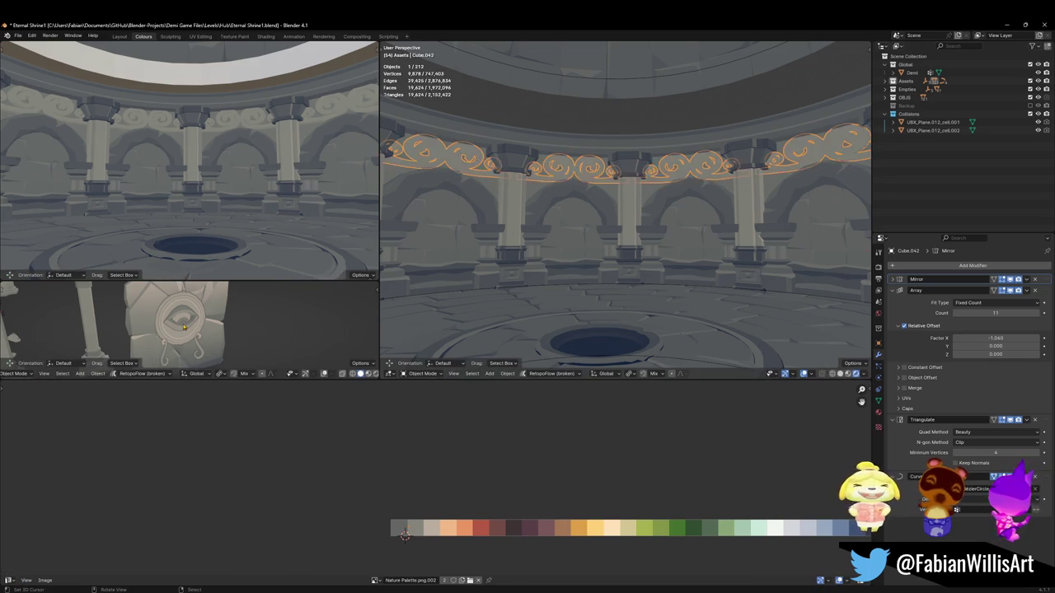
Step: Duplicate the Cube.020 ornament and Birth Stone and snap the copy to the 3D cursor
left_click(198, 323)
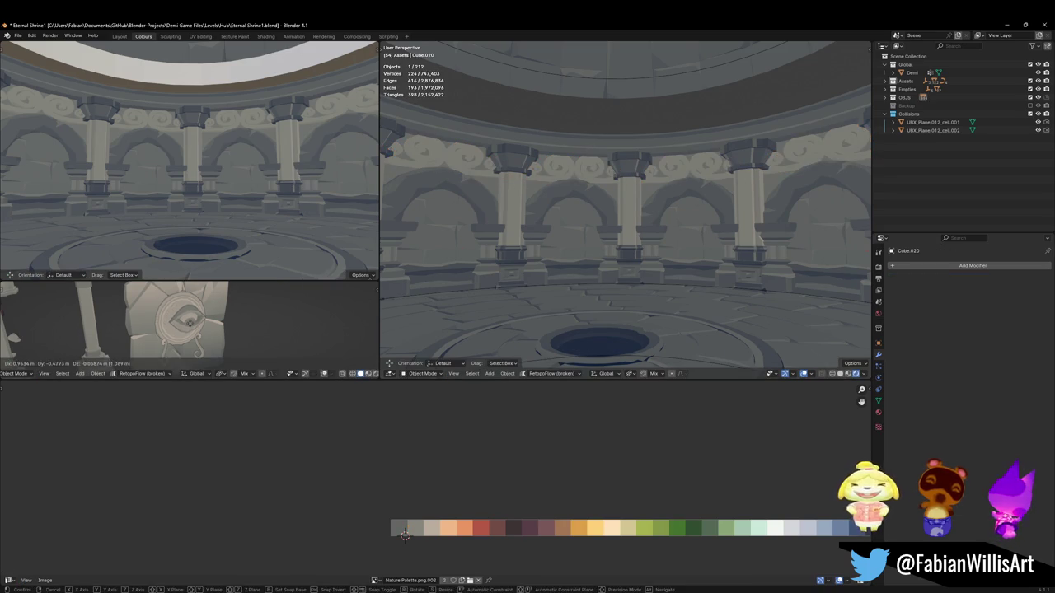
left_click(173, 341, "shift")
key("shift+d")
right_click(183, 340)
key("g")
key("Escape")
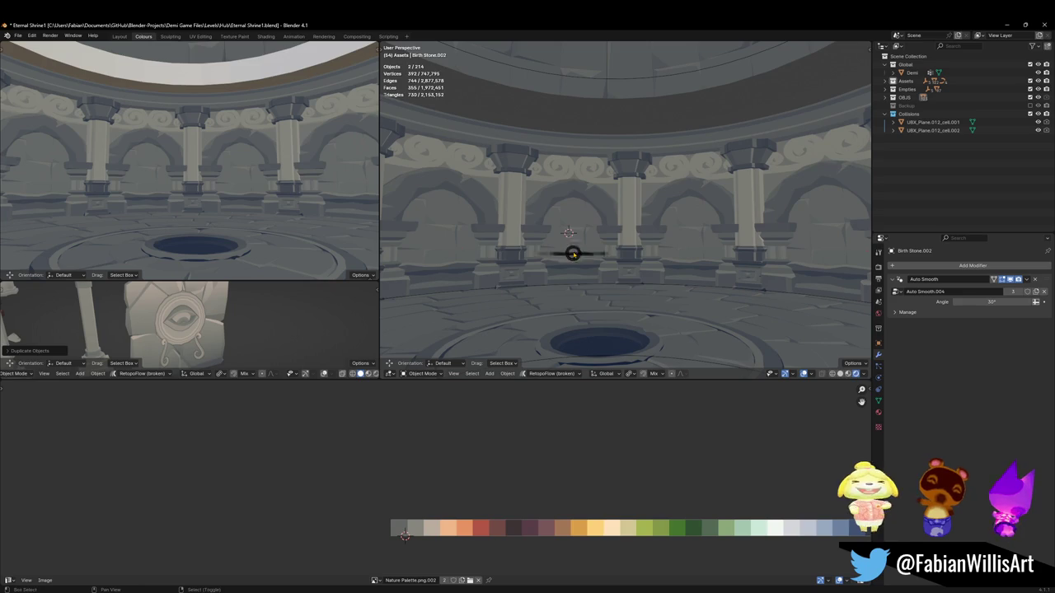
key("shift+s")
key("KP_Decimal")
Step: Rotate the duplicate stone -89.2° about Z and scale it to 0.472
key("r")
key("z")
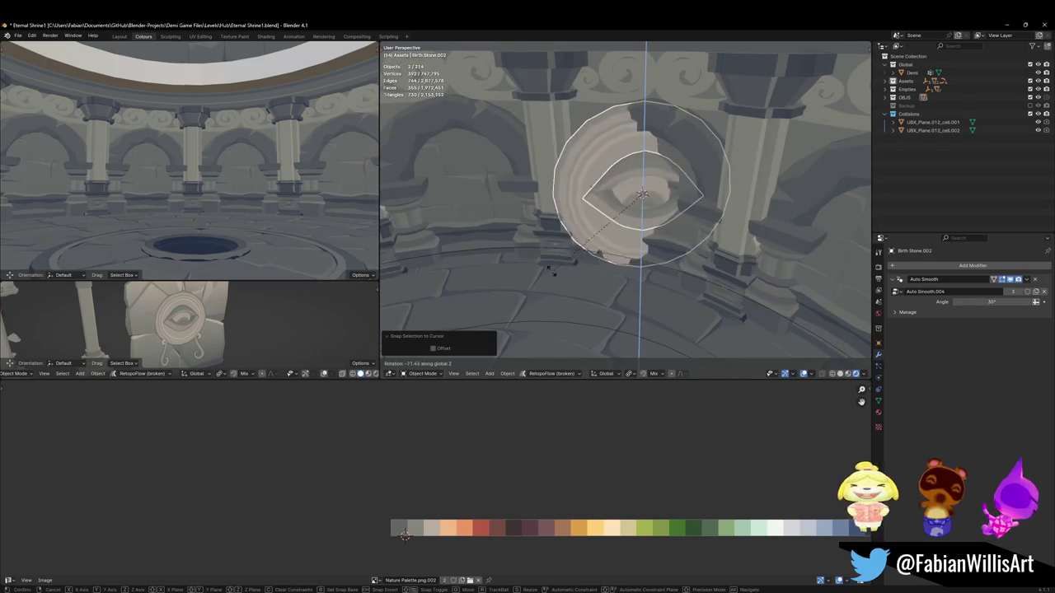
left_click(610, 226)
key("s")
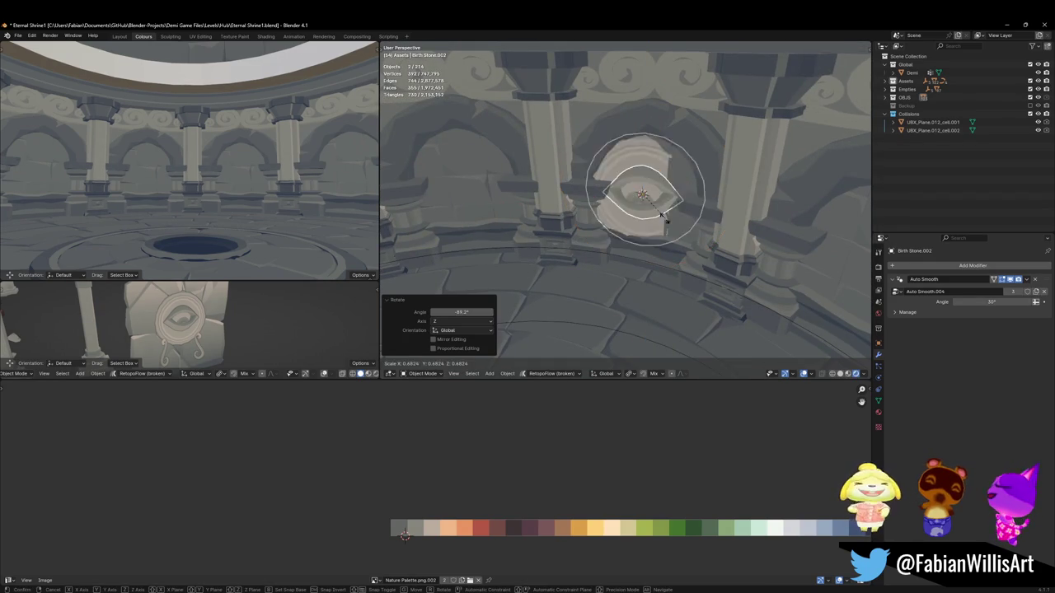
left_click(657, 204)
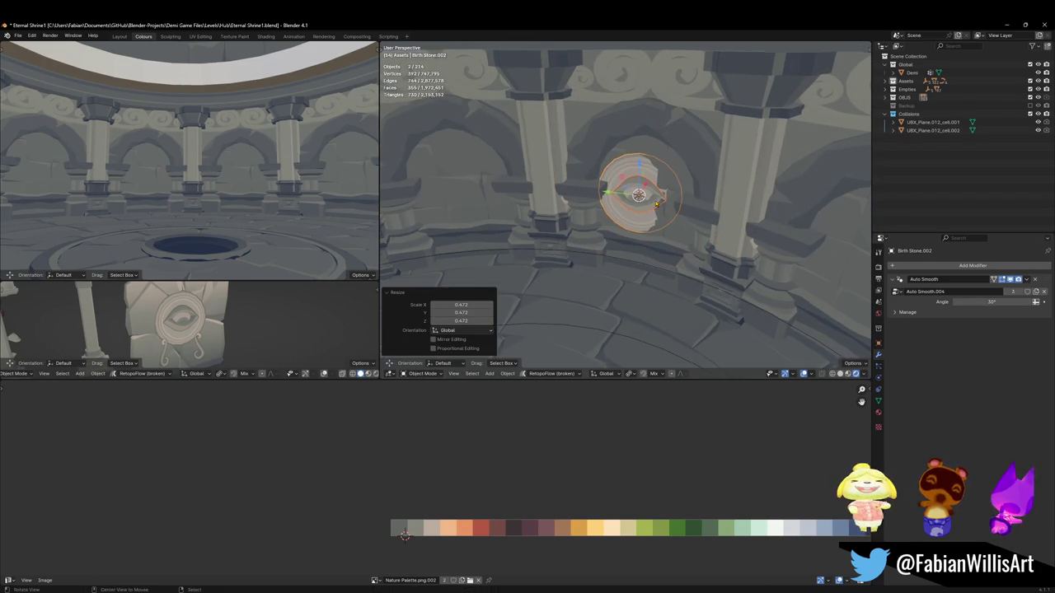
middle_click_drag(657, 204, 675, 210)
key("r")
key("z")
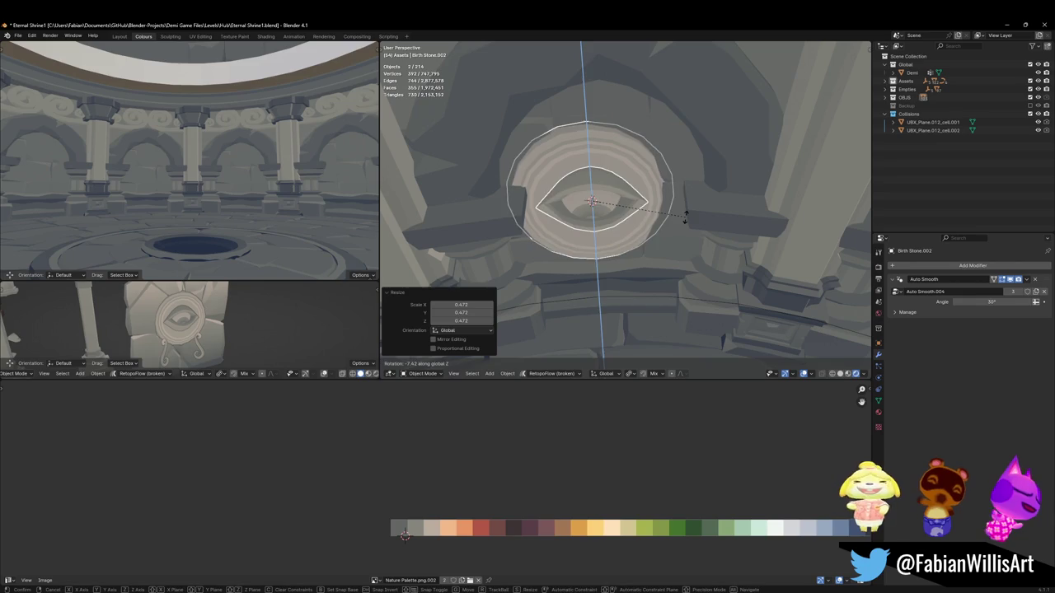
left_click(692, 222)
Step: Clear the stone's rotation and stand it upright with R Y -90, carved face showing
key("alt+r")
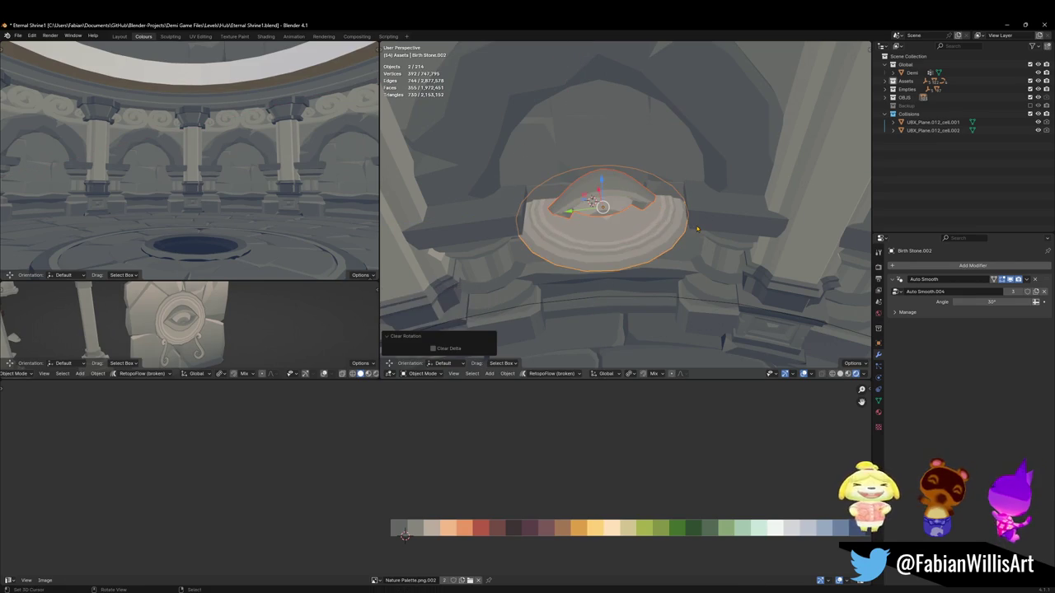
left_click(631, 241)
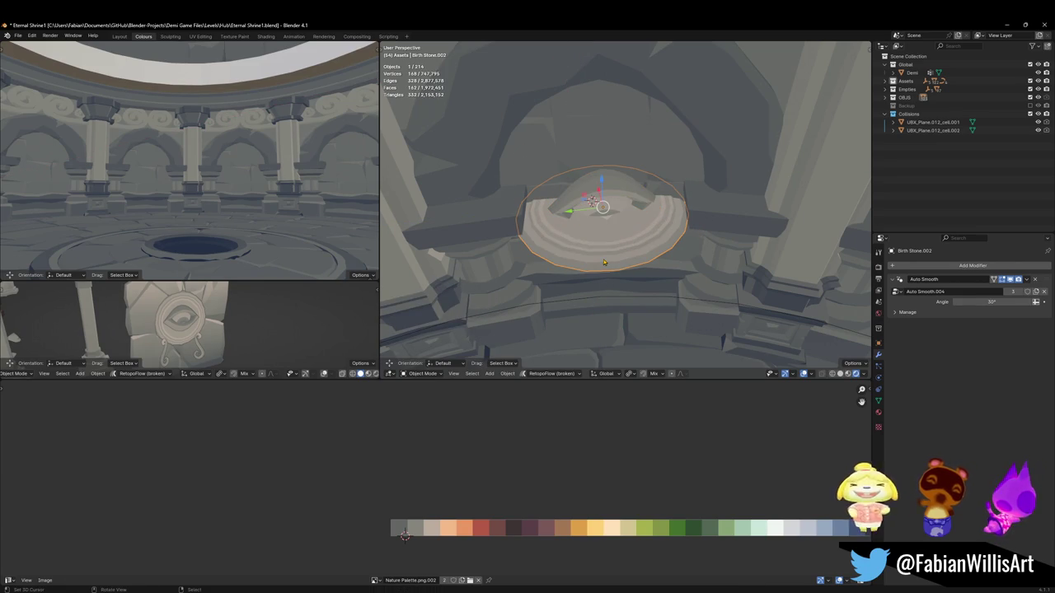
type("ry90")
key("Return")
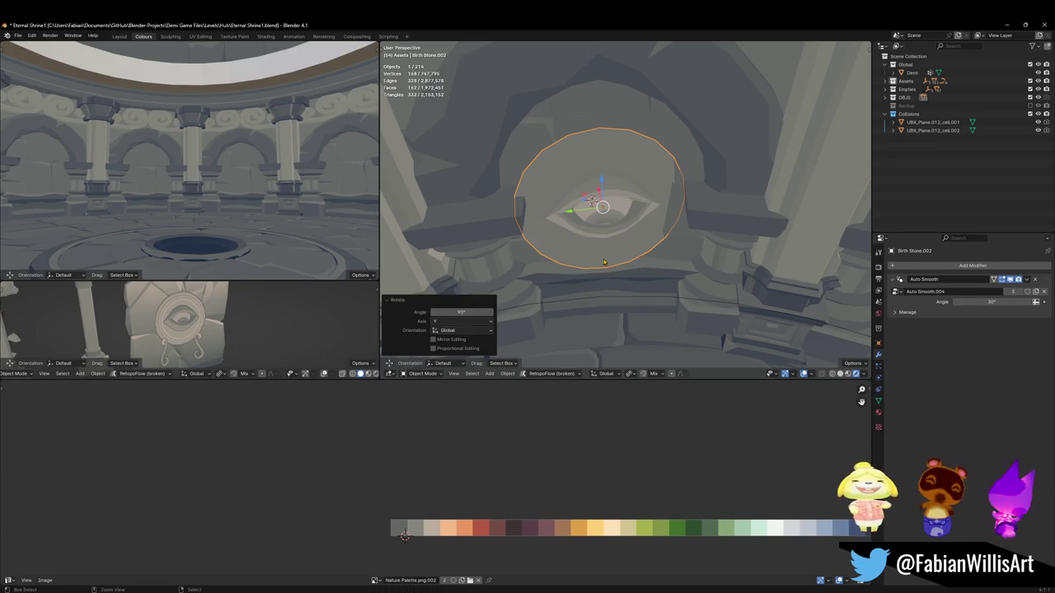
type("ry-90")
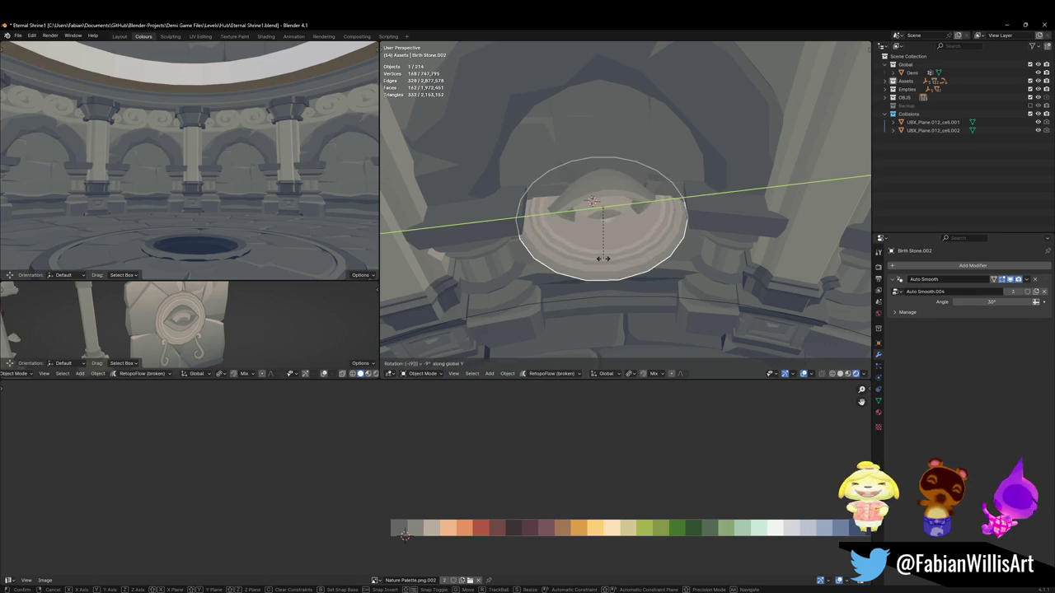
key("Return")
Step: Join the stone with the inner eye piece, clear the medallion's rotation, and deselect everything
left_click(617, 225, "shift")
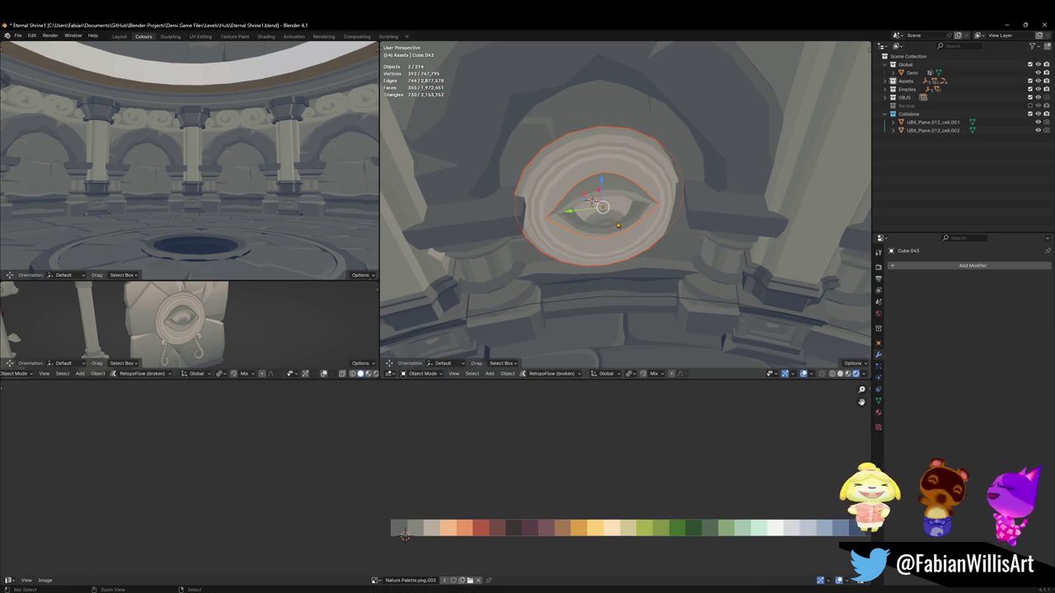
key("ctrl+j")
key("alt+r")
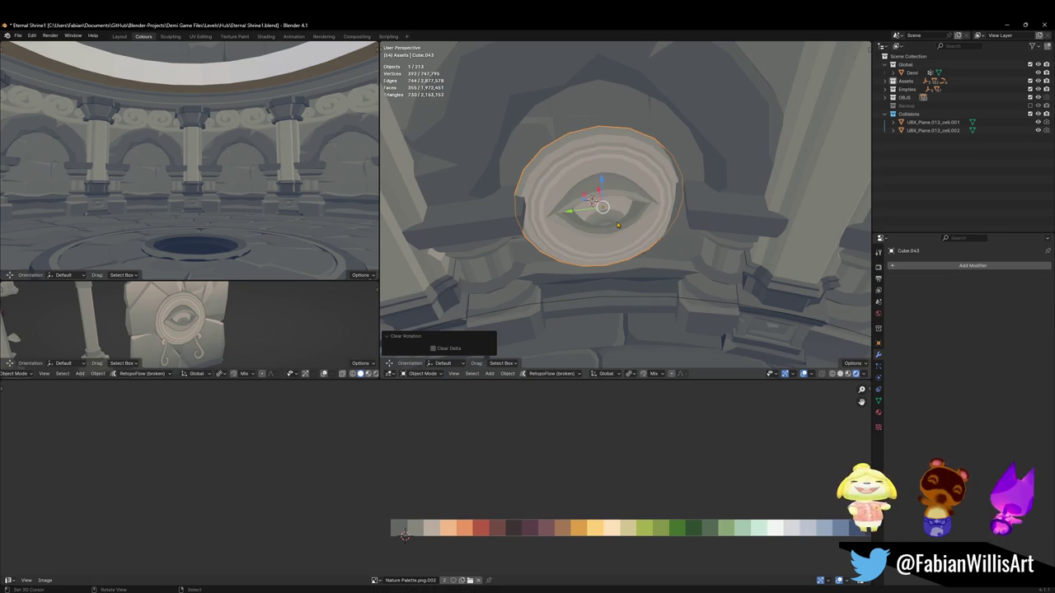
scroll(560, 219, "down", 4)
mouse_move(560, 219)
middle_mouse_down()
mouse_move(618, 245)
mouse_move(617, 216)
middle_mouse_up()
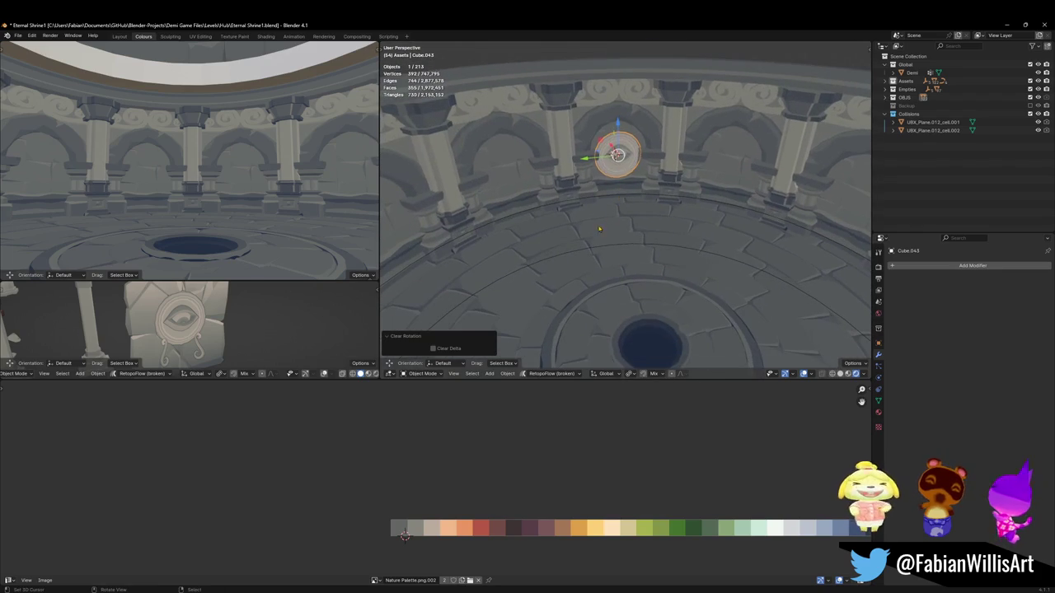
left_click(617, 216)
key("alt+a")
Step: Duplicate the floor ring curve and raise the copy straight up in Z
left_click(625, 170)
left_click(596, 228)
left_click(581, 306)
key("shift+d")
key("z")
left_click(613, 225)
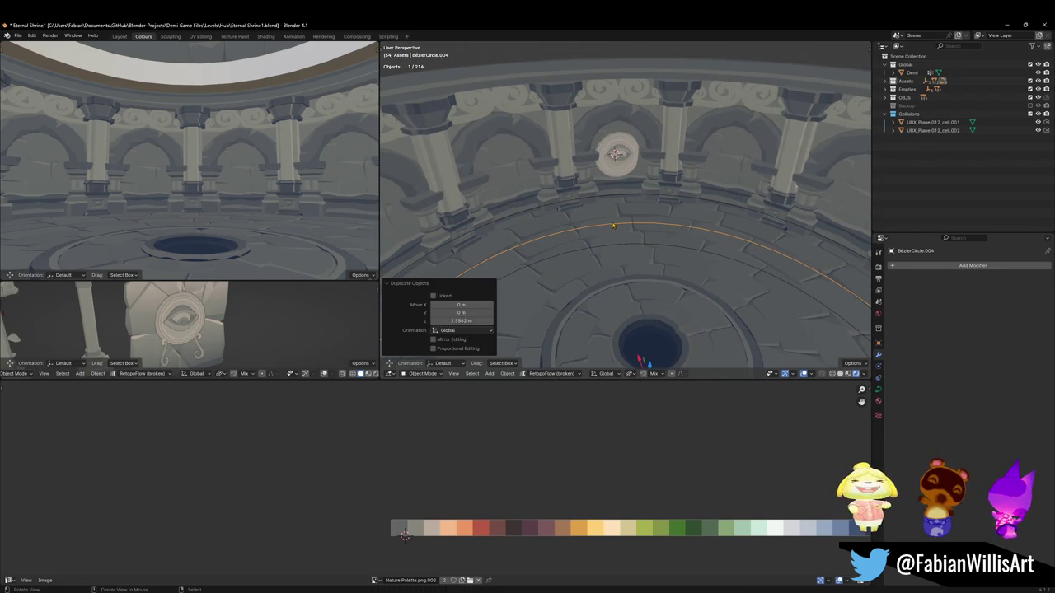
left_click(623, 206)
Step: Add Array and Curve modifiers to the eye medallion
left_click(617, 155)
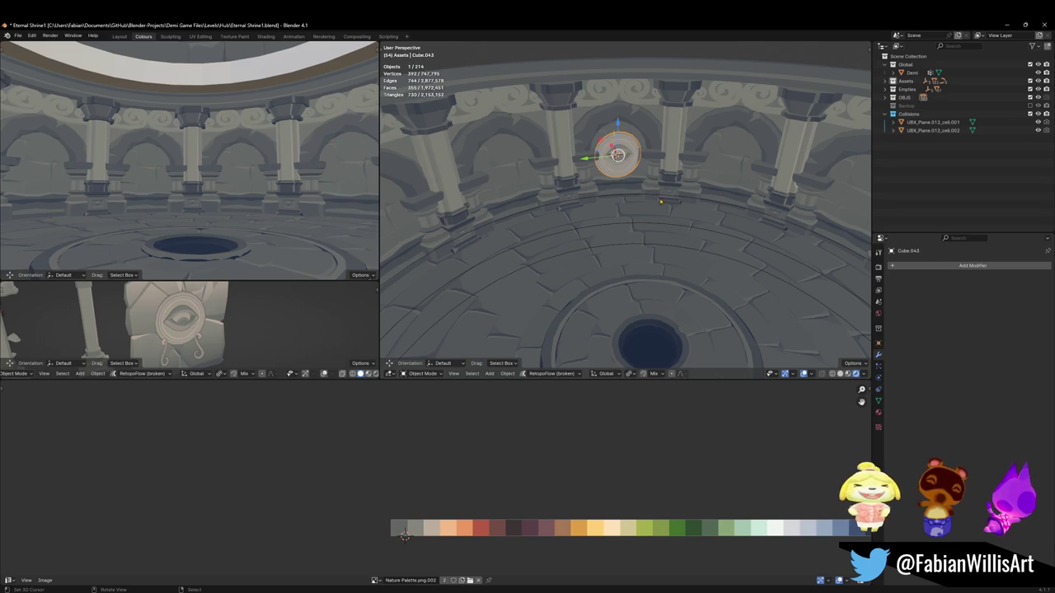
left_click(941, 265)
left_click(912, 286)
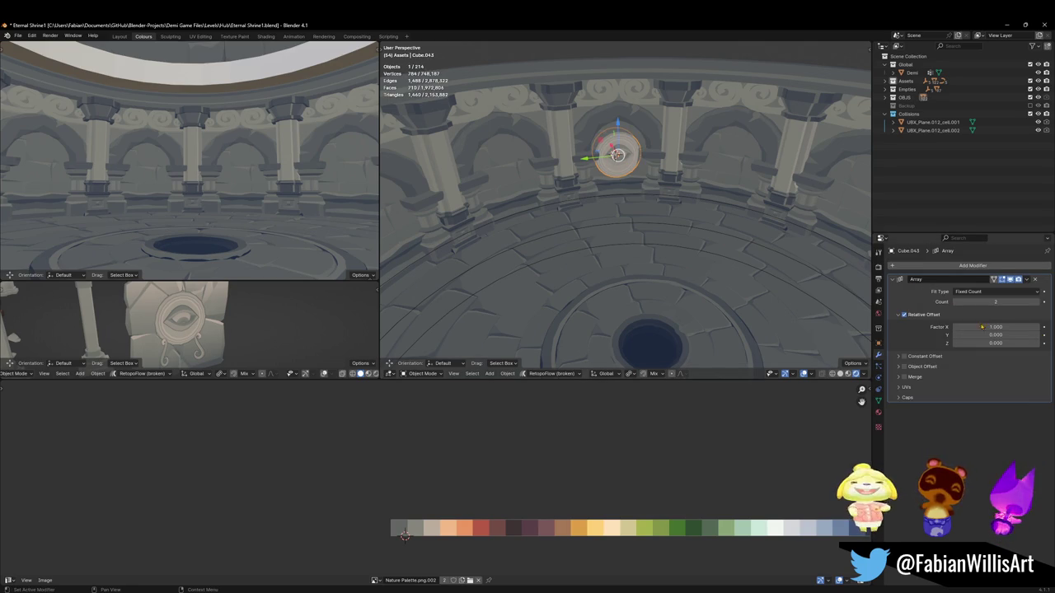
left_click(966, 267)
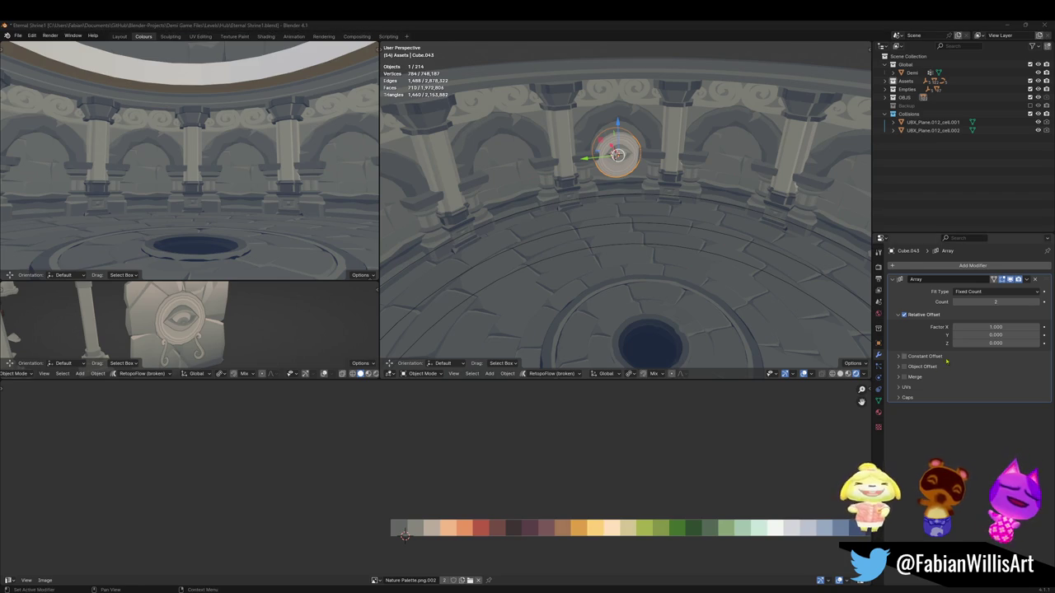
left_click(966, 265)
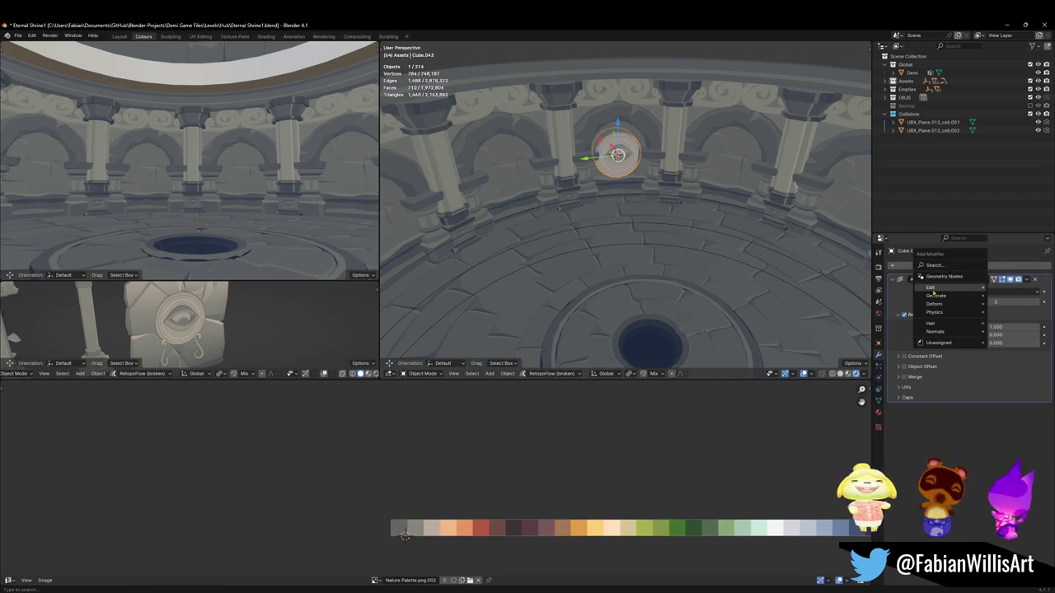
type("curv")
key("Return")
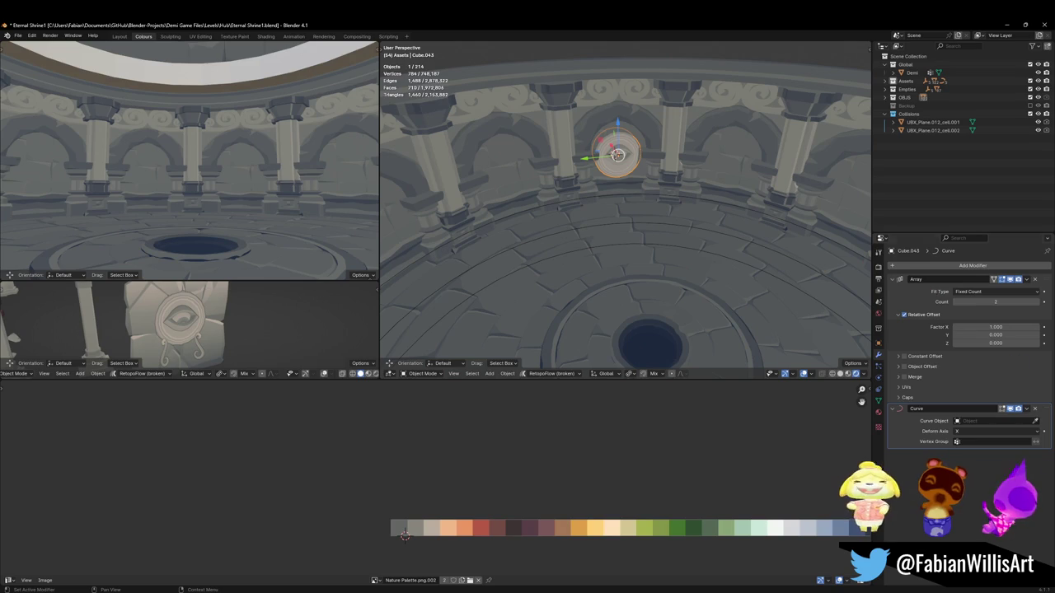
Step: Assign the raised ring curve as the Curve modifier's target, redoing the pick after an undo
left_click(1036, 421)
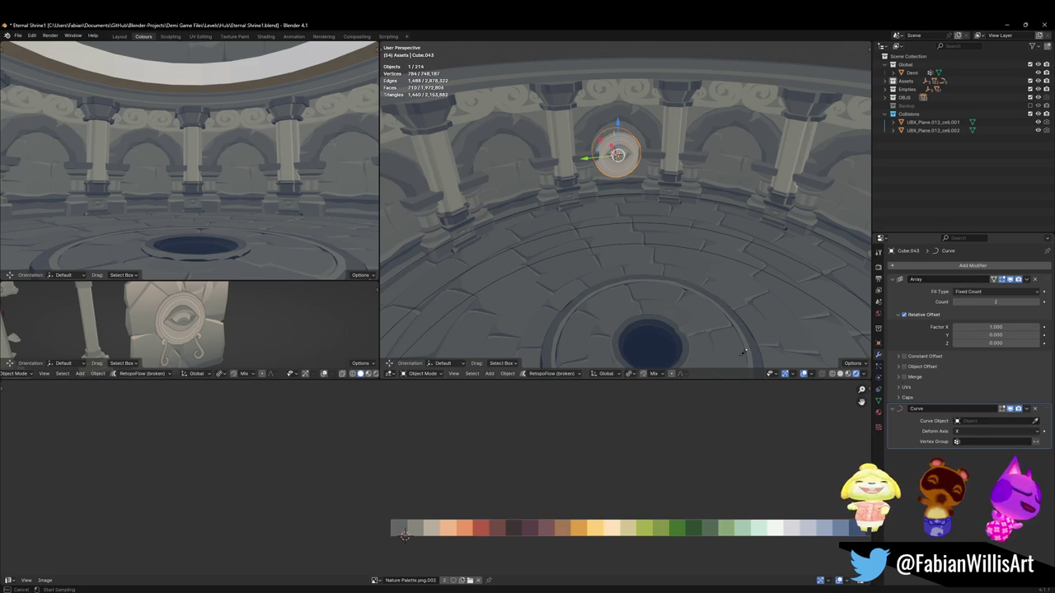
left_click(524, 237)
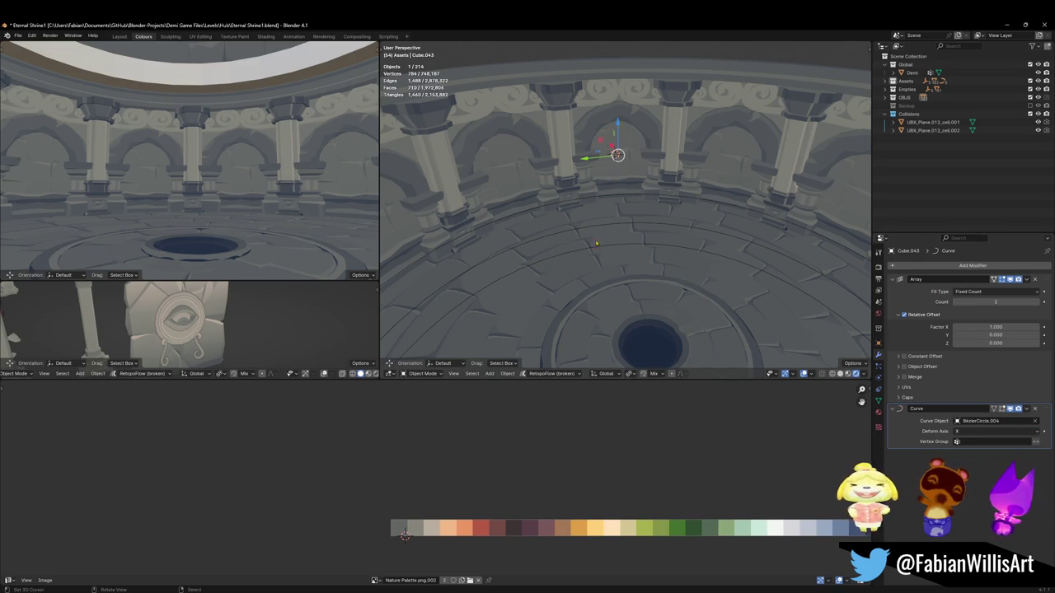
left_click(559, 239)
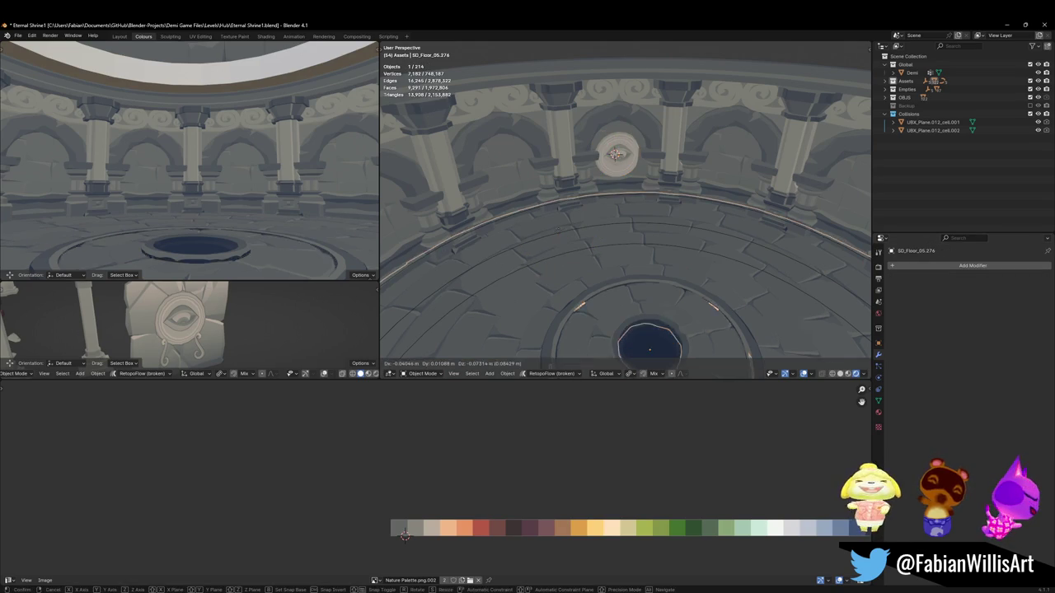
left_click(577, 232)
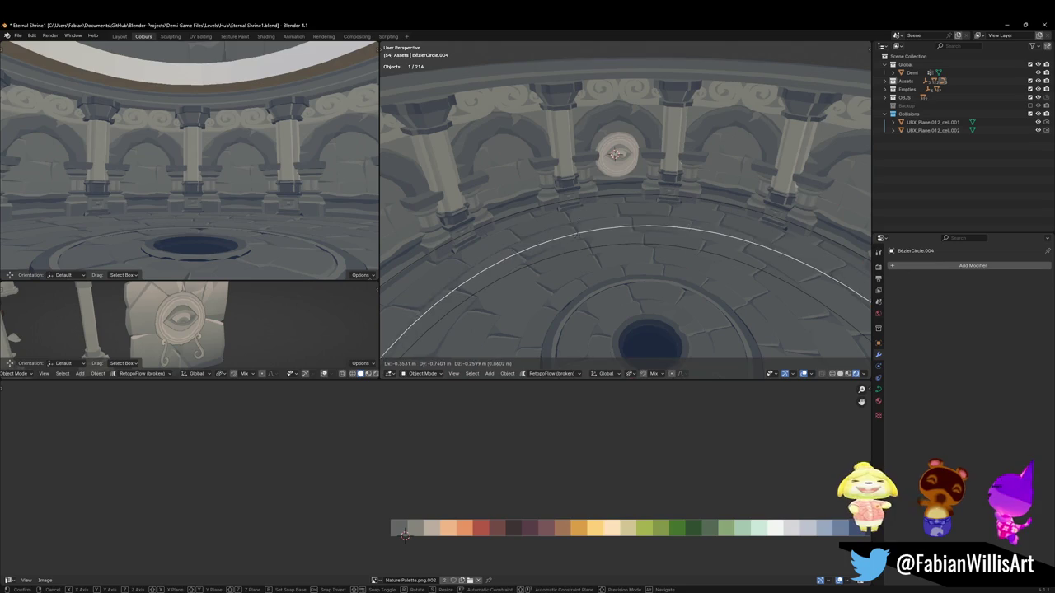
key("ctrl+z")
key("ctrl+z")
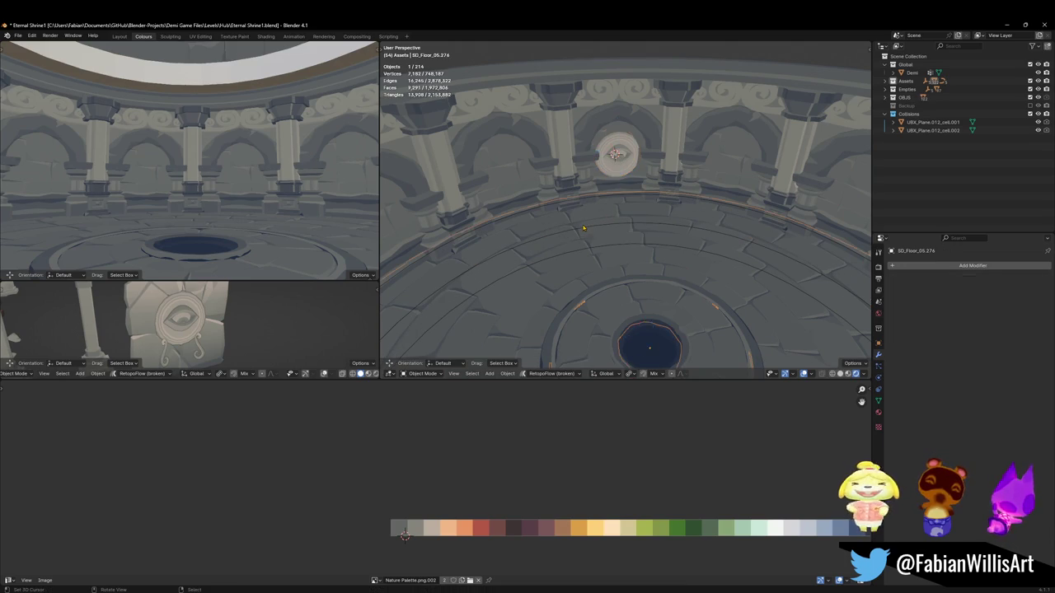
left_click(622, 165)
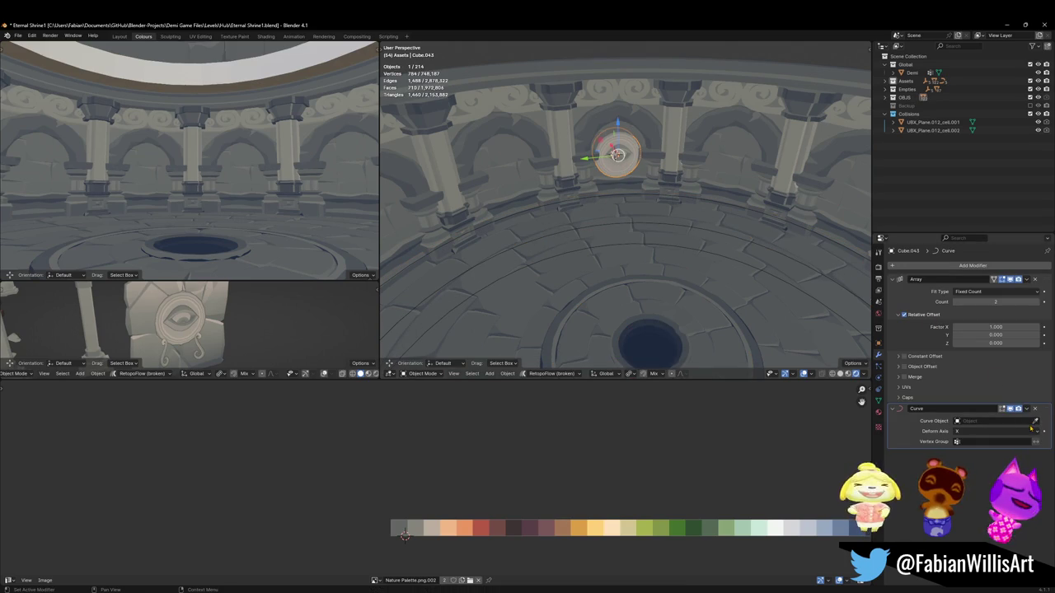
left_click(581, 231)
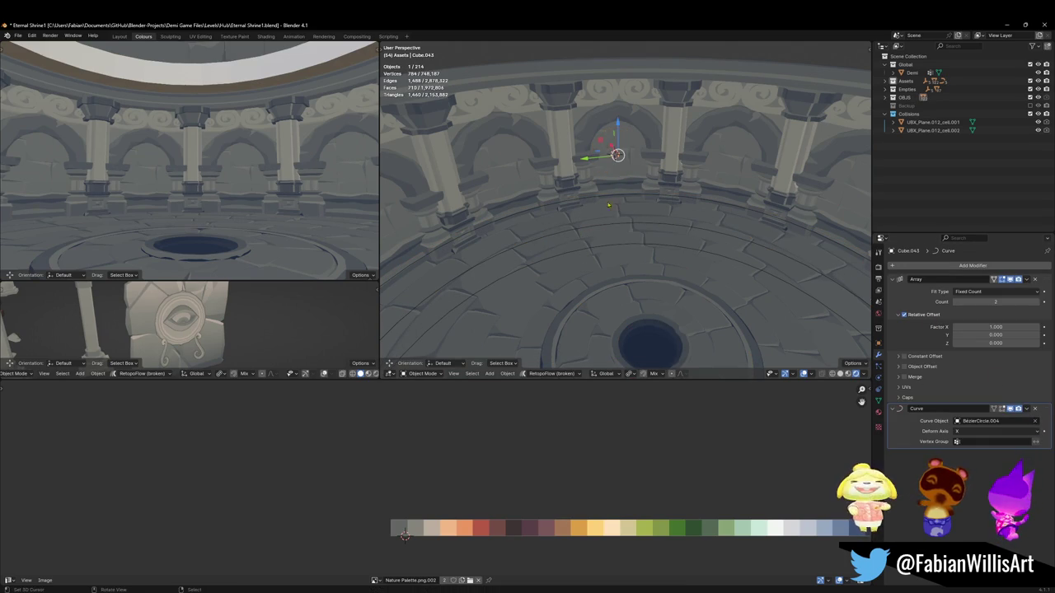
key("shift+grave")
key("w")
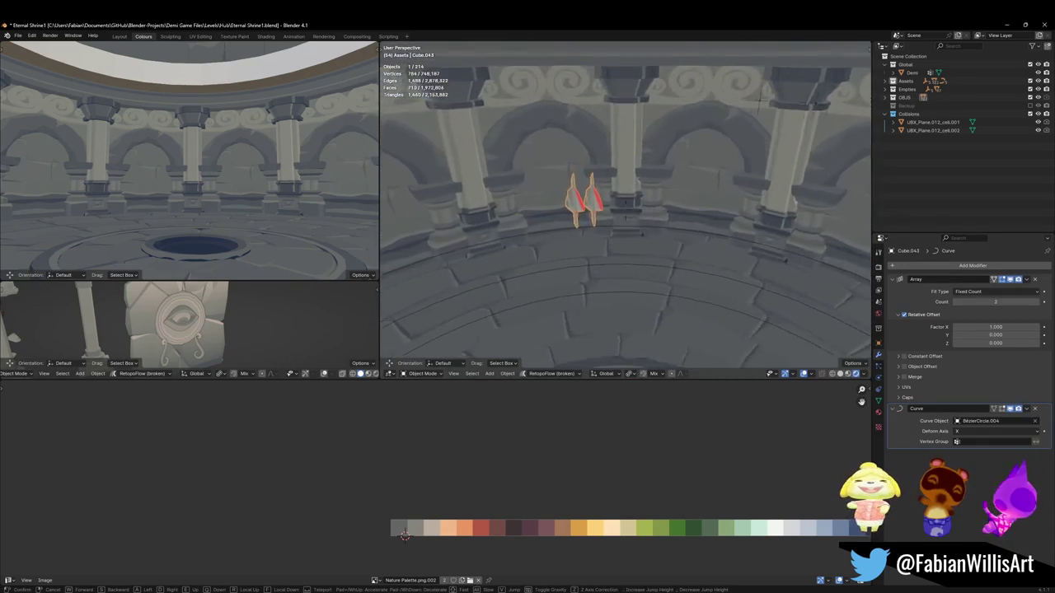
left_click(568, 221)
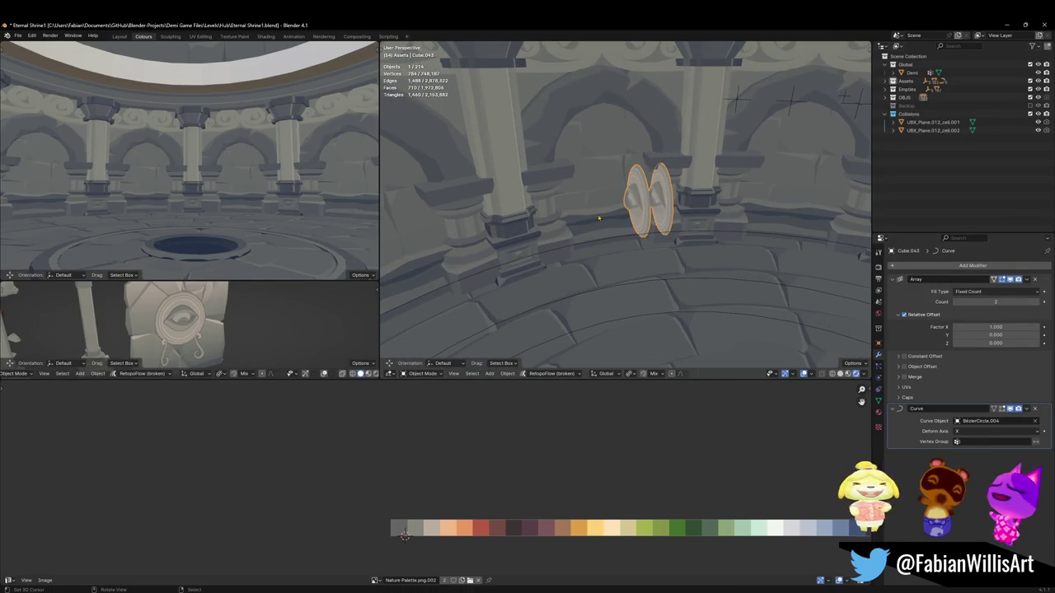
Step: Clear the medallion's rotation, turn it 90° about Z, and apply rotation and scale
key("alt+r")
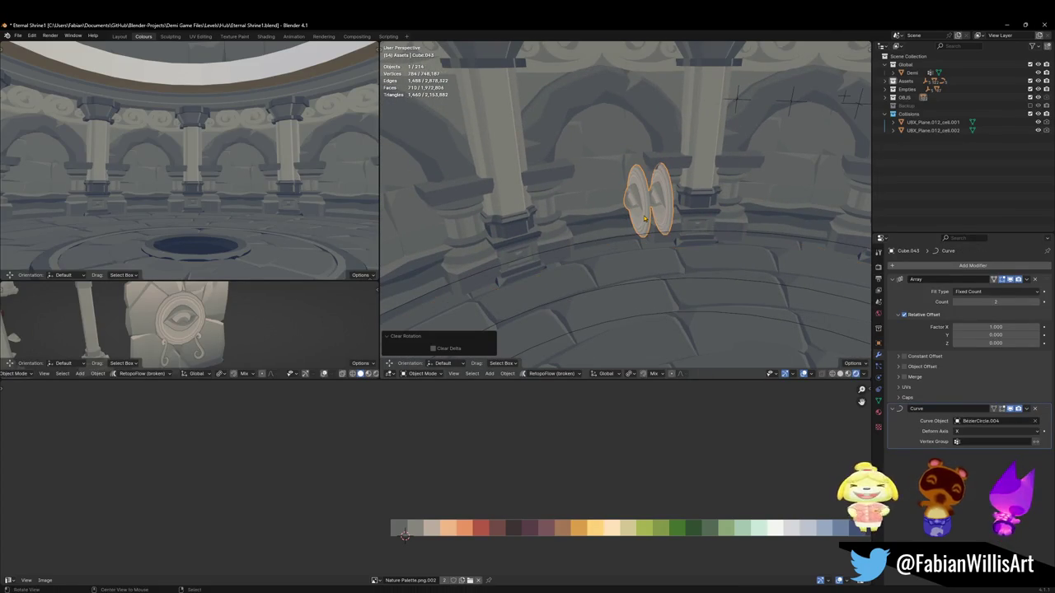
type("rz90")
key("Return")
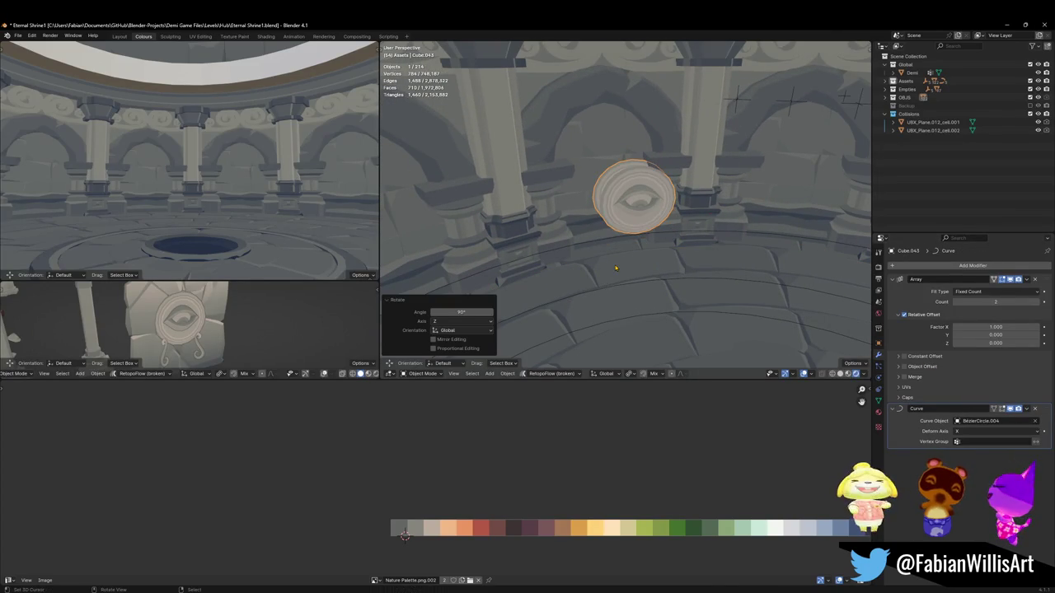
key("ctrl+a")
left_click(671, 238)
Step: Raise the Array's X offset to 3.880 so two medallions sit widely apart, then reselect them
mouse_move(684, 236)
middle_mouse_down()
mouse_move(665, 241)
mouse_move(667, 272)
middle_mouse_up()
left_click_drag(996, 327, 1040, 327)
key("shift+grave")
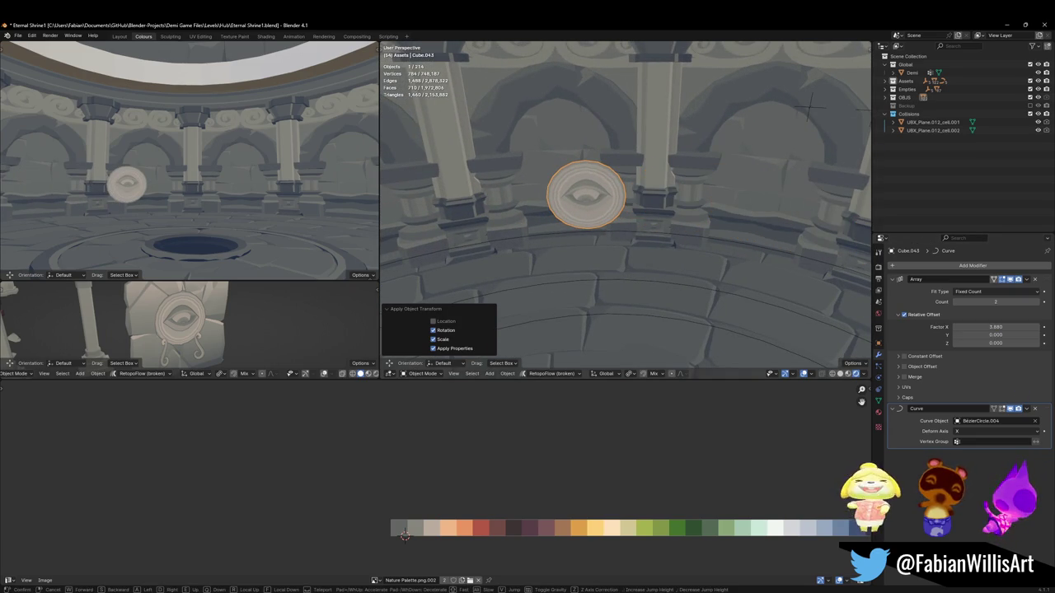
key("s")
left_click(598, 240)
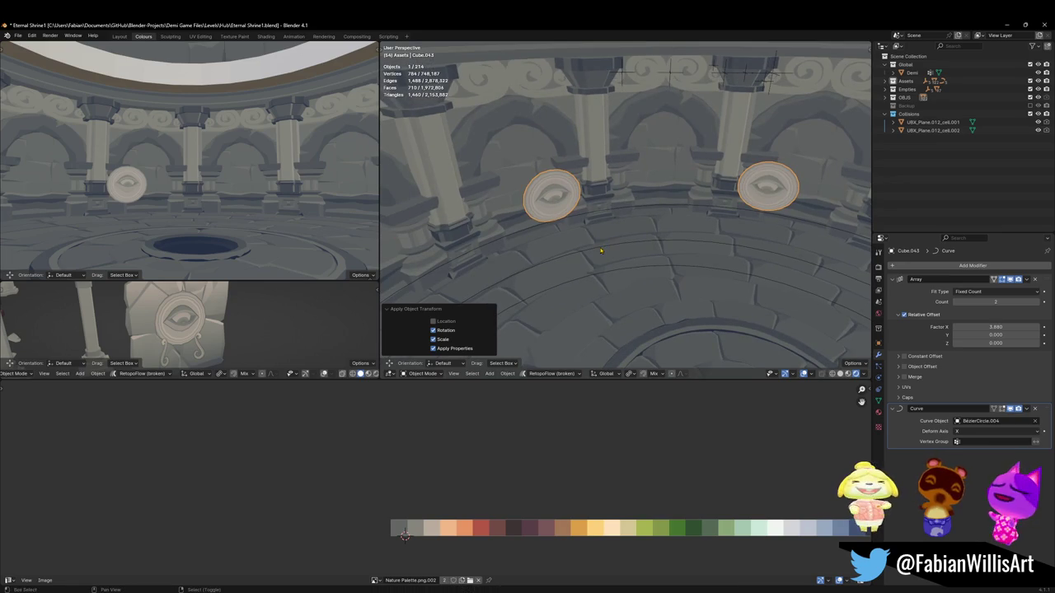
left_click(601, 252, "shift")
left_click(600, 260)
left_click(600, 262)
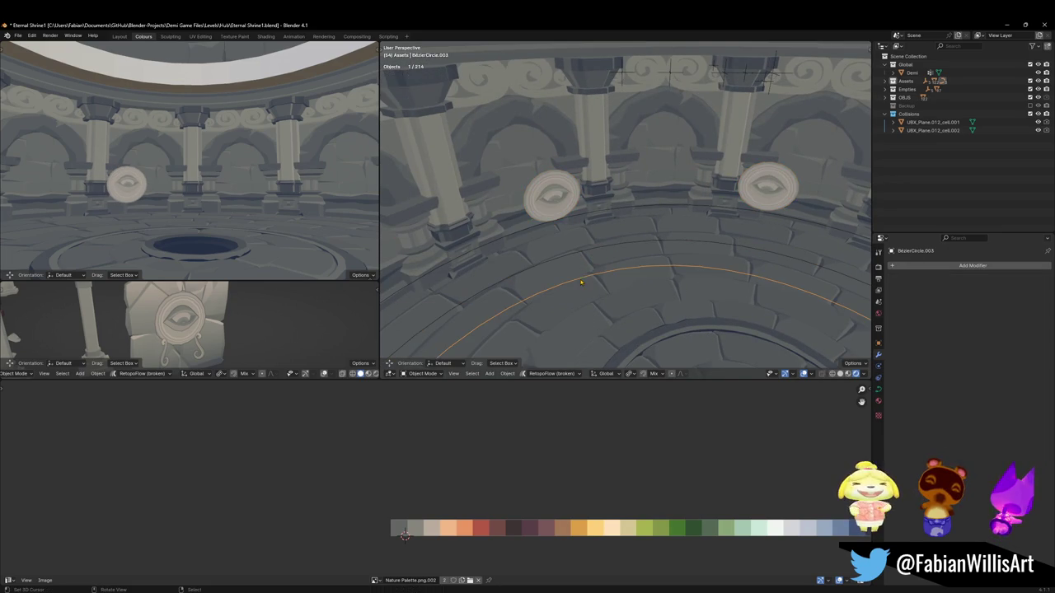
left_click(551, 198)
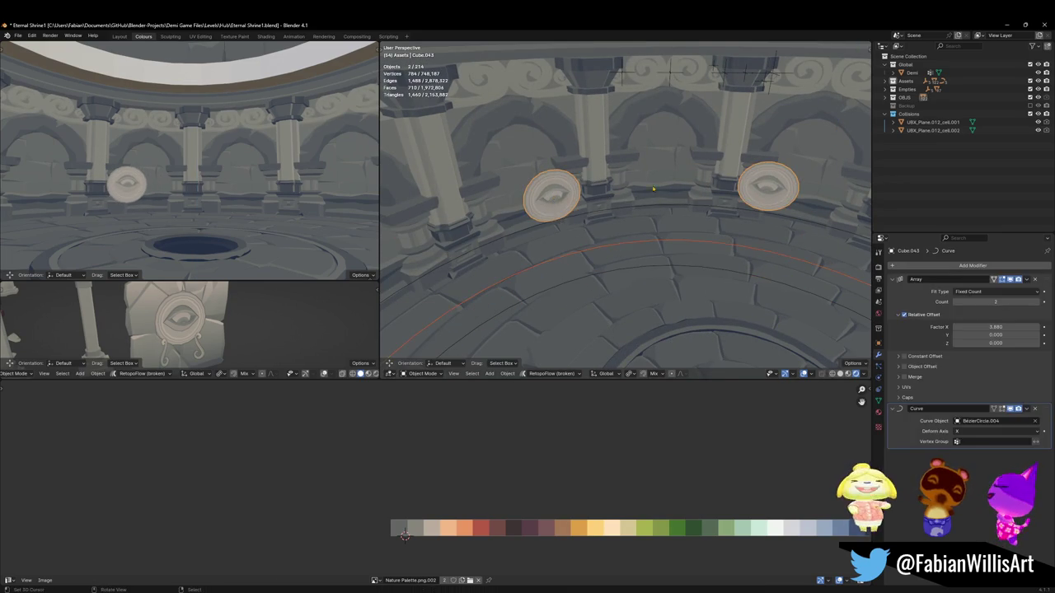
Step: Turn the medallions twice about Z to reposition them around the ring
key("r")
key("z")
left_click(610, 197)
mouse_move(610, 196)
middle_mouse_down()
mouse_move(581, 216)
mouse_move(601, 239)
middle_mouse_up()
key("r")
key("z")
left_click(614, 240)
Step: Select the lower ring curve, try resetting its scale, and undo the reset
left_click(671, 213)
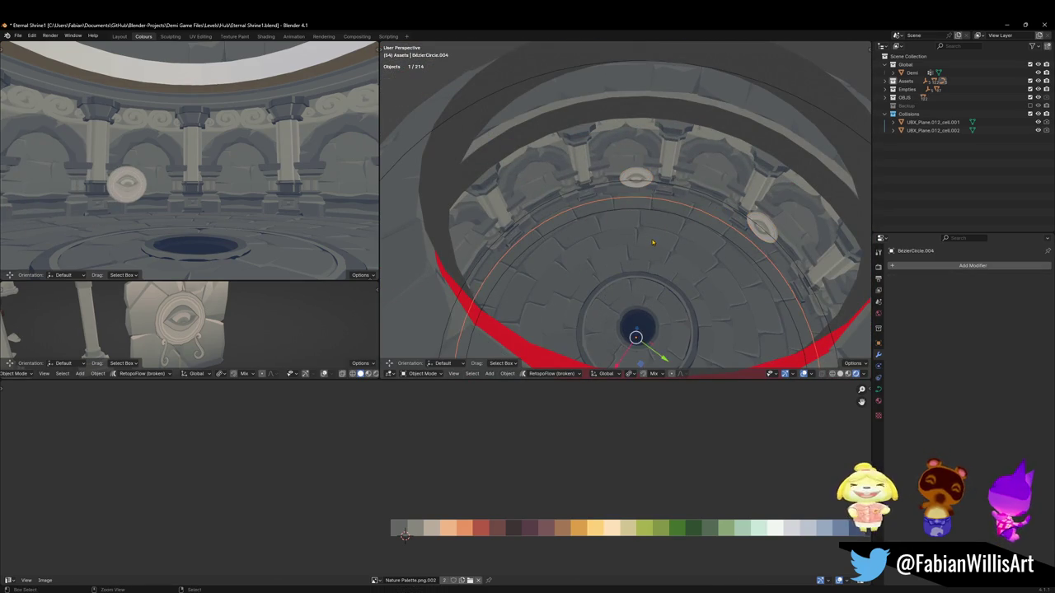
middle_click_drag(674, 227, 674, 199, "ctrl")
key("shift+d")
key("Escape")
key("alt+s")
key("ctrl+z")
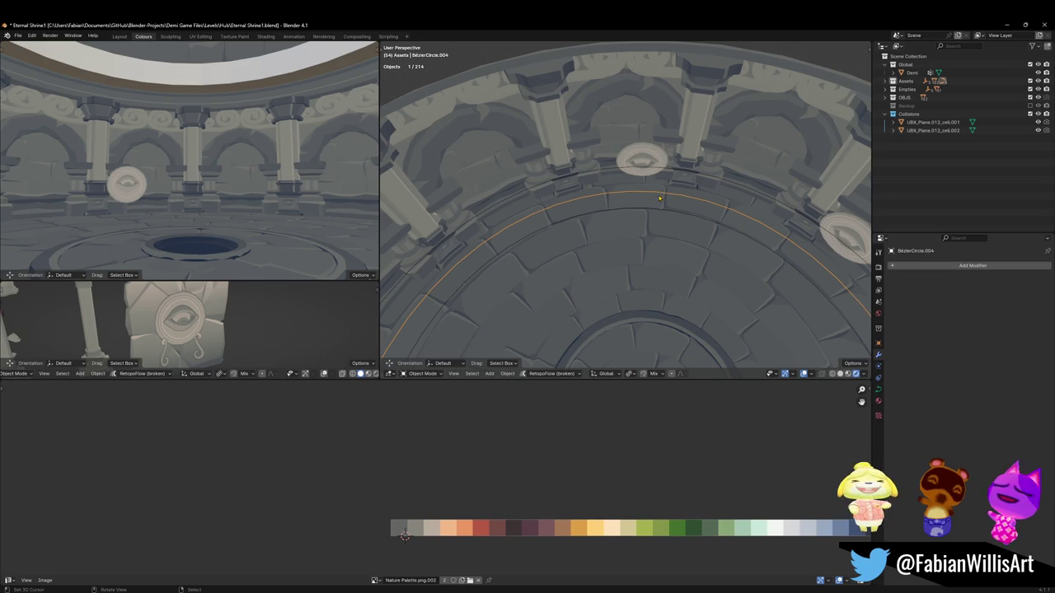
Step: Delete floor piece SD_Floor_05.274, restore it, and select the floor ring around the hole
left_click(648, 173)
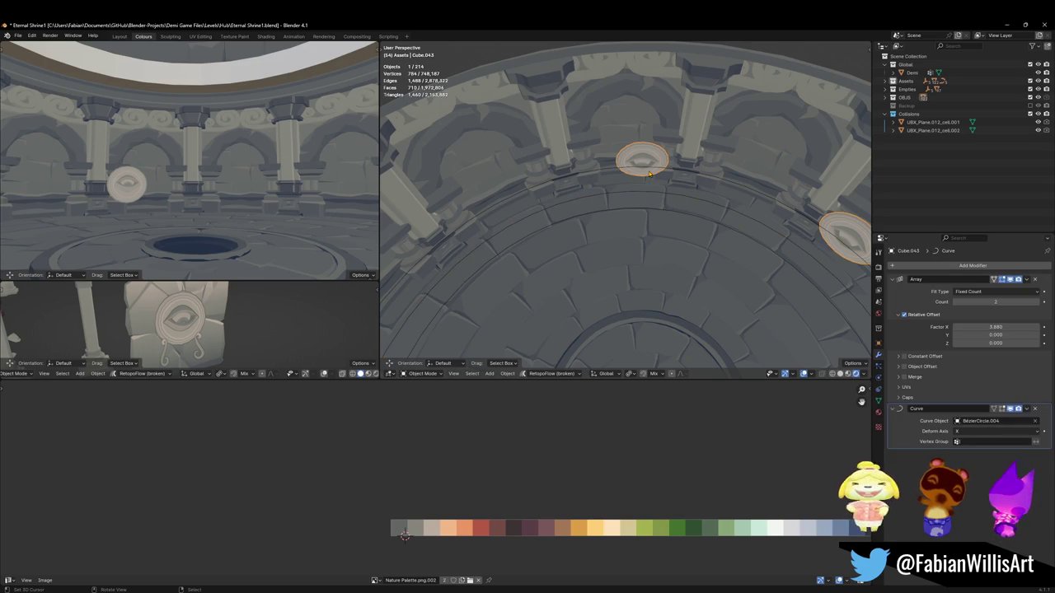
left_click(636, 193)
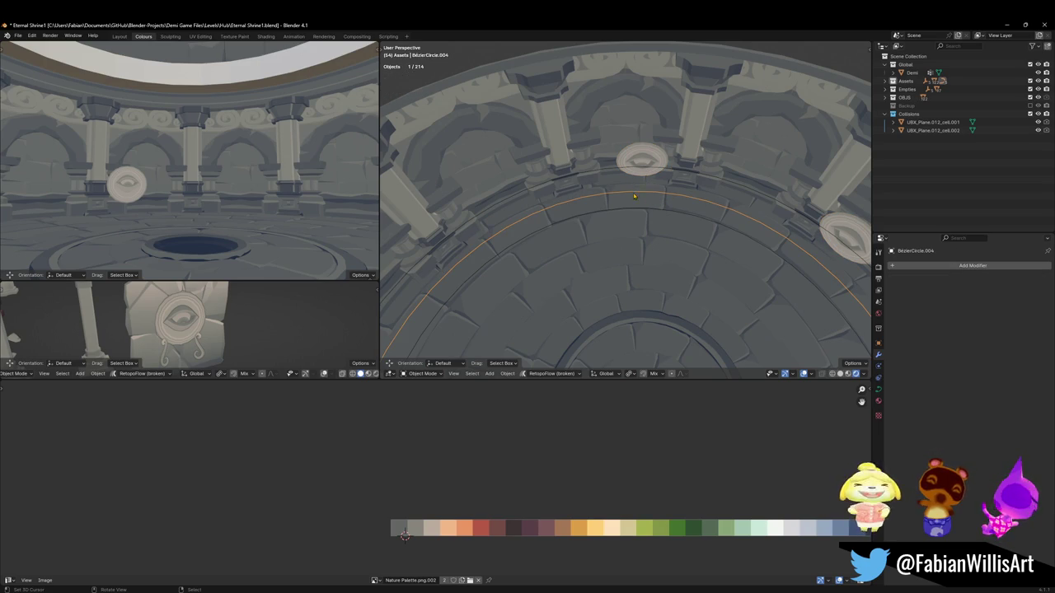
middle_click(634, 199, "alt")
left_click(625, 272)
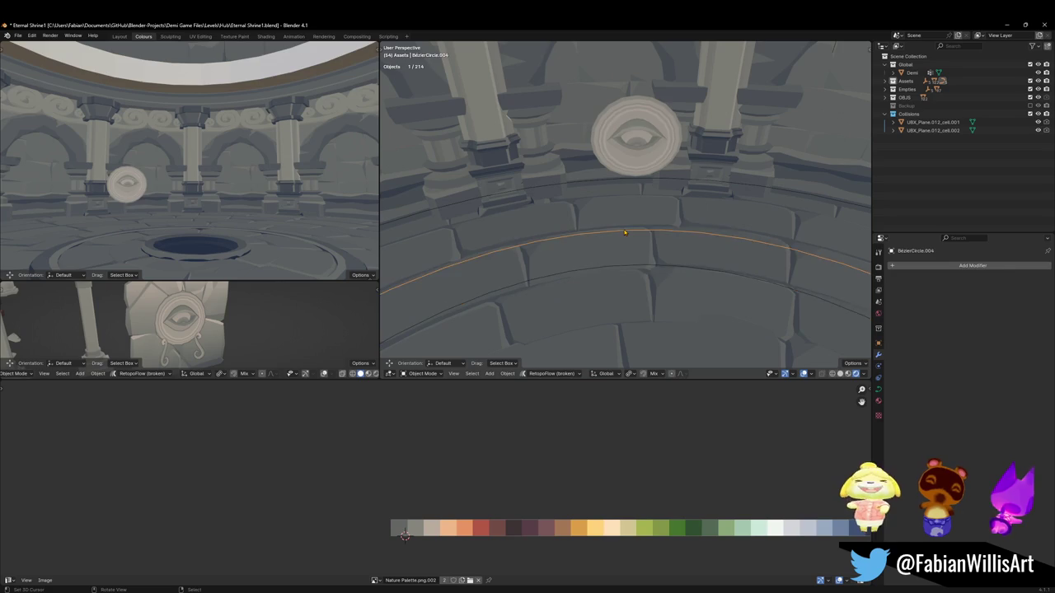
key("Delete")
mouse_move(636, 224)
middle_mouse_down()
mouse_move(673, 239)
mouse_move(659, 151)
mouse_move(630, 202)
mouse_move(701, 213)
middle_mouse_up()
left_click(630, 202)
key("shift+a")
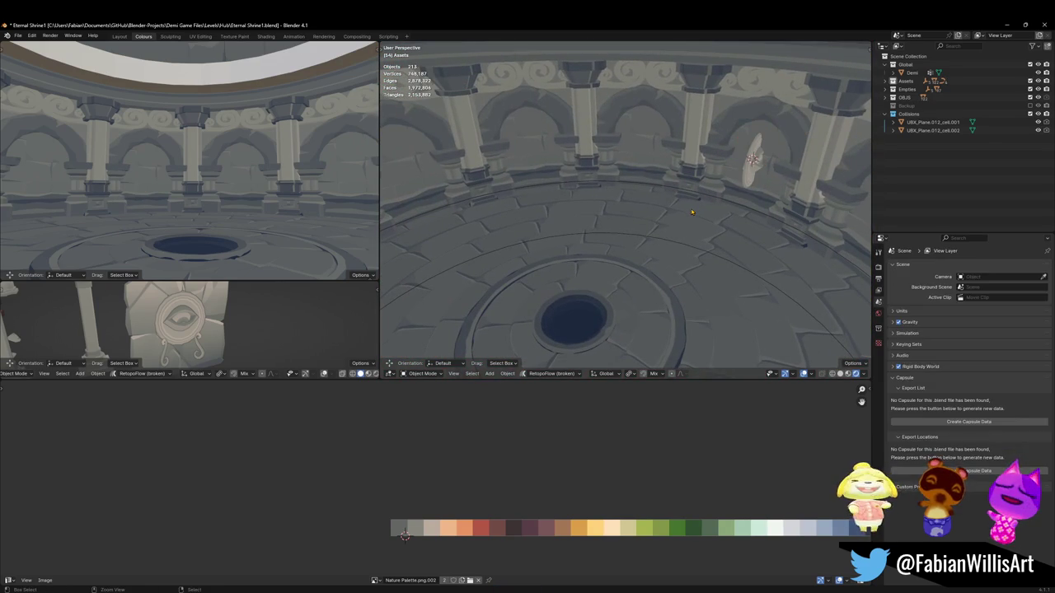
left_click(690, 212)
left_click(688, 212)
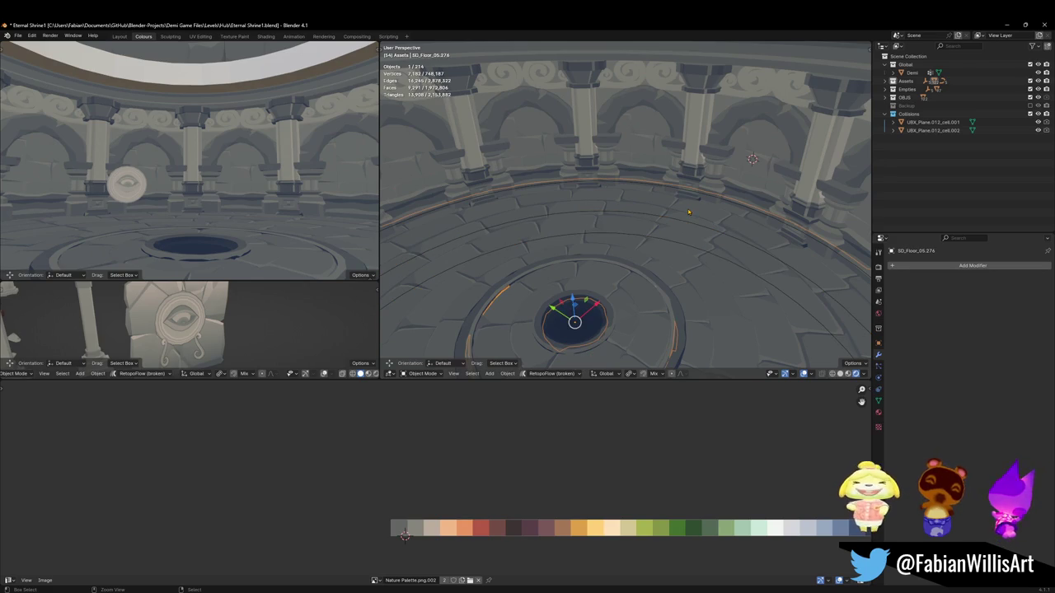
mouse_move(688, 212)
middle_mouse_down()
mouse_move(557, 200)
mouse_move(614, 188)
middle_mouse_up()
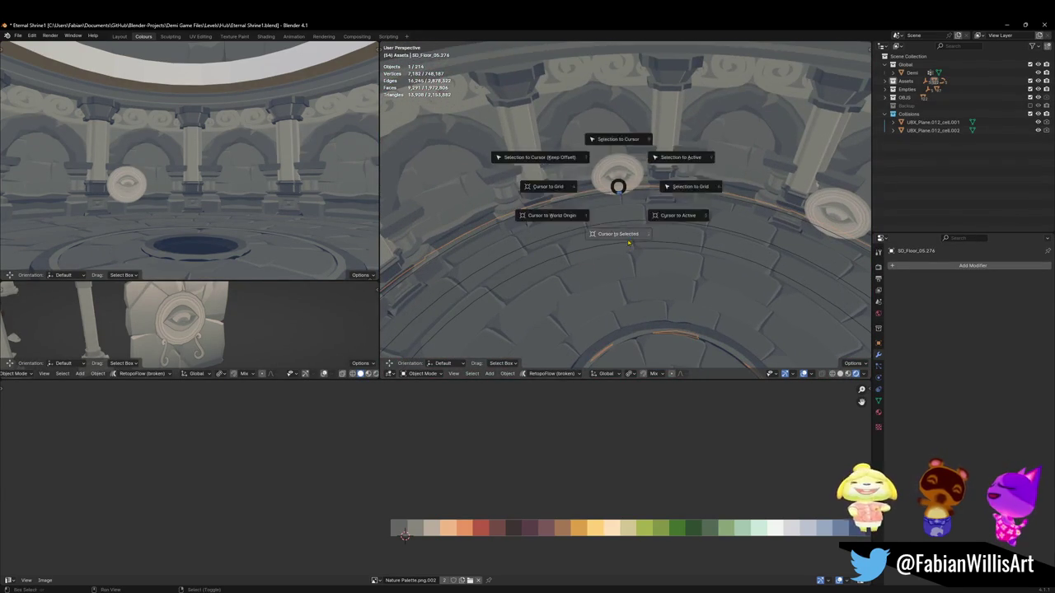
Step: Set the medallion's origin to the 3D cursor, snap it there, and enter Edit Mode
left_click(620, 191)
right_click(620, 191)
left_click(591, 54)
middle_click_drag(598, 82, 610, 176)
key("shift+s")
left_click(635, 192)
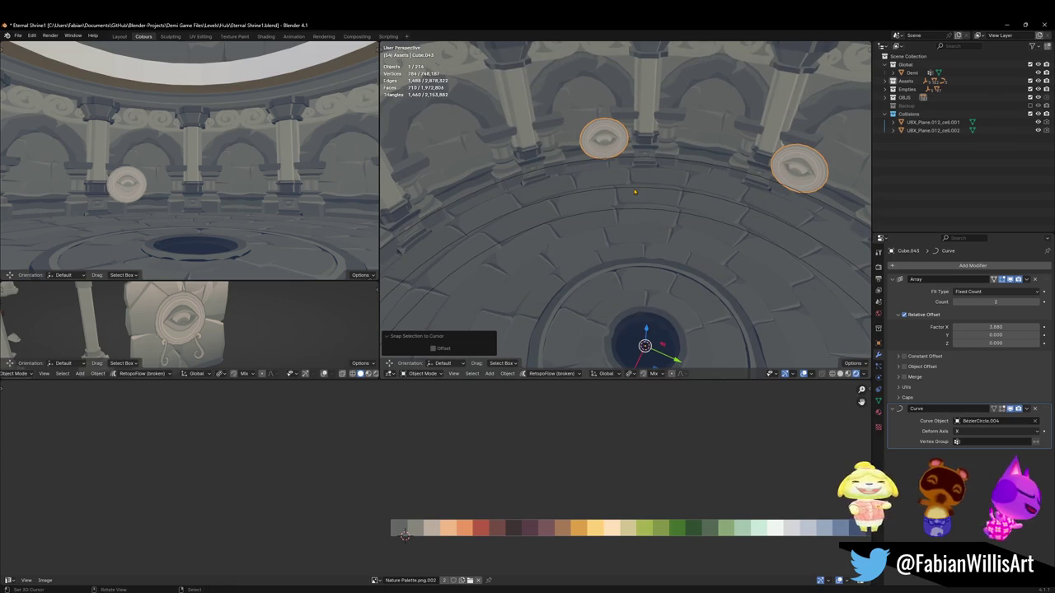
right_click(629, 193)
left_click(626, 198)
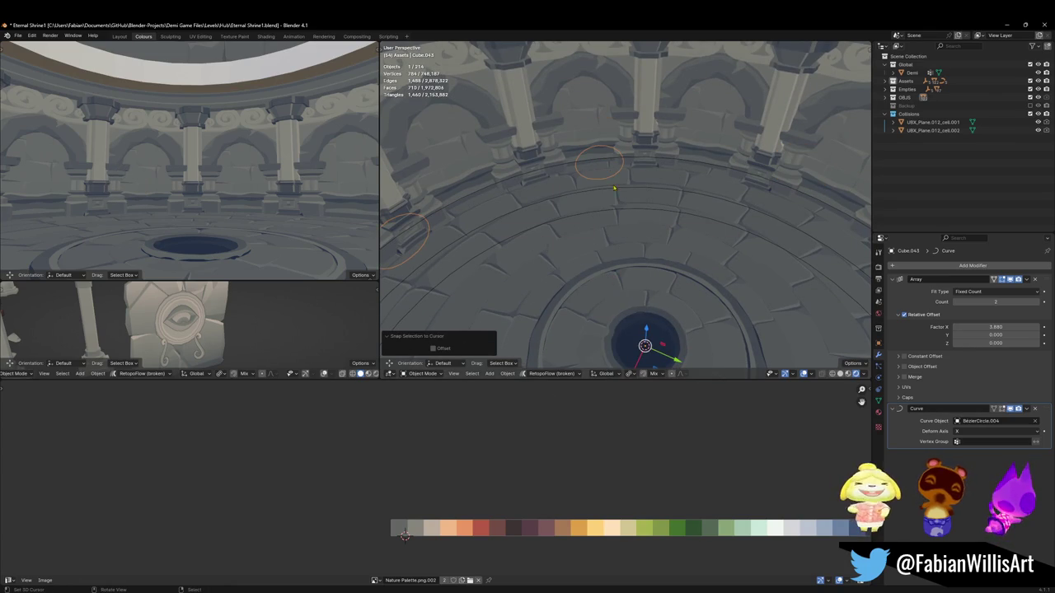
key("Tab")
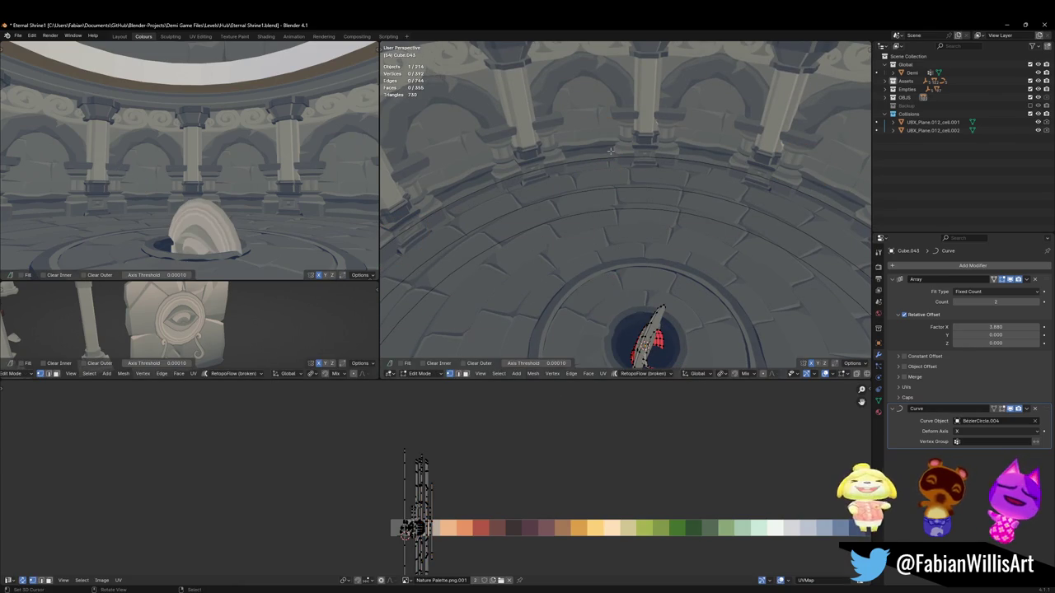
Step: In Edit Mode, shift the medallion geometry along Y and raise it to 4.639 m
key("a")
key("h")
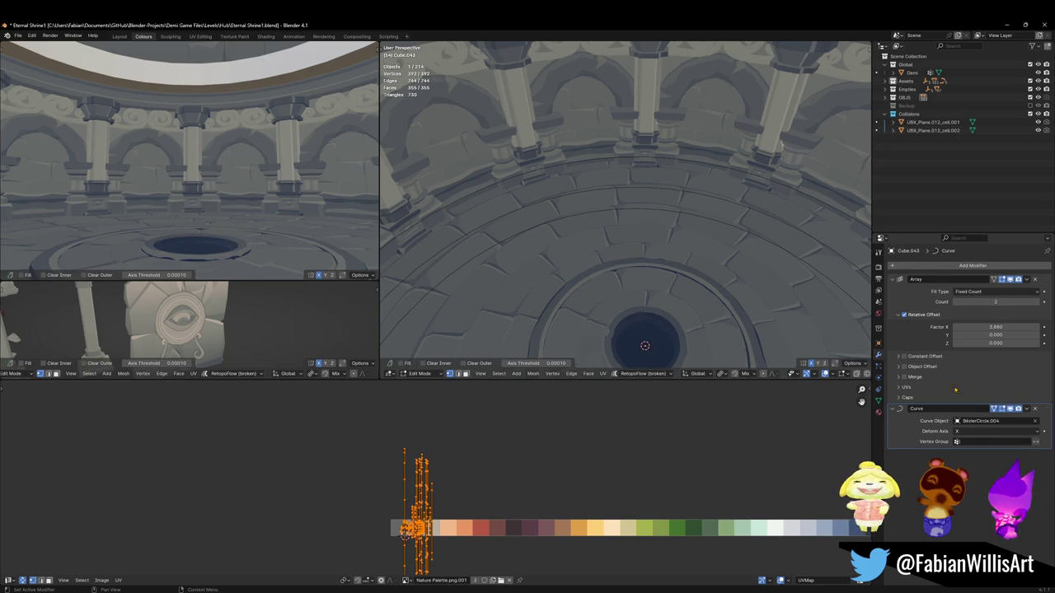
key("alt+h")
key("g")
key("y")
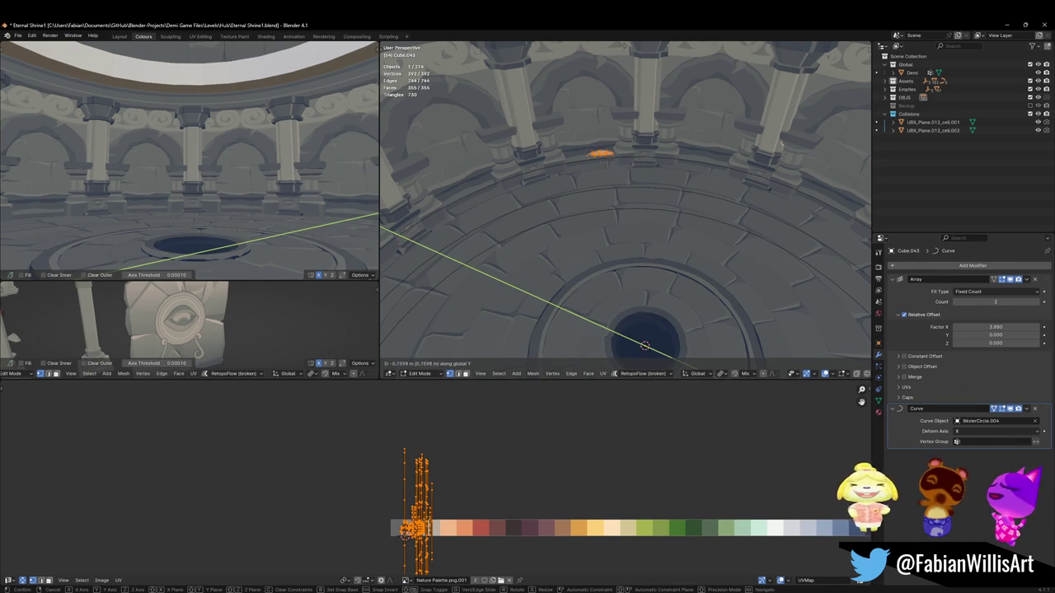
left_click(626, 320)
middle_click_drag(627, 320, 614, 247)
key("g")
key("z")
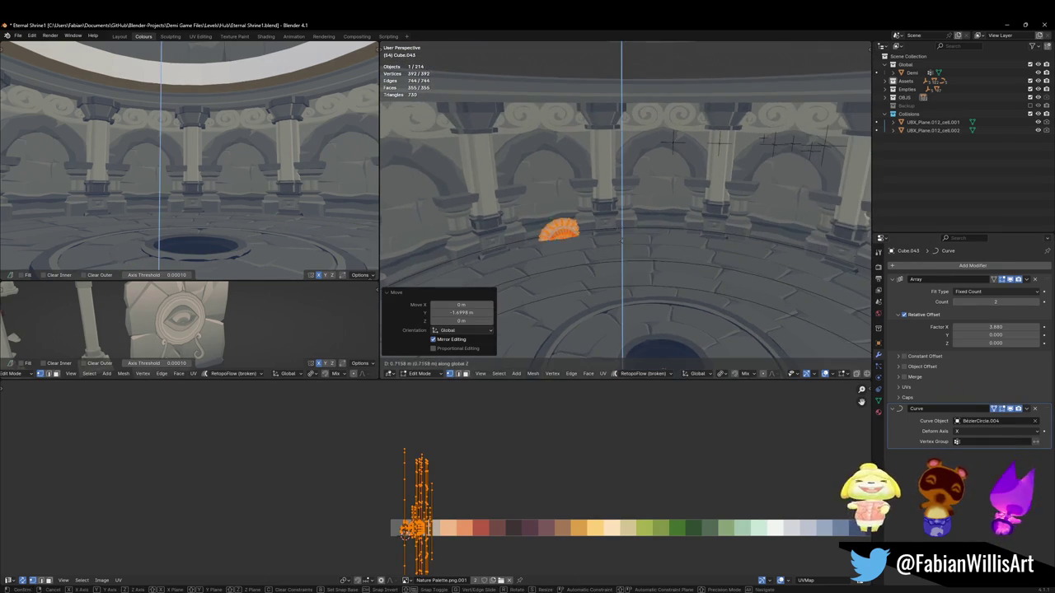
left_click(574, 183)
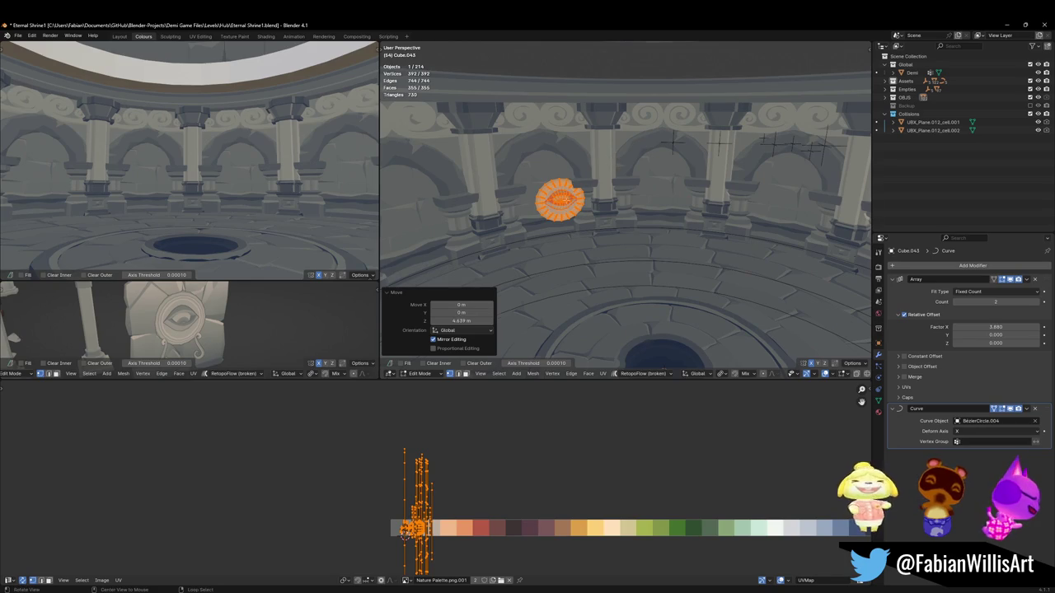
Step: In Object Mode, turn the medallion curve and floor piece 3.53° around Z
key("Tab")
middle_click_drag(575, 183, 643, 223)
left_click(636, 228, "shift")
left_click(663, 317, "shift")
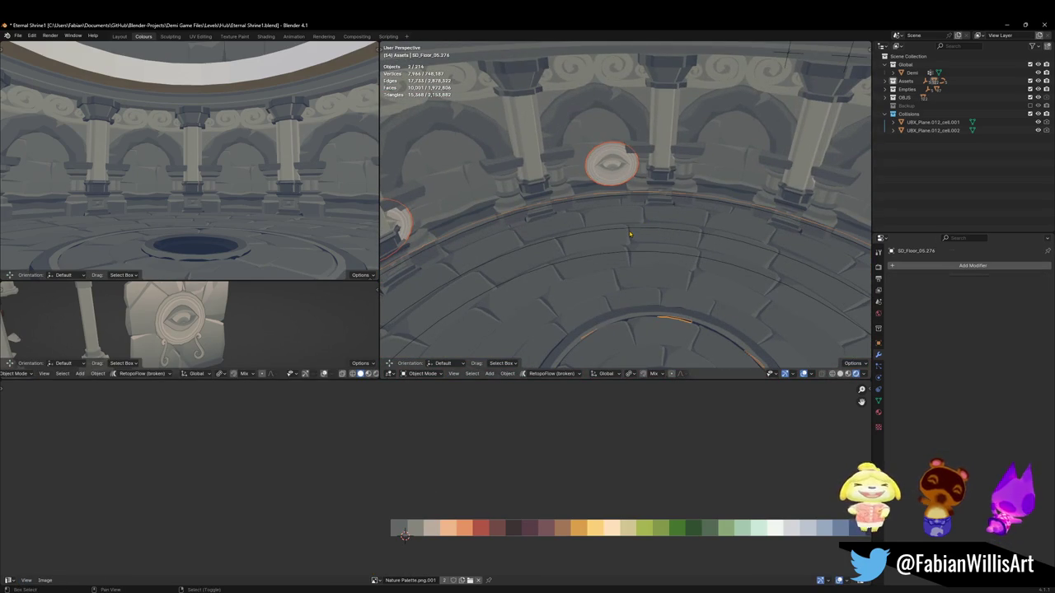
key("s")
key("z")
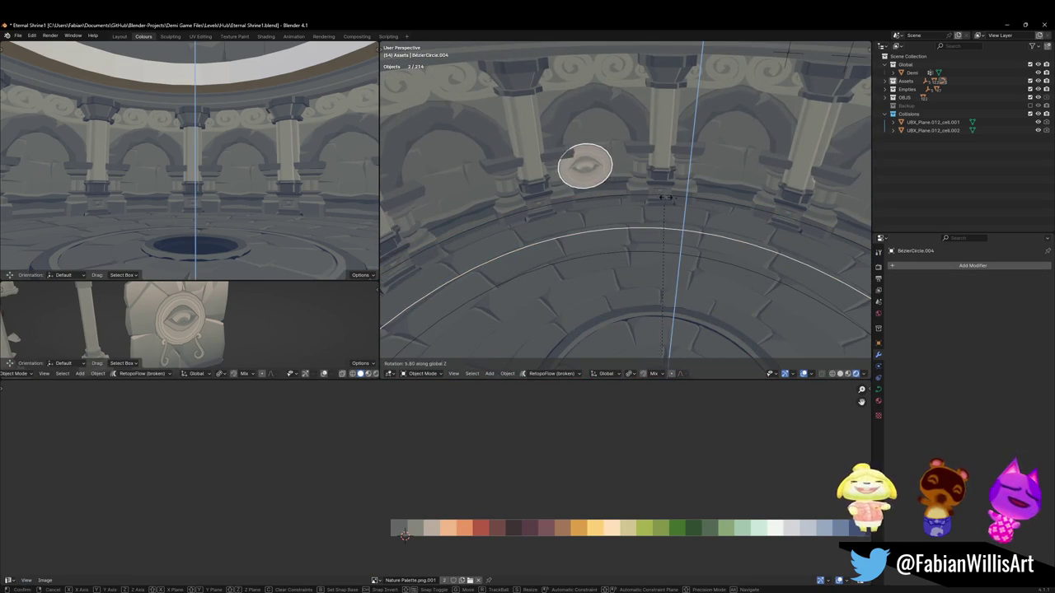
left_click(612, 175)
Step: Rotate BezierCircle.004 a bit further on Z and raise it 0.9433 m
scroll(612, 174, "up", 3)
middle_click_drag(612, 175, 651, 181)
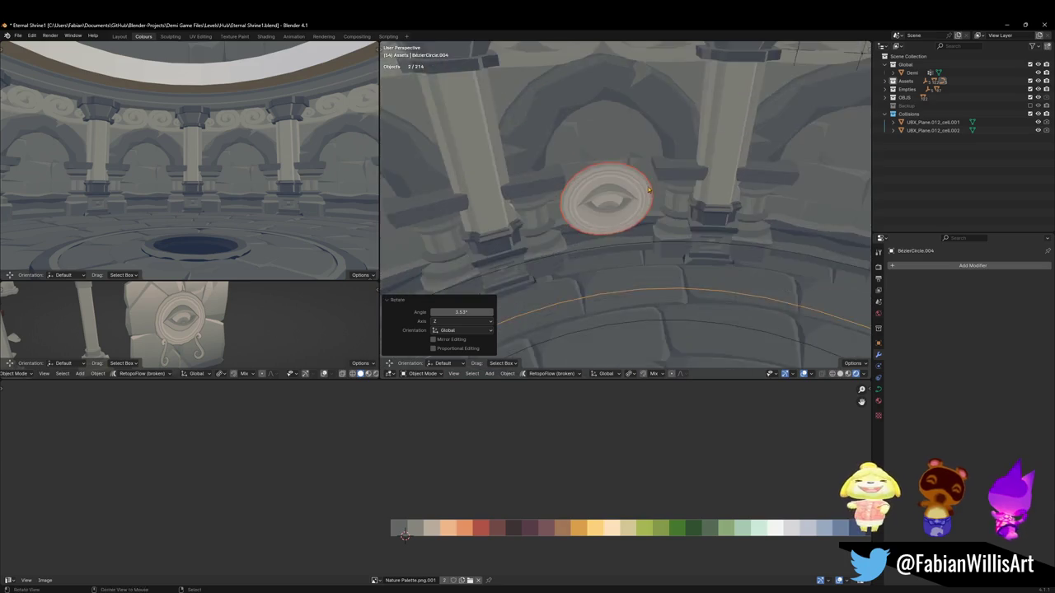
key("r")
key("z")
left_click(698, 187)
key("g")
key("z")
key("Return")
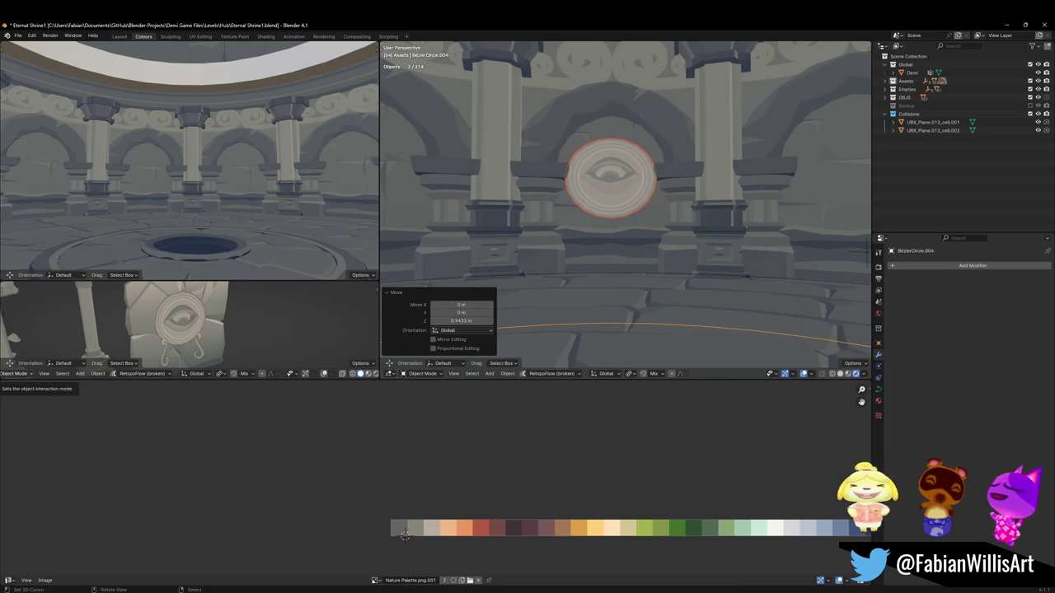
Step: Scale the Cube.043 eye disc slightly larger and save Eternal Shrine1.blend
middle_click_drag(590, 218, 643, 239)
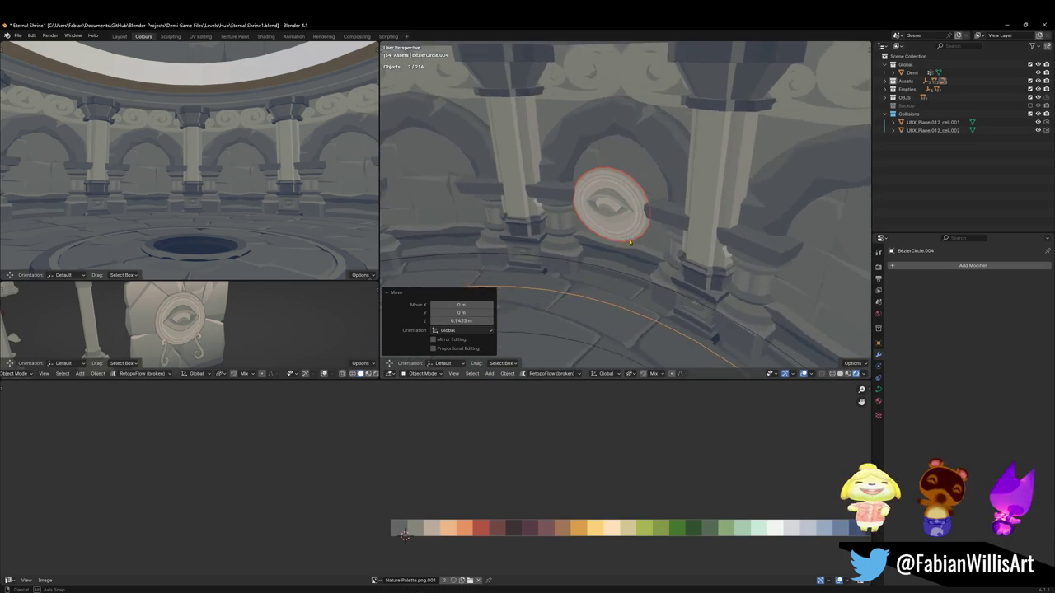
left_click(636, 235, "shift")
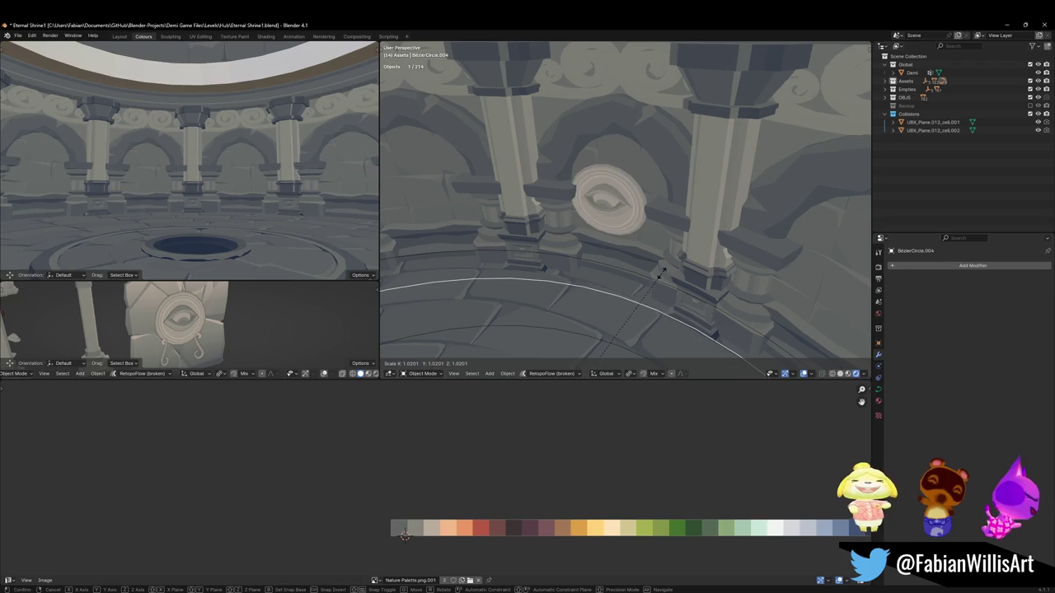
left_click(635, 236, "shift")
key("s")
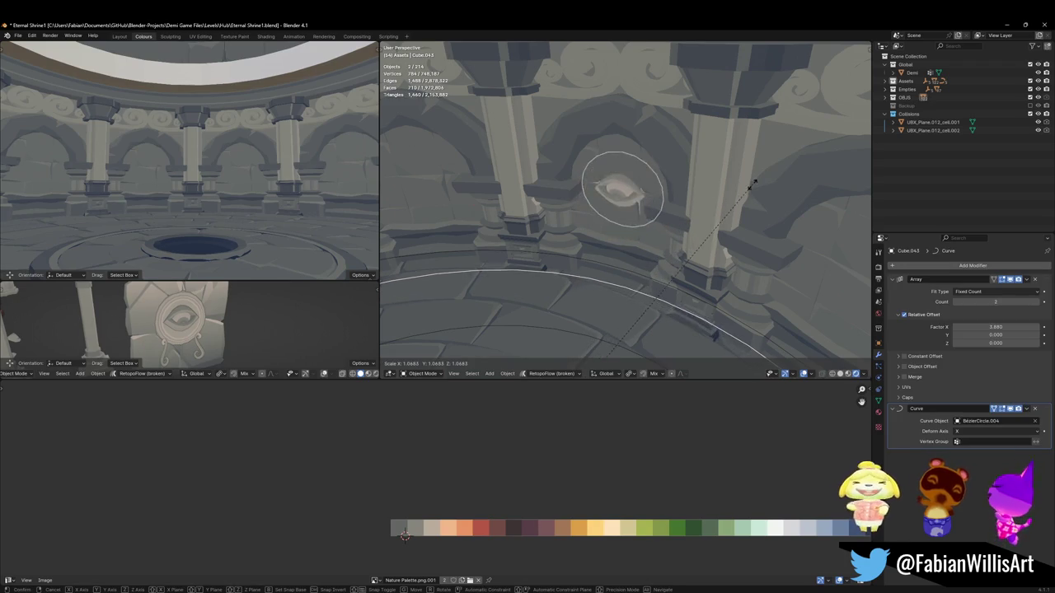
left_click(731, 196)
key("alt+a")
mouse_move(731, 195)
middle_mouse_down()
mouse_move(619, 228)
mouse_move(637, 240)
mouse_move(662, 211)
mouse_move(670, 220)
middle_mouse_up()
key("ctrl+s")
left_click(666, 206)
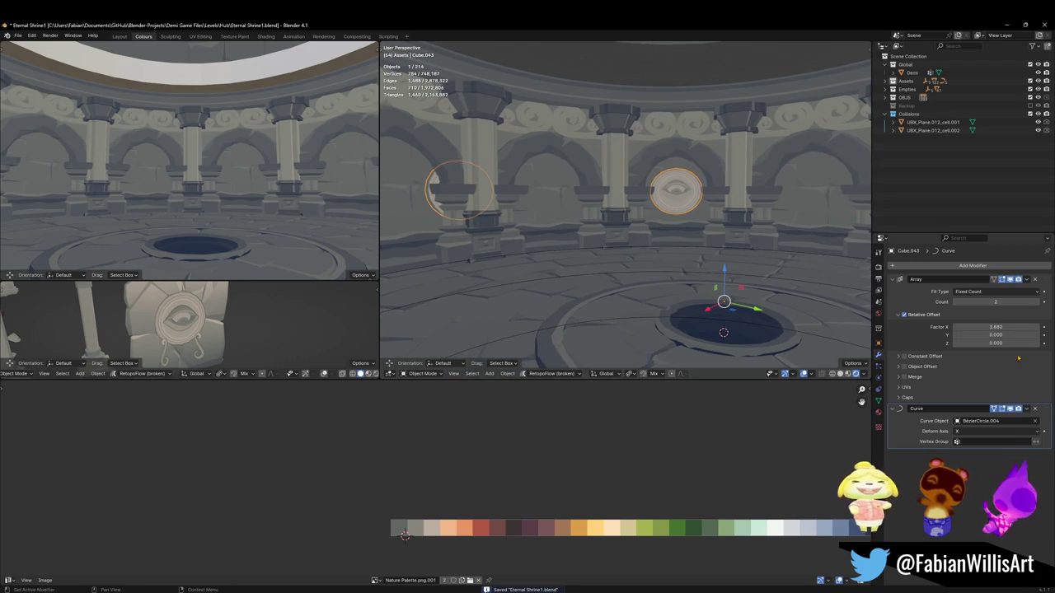
Step: Widen the medallion spacing slightly and turn the eye discs 11.7° around Z
left_click_drag(995, 327, 1018, 327)
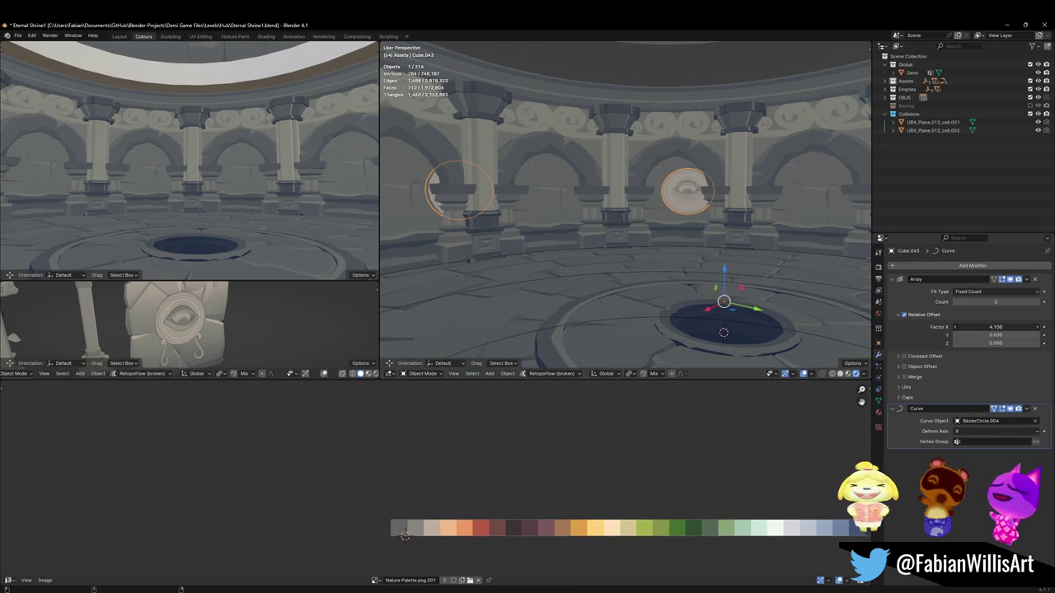
middle_click_drag(659, 272, 660, 297)
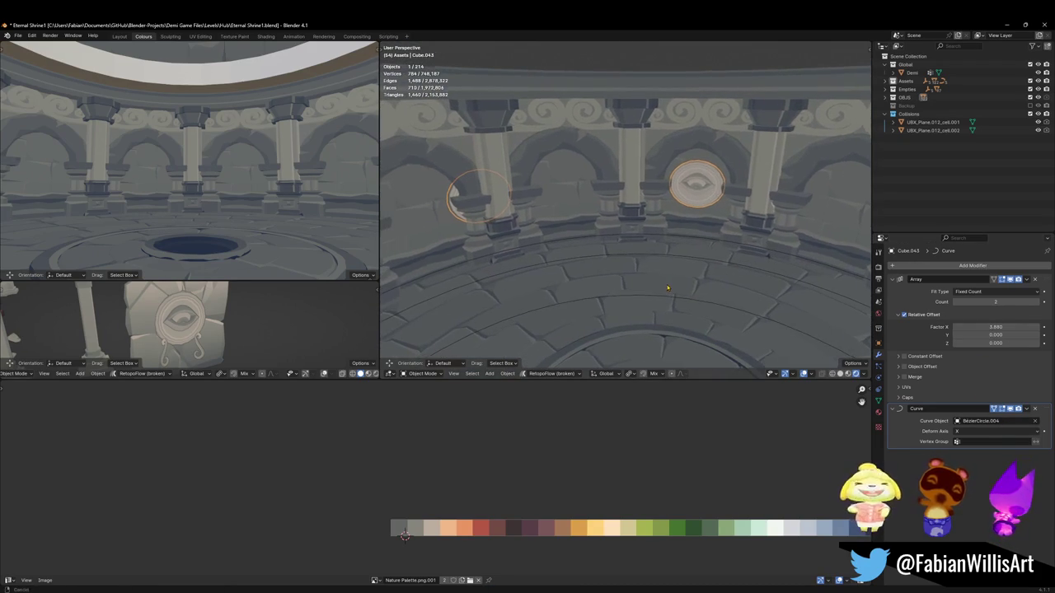
left_click(660, 296, "shift")
key("ctrl+z")
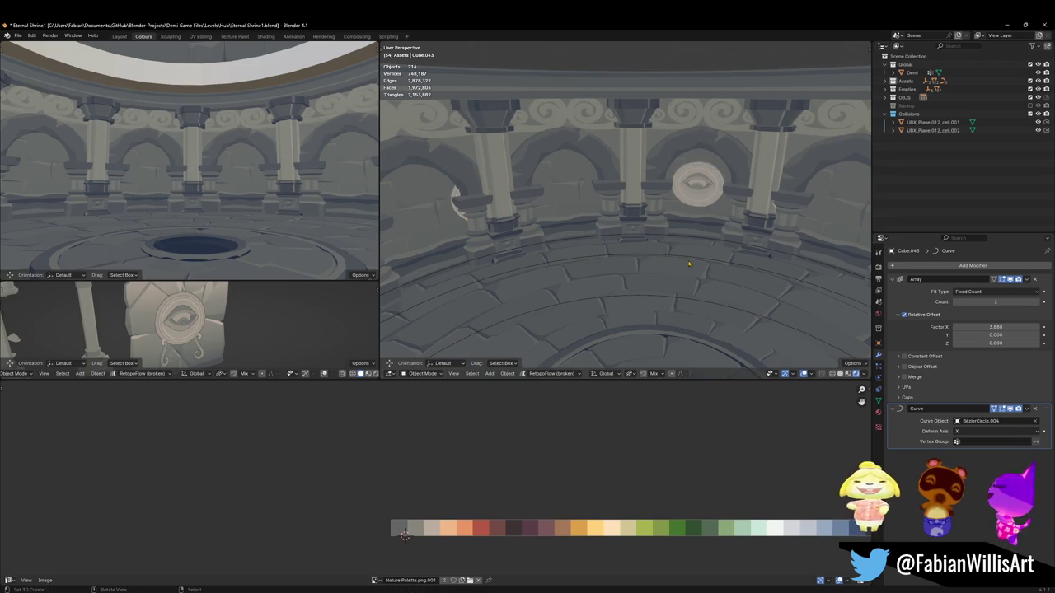
key("r")
key("z")
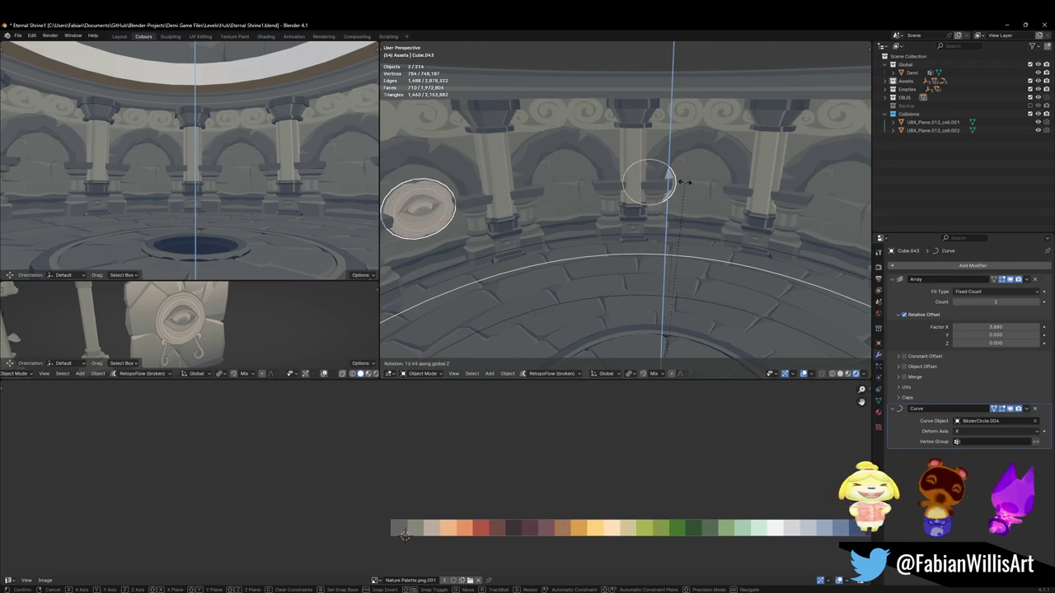
left_click(683, 183)
Step: Frame the eye disc, cancel a stray rotation, and save the shrine file
key("KP_Decimal")
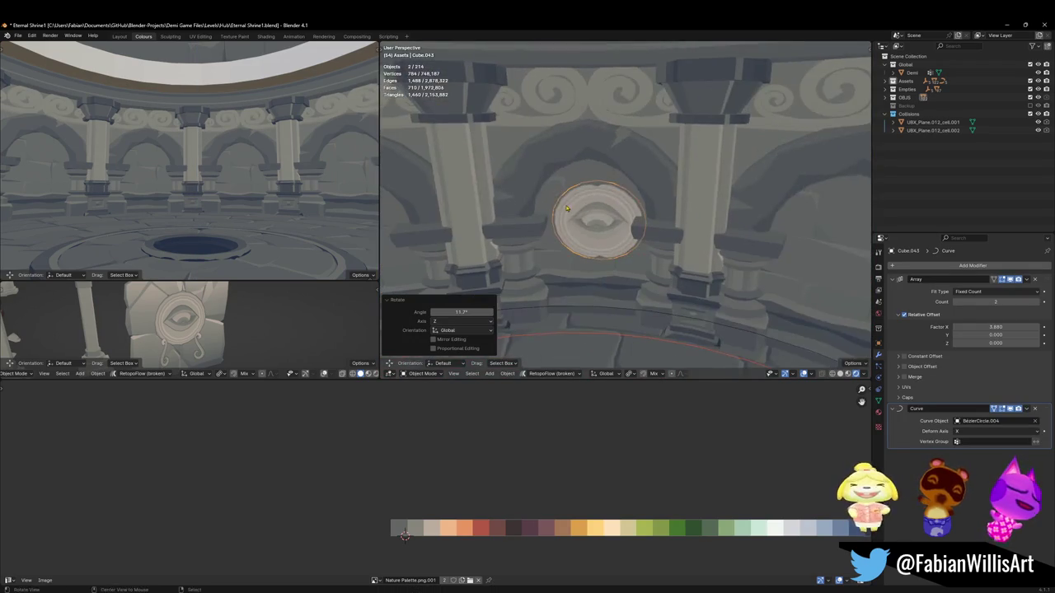
key("z")
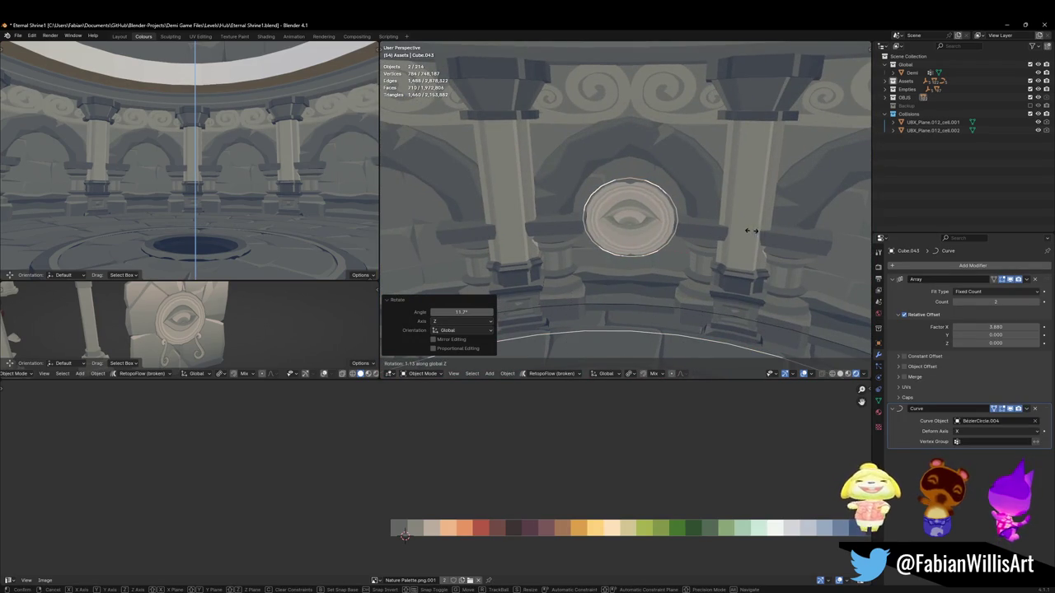
right_click(746, 231)
mouse_move(746, 231)
middle_mouse_down()
mouse_move(615, 153)
mouse_move(549, 160)
middle_mouse_up()
key("ctrl+s")
left_click(549, 181)
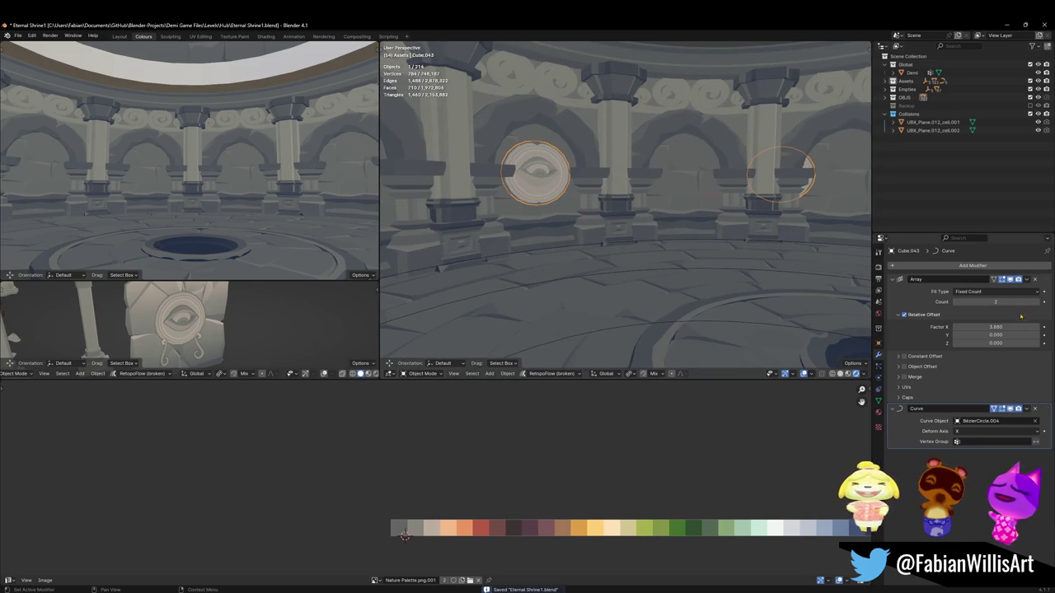
Step: Raise the medallion Array count above 3 and spread the copies, checking in Walk navigation
mouse_move(996, 327)
left_mouse_down()
mouse_move(1022, 327)
mouse_move(999, 327)
left_mouse_up()
key("shift+grave")
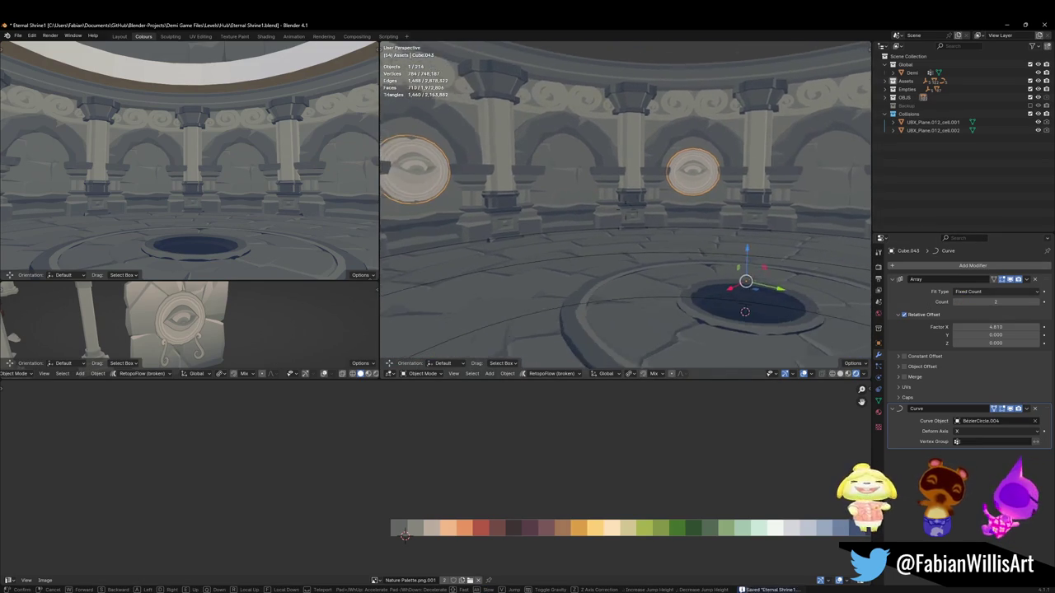
key("Escape")
key("ctrl+s")
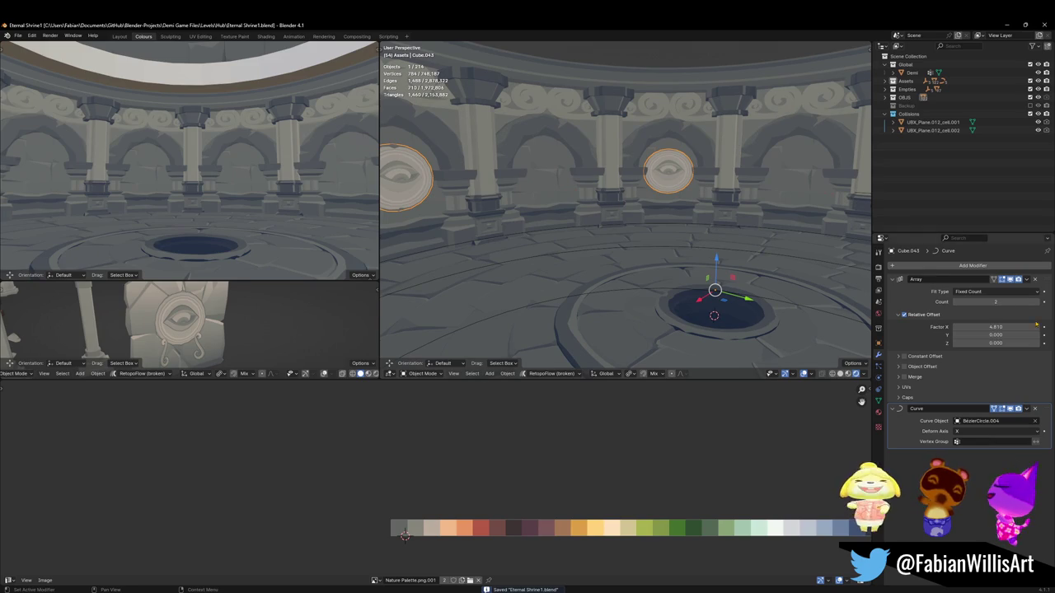
left_click(1037, 301)
key("shift+grave")
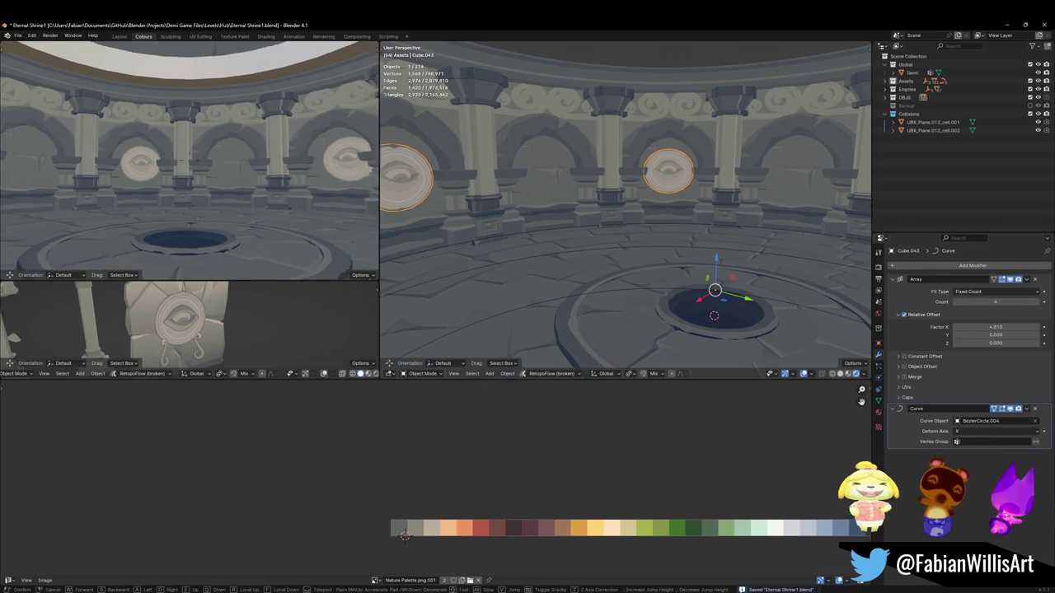
key("Return")
left_click_drag(1037, 304, 1040, 303)
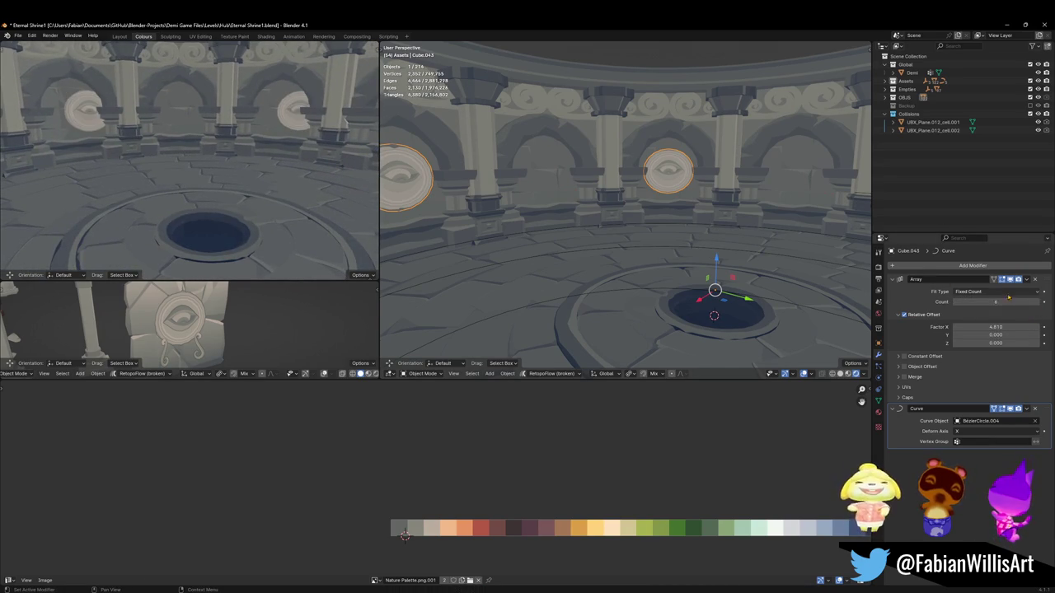
key("shift+grave")
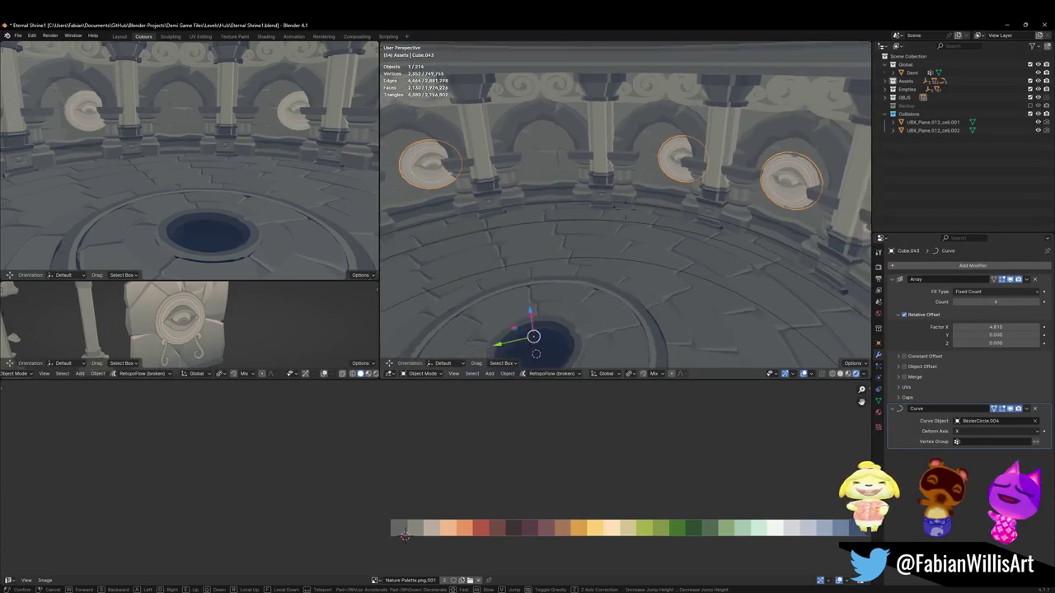
key("Return")
Step: Tighten the Relative Offset Factor X to 2.54, checking the spacing among the arches
left_click_drag(995, 328, 973, 327)
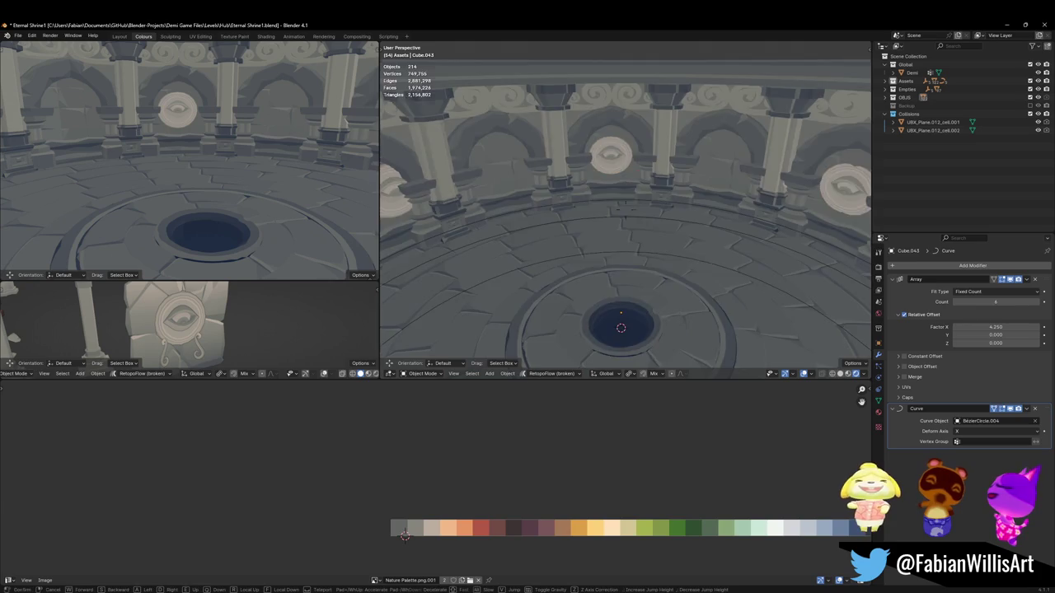
key("shift+grave")
key("s")
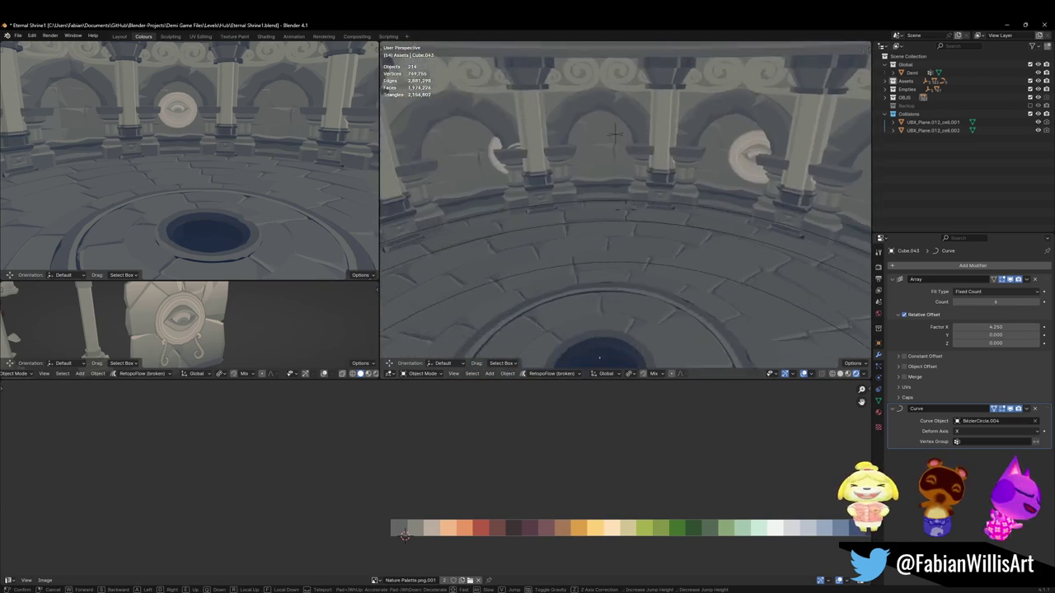
left_click(706, 263)
left_click_drag(1020, 327, 956, 327)
key("shift+grave")
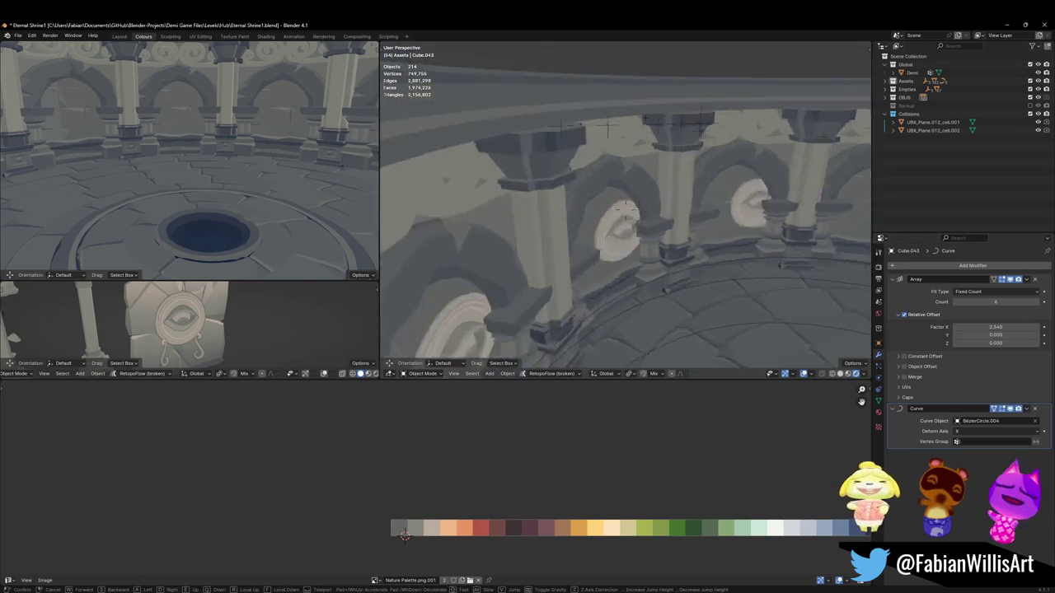
key("w")
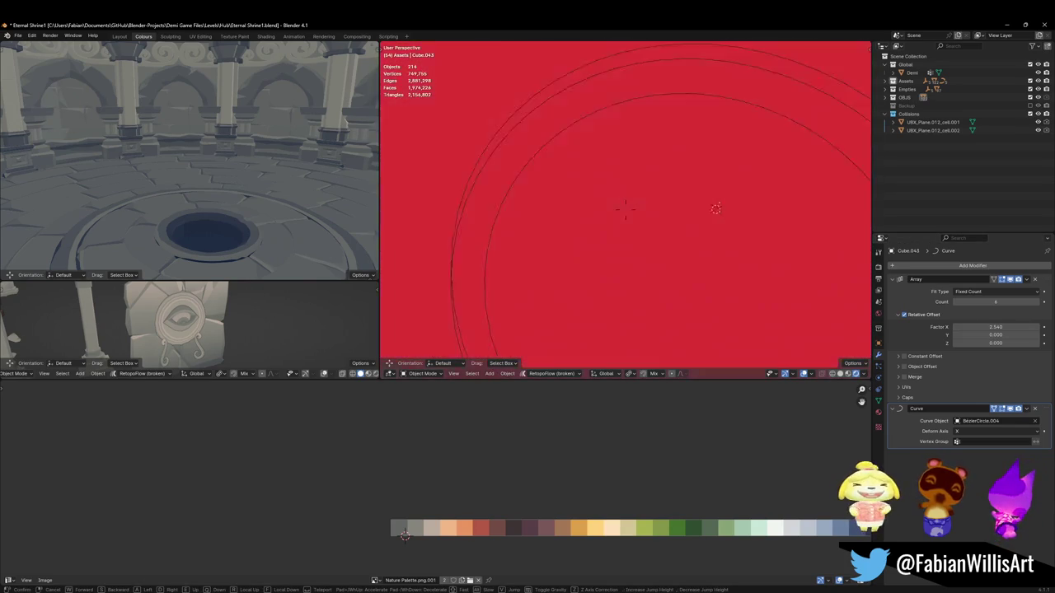
left_click(625, 206)
left_click(660, 202)
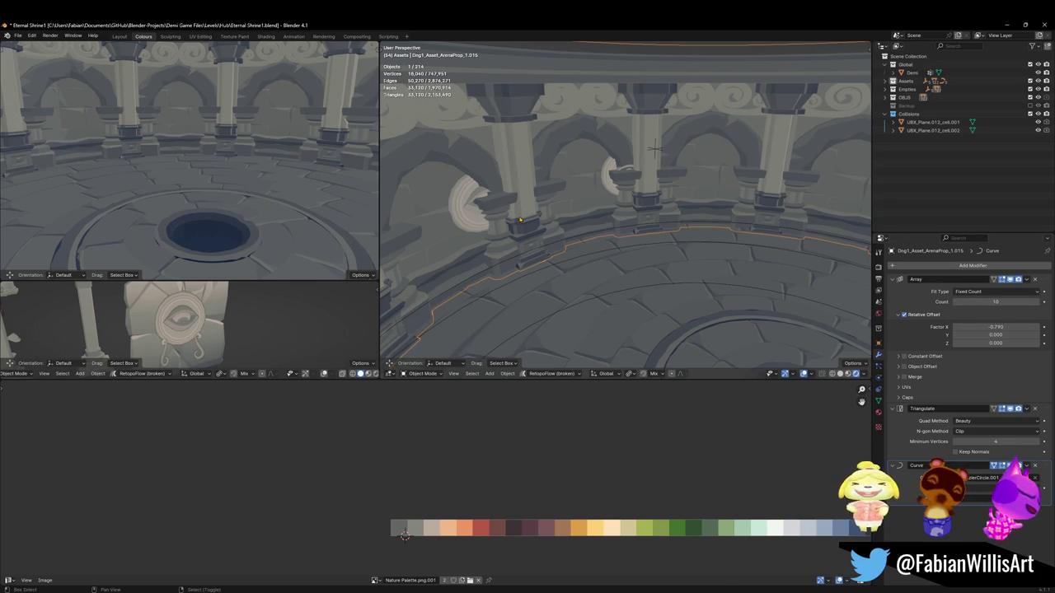
Step: Raise the ring prop's Array count from 10 to 12 and scale it to about 0.92
key("shift+grave")
key("s")
left_click(567, 226)
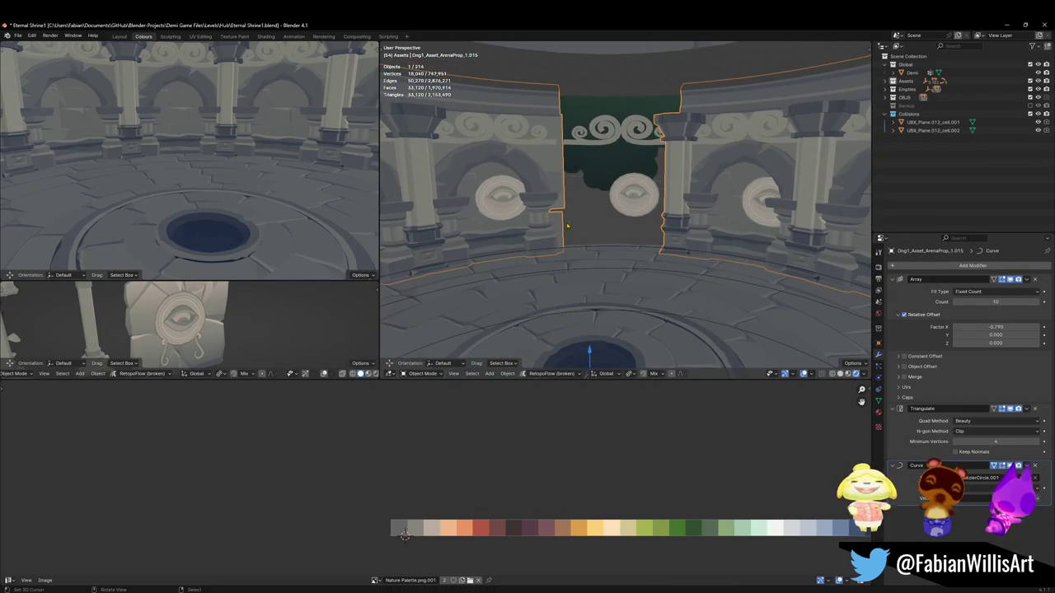
left_click(1036, 303)
left_click(1037, 302)
key("s")
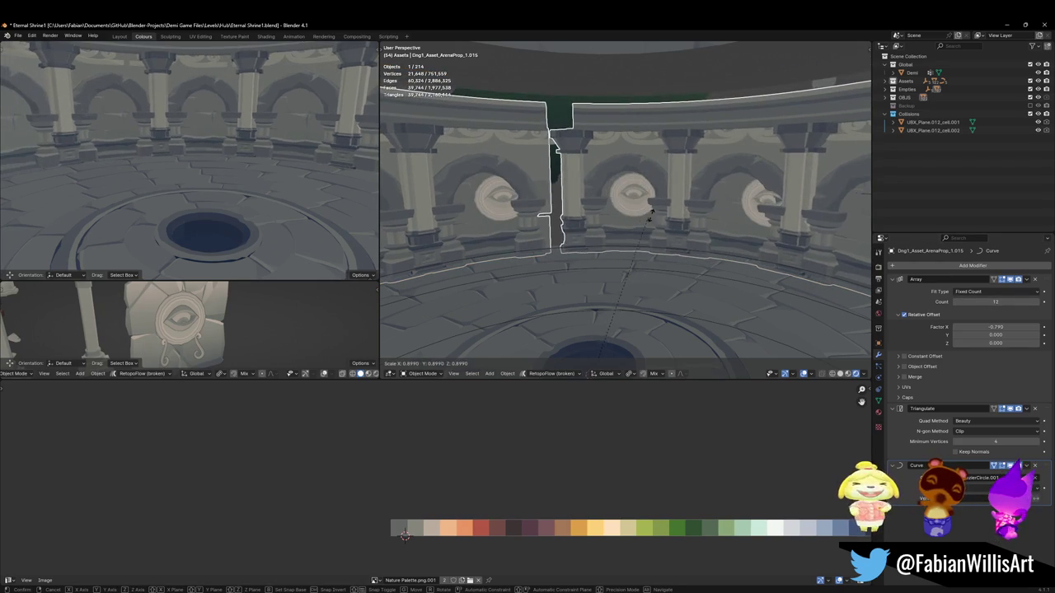
left_click(691, 193)
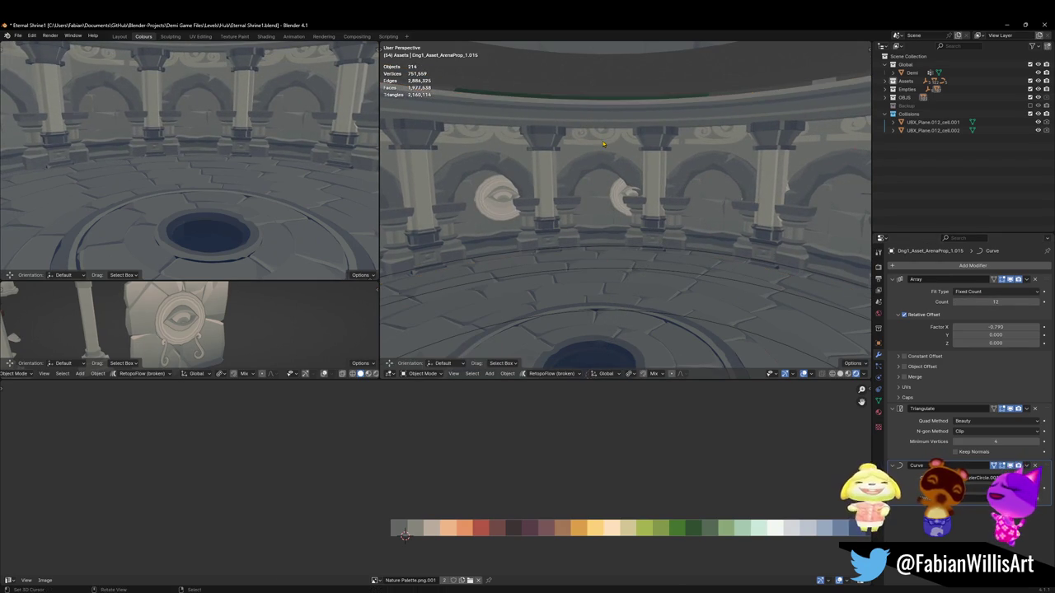
left_click(631, 139)
key("s")
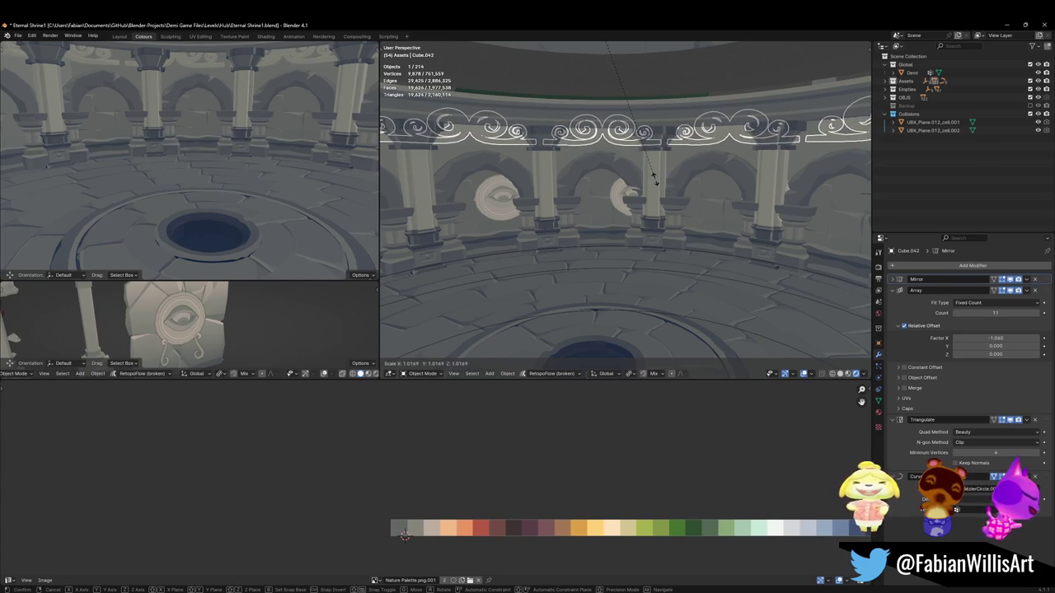
Step: Select the swirl frieze band, lower it along Z and scale it slightly
left_click(653, 179)
left_click(642, 183)
left_click(497, 142)
key("s")
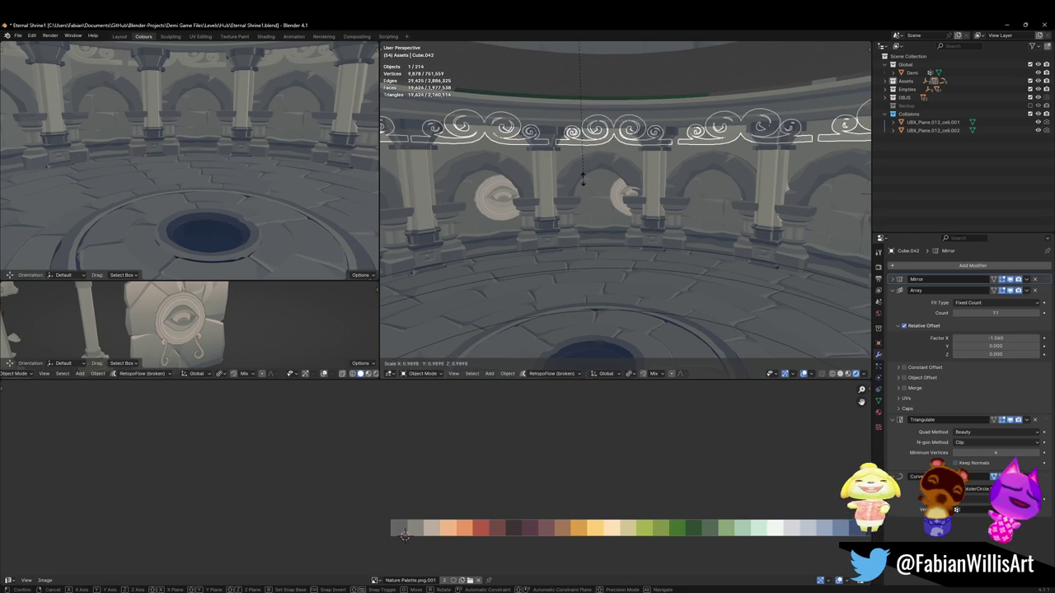
left_click(583, 178)
left_click(587, 189)
left_click(622, 145)
key("g")
key("z")
left_click(647, 155)
key("s")
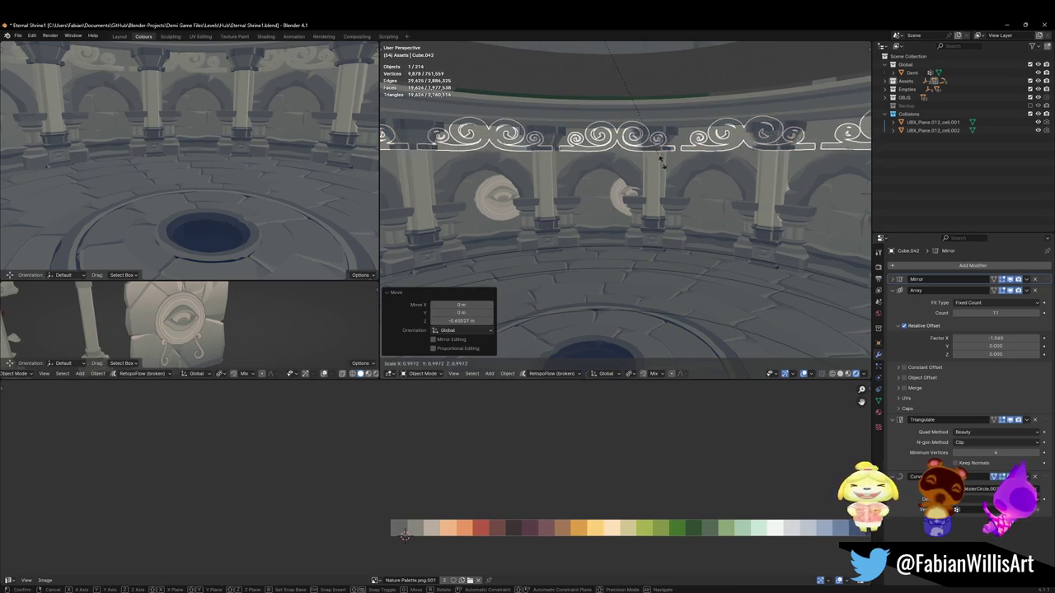
left_click(664, 170)
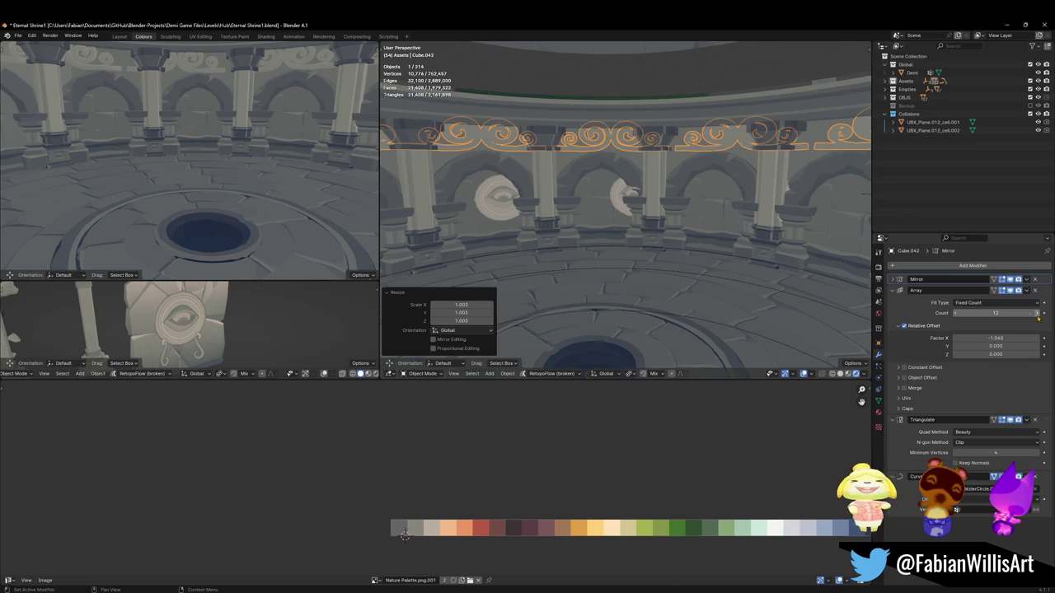
Step: Try further resizes of the frieze band and undo them, keeping its current size
key("s")
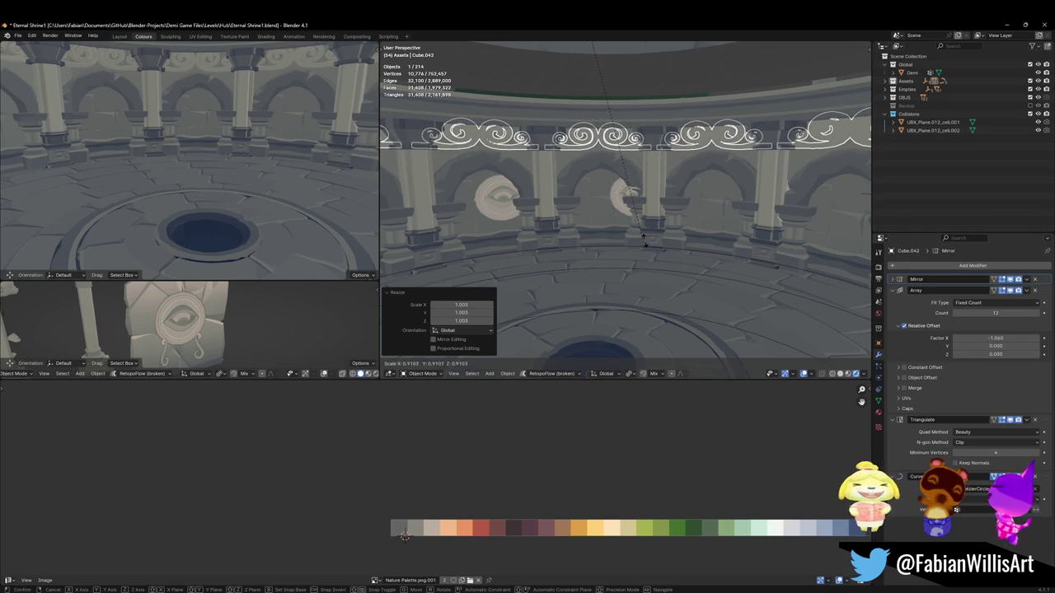
right_click(645, 237)
left_click(646, 235)
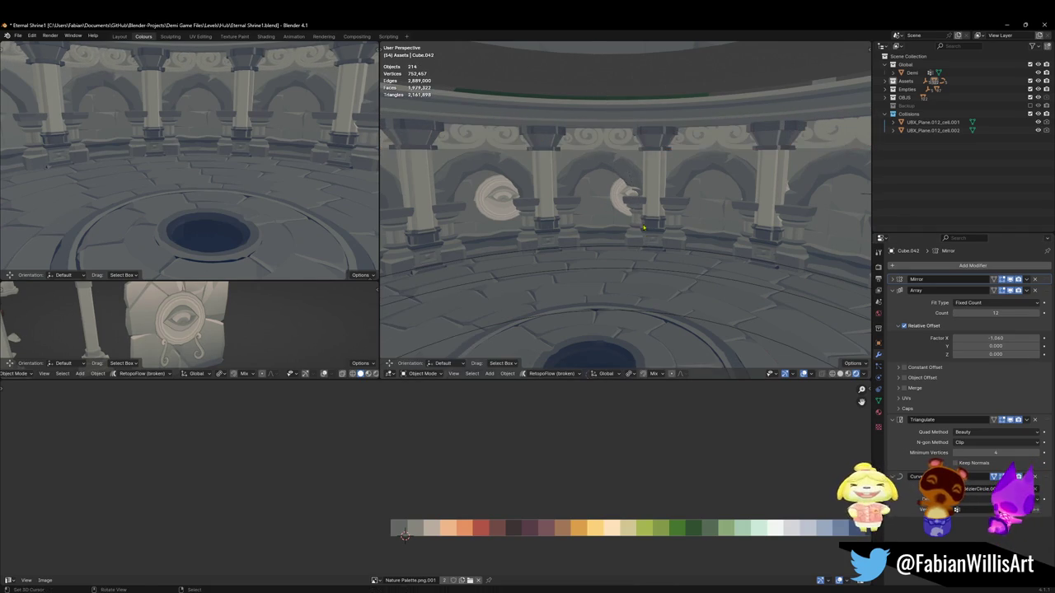
left_click(614, 168)
key("s")
left_click(601, 177)
key("ctrl+z")
Step: Lower the frieze 0.3766 m onto the arches and save Eternal Shrine1.blend
scroll(598, 180, "up", 3)
left_click(649, 171)
key("g")
key("z")
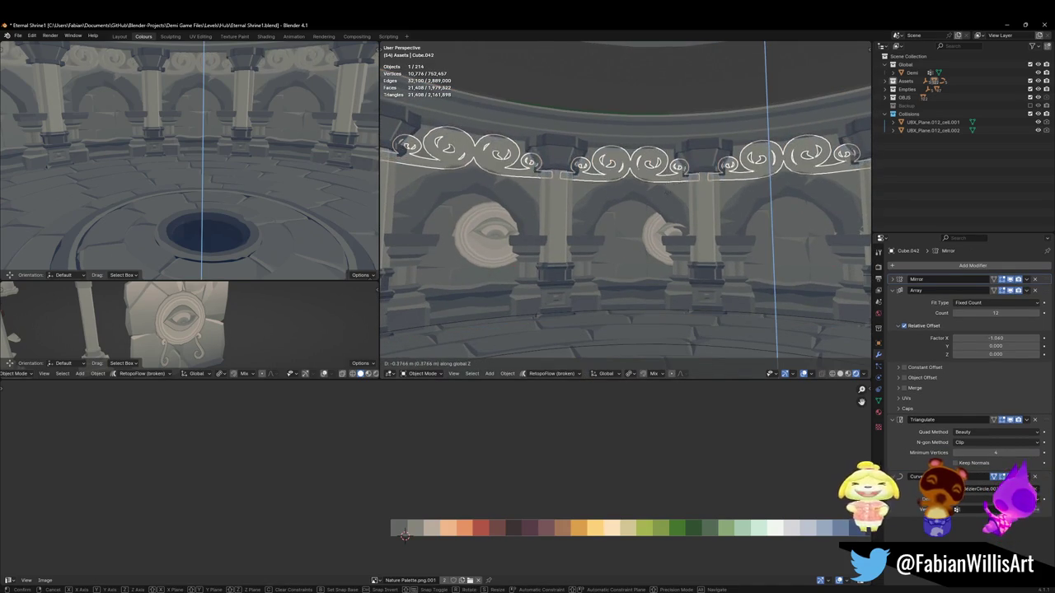
key("Escape")
key("alt+a")
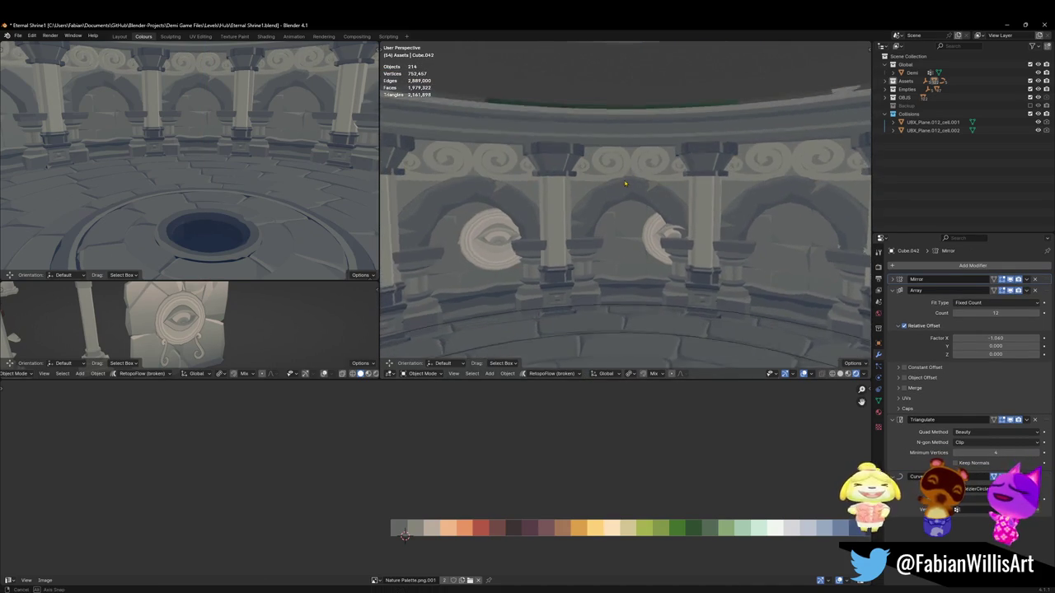
scroll(642, 181, "down", 3)
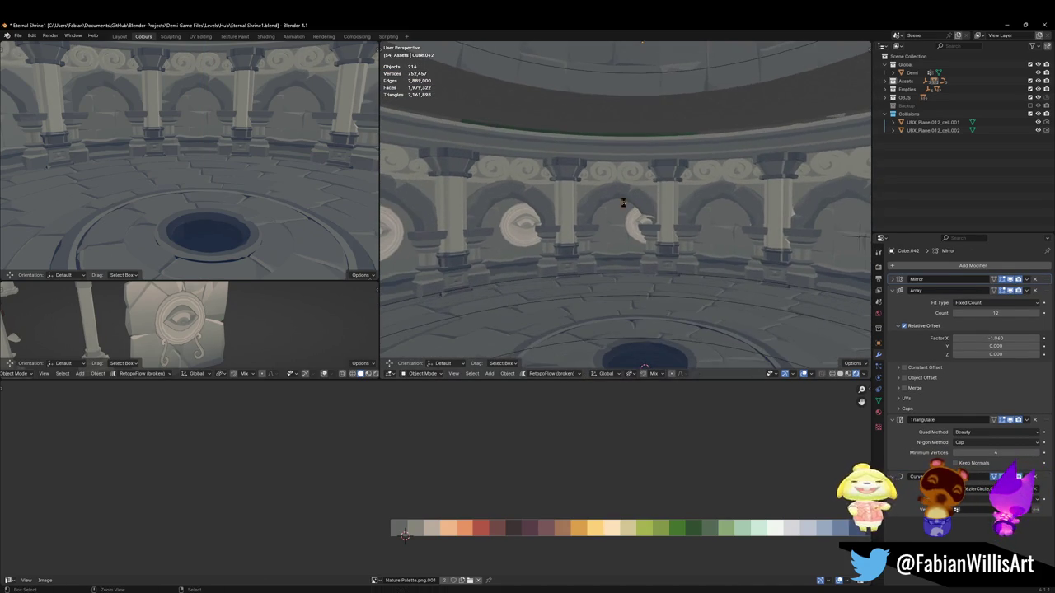
left_click(611, 220)
key("ctrl+s")
scroll(611, 219, "up", 5)
scroll(612, 219, "down", 5)
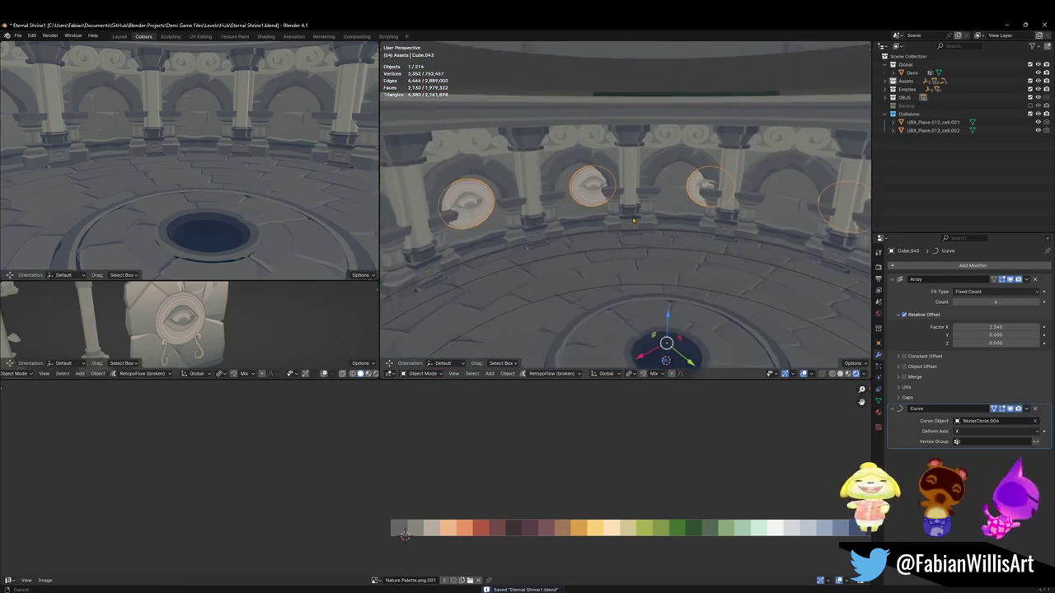
Step: Widen the eye medallion spacing after a fly-through check, then save
middle_click_drag(612, 219, 627, 247)
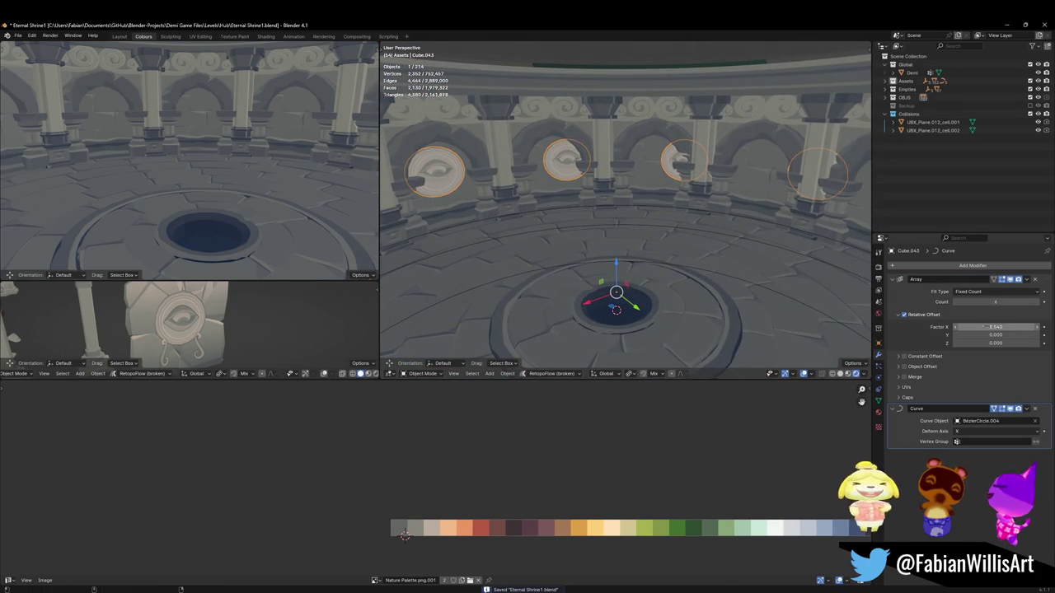
key("shift+grave")
key("s")
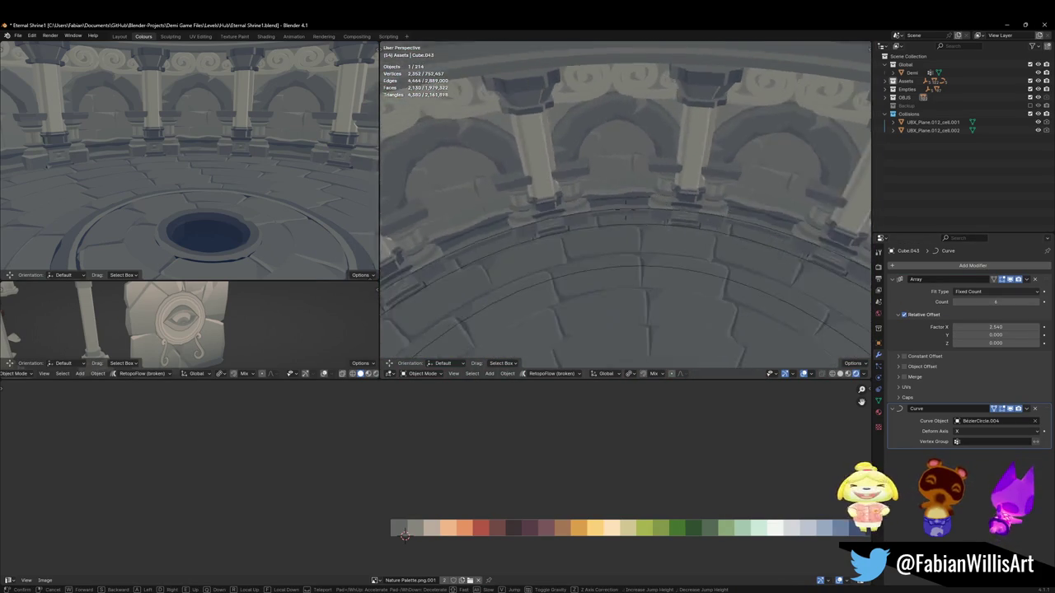
key("Escape")
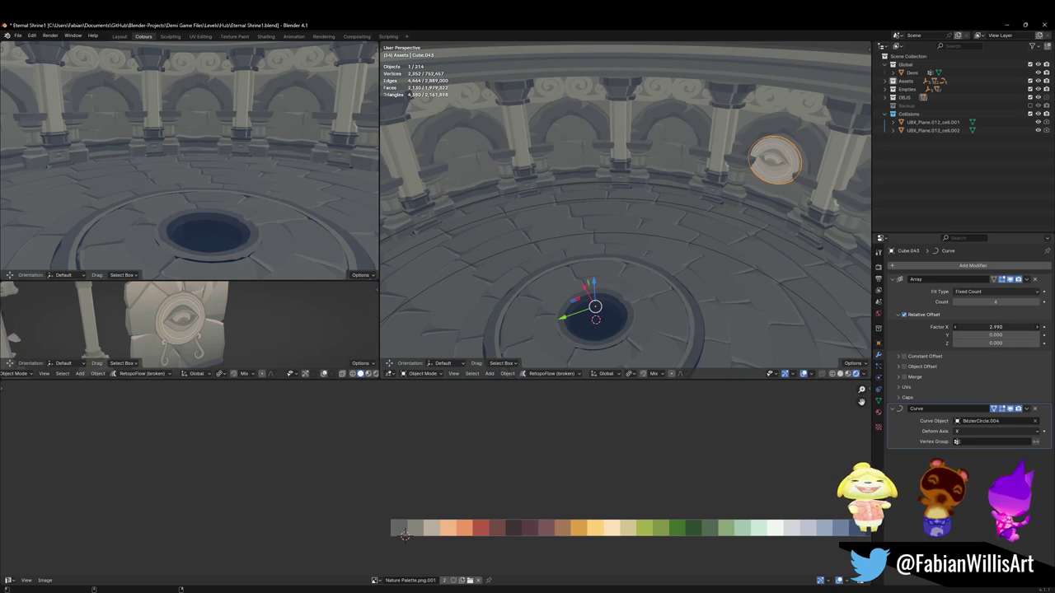
left_click_drag(996, 327, 1015, 327)
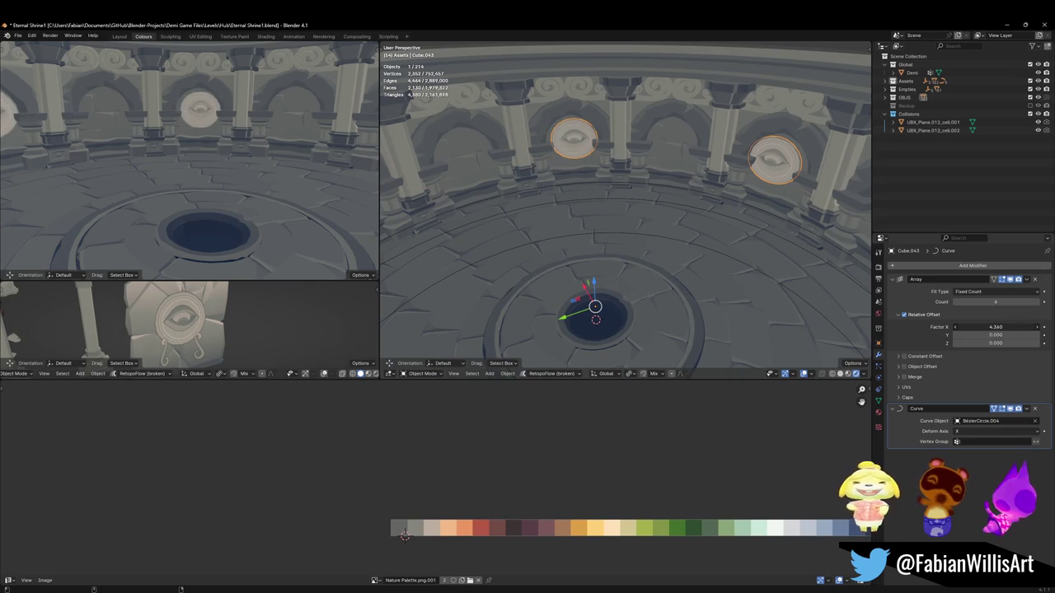
key("alt+a")
key("ctrl+s")
Step: Select the eye medallions with the floor ring and rotate them around Z
key("shift+grave")
key("w")
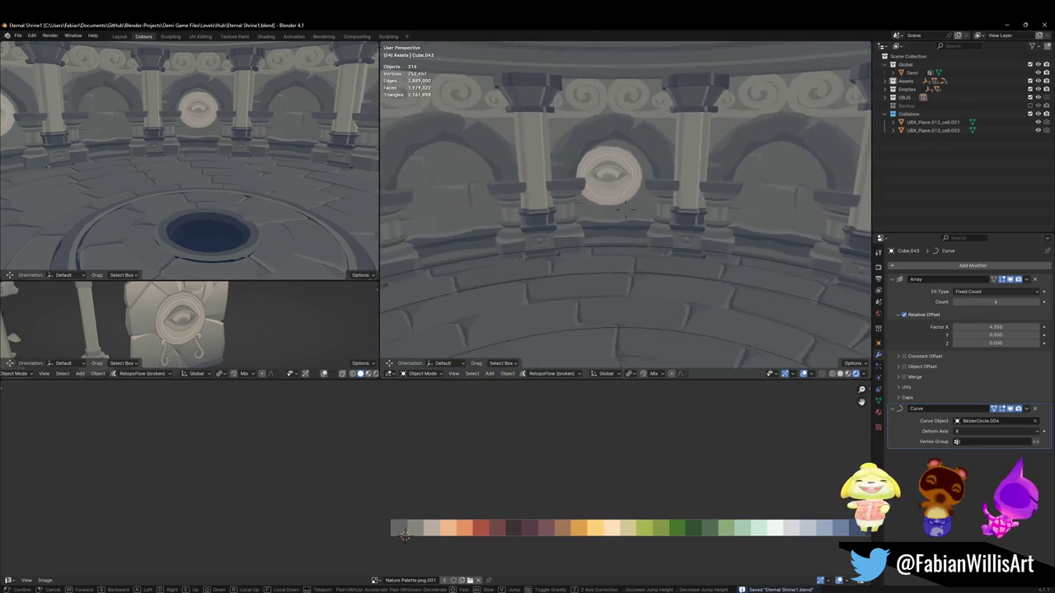
left_click(625, 210)
left_click(613, 190)
left_click(625, 266, "shift")
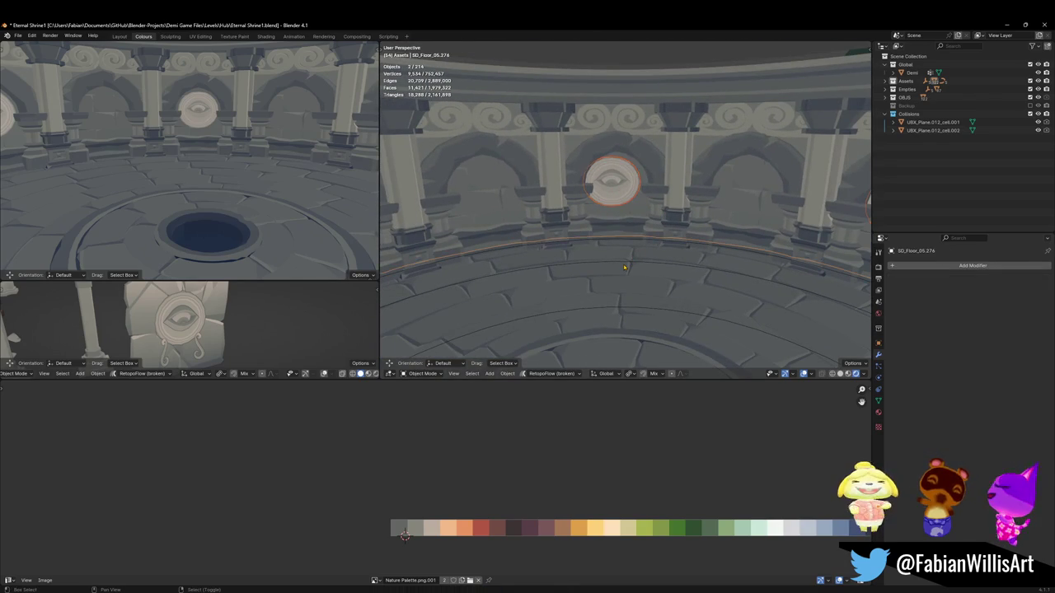
key("g")
key("z")
key("Escape")
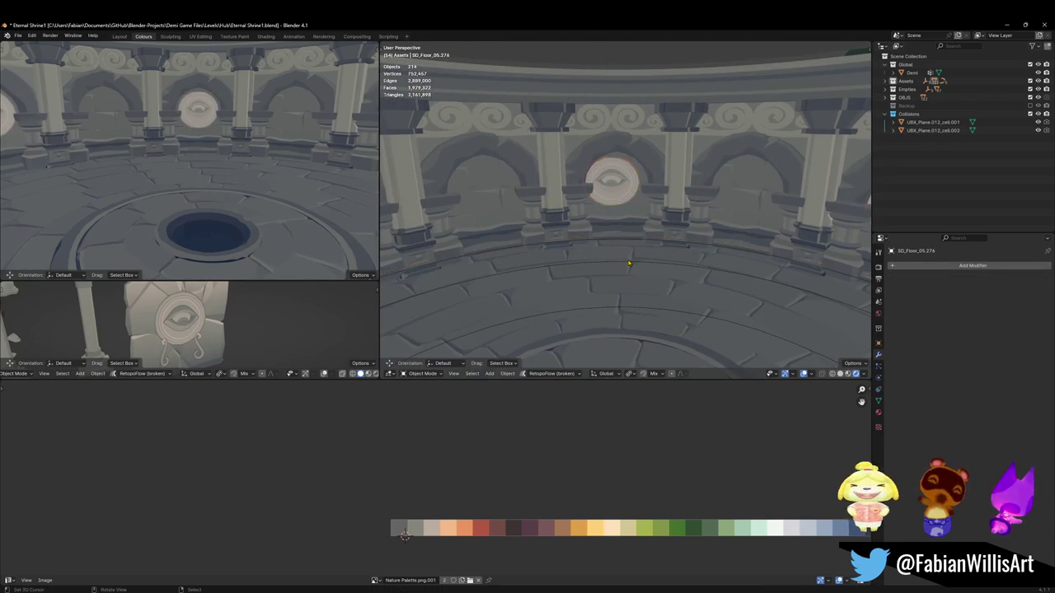
left_click(631, 188, "shift")
key("r")
key("z")
left_click(662, 177)
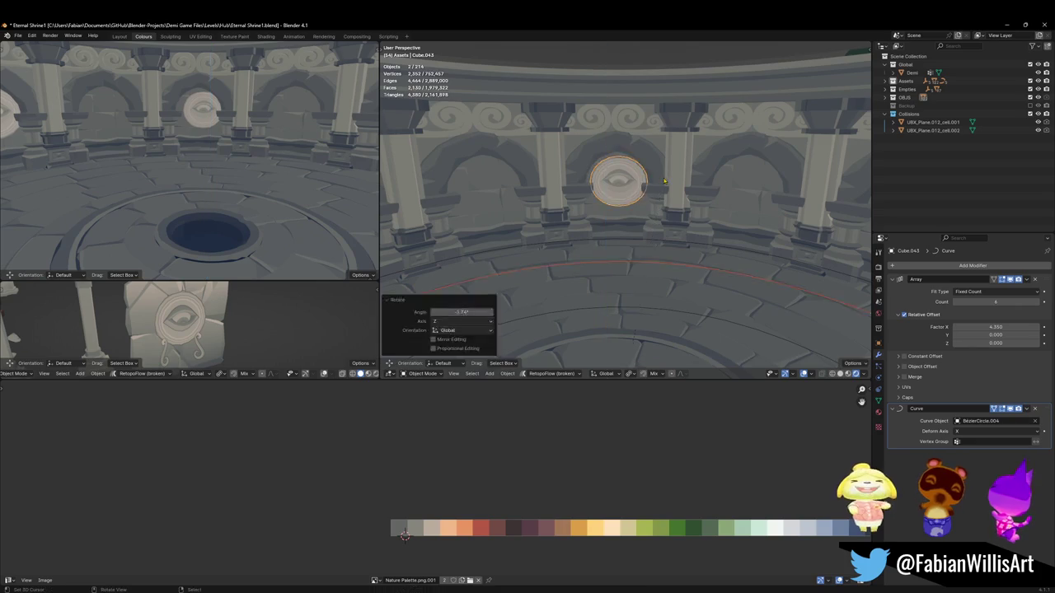
Step: Refine the medallions' Z rotation, save, and nudge the Array Factor X to 4.330
key("shift+grave")
key("w")
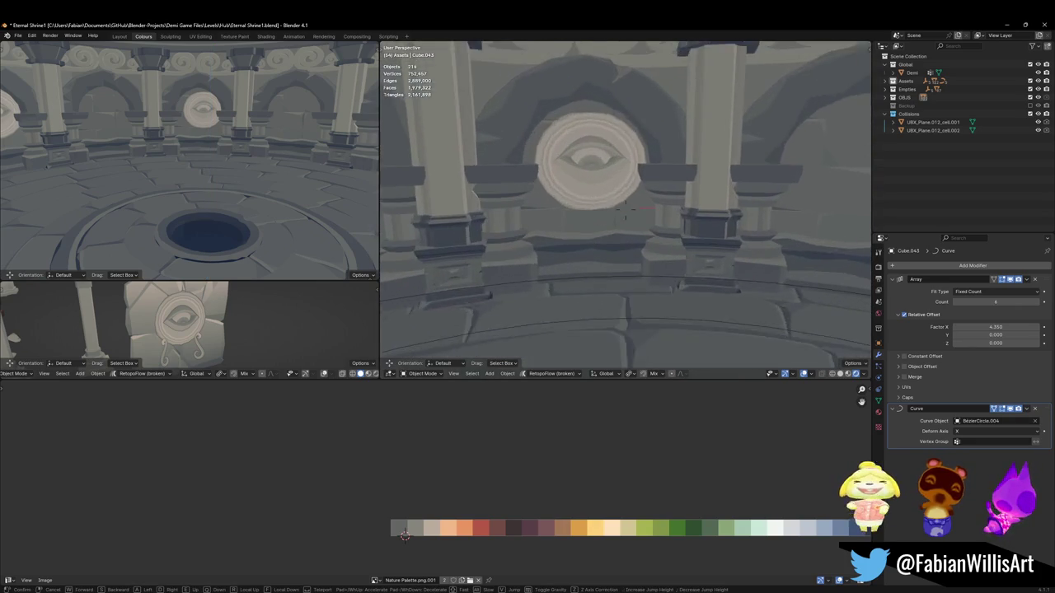
left_click(667, 219)
key("r")
key("z")
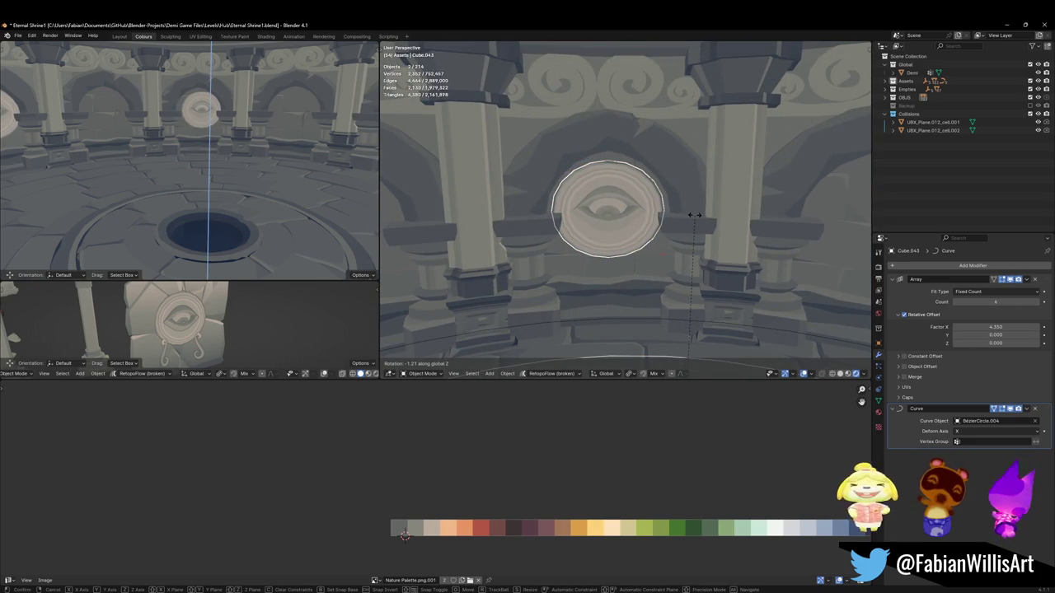
left_click(695, 215)
key("shift+grave")
key("s")
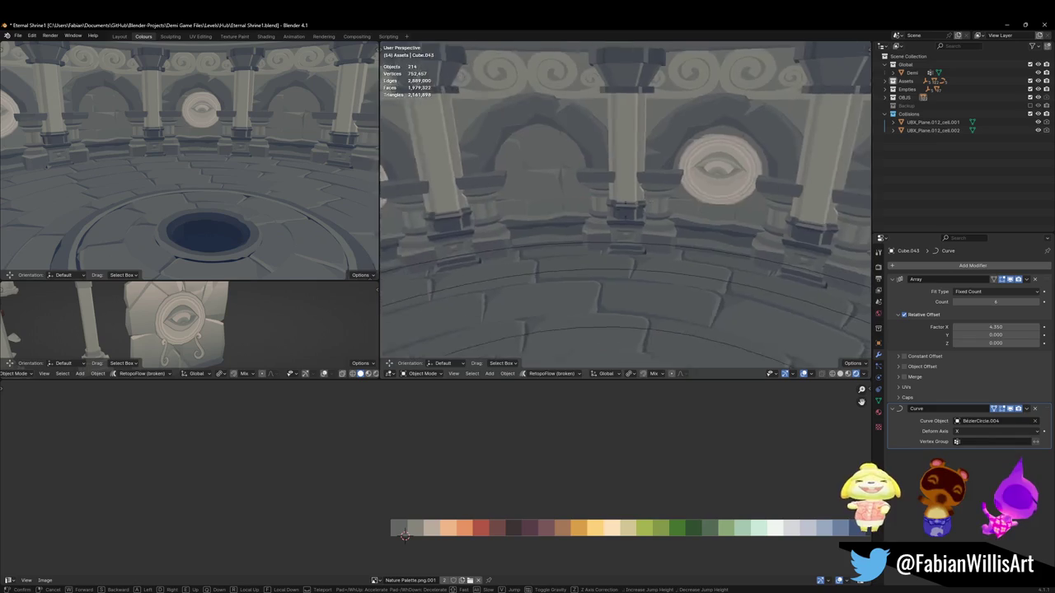
left_click(667, 218)
key("ctrl+s")
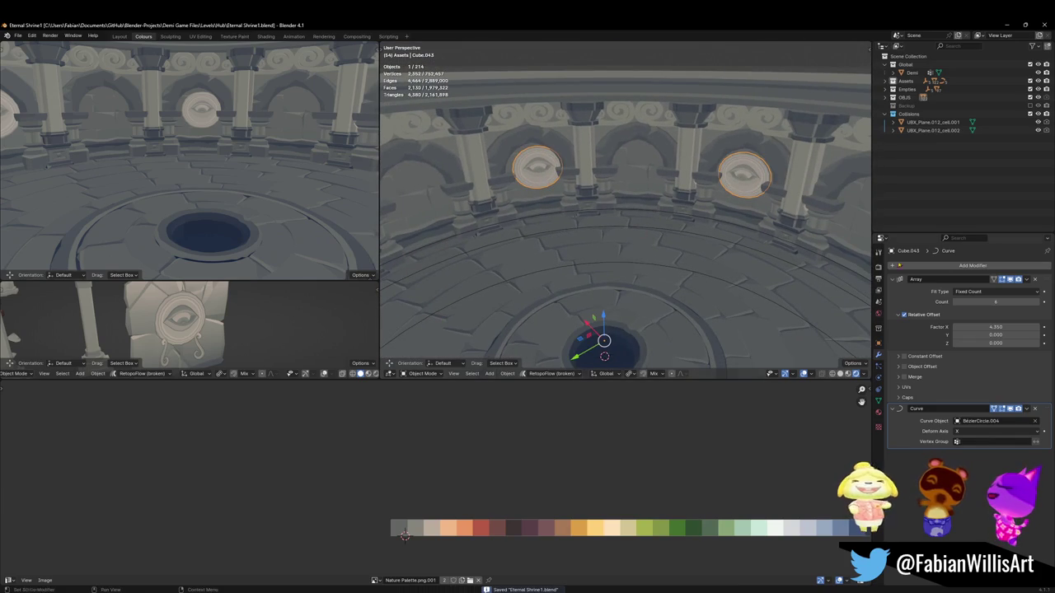
left_click_drag(995, 327, 993, 328)
Step: Tighten the eye medallion array spacing to 4.330 and save the file
key("alt+a")
mouse_move(581, 272)
middle_mouse_down()
mouse_move(582, 194)
mouse_move(593, 206)
middle_mouse_up()
key("ctrl+s")
Step: Move the eye medallions vertically to a new height on the colonnade wall
left_click(601, 204)
key("g")
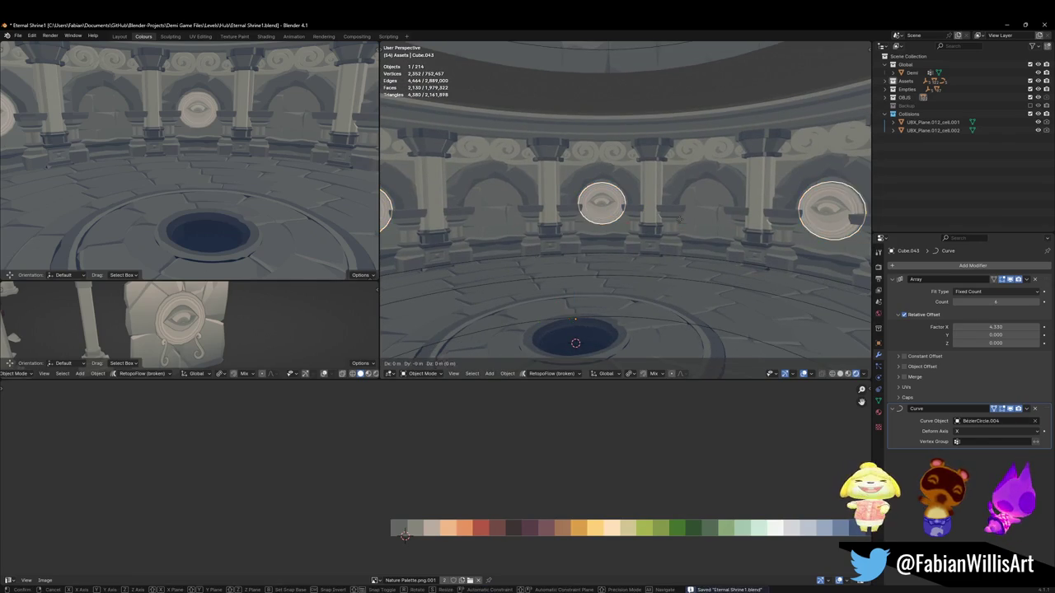
key("z")
left_click(644, 238)
key("alt+a")
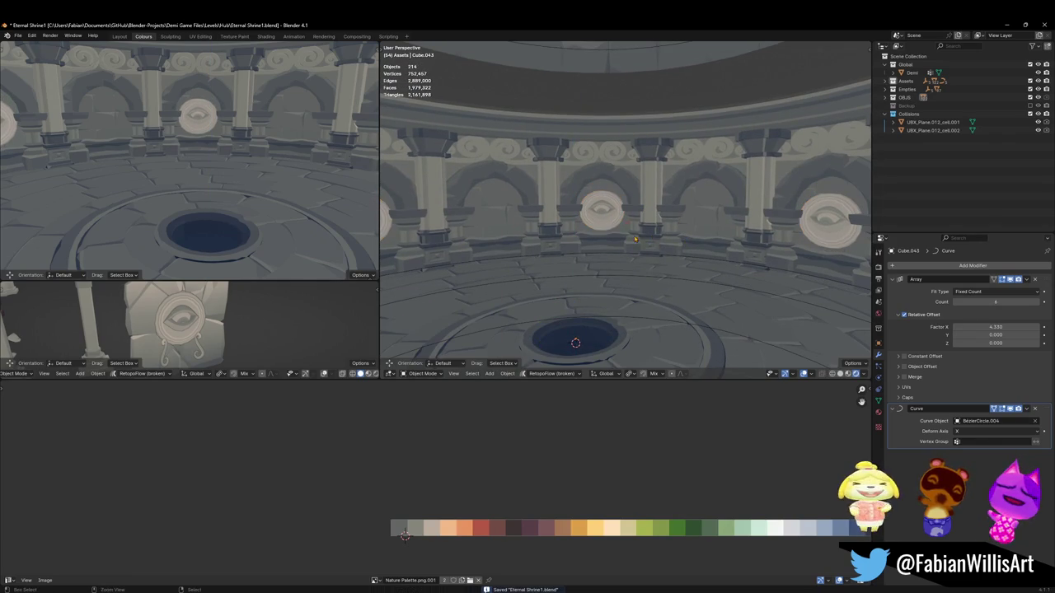
Step: Try another vertical height for the eye medallions, then undo that change
middle_click_drag(602, 246, 577, 210)
left_click(577, 211)
key("g")
key("z")
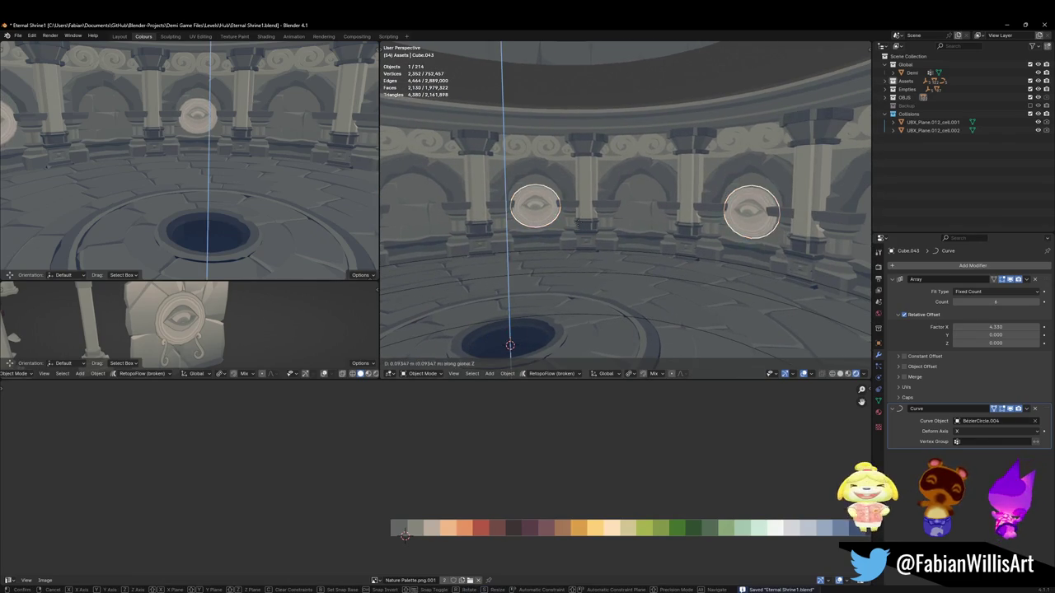
left_click(577, 187)
key("alt+a")
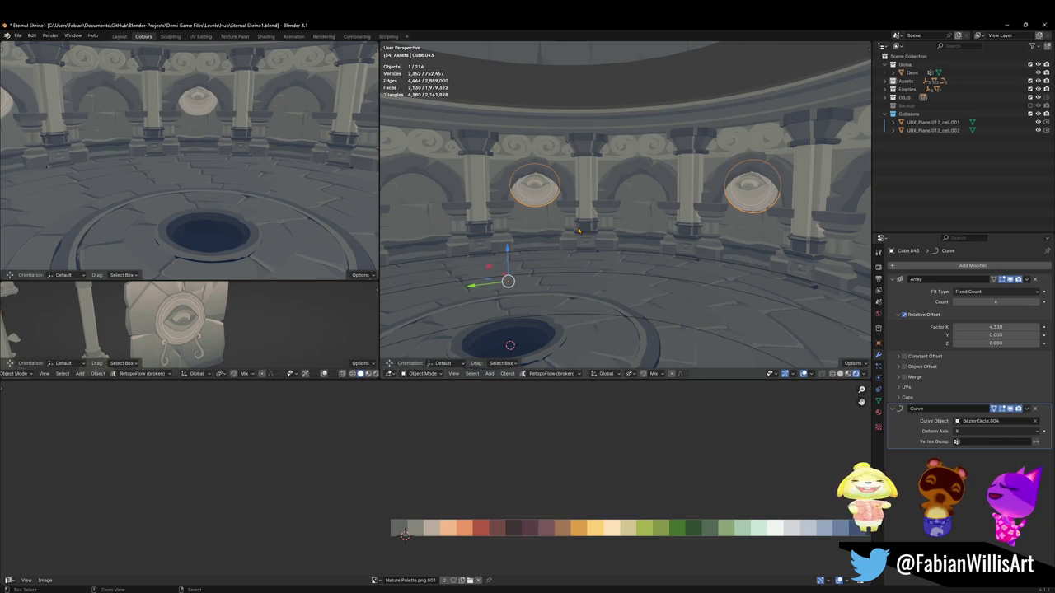
key("ctrl+z")
Step: Save the shrine file and fly the view through the colonnade
key("alt+a")
key("ctrl+s")
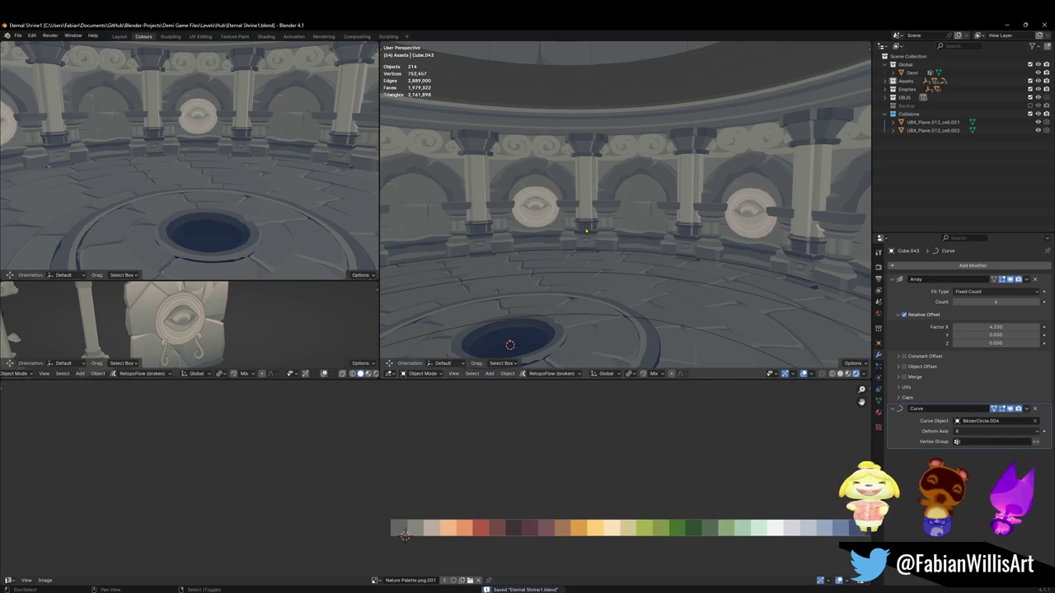
key("shift+grave")
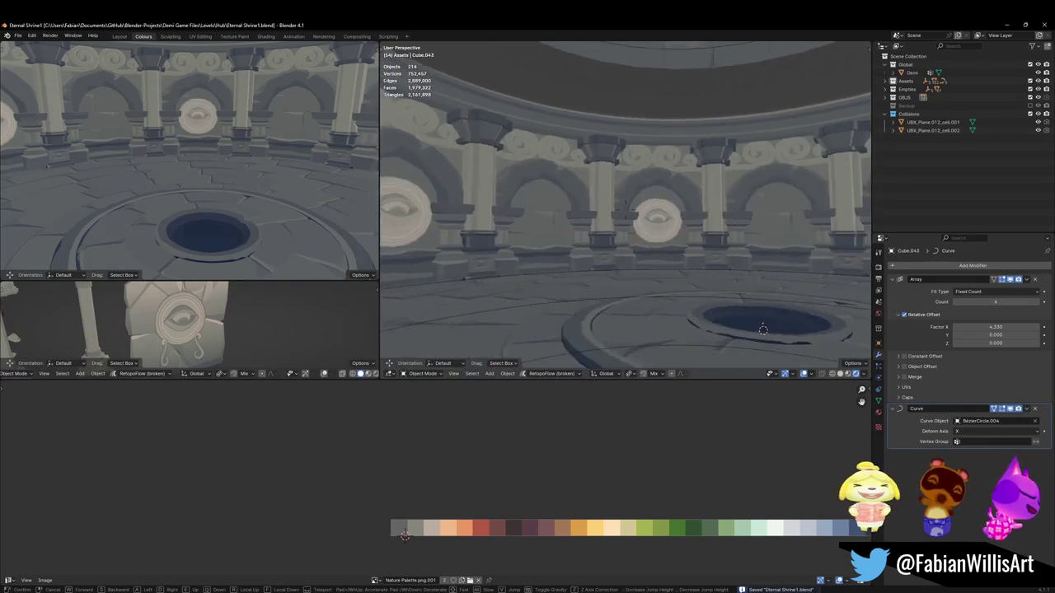
Step: Hide the cloud frieze ring, then bring it back
left_click(623, 171)
key("h")
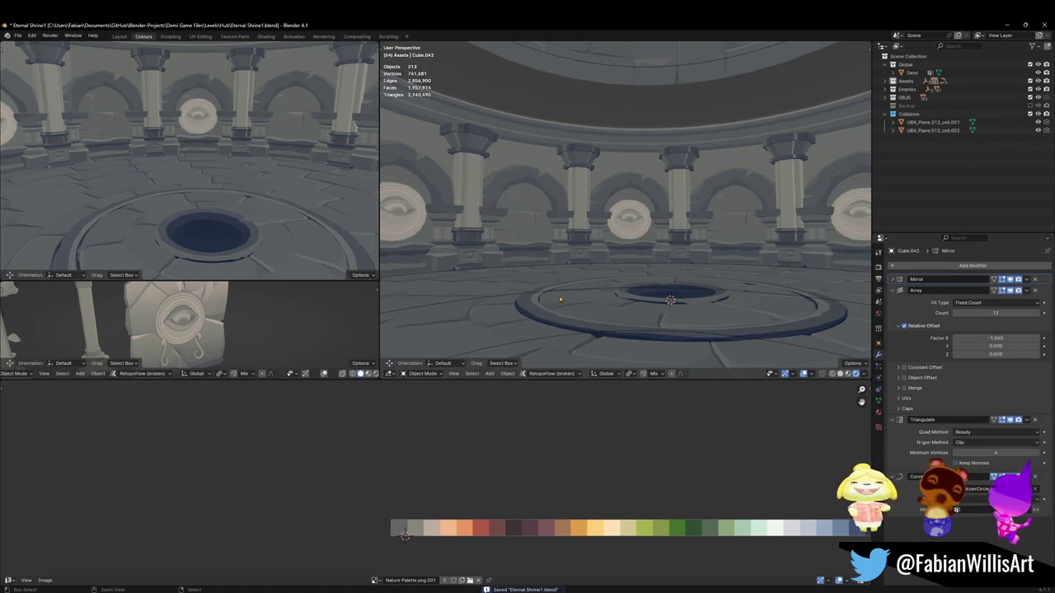
key("alt+h")
Step: Save the shrine again, then select the frieze ring and bring up Quick Favorites
key("alt+g")
key("alt+a")
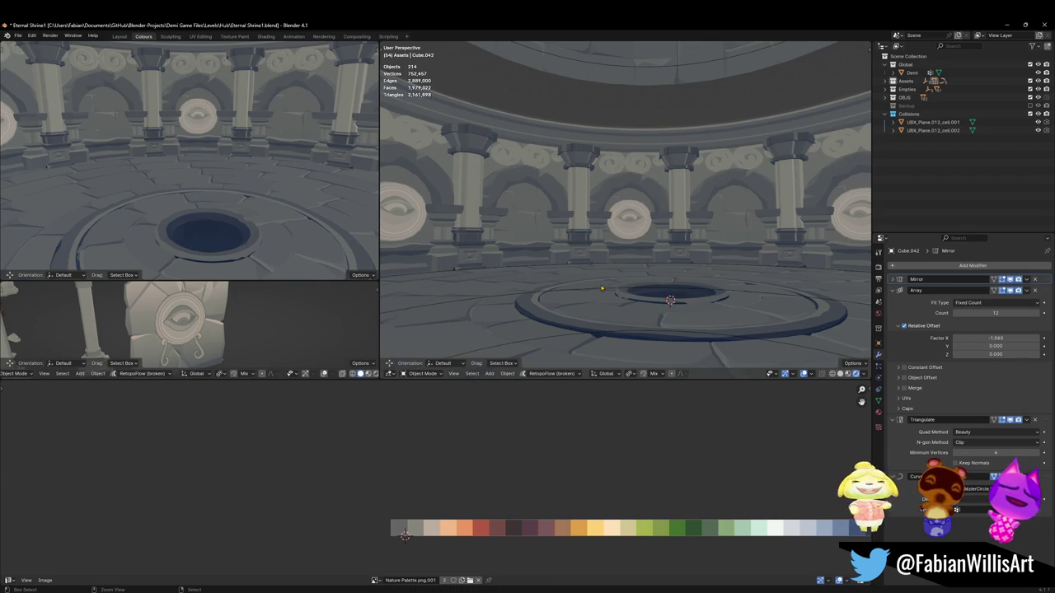
key("ctrl+s")
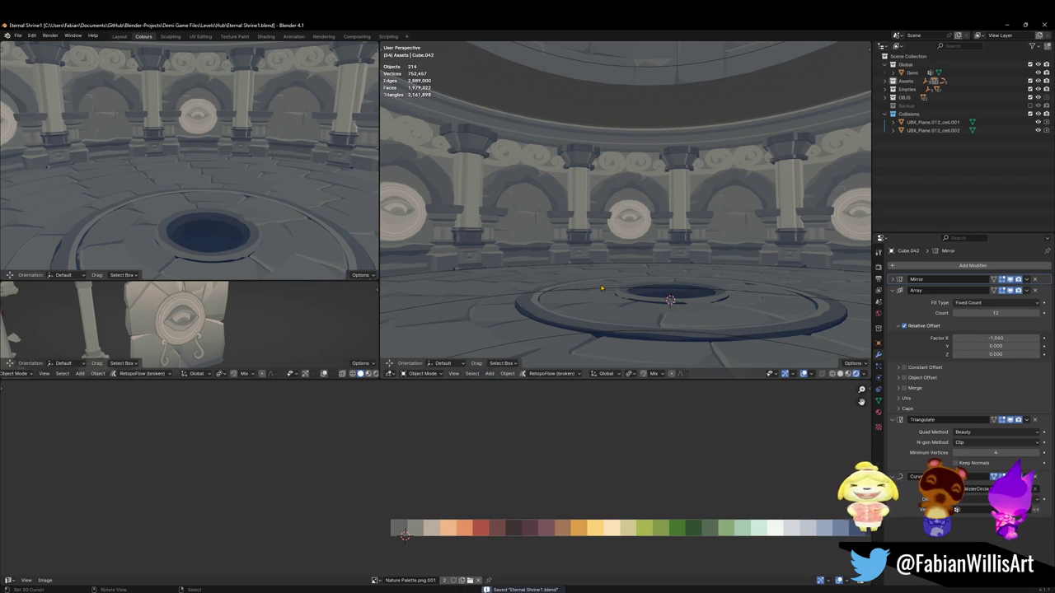
left_click(635, 122)
key("q")
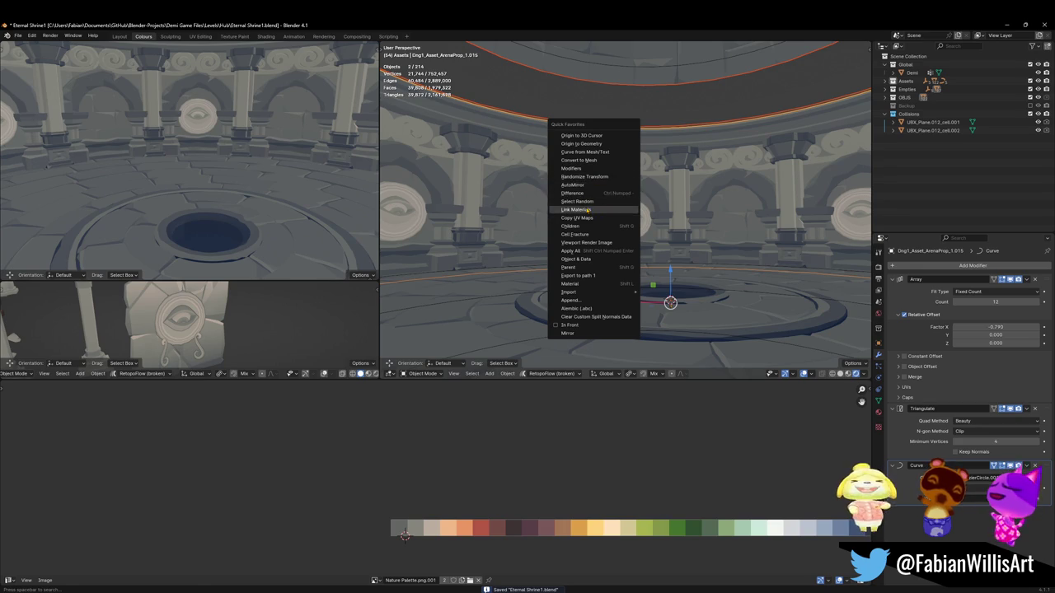
Step: Link the colonnade's material onto the dome ring and enter Edit Mode with nothing selected
left_click(587, 210)
key("Tab")
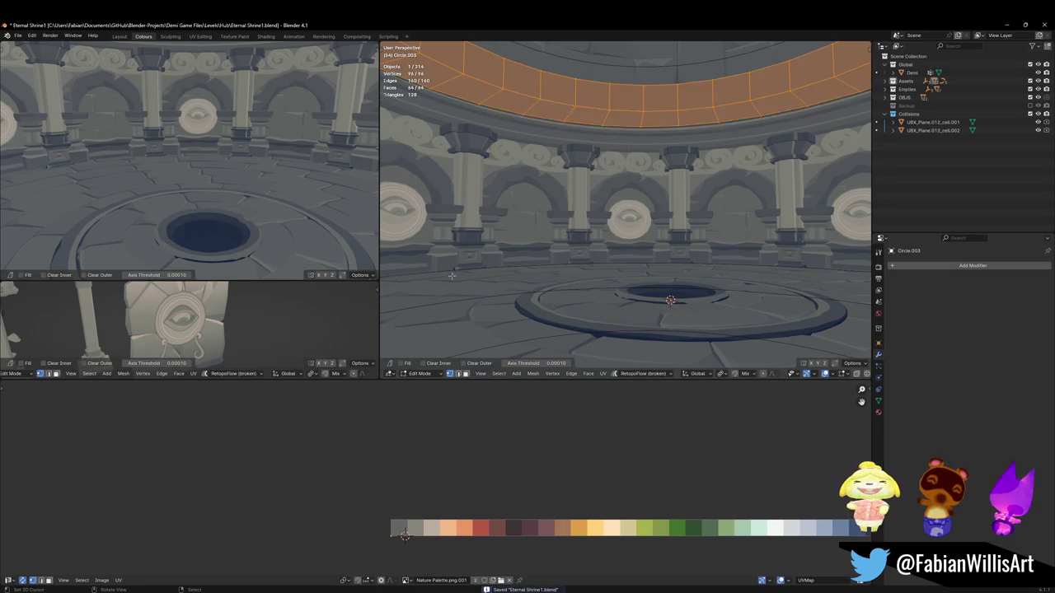
key("shift+s")
left_click(434, 495)
key("alt+a")
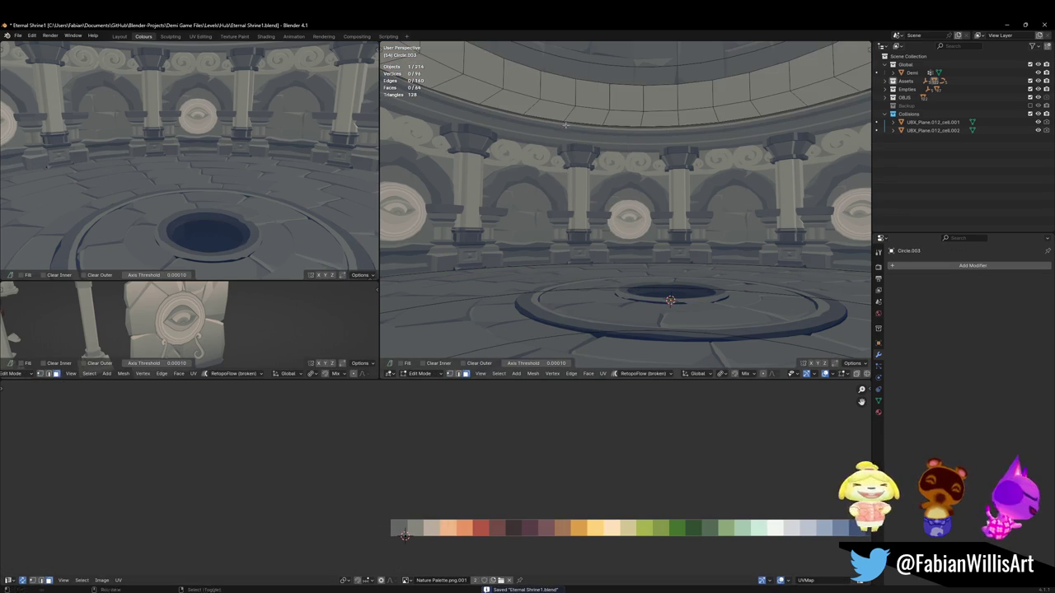
Step: Slide the texture of one ring face loop sideways along X
left_click(567, 120, "alt")
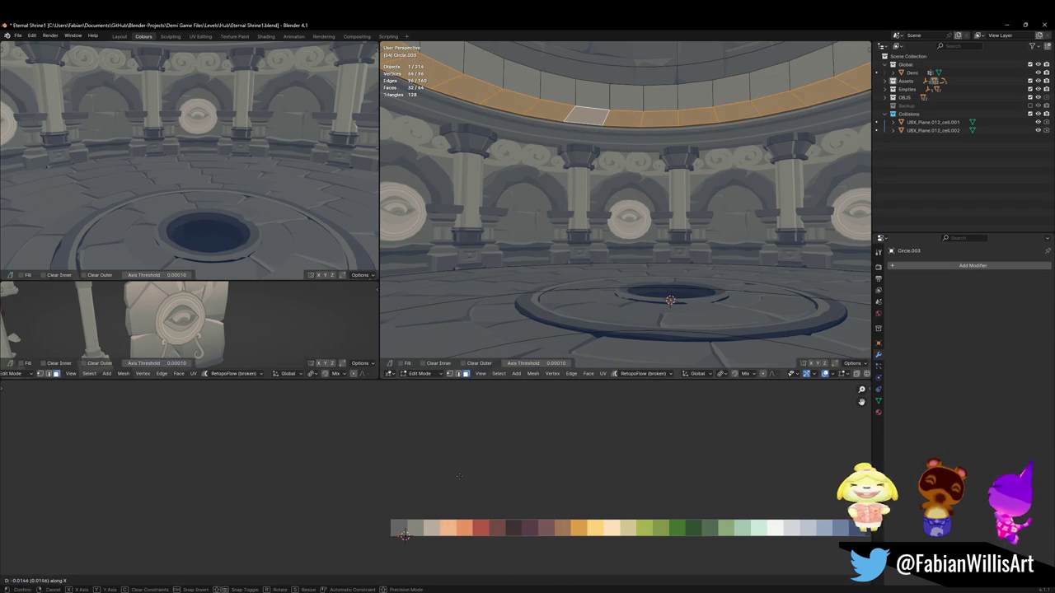
middle_click_drag(194, 191, 194, 123)
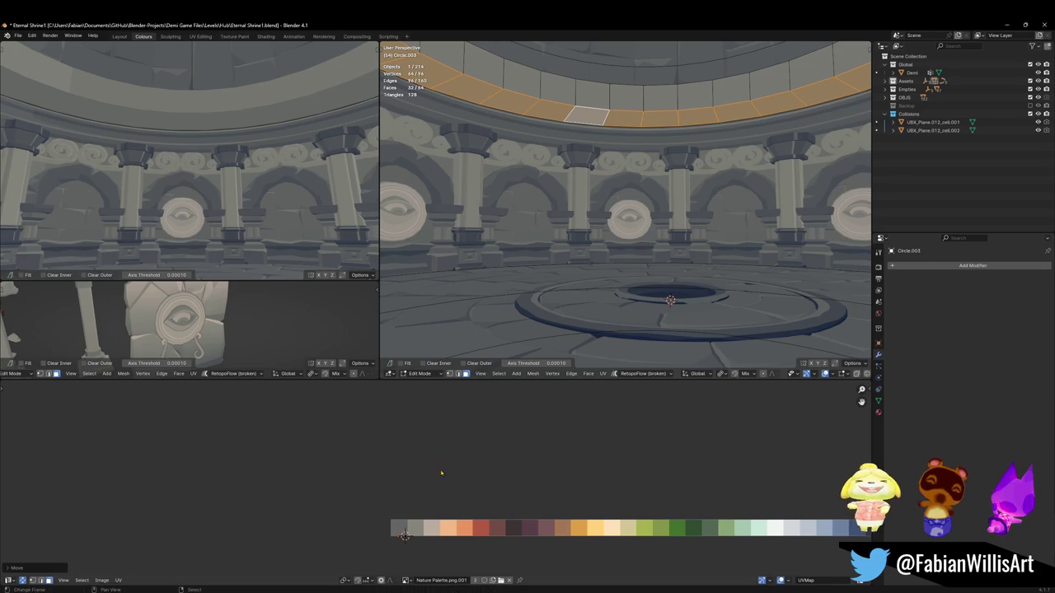
key("g")
key("x")
left_click(468, 489)
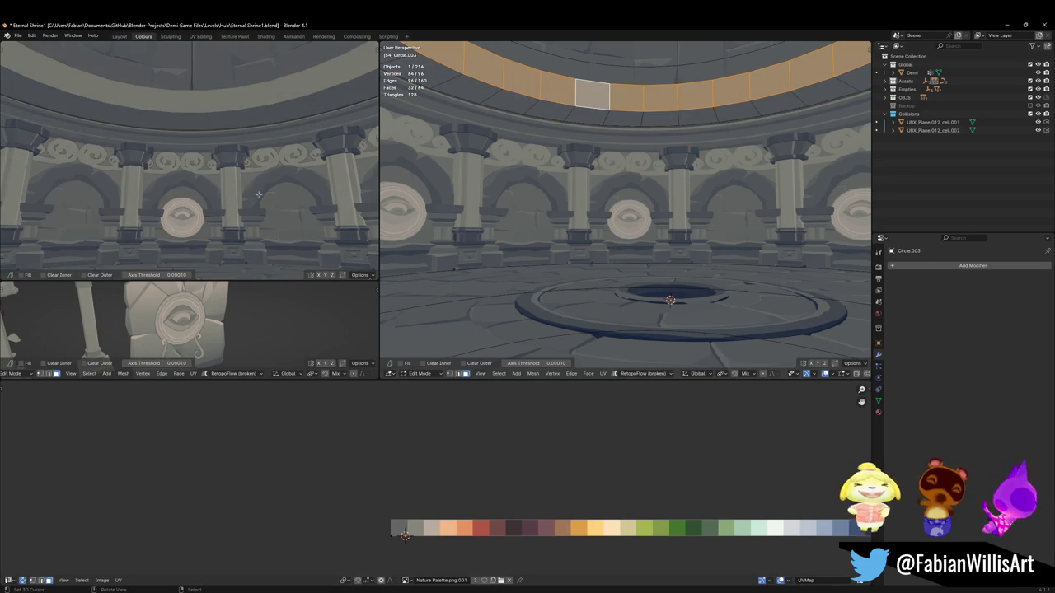
middle_click_drag(244, 198, 247, 177)
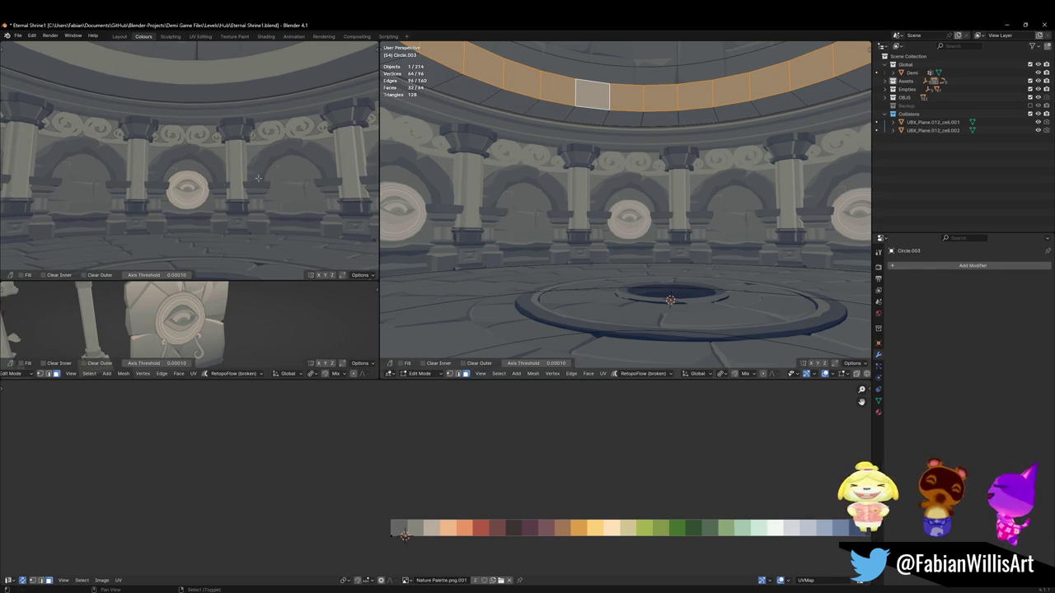
Step: Shift a face loop on the upper ring sideways along X, then switch to the Alternate Hub3 window
left_click(602, 141)
left_click(572, 113, "alt")
key("g")
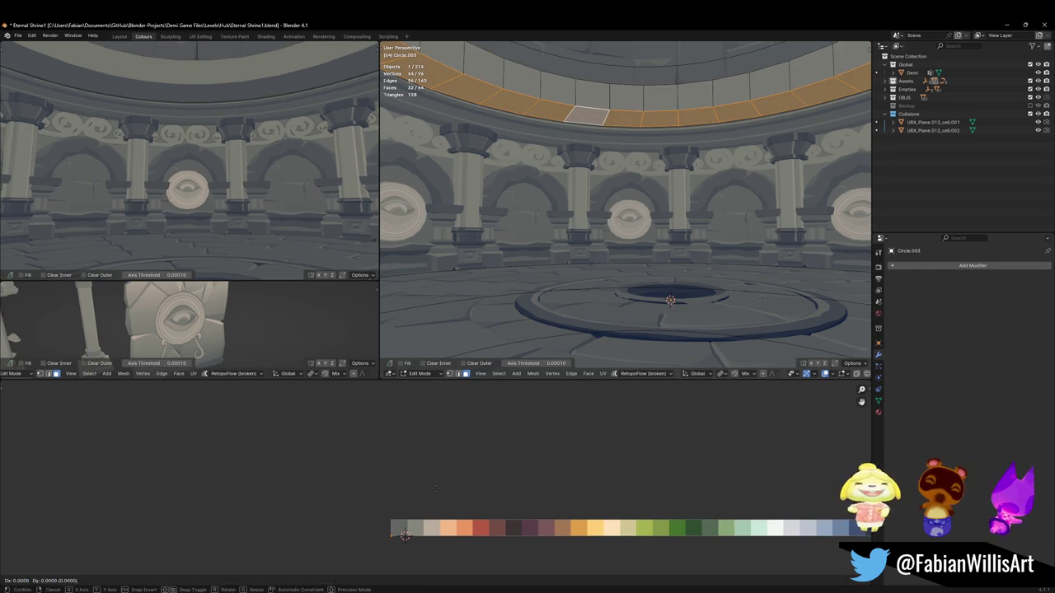
key("x")
left_click(442, 489)
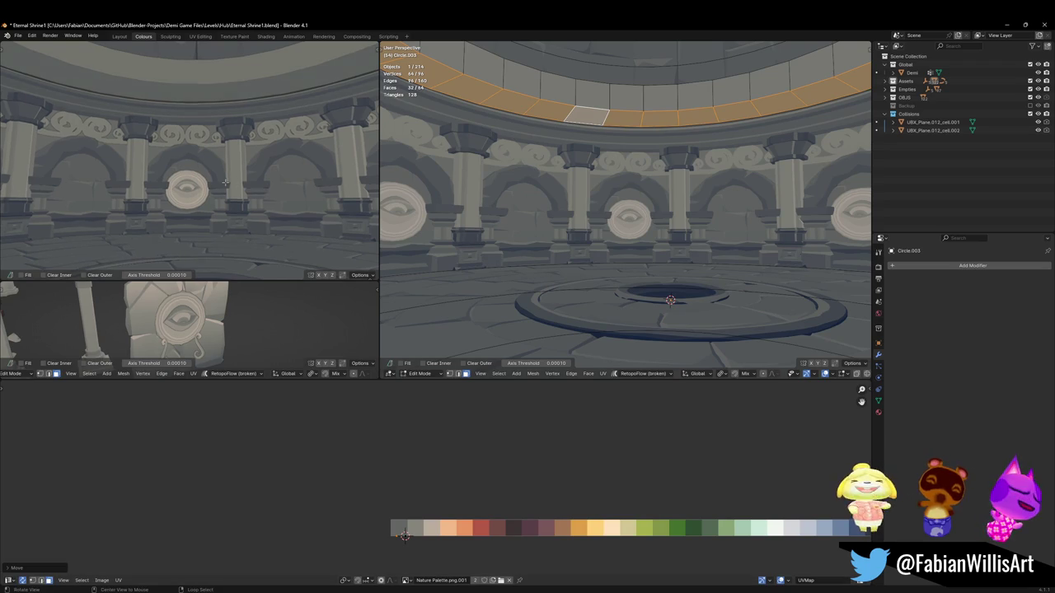
middle_click_drag(226, 182, 701, 145)
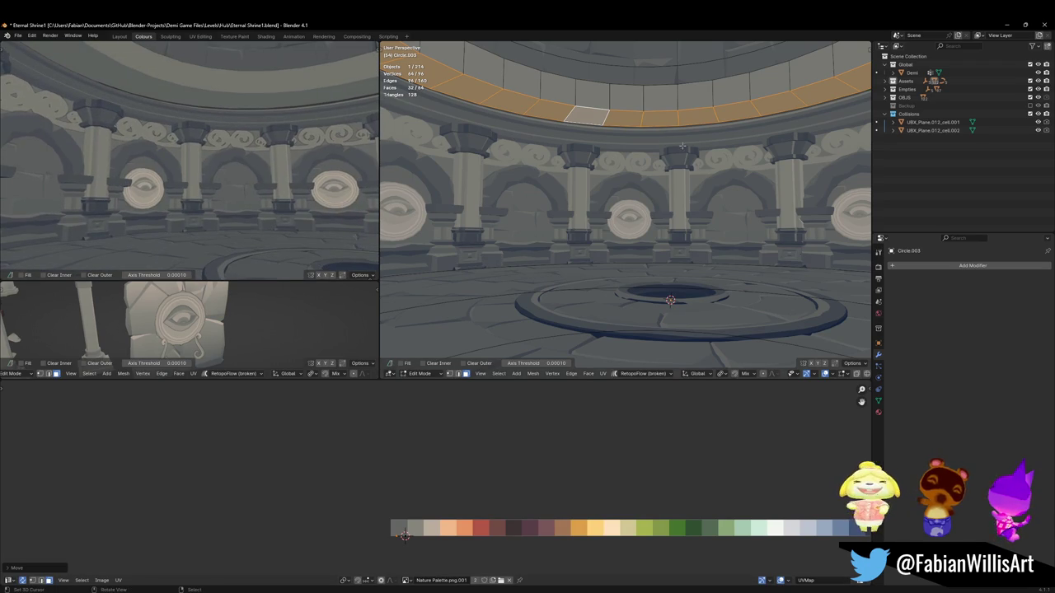
key("alt+a")
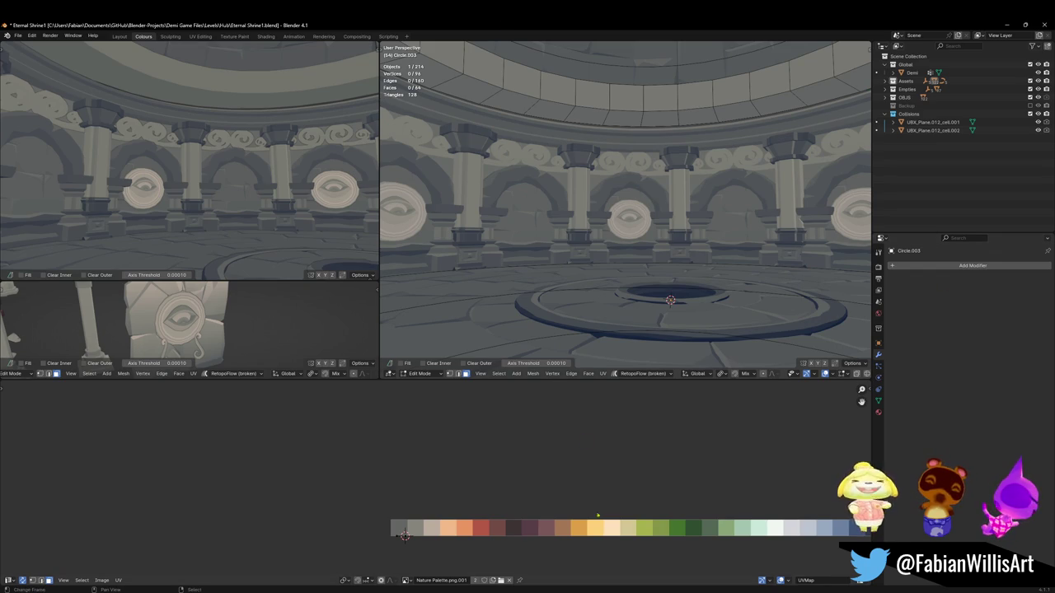
mouse_move(639, 564)
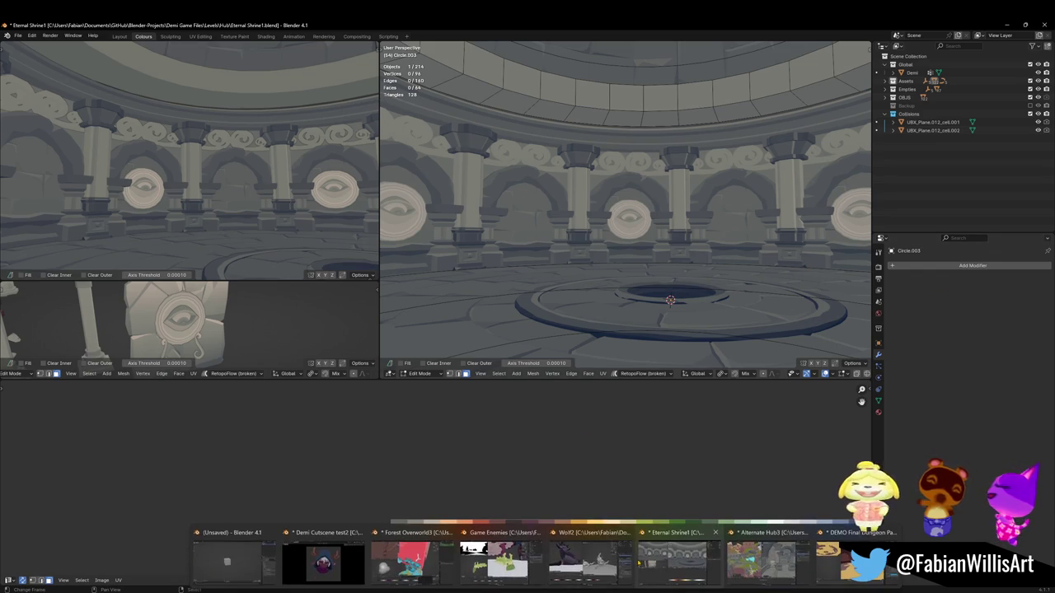
left_click(762, 554)
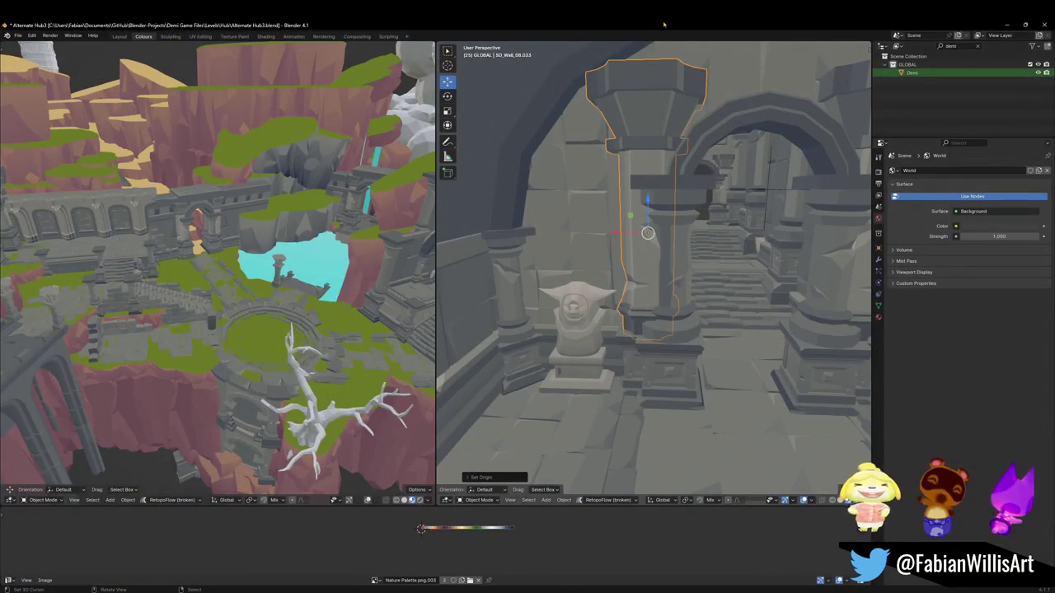
Step: Fly through the tower's arch in Alternate Hub3 and keep a view looking up under the dome
key("shift+grave")
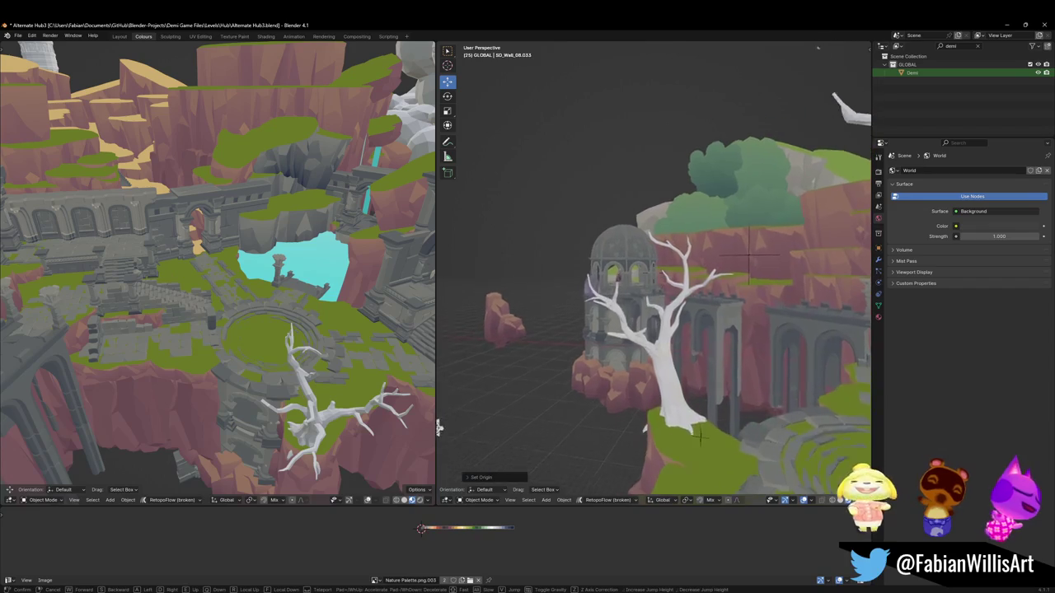
key("w")
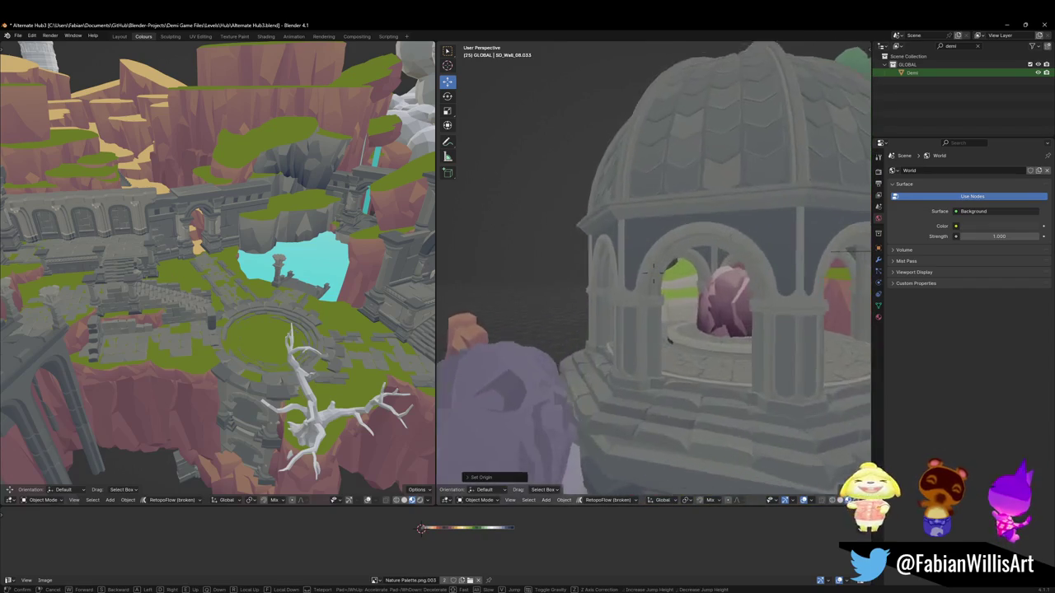
key("w")
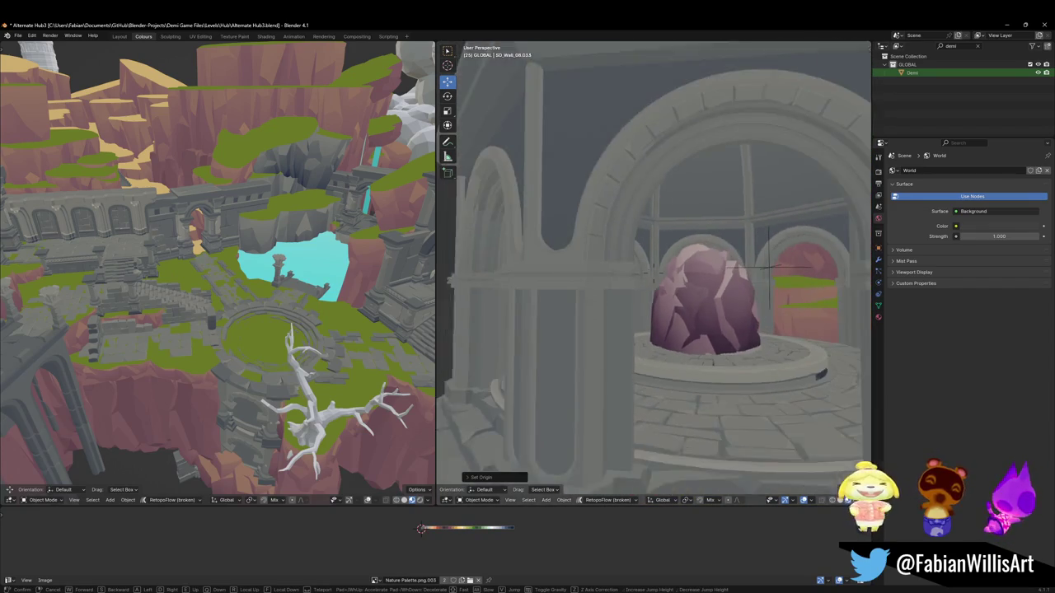
key("w")
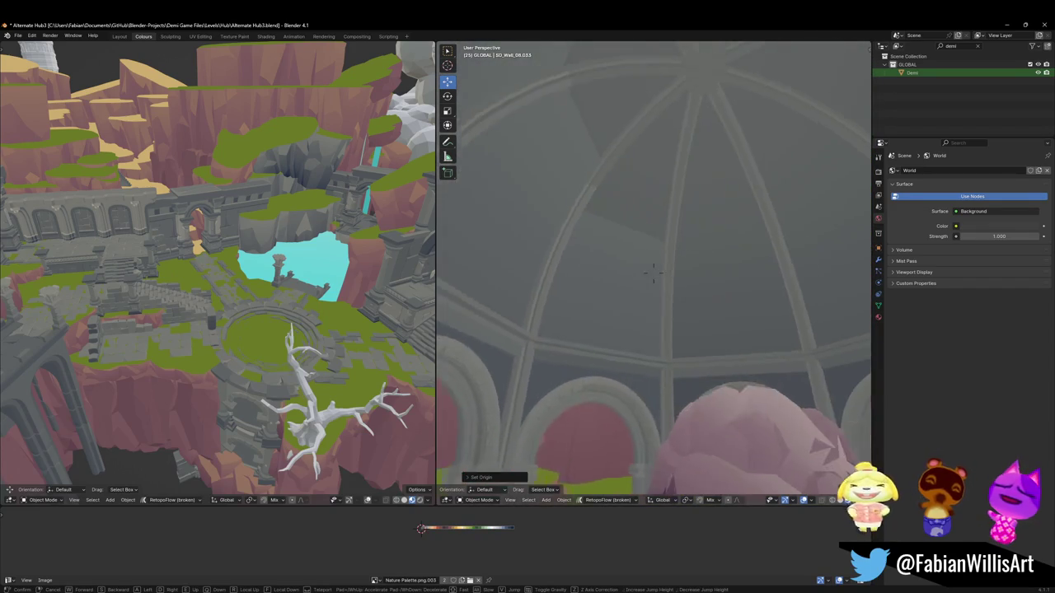
key("w")
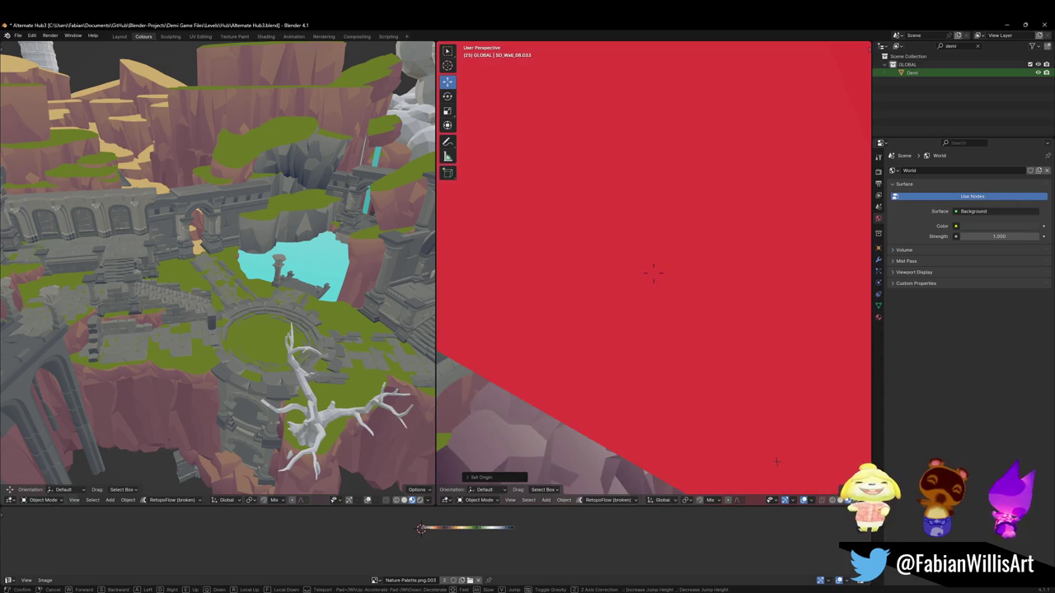
left_click(653, 274)
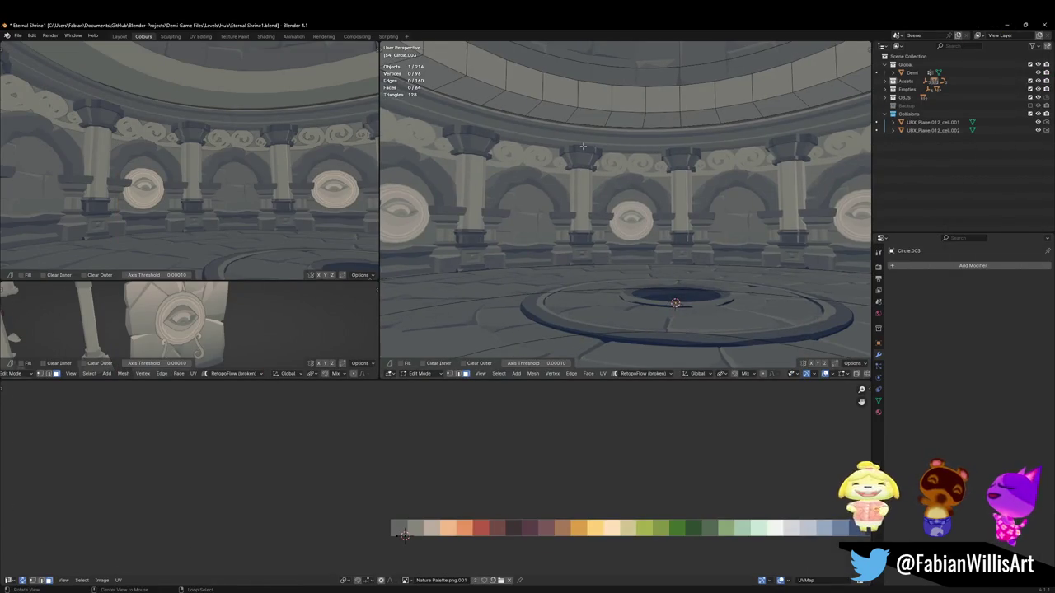
Step: Move one dome-ring face loop along Z to a new height, then switch to the pillars mesh
mouse_move(654, 148)
middle_mouse_down()
mouse_move(661, 200)
mouse_move(683, 193)
middle_mouse_up()
left_click(683, 193, "alt")
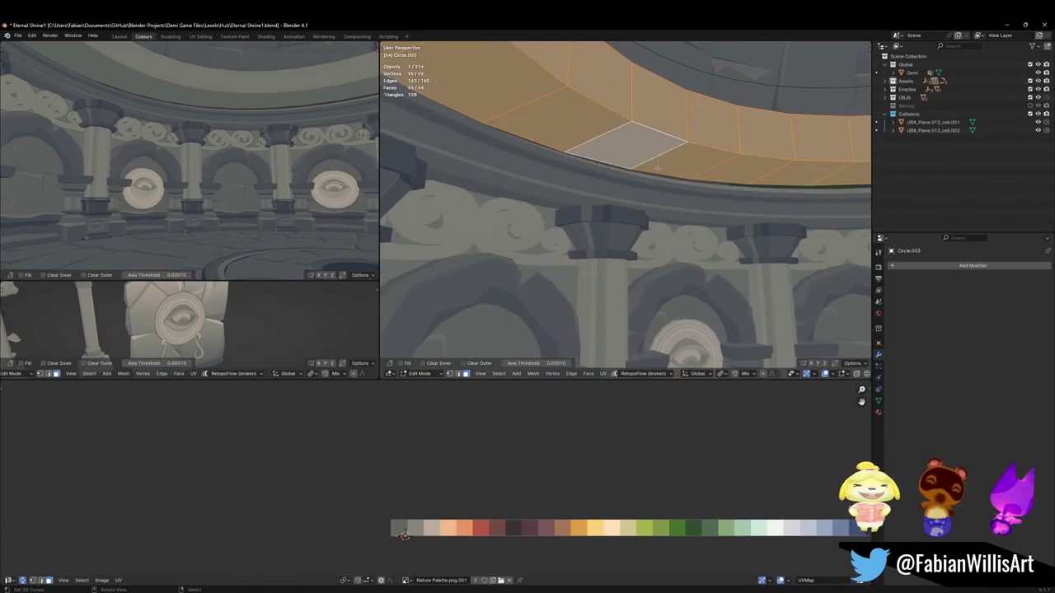
key("g")
key("z")
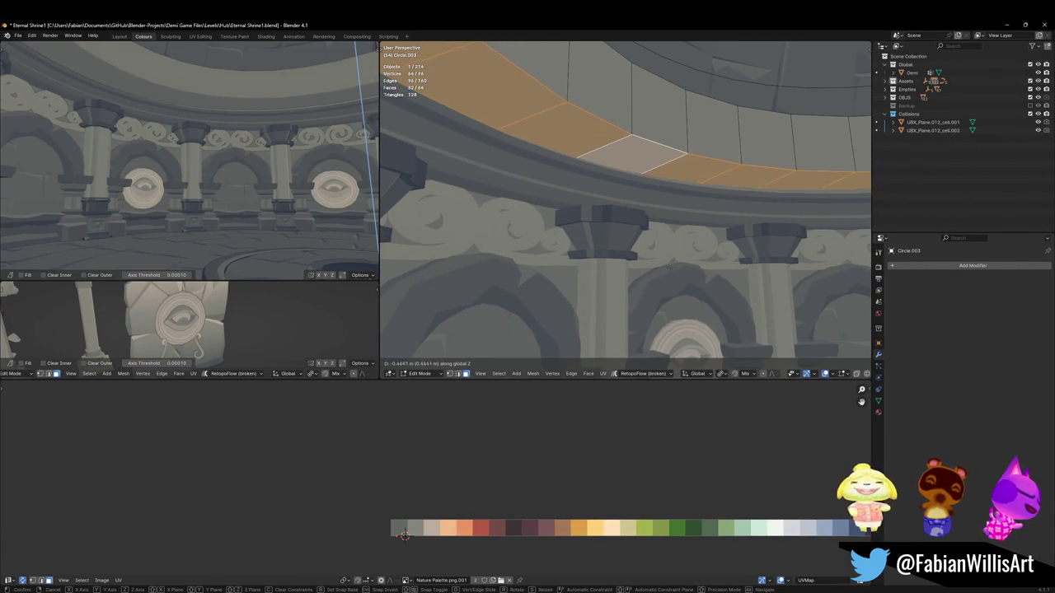
left_click(665, 180)
mouse_move(665, 180)
middle_mouse_down()
mouse_move(630, 146)
mouse_move(628, 162)
middle_mouse_up()
key("alt+q")
Step: Raise a face loop on the upper ring band along Z
left_click(628, 163, "alt")
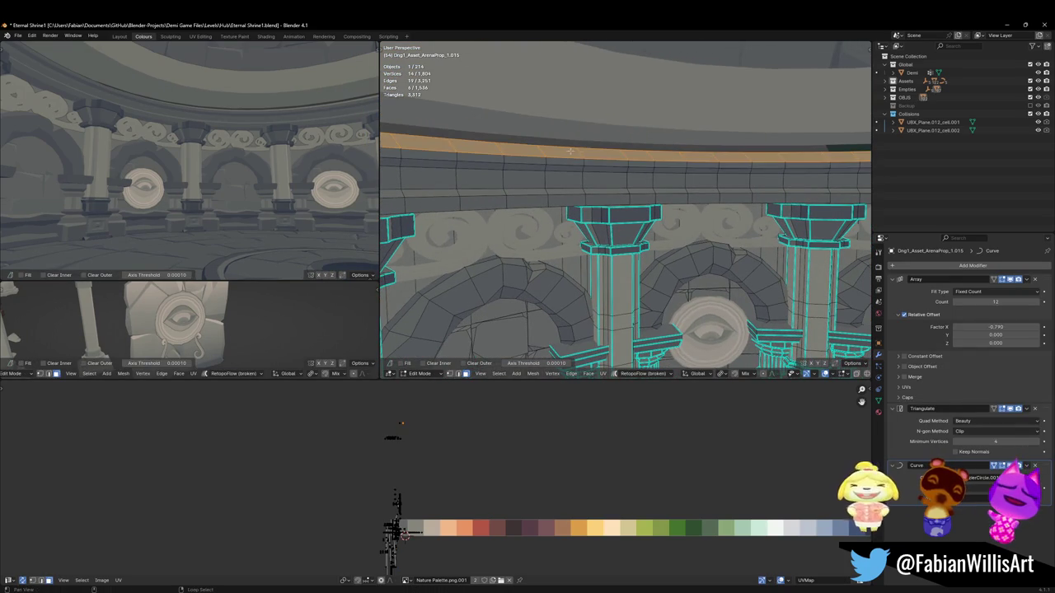
key("g")
key("z")
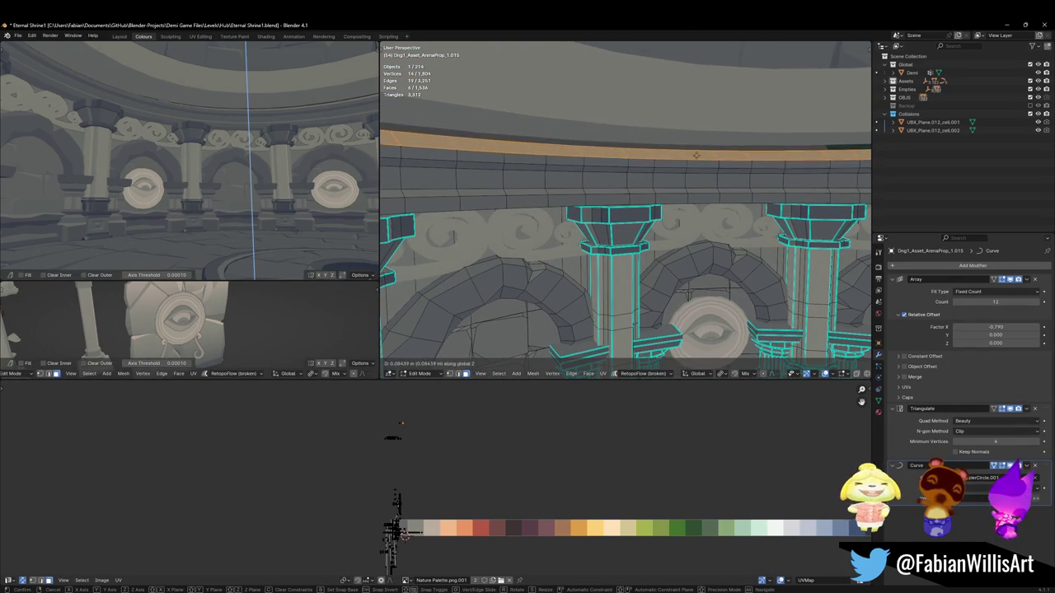
left_click(658, 394)
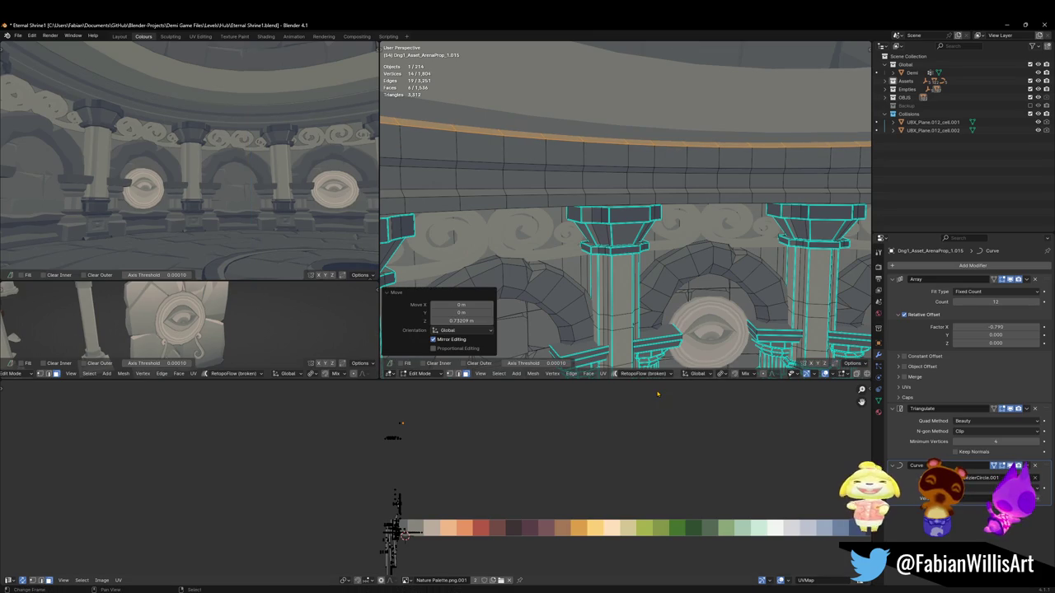
Step: In edge mode, move a ring-band edge loop along Z to a new height
key("2")
left_click(594, 165, "alt")
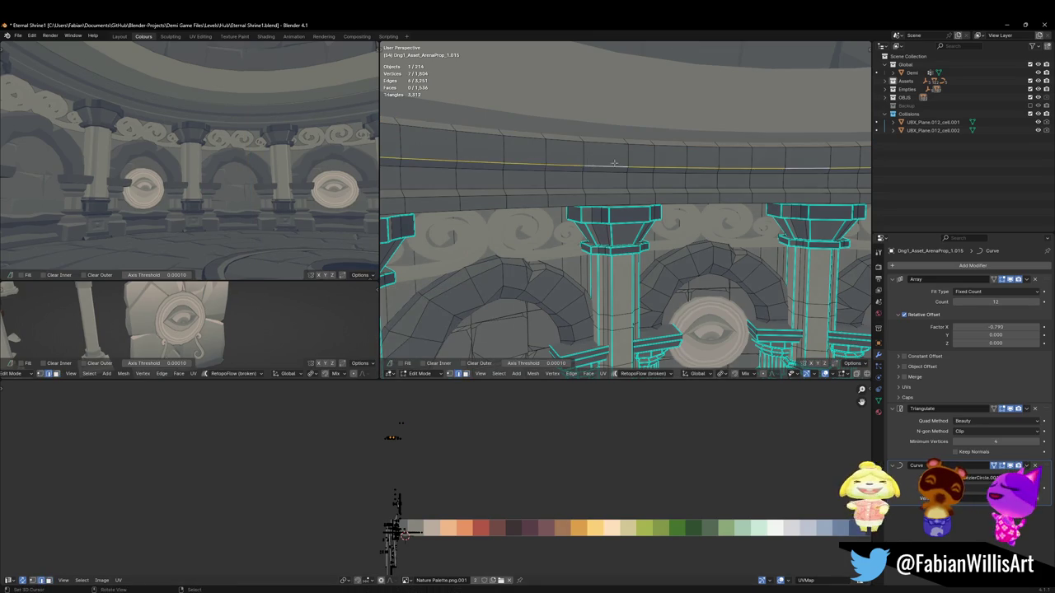
key("g")
key("z")
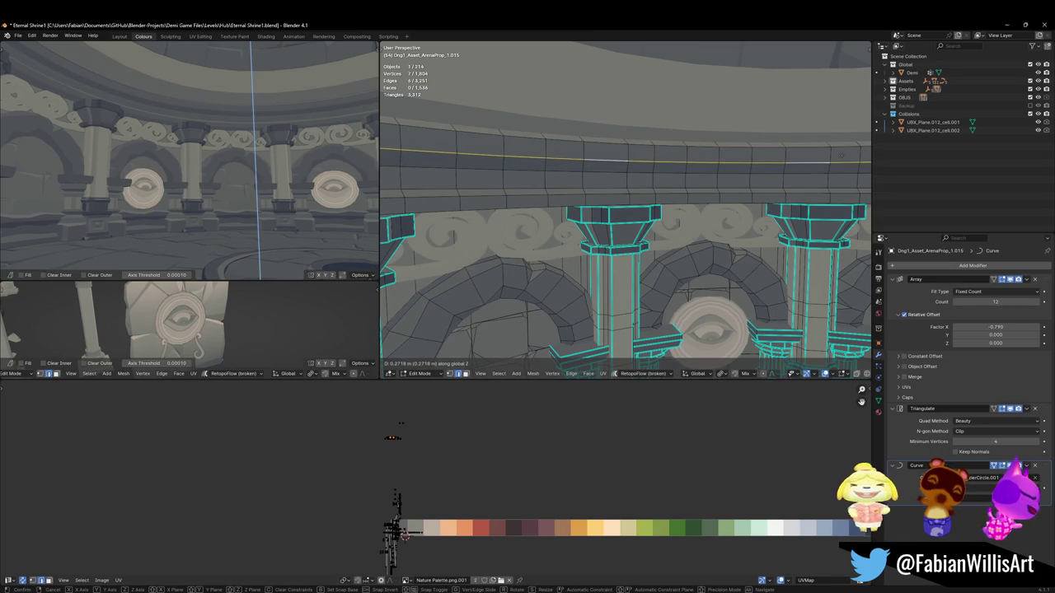
left_click(581, 188)
Step: Back in face mode, raise the band's horizontal face loop along Z
key("3")
left_click(584, 168, "alt")
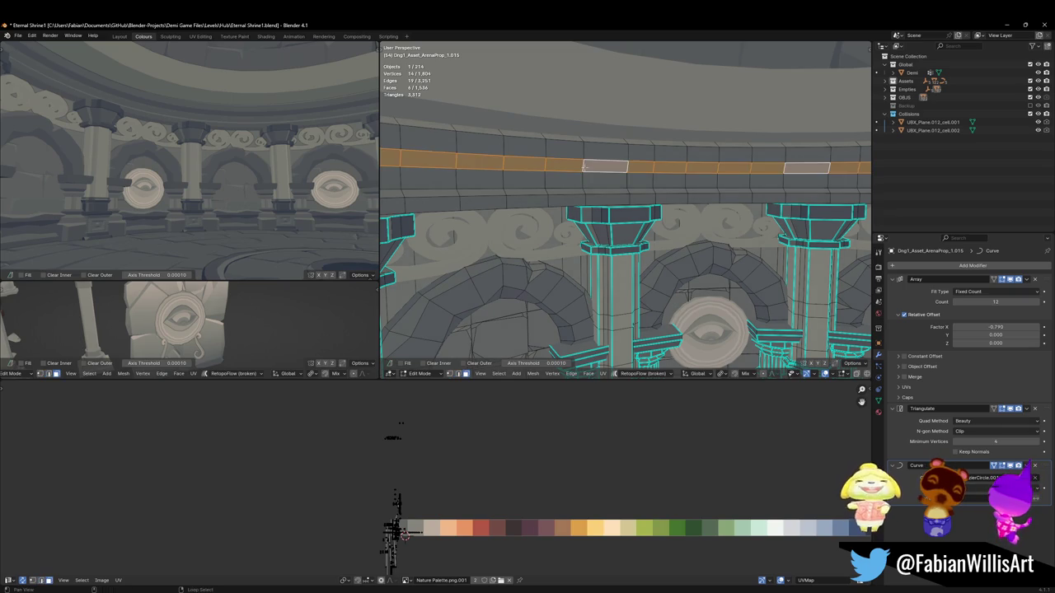
key("g")
key("z")
key("x")
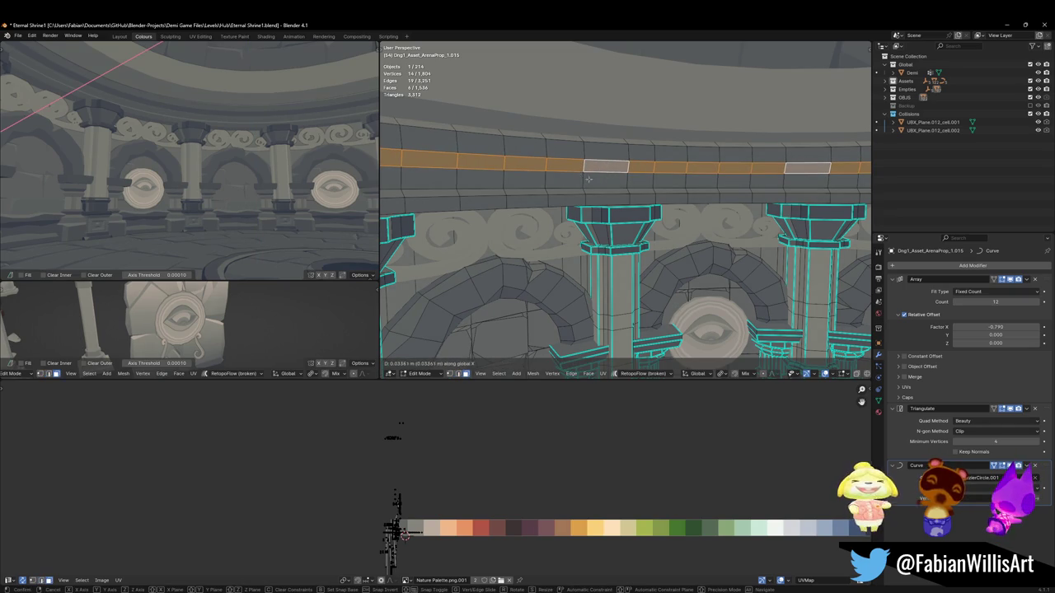
key("z")
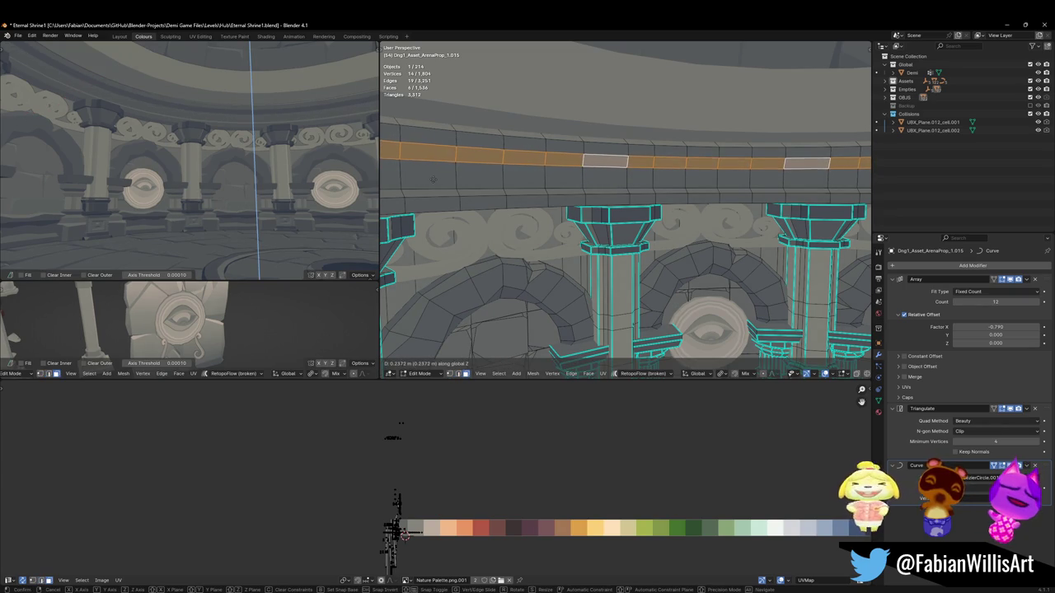
left_click(433, 179)
key("alt+a")
Step: Raise another band edge loop along Z and save the file
left_click(608, 194, "alt")
key("g")
key("x")
key("z")
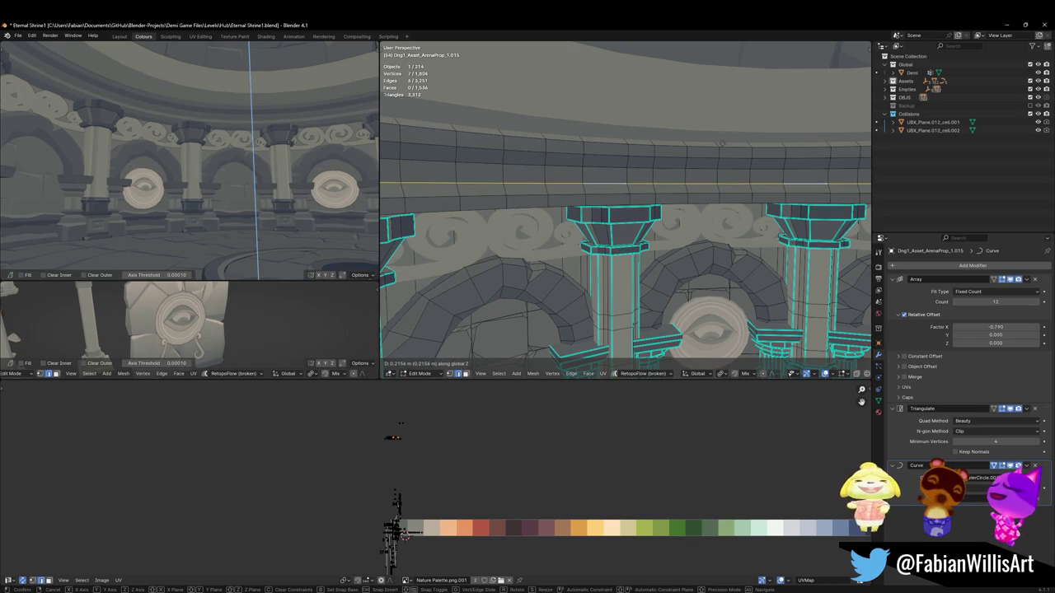
left_click(708, 144)
key("alt+a")
key("ctrl+s")
Step: Move one more band edge loop up along Z and save again
left_click(635, 192, "alt")
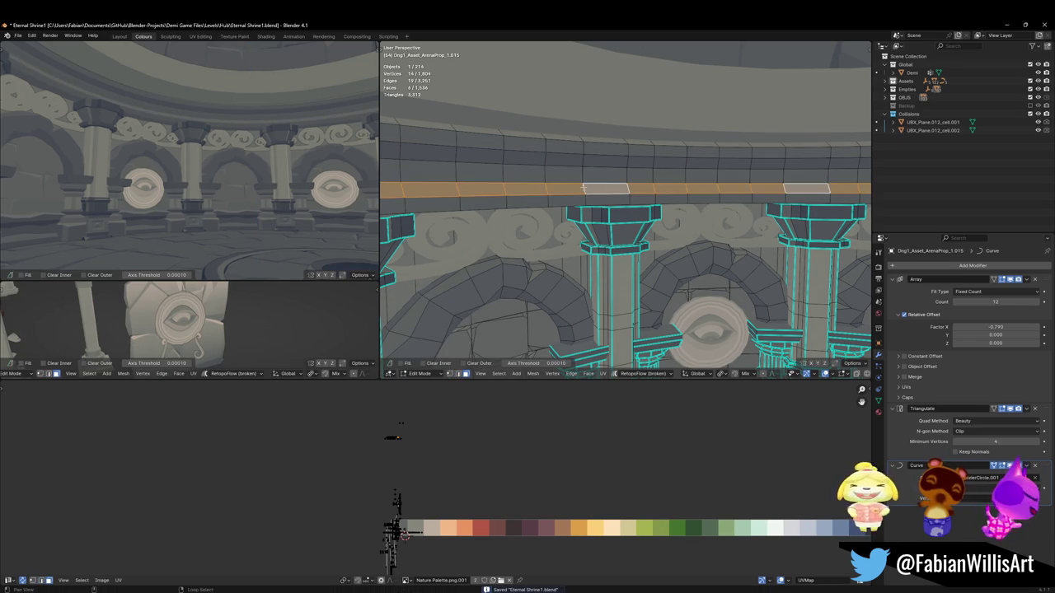
key("g")
key("z")
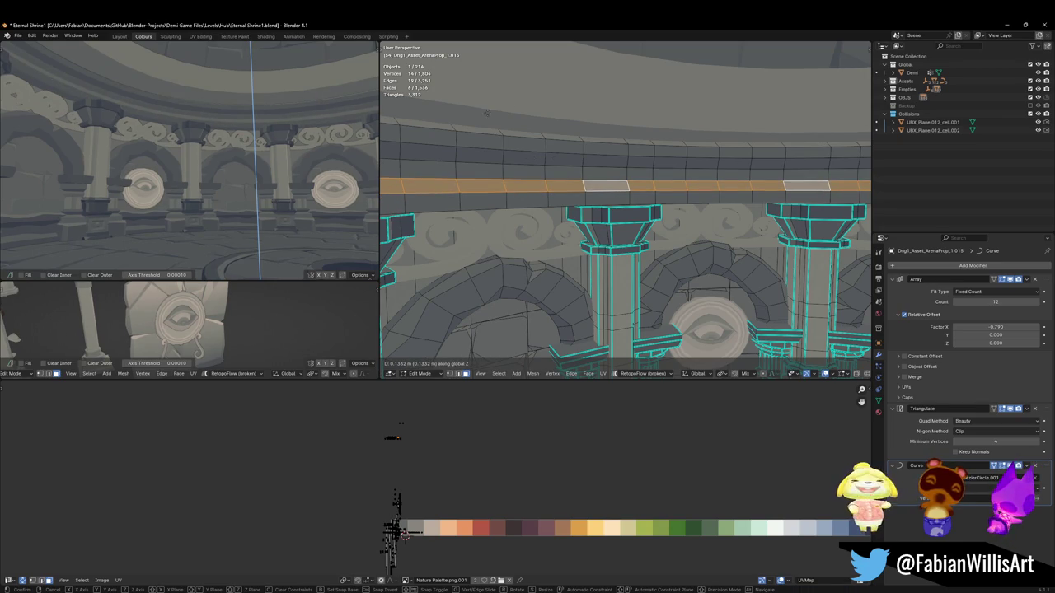
left_click(809, 128)
key("alt+a")
key("ctrl+s")
Step: Walk the room view forward, then switch to the swirl frieze mesh and frame it
key("shift+grave")
key("w")
key("Return")
key("alt+q")
key("KP_Decimal")
Step: Slide a frieze face strip's UVs along X onto a new palette colour
left_click(619, 224, "alt")
middle_click_drag(619, 223, 666, 258)
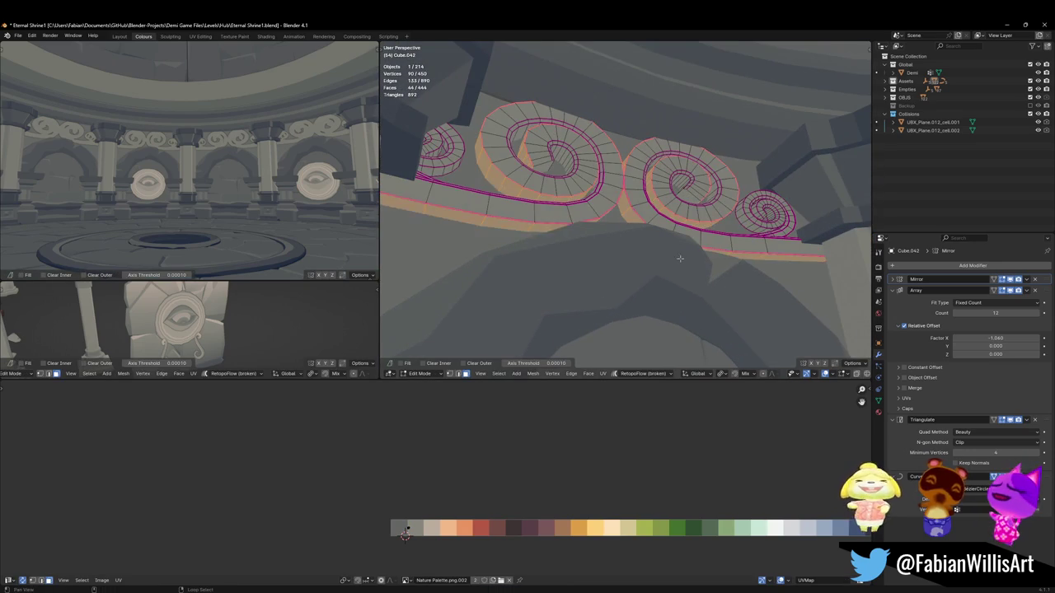
key("g")
key("x")
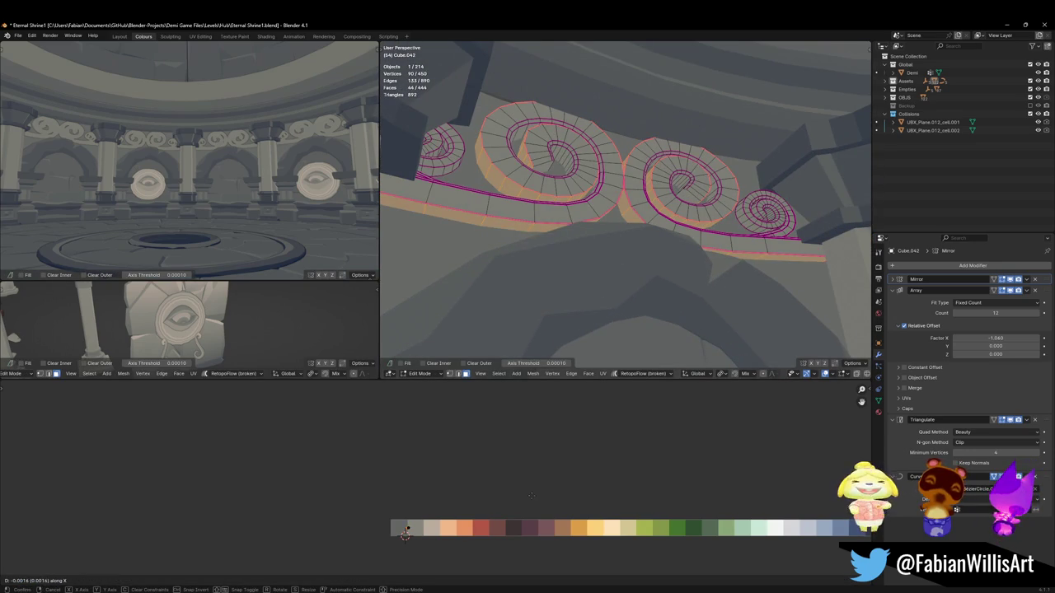
left_click(529, 493)
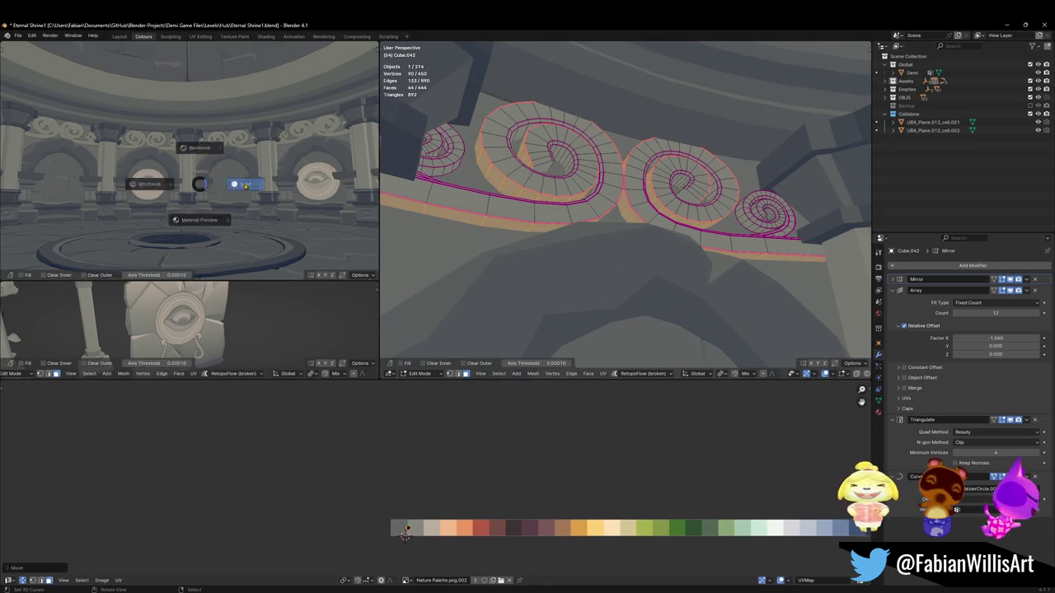
Step: Shift the strip's UVs further along X to another swatch
middle_click(166, 163, "alt")
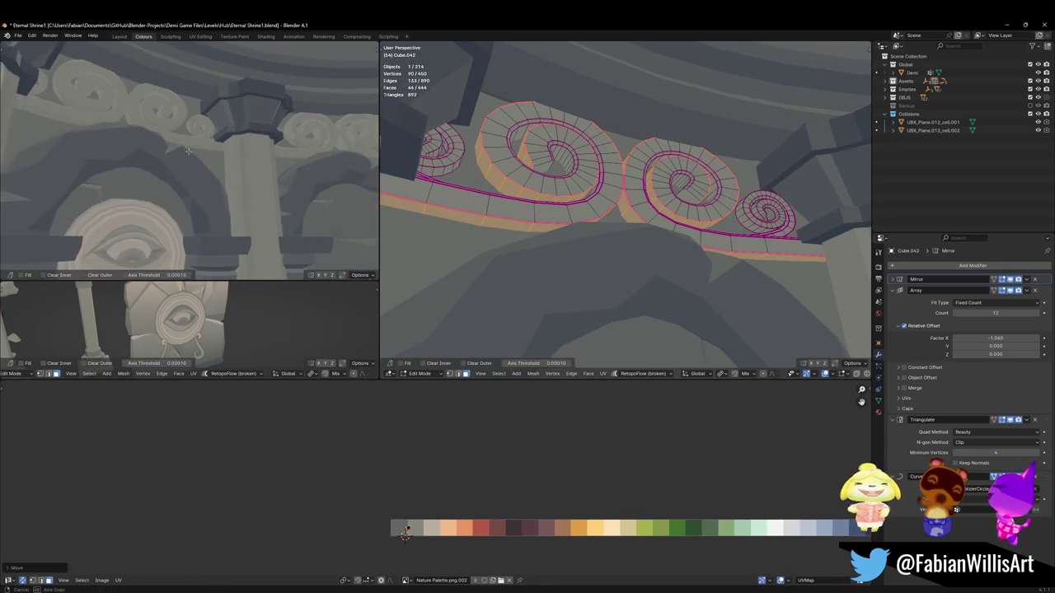
key("g")
key("x")
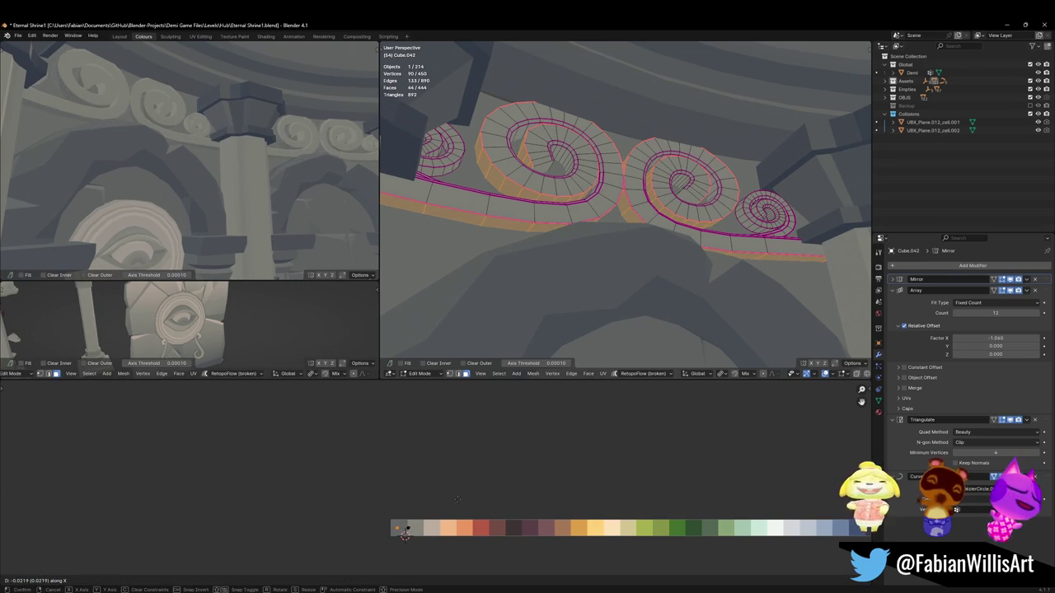
left_click(457, 498)
middle_click_drag(190, 165, 214, 161)
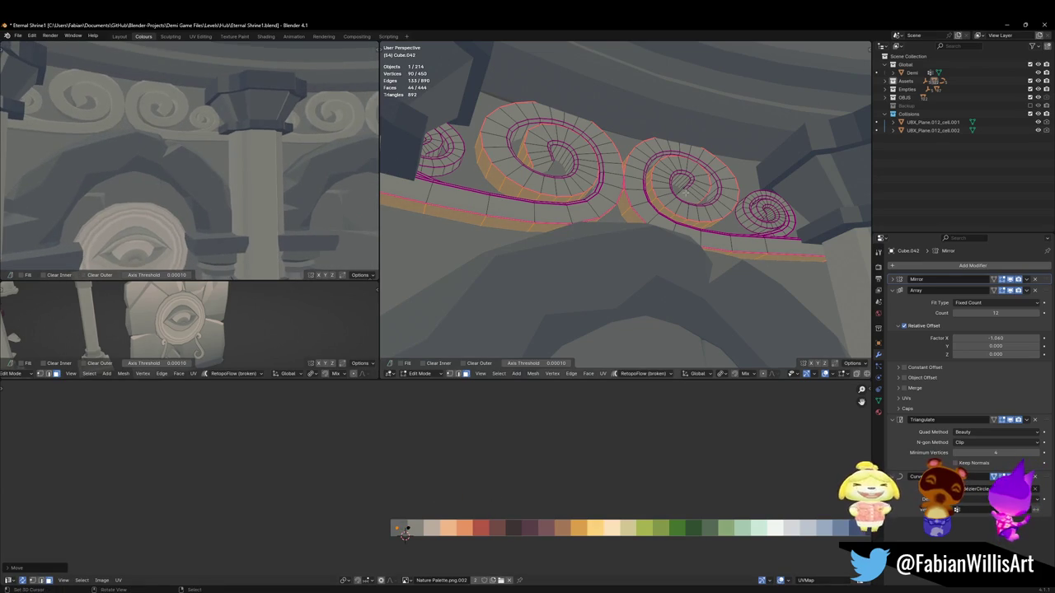
key("alt+a")
Step: Recolour the curled spiral faces by sliding their UVs along X
left_click(750, 225, "alt")
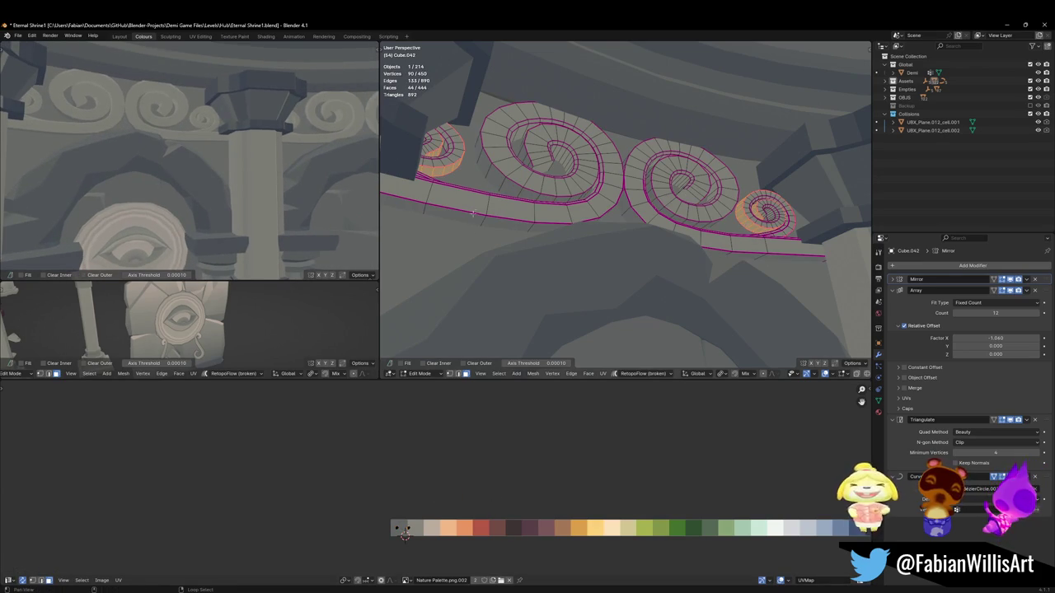
key("g")
key("x")
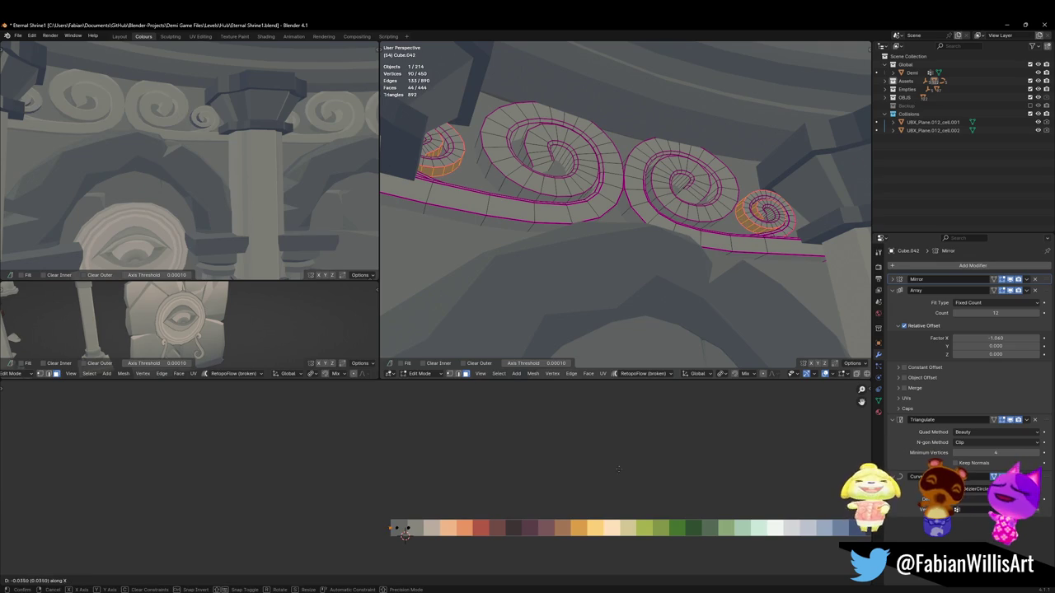
left_click(403, 534)
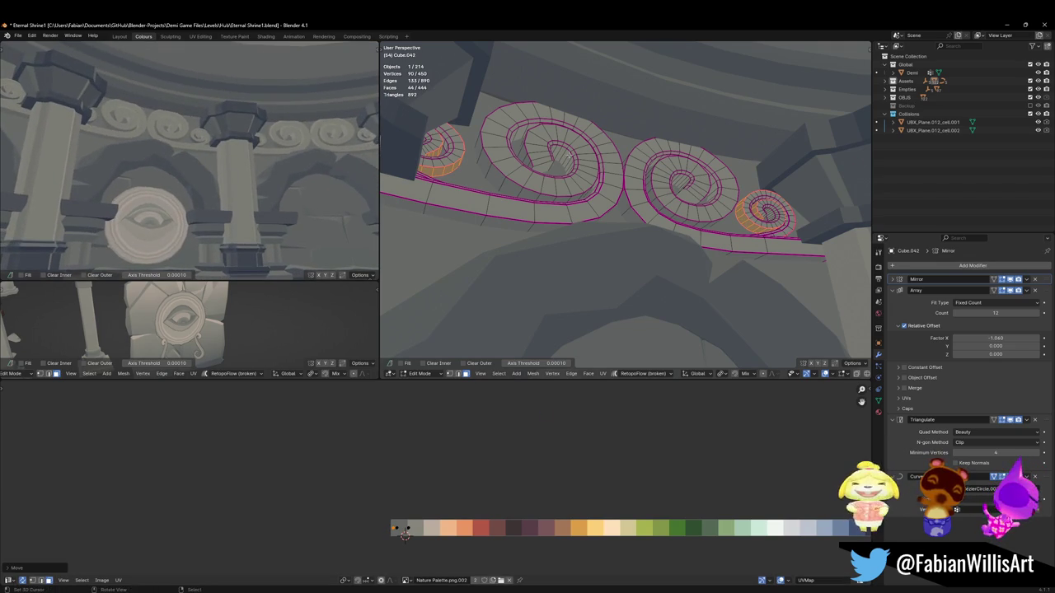
key("alt+a")
Step: Recolour the inner spiral faces by shifting their UVs along X, then inspect the frieze
middle_click_drag(627, 247, 699, 181)
left_click(699, 181, "alt")
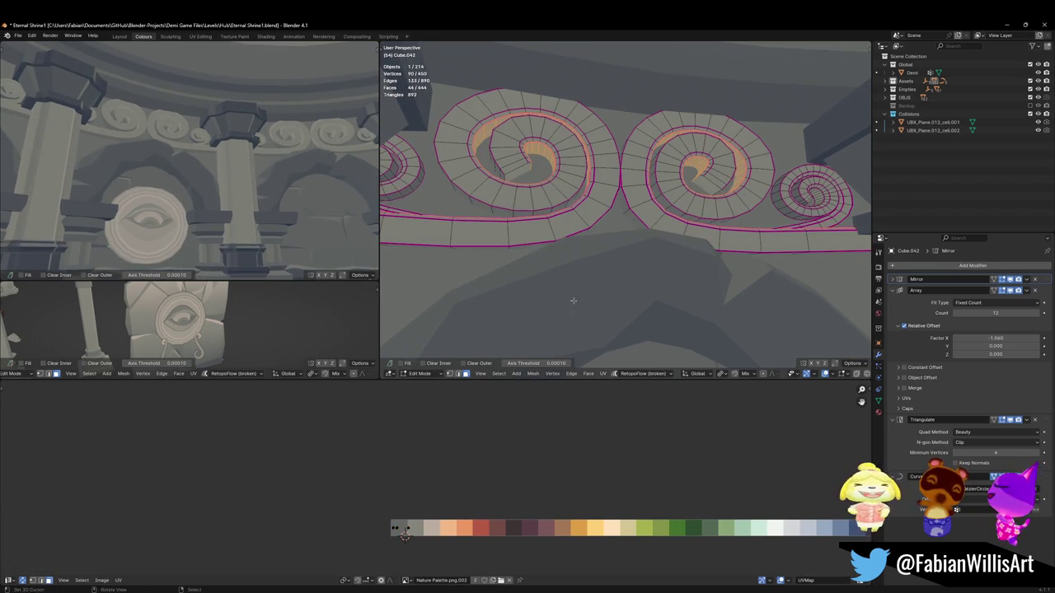
key("g")
key("x")
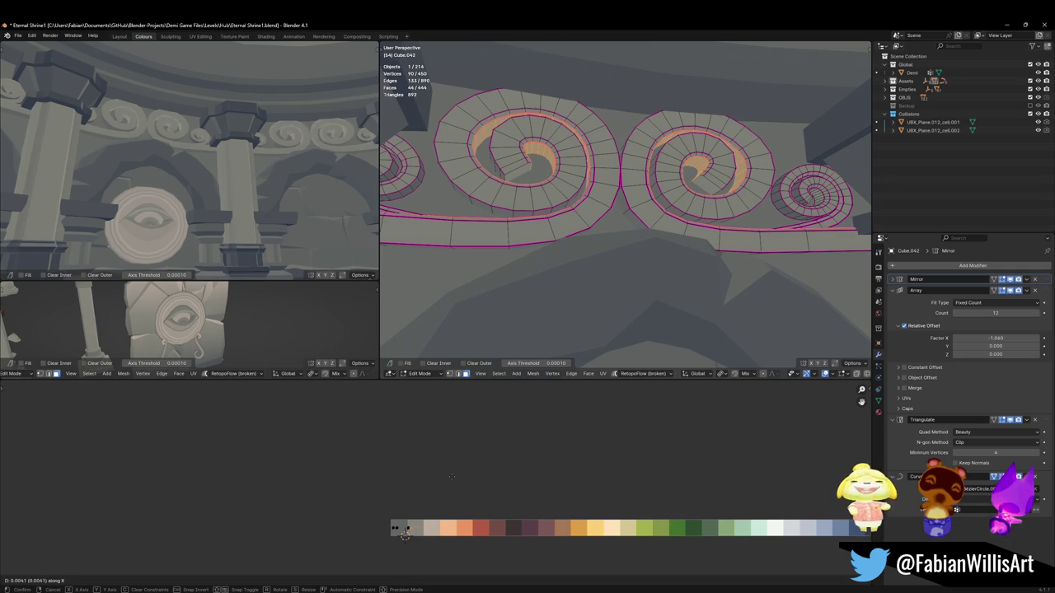
left_click(293, 462)
middle_click_drag(248, 182, 198, 165)
scroll(682, 198, "up", 3)
scroll(683, 198, "up", 2)
key("alt+a")
middle_click_drag(699, 165, 710, 144)
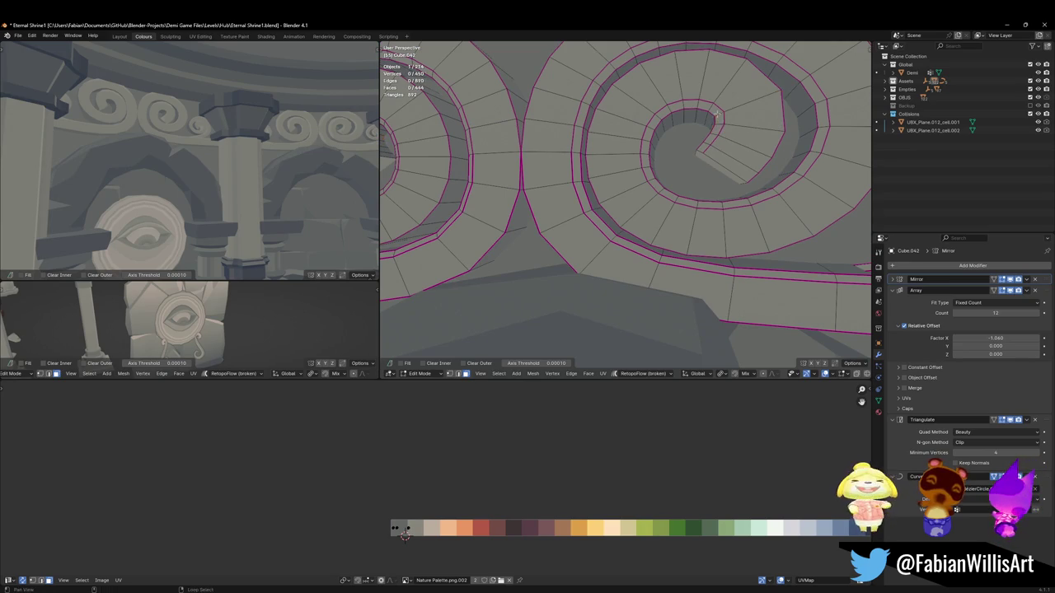
Step: Shift a spiral face loop's UVs along X to another palette colour
left_click(716, 113, "alt")
key("g")
key("x")
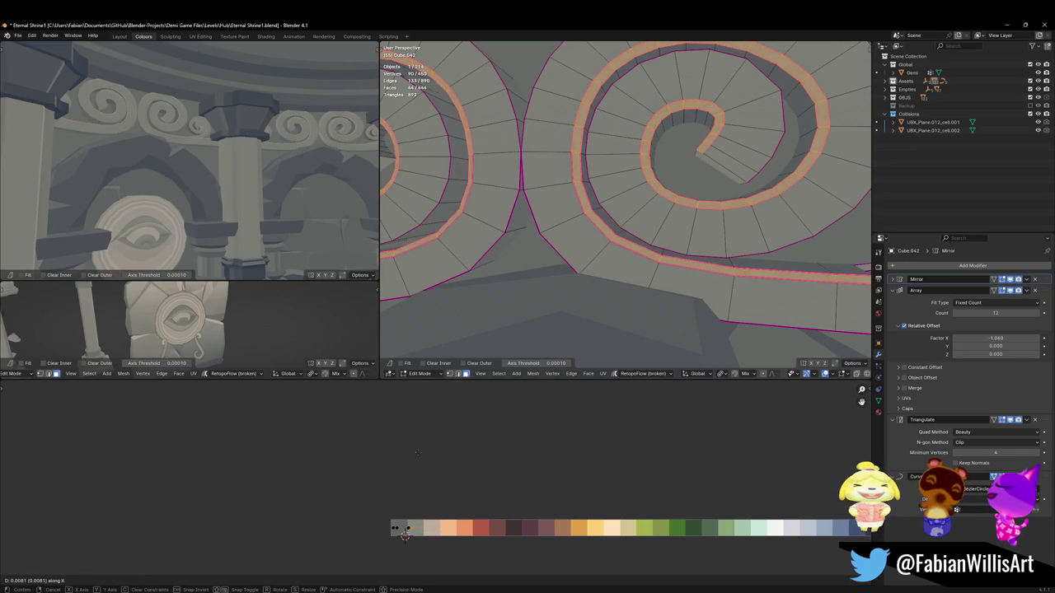
left_click(514, 472)
Step: Edge-slide the loop bordering the rim strip to -0.300 to change its width
left_click(727, 251, "alt")
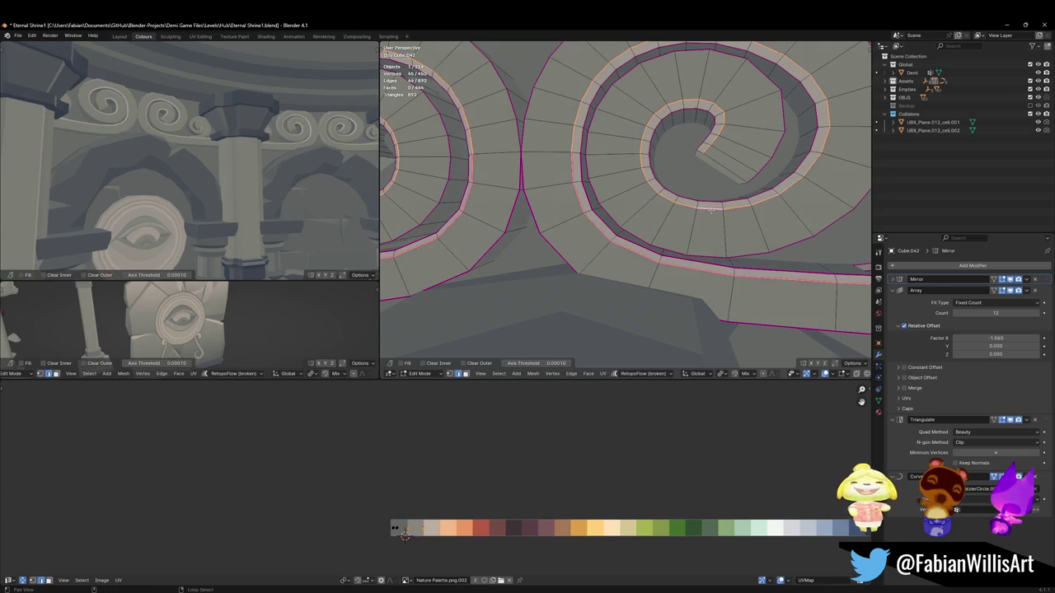
key("g")
key("g")
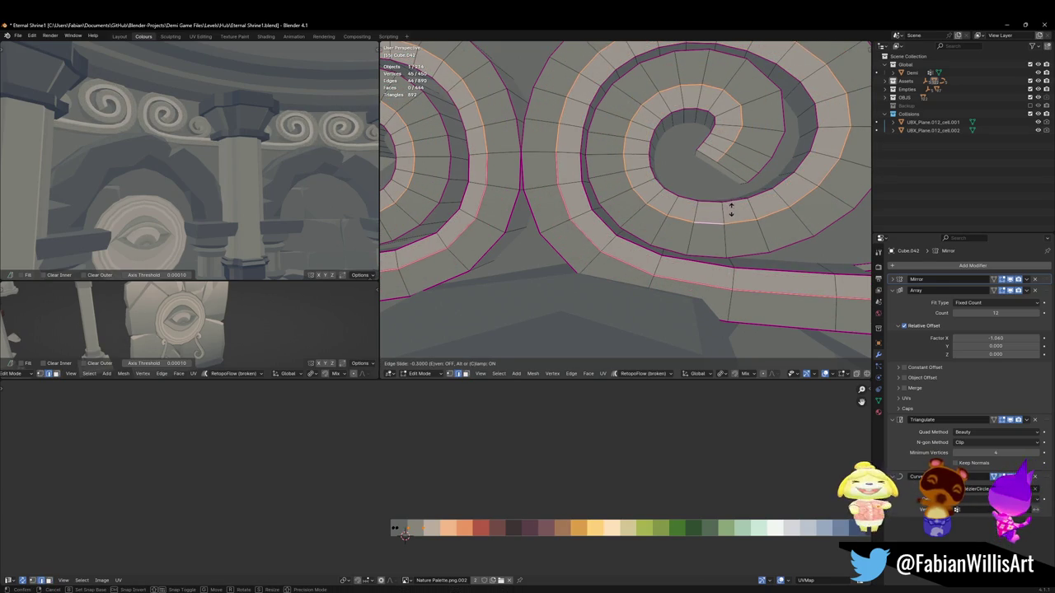
left_click(730, 212)
scroll(248, 178, "down", 3)
scroll(248, 178, "down", 4)
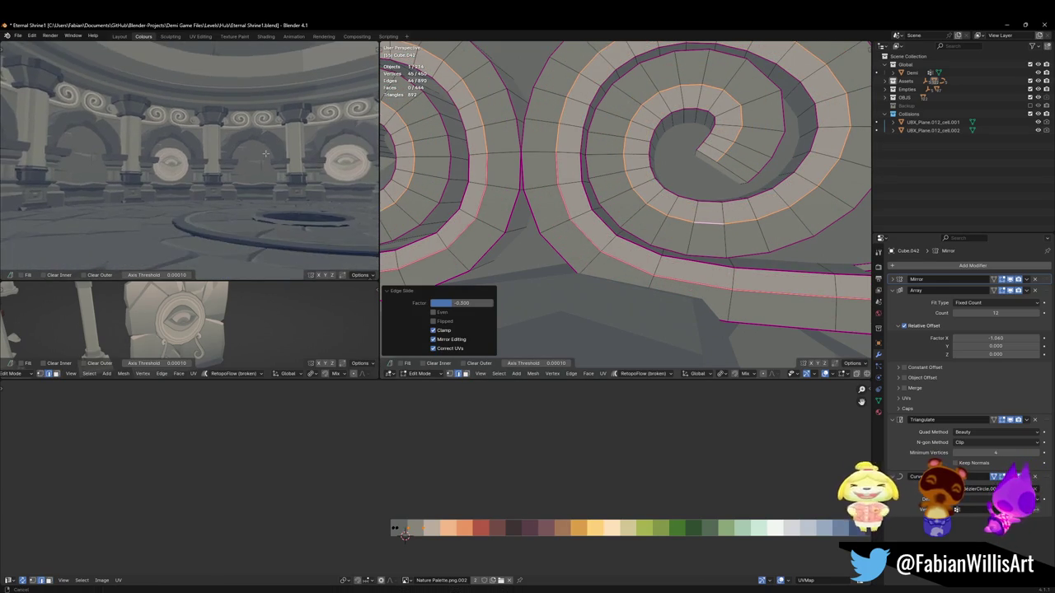
Step: Move the whole spiral rim strip's UVs along X onto a new colour, then select another strip
left_click(577, 213, "ctrl+alt")
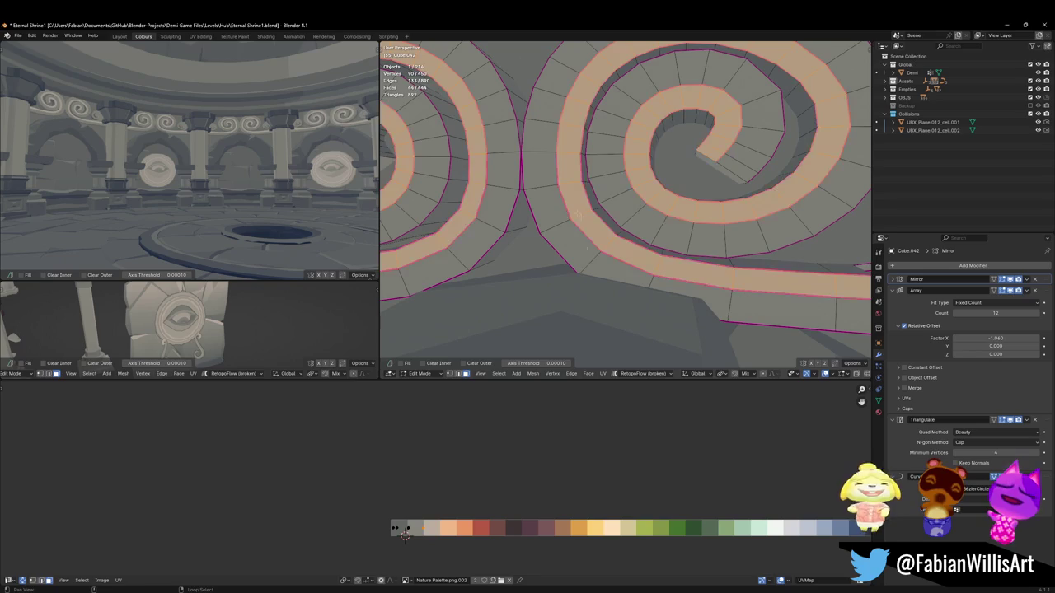
key("e")
key("x")
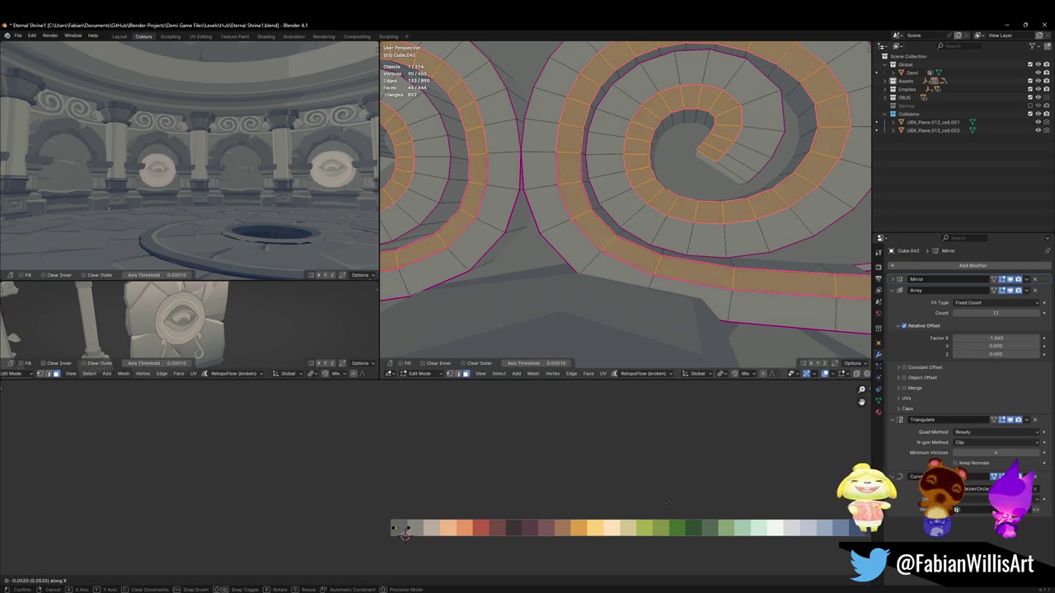
left_click(654, 501)
scroll(231, 121, "up", 3)
middle_click_drag(232, 111, 231, 121)
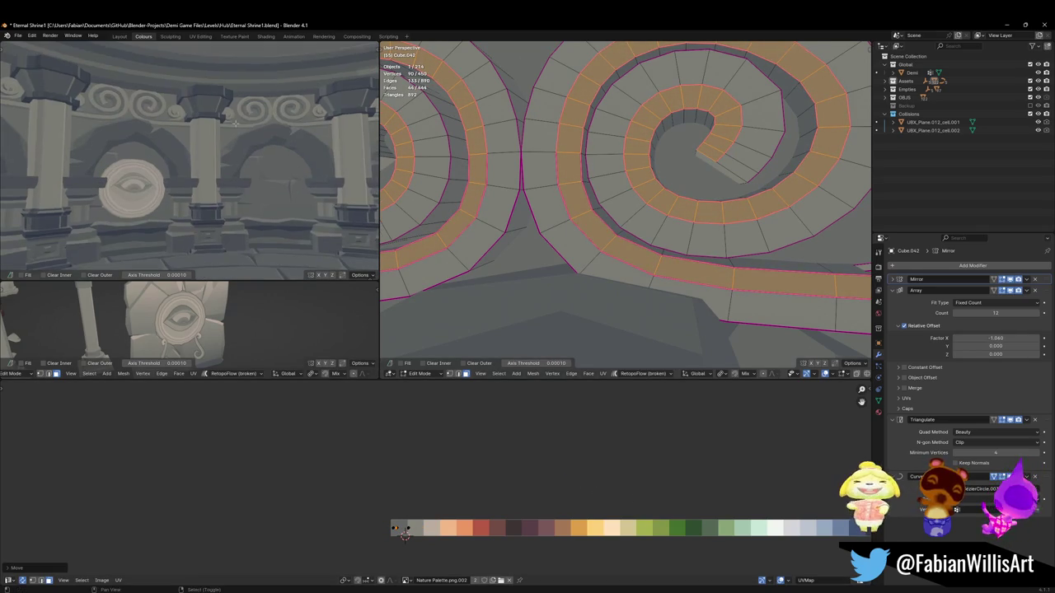
scroll(239, 130, "up", 2)
key("alt+a")
middle_click_drag(594, 206, 633, 208)
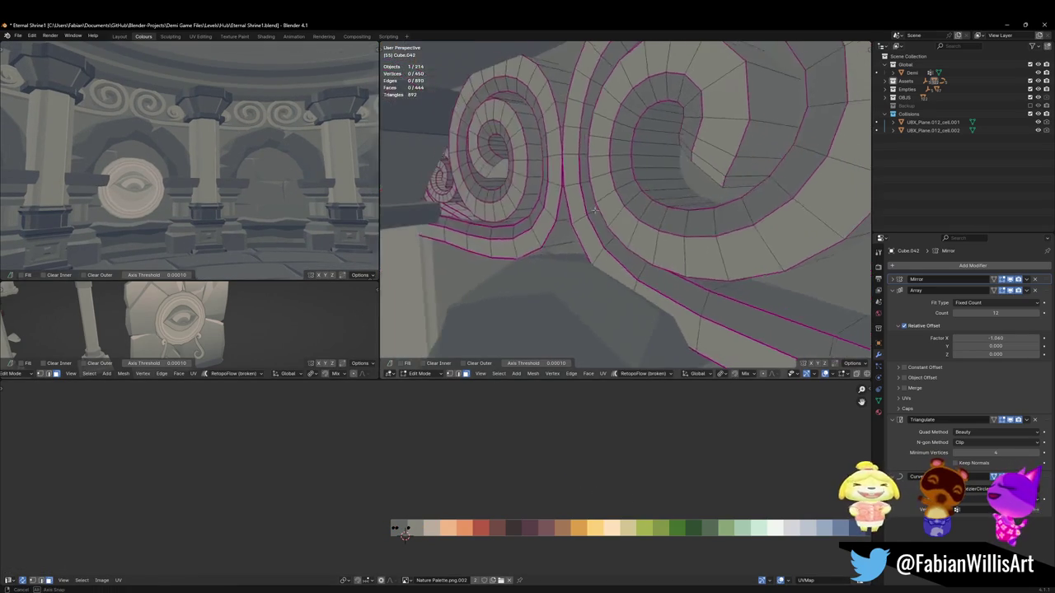
left_click(658, 158, "alt")
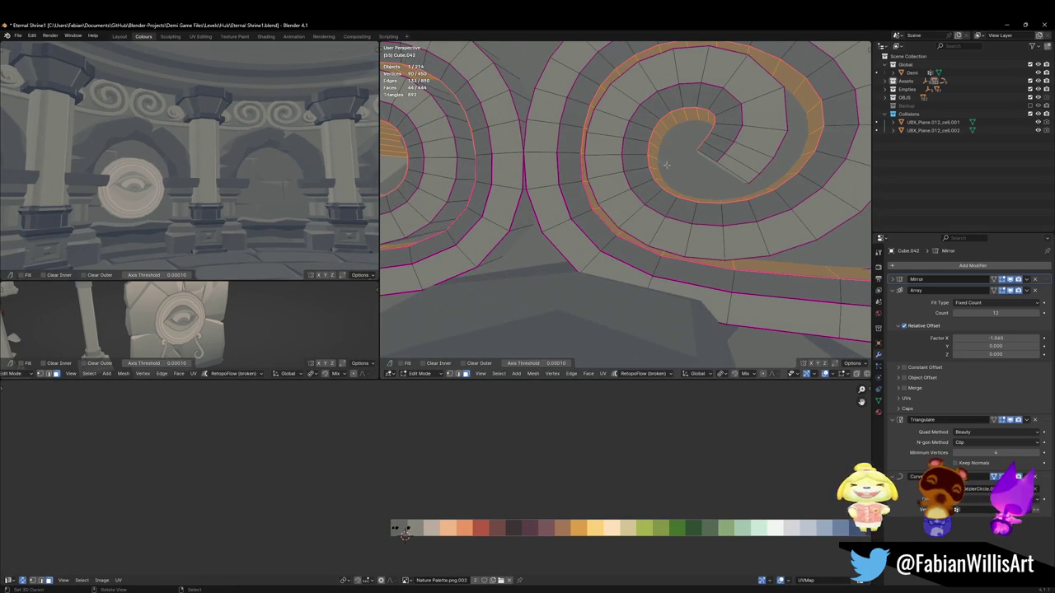